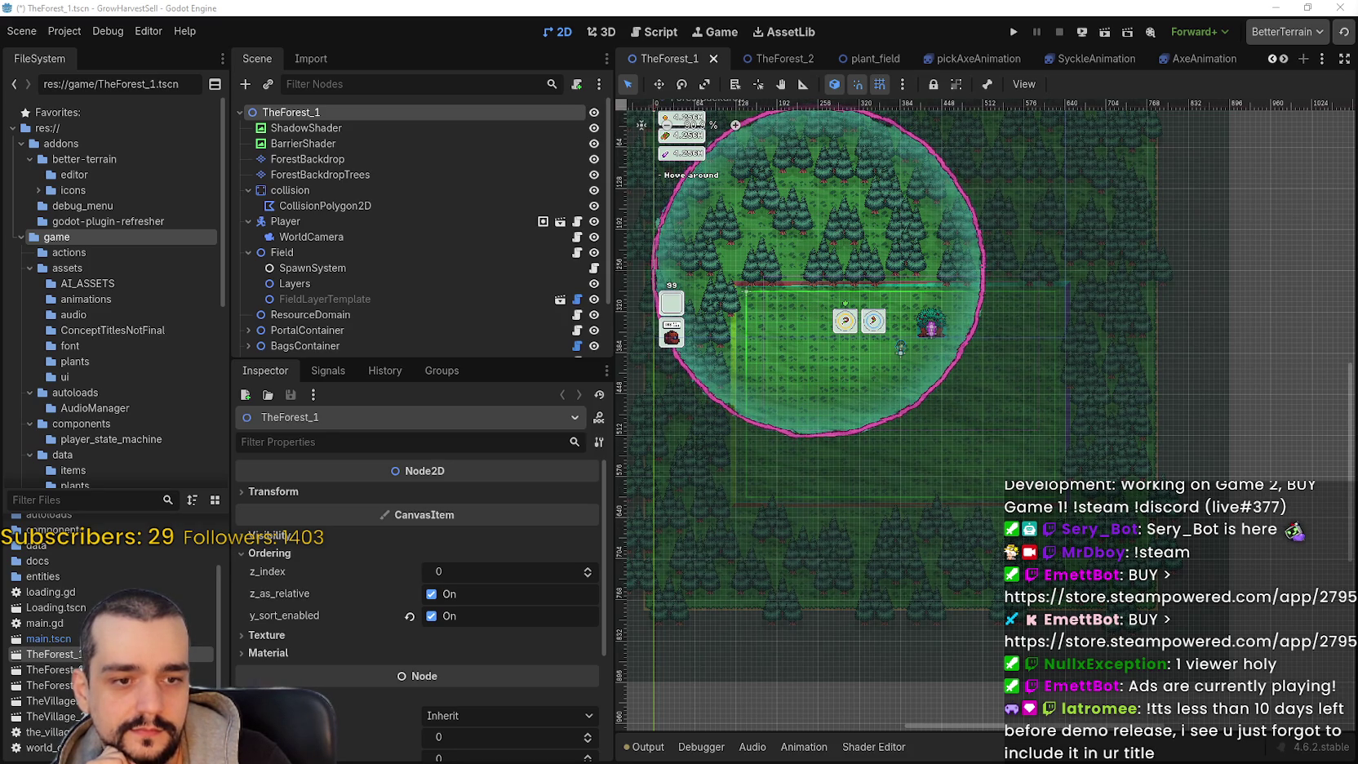
# - Switch to the Brave browser window showing the game's SteamDB player charts
pyautogui.hotkey('alt', 'Tab')
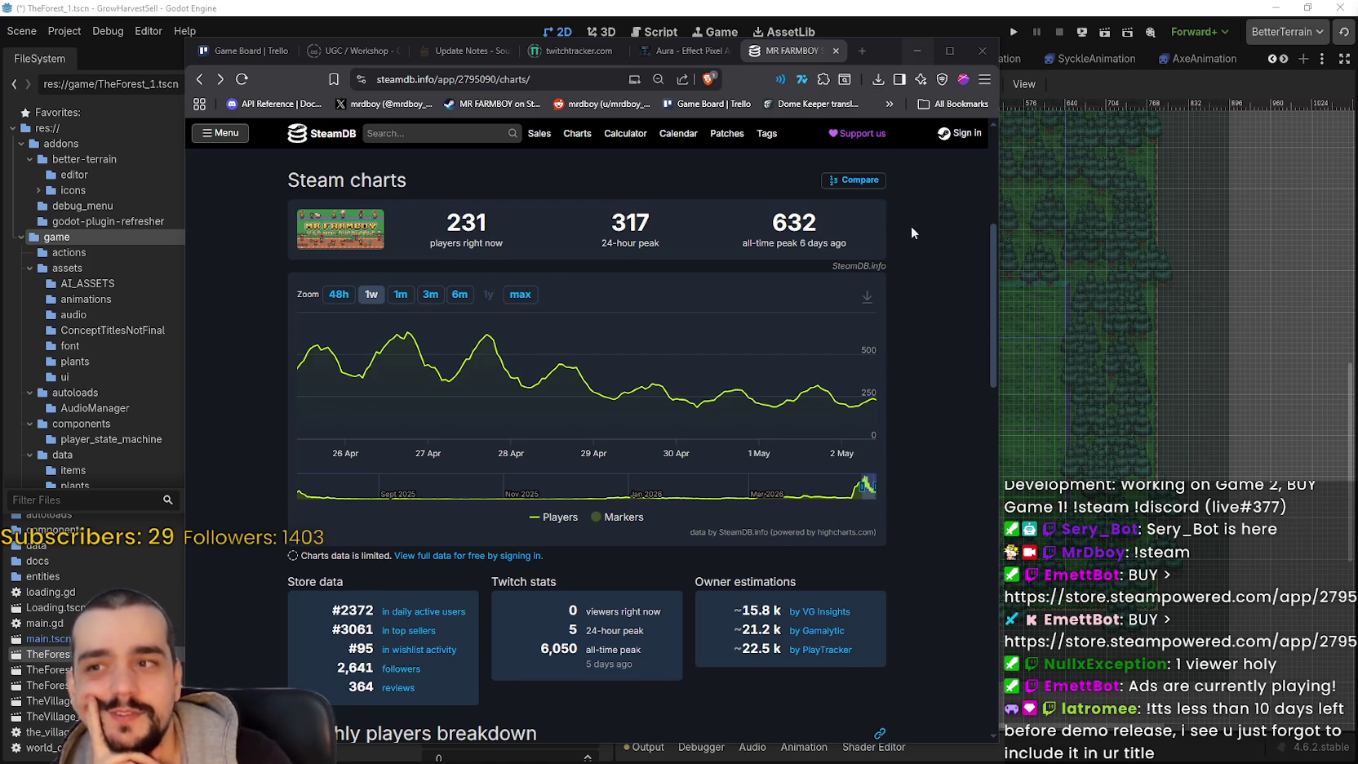
pyautogui.scroll(4, 894, 308)
pyautogui.scroll(2, 894, 305)
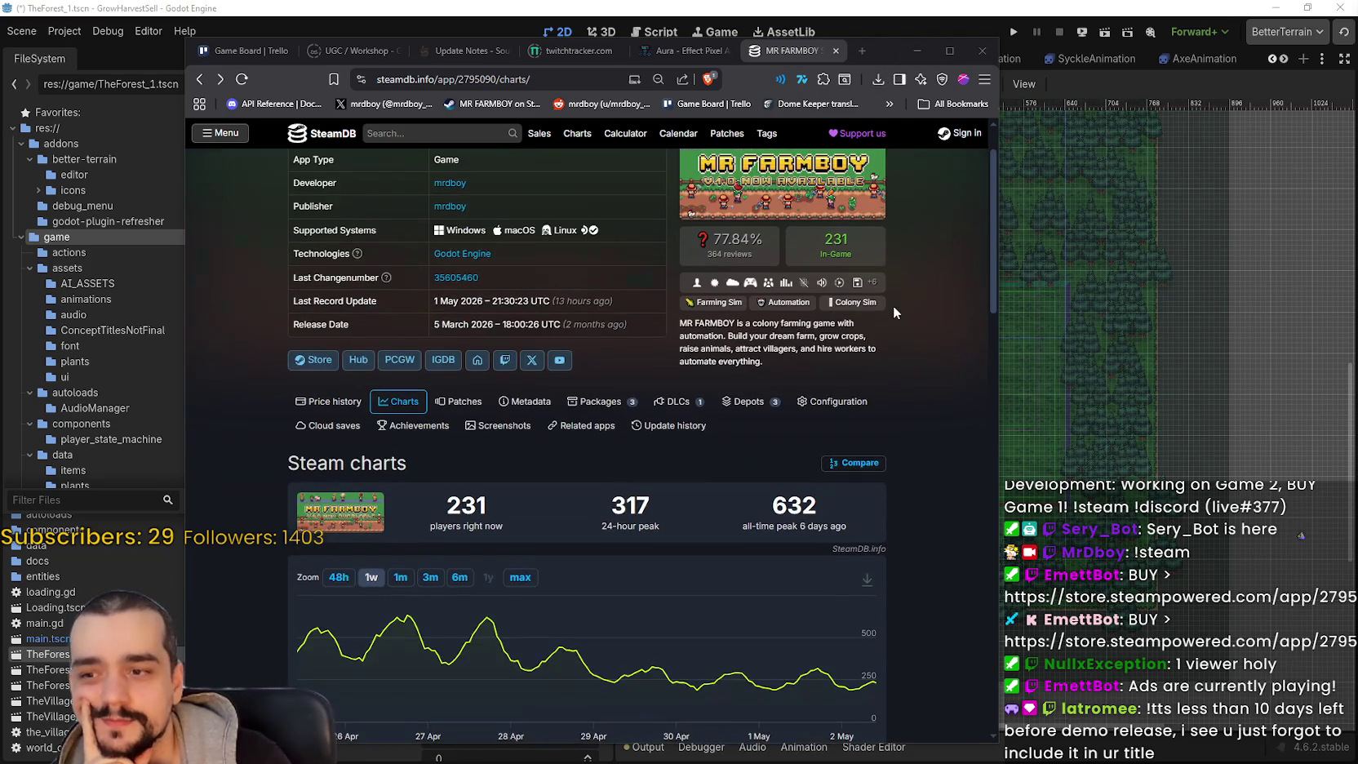
pyautogui.rightClick(892, 304)
pyautogui.press('Escape')
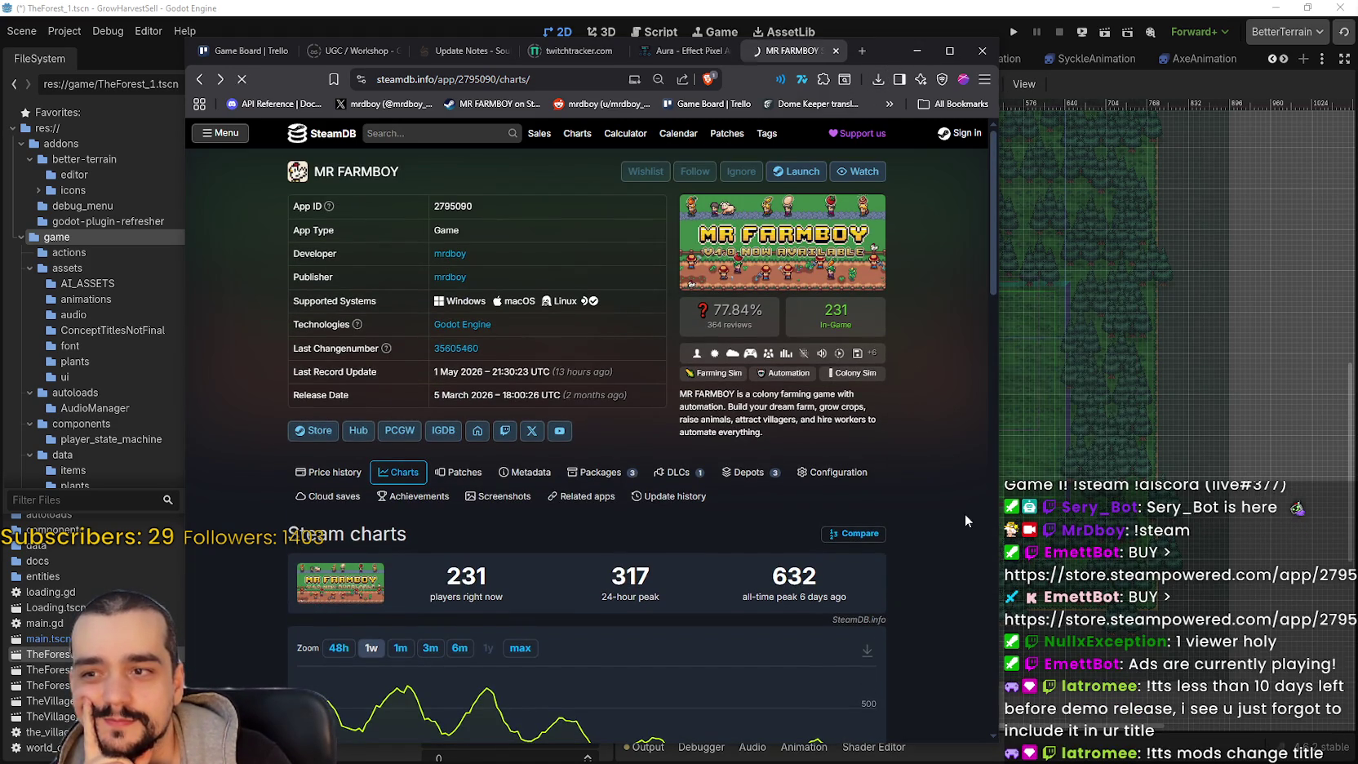
pyautogui.scroll(-2, 906, 452)
pyautogui.moveTo(818, 603)
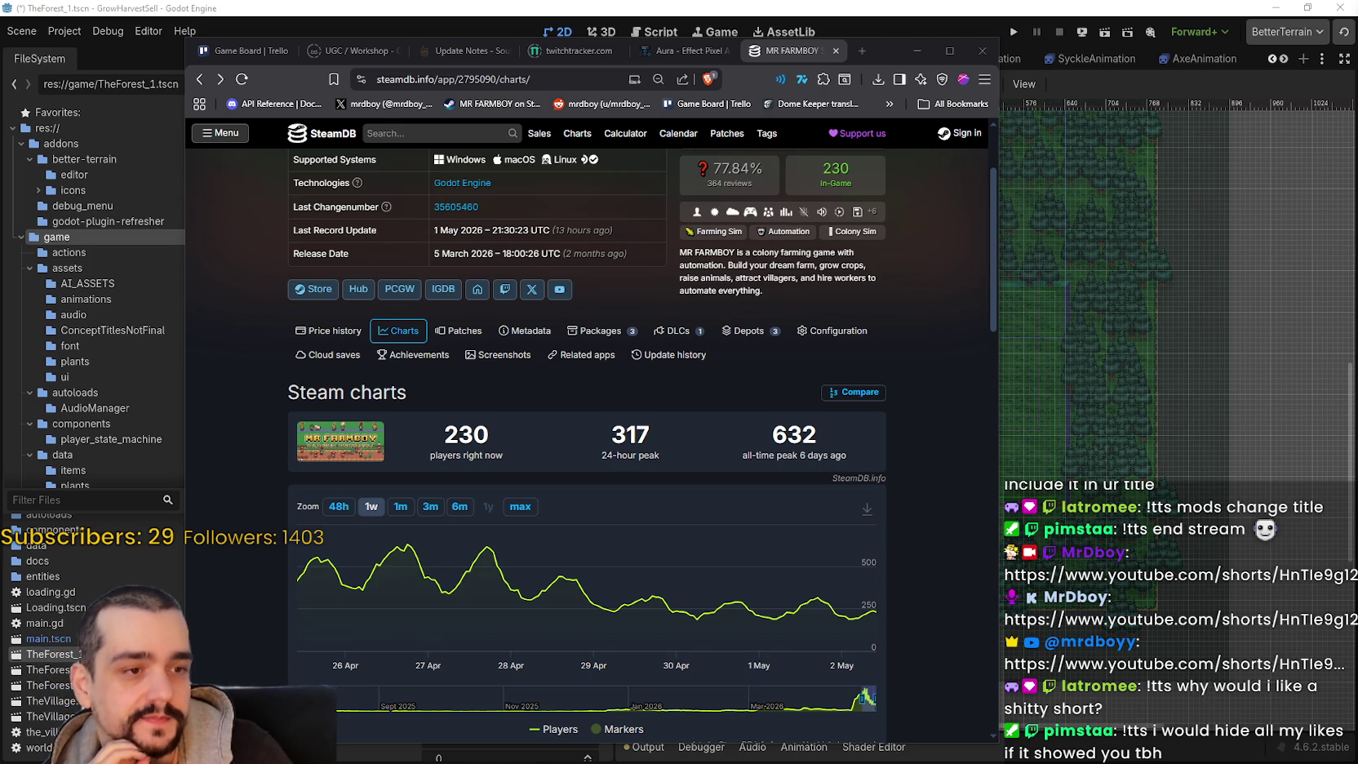
# - Minimize the browser and run the project from TheForest_1, saving the scene
pyautogui.click(923, 44)
pyautogui.scroll(-1, 1159, 319)
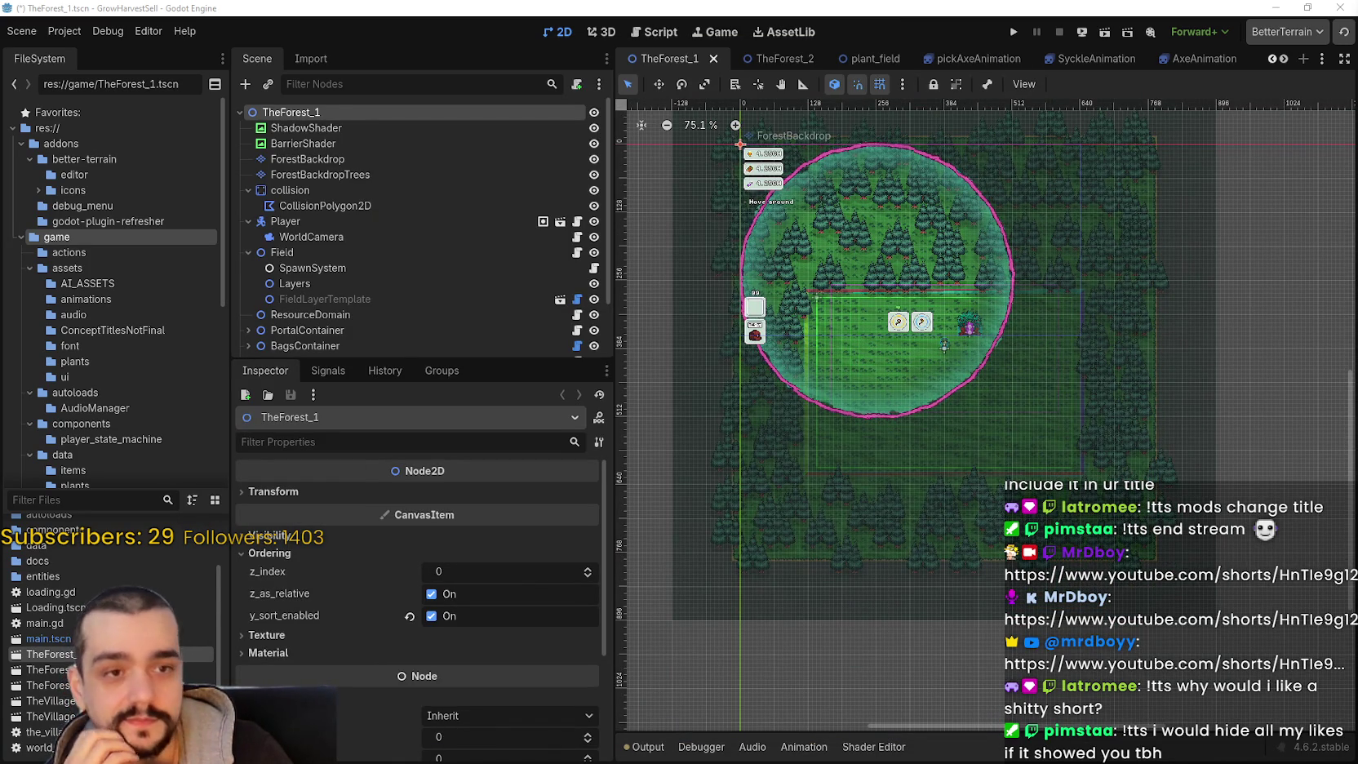
pyautogui.scroll(1, 936, 351)
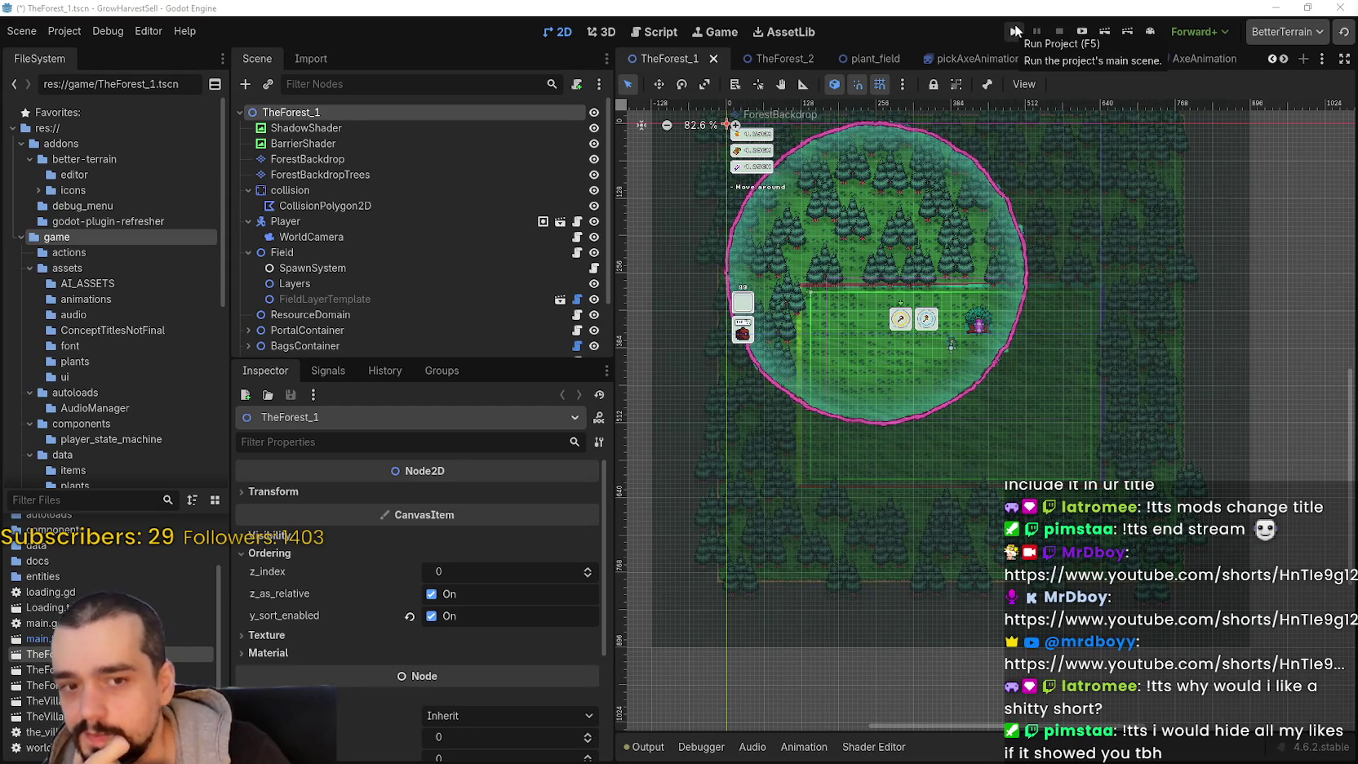
pyautogui.click(1015, 31)
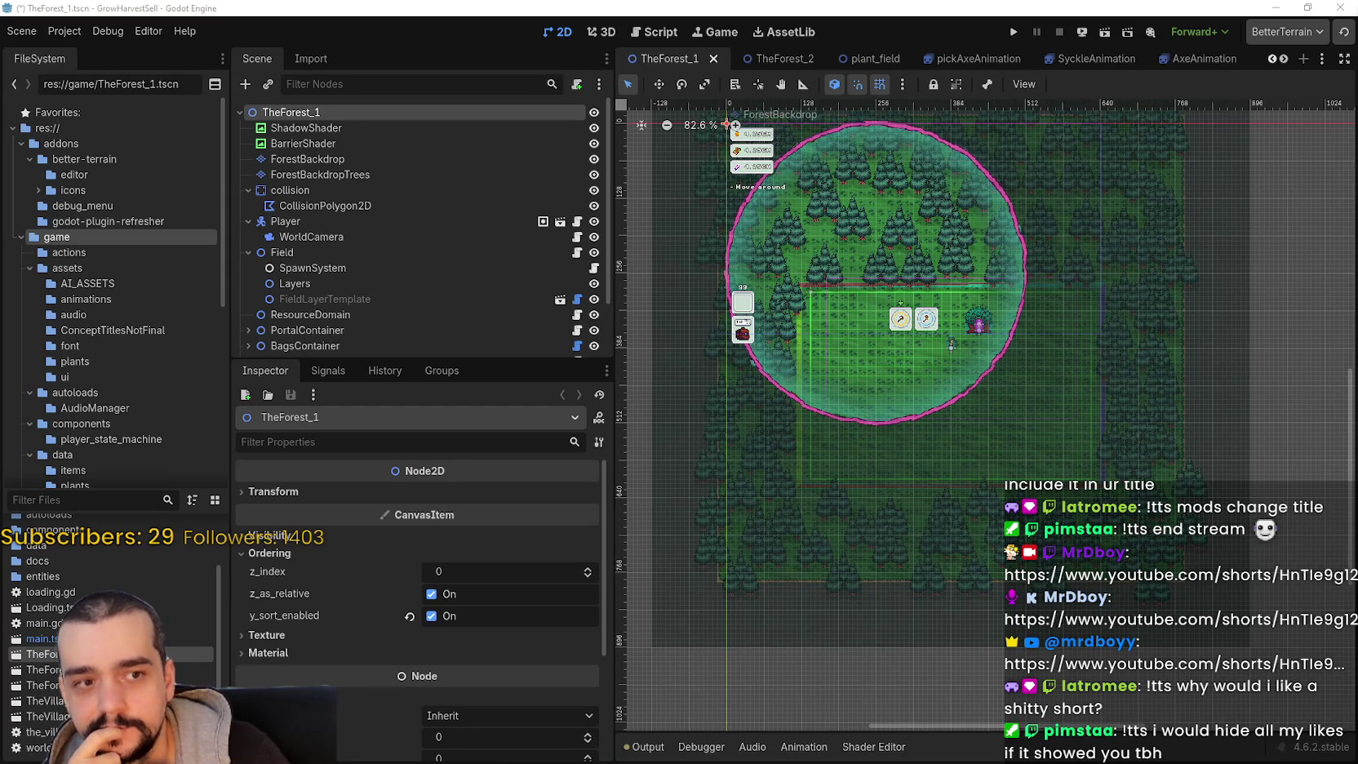
pyautogui.click(1016, 33)
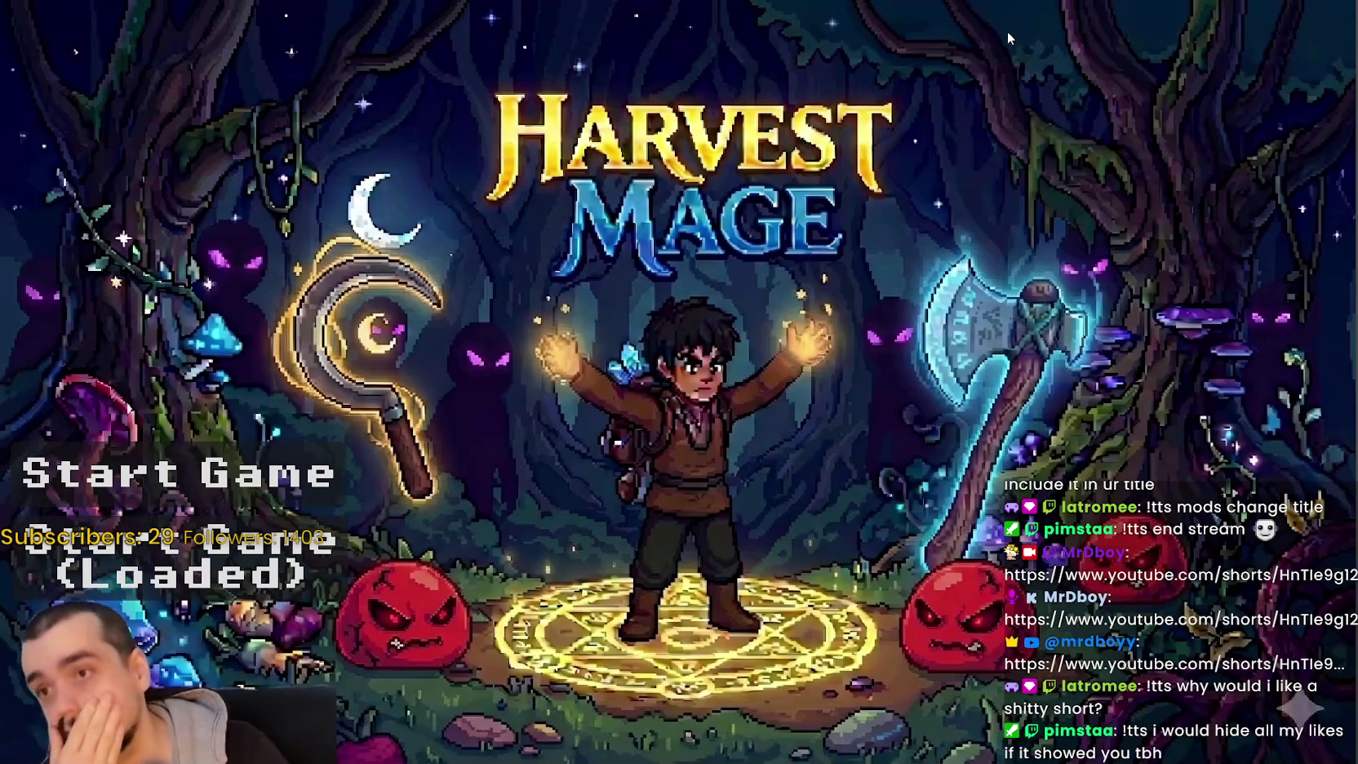
# - Start the game and walk the player past the chest to the Mage Tower door
pyautogui.press('Return')
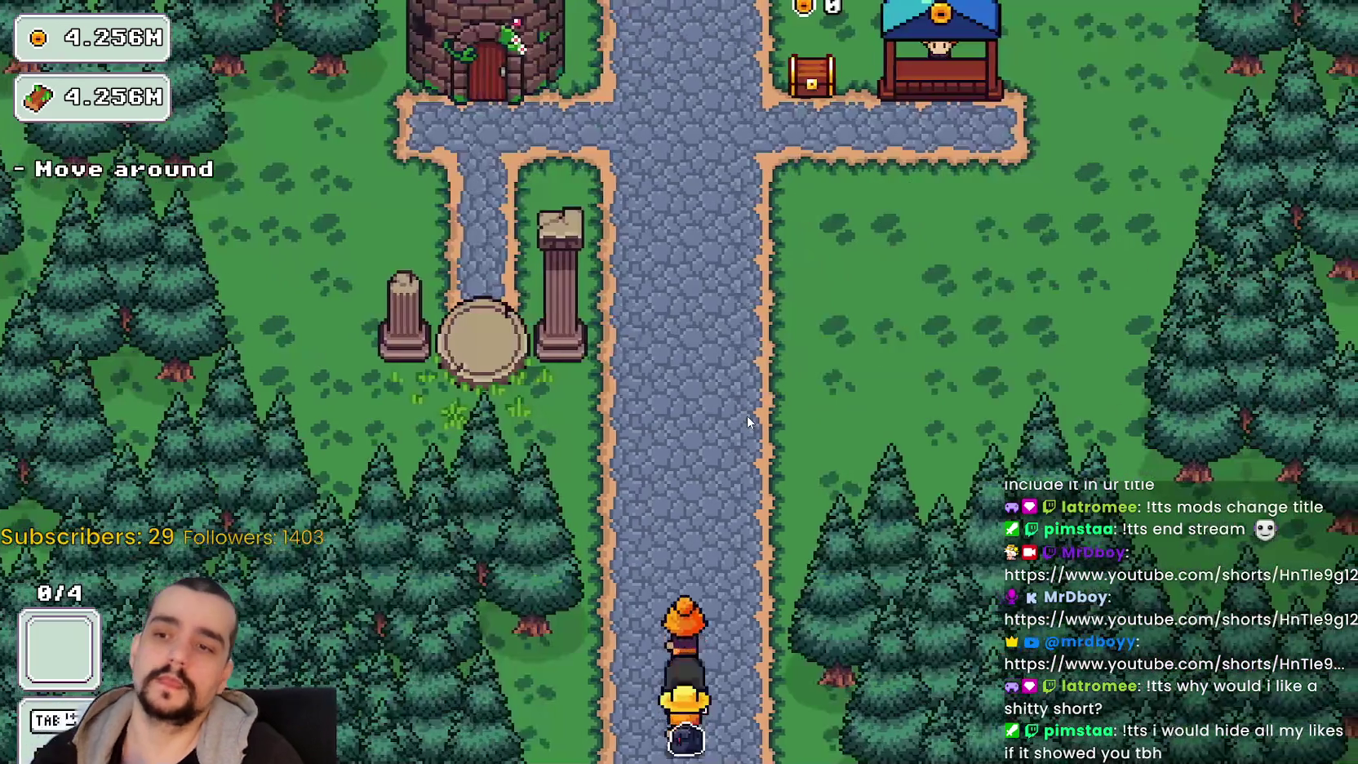
pyautogui.press('w')
pyautogui.press('d')
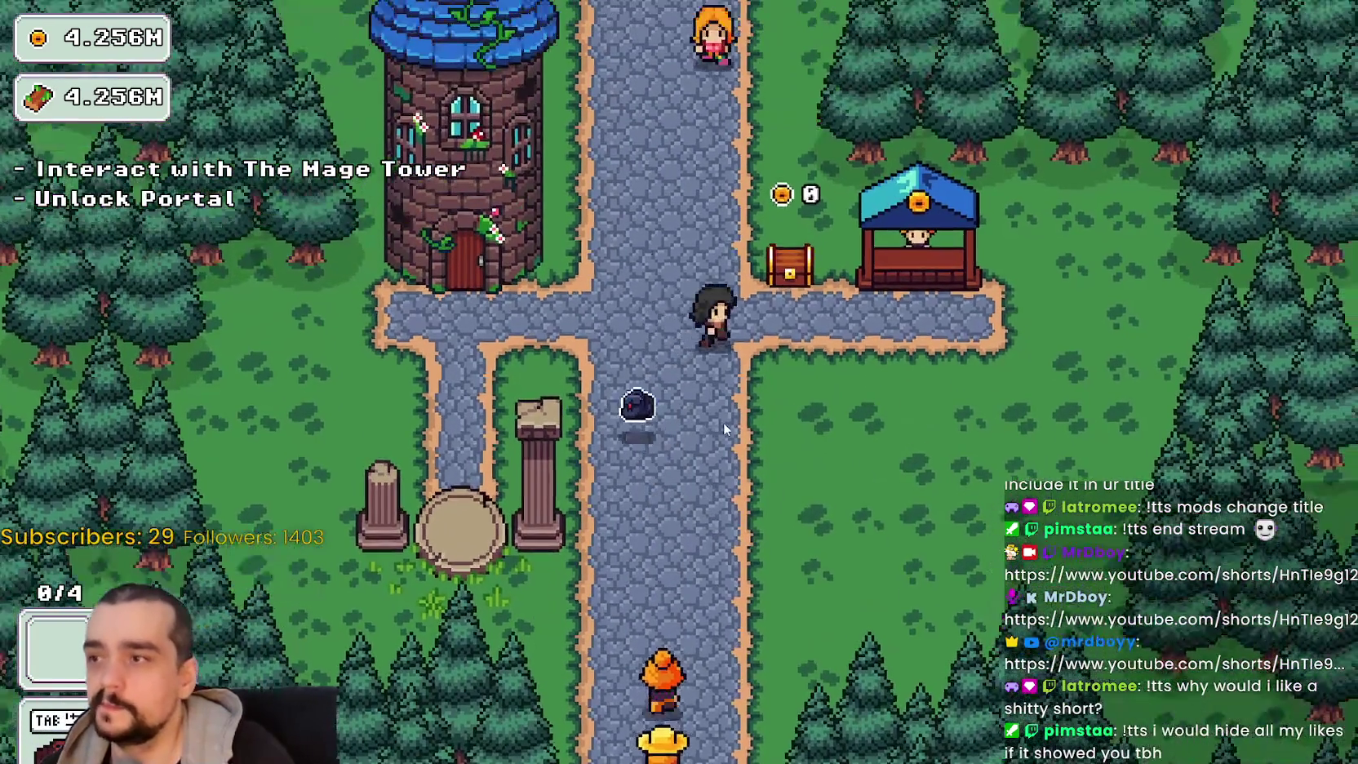
pyautogui.press('a')
# - Open and close the Prestige skill tree twice, then walk back onto the path
pyautogui.press('e')
pyautogui.scroll(-5, 774, 532)
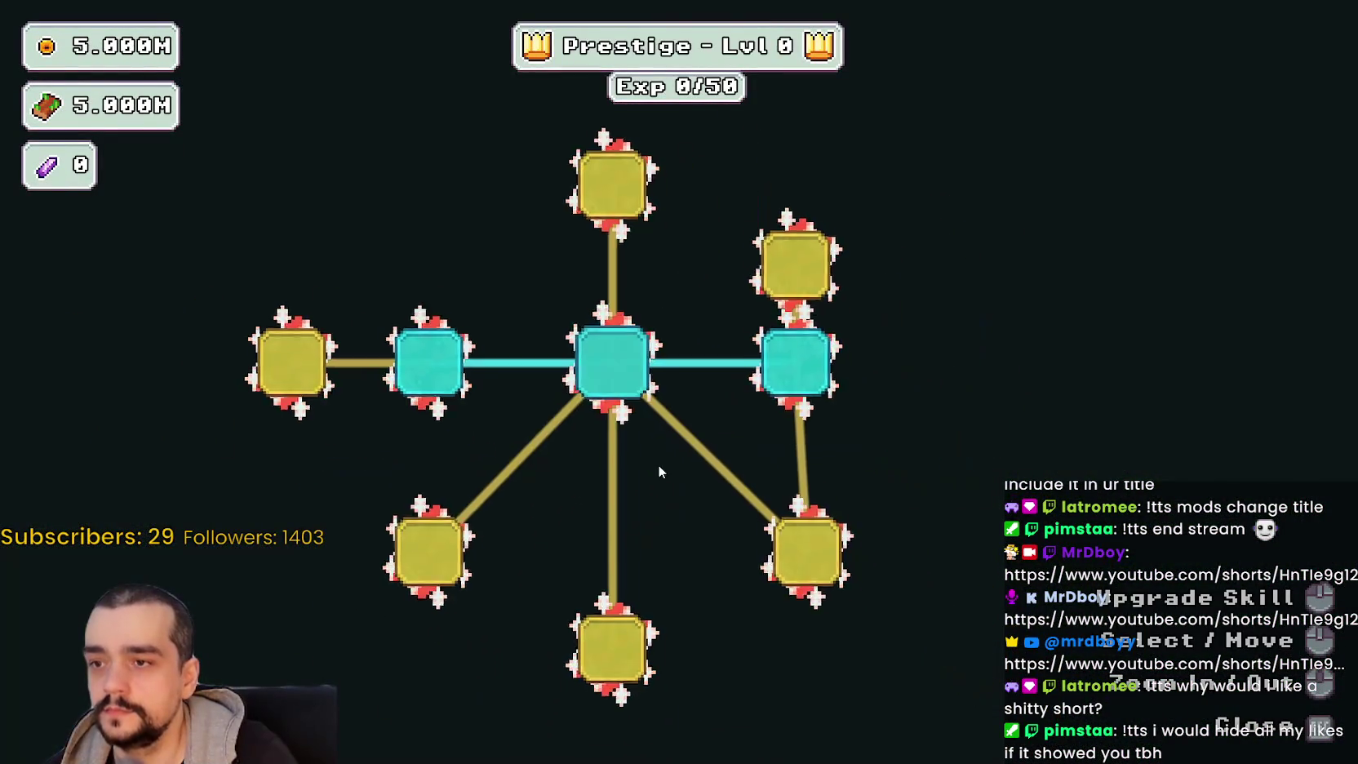
pyautogui.press('Escape')
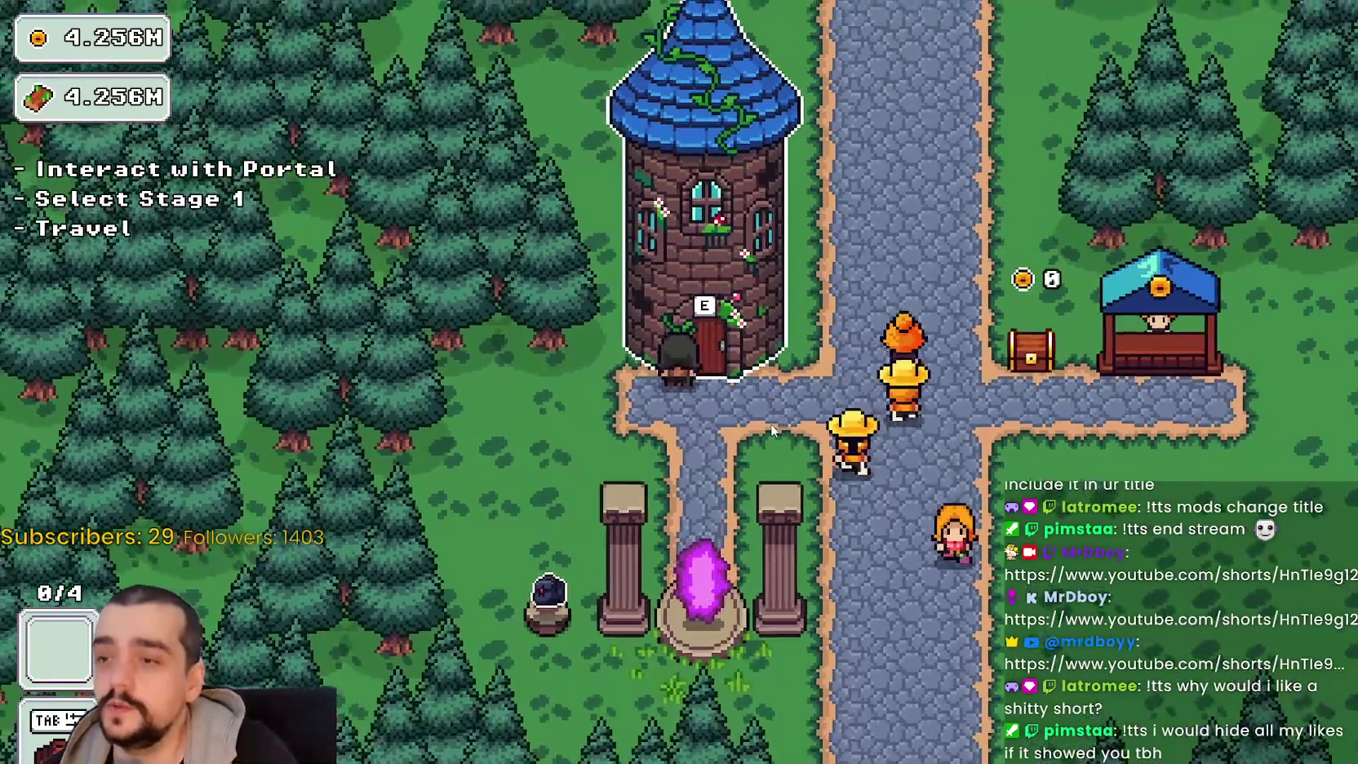
pyautogui.press('e')
pyautogui.press('Escape')
pyautogui.press('d')
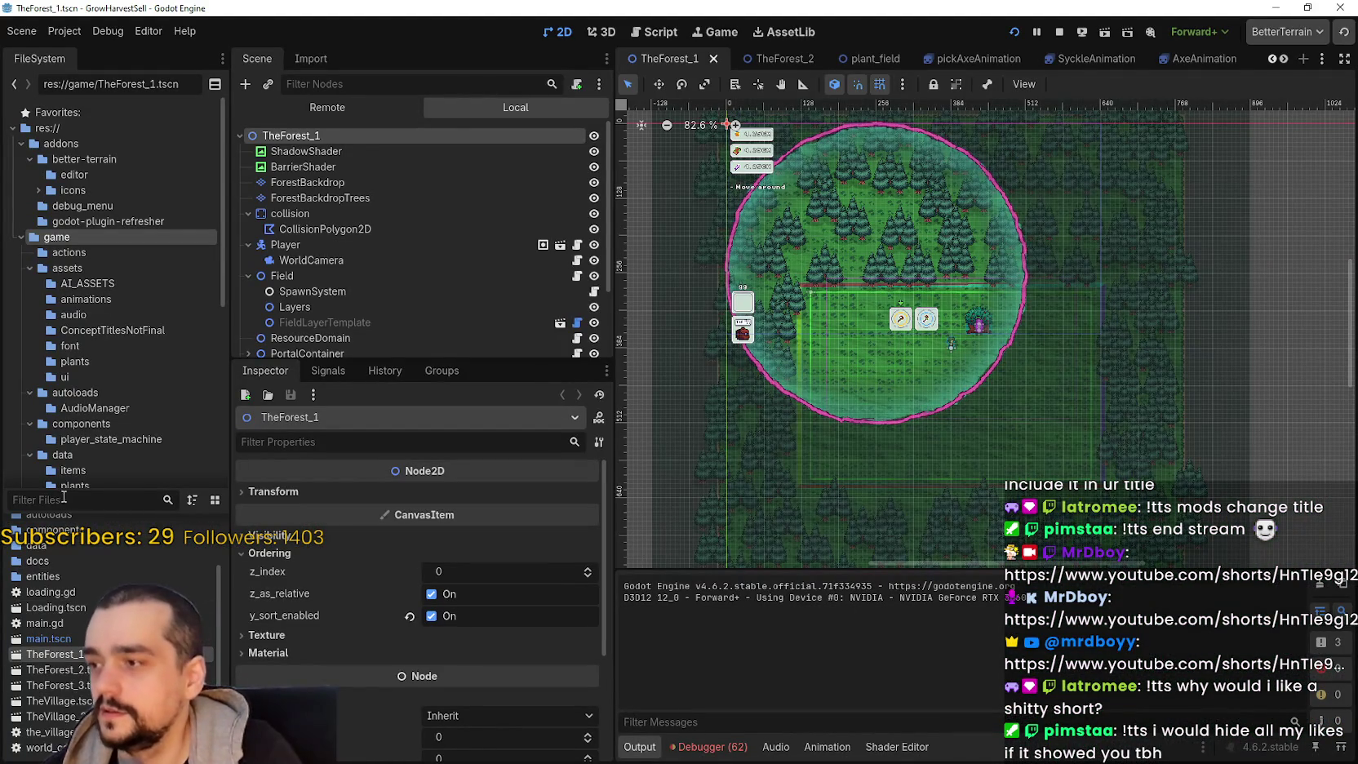
# - Filter project files by 'main' and open main_atlas.png in the external editor
pyautogui.click(93, 503)
pyautogui.write('main')
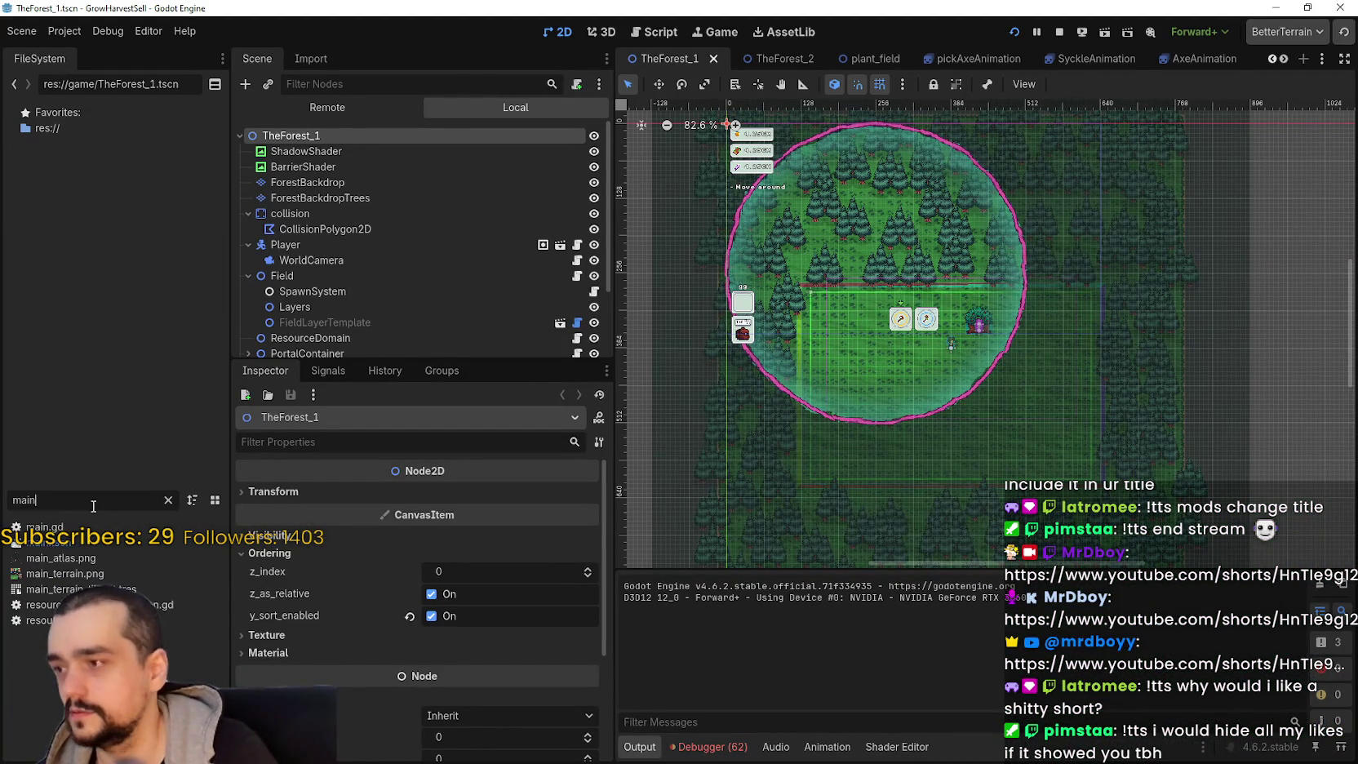
pyautogui.rightClick(49, 576)
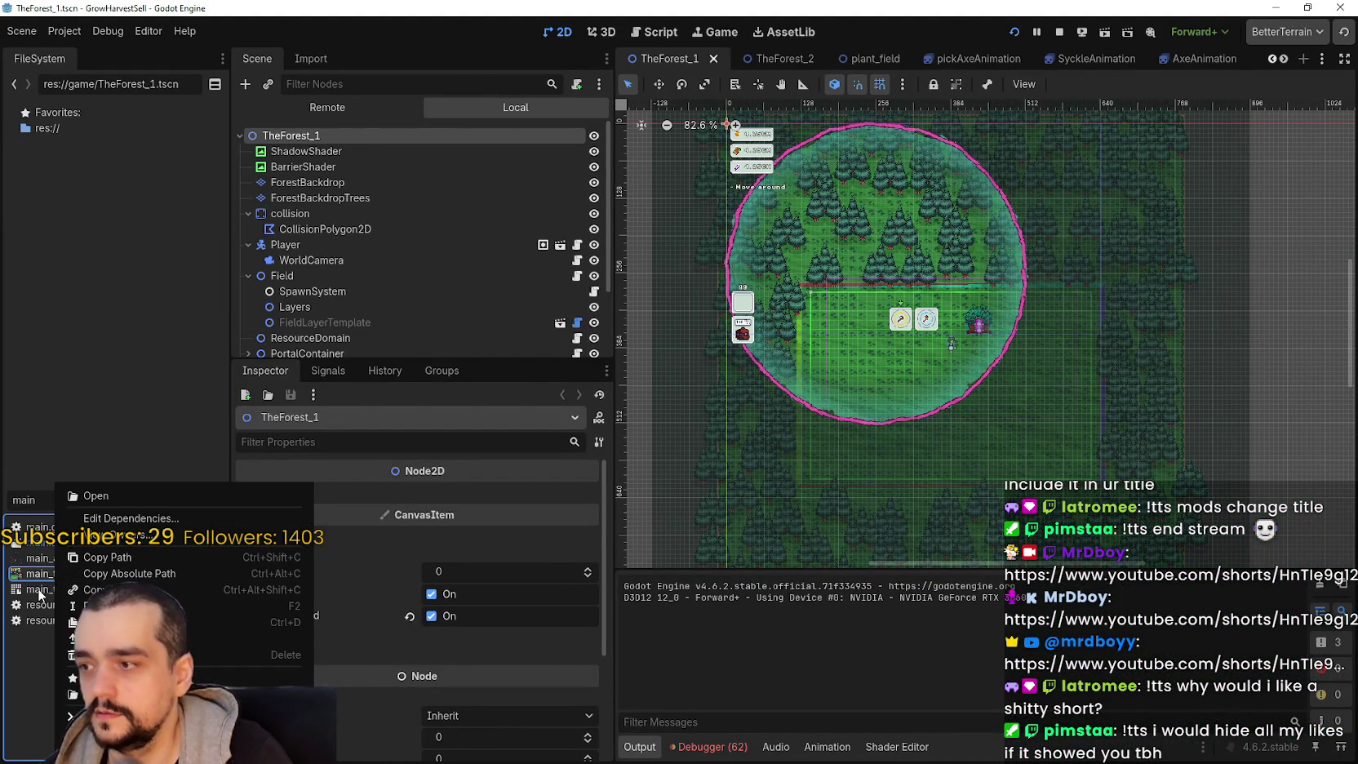
pyautogui.press('Escape')
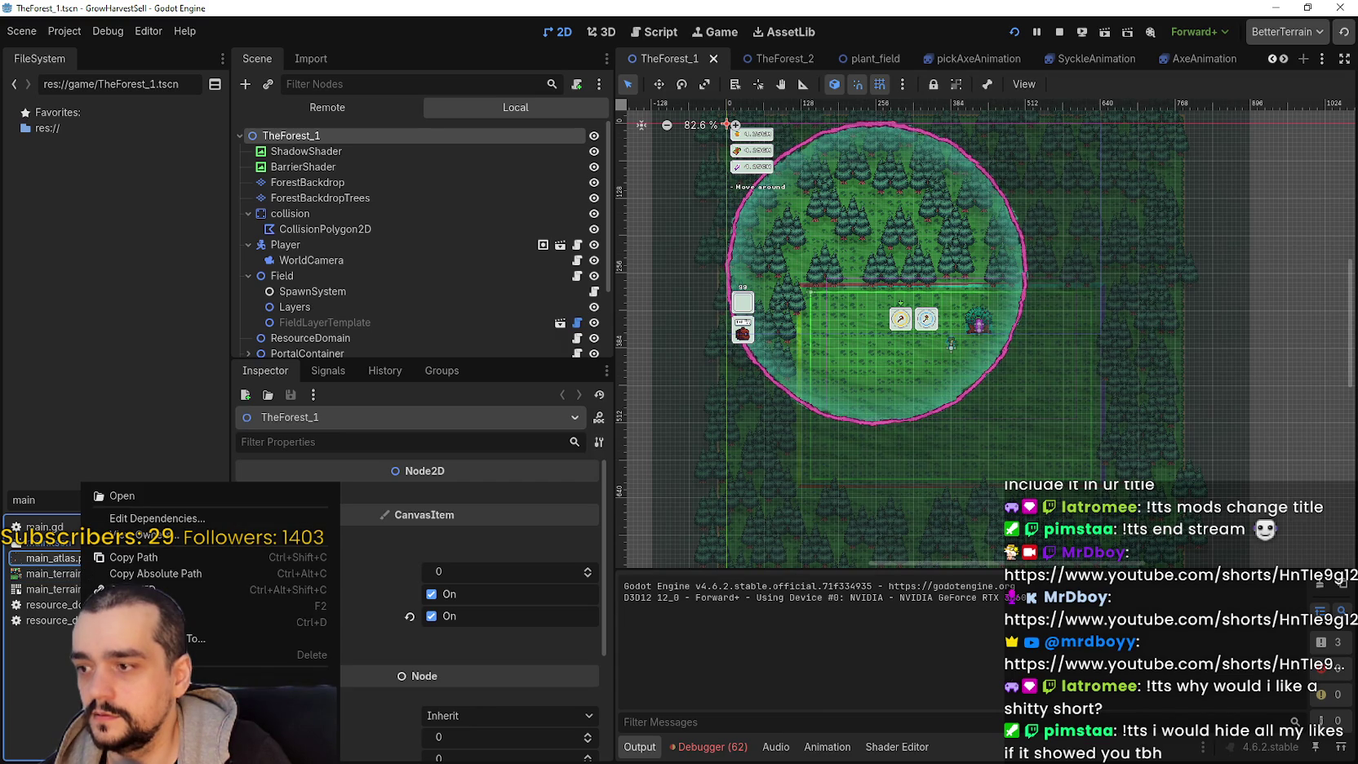
pyautogui.click(204, 718)
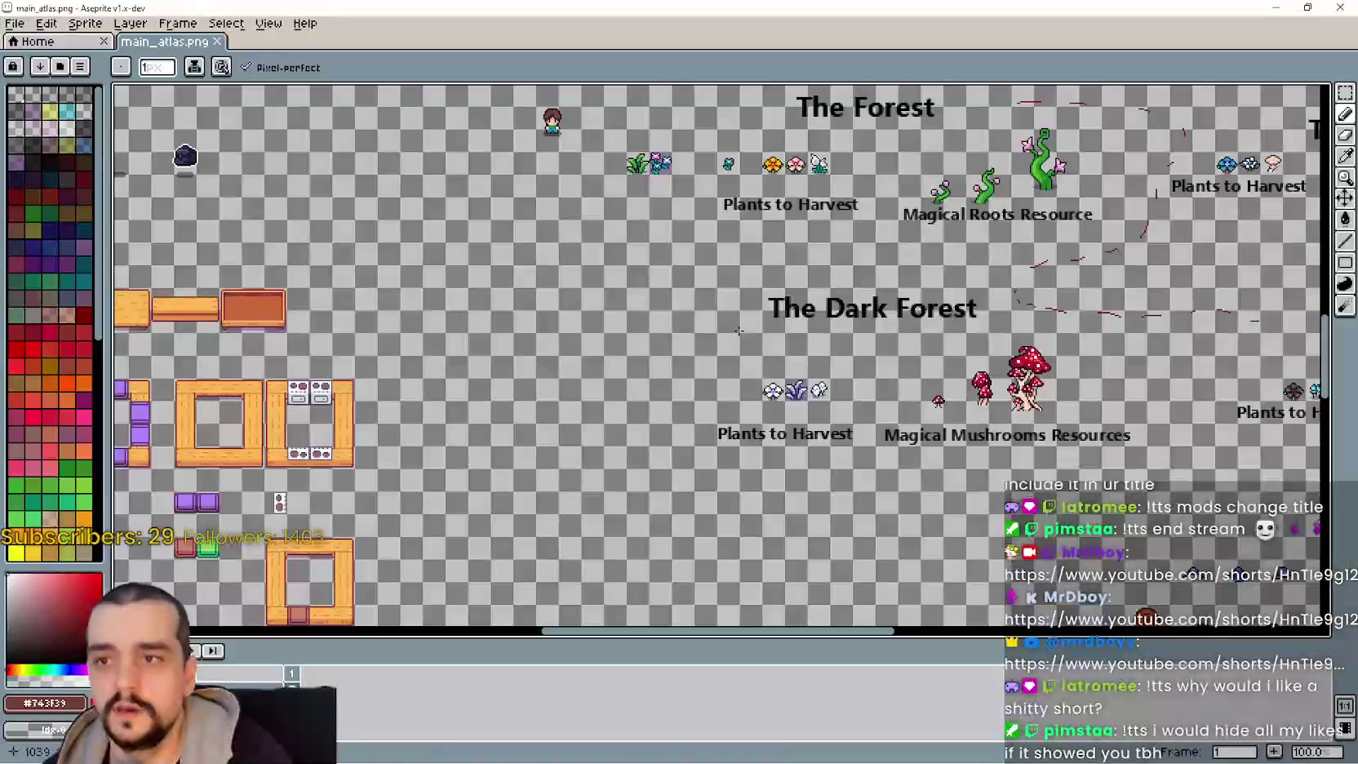
# - Pan the main_atlas.png canvas to inspect the skill-tree icons and chest sprites
pyautogui.scroll(5, 715, 491)
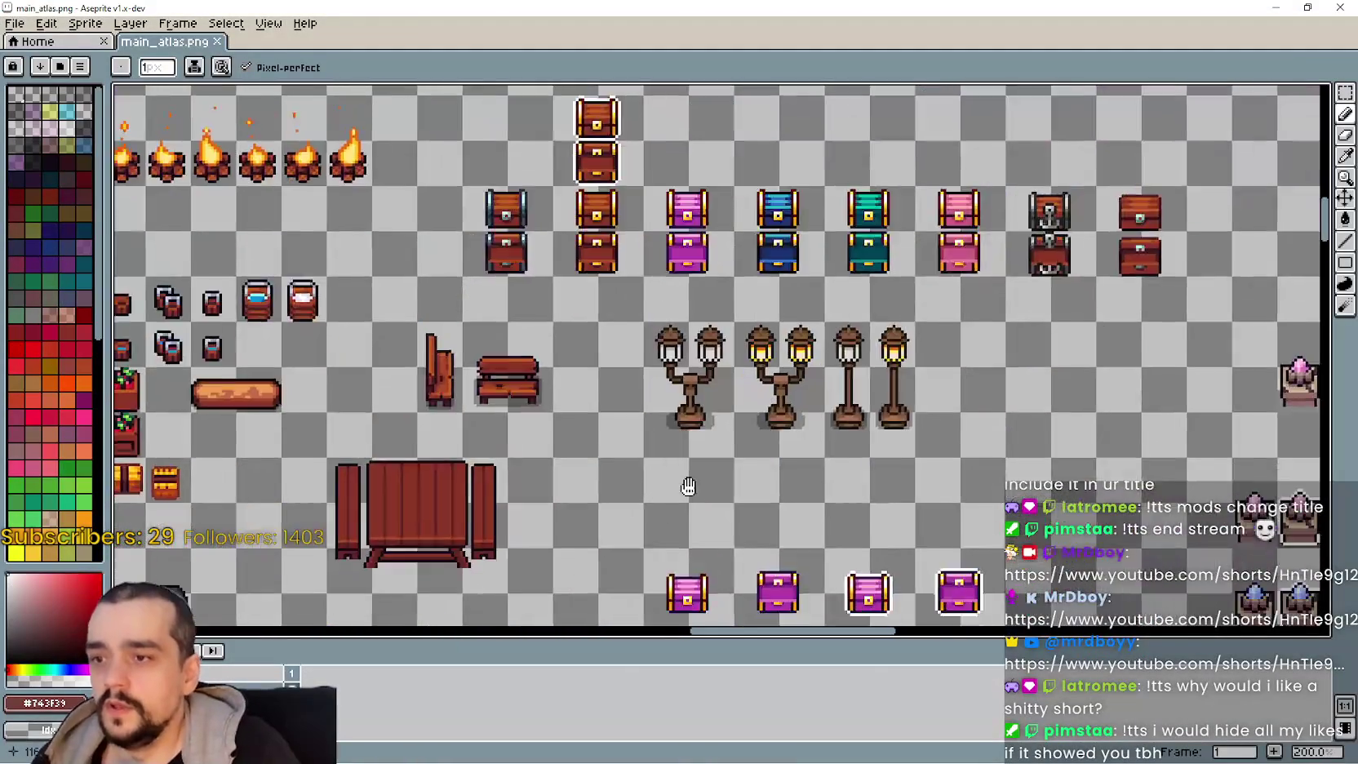
pyautogui.scroll(-5, 715, 491)
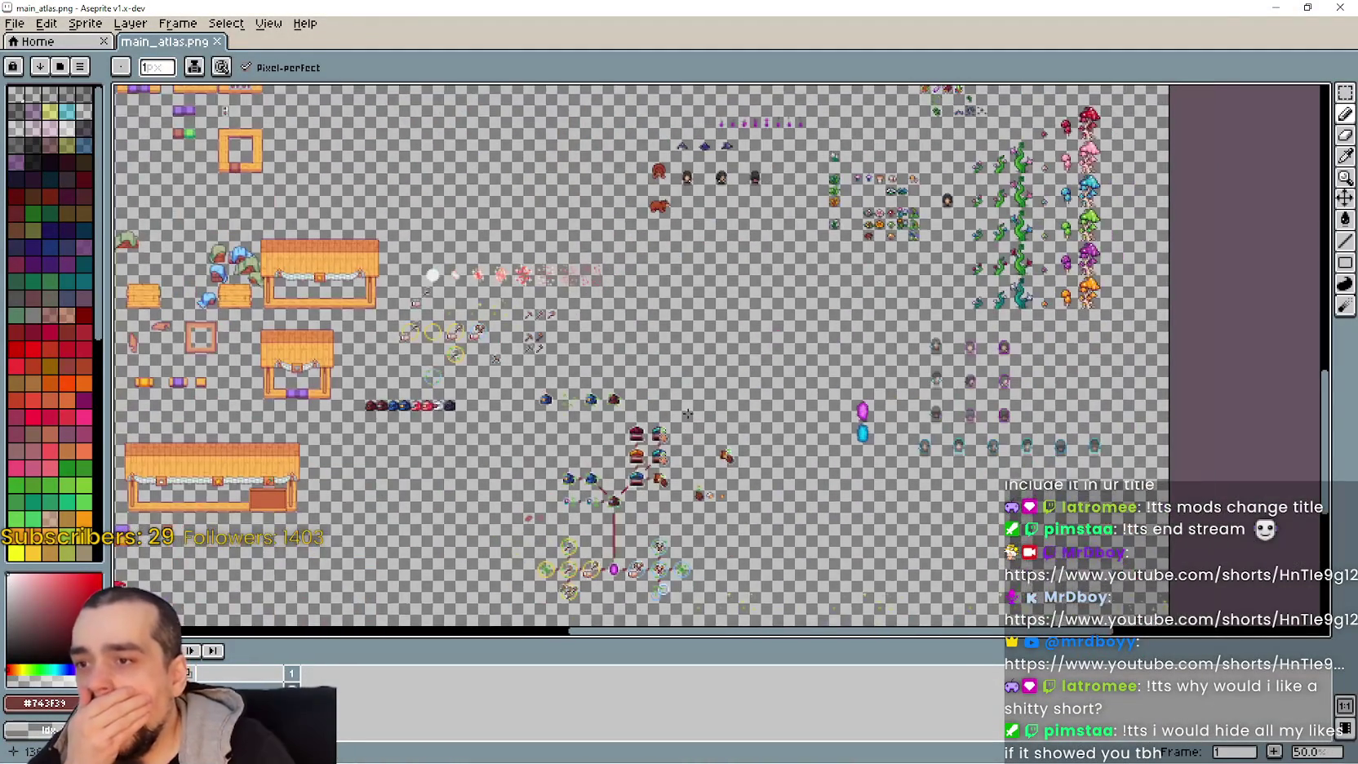
pyautogui.scroll(-1, 688, 413)
pyautogui.scroll(4, 688, 413)
pyautogui.moveTo(553, 514)
pyautogui.mouseDown()
pyautogui.moveTo(669, 393)
pyautogui.moveTo(579, 252)
pyautogui.moveTo(491, 639)
pyautogui.mouseUp()
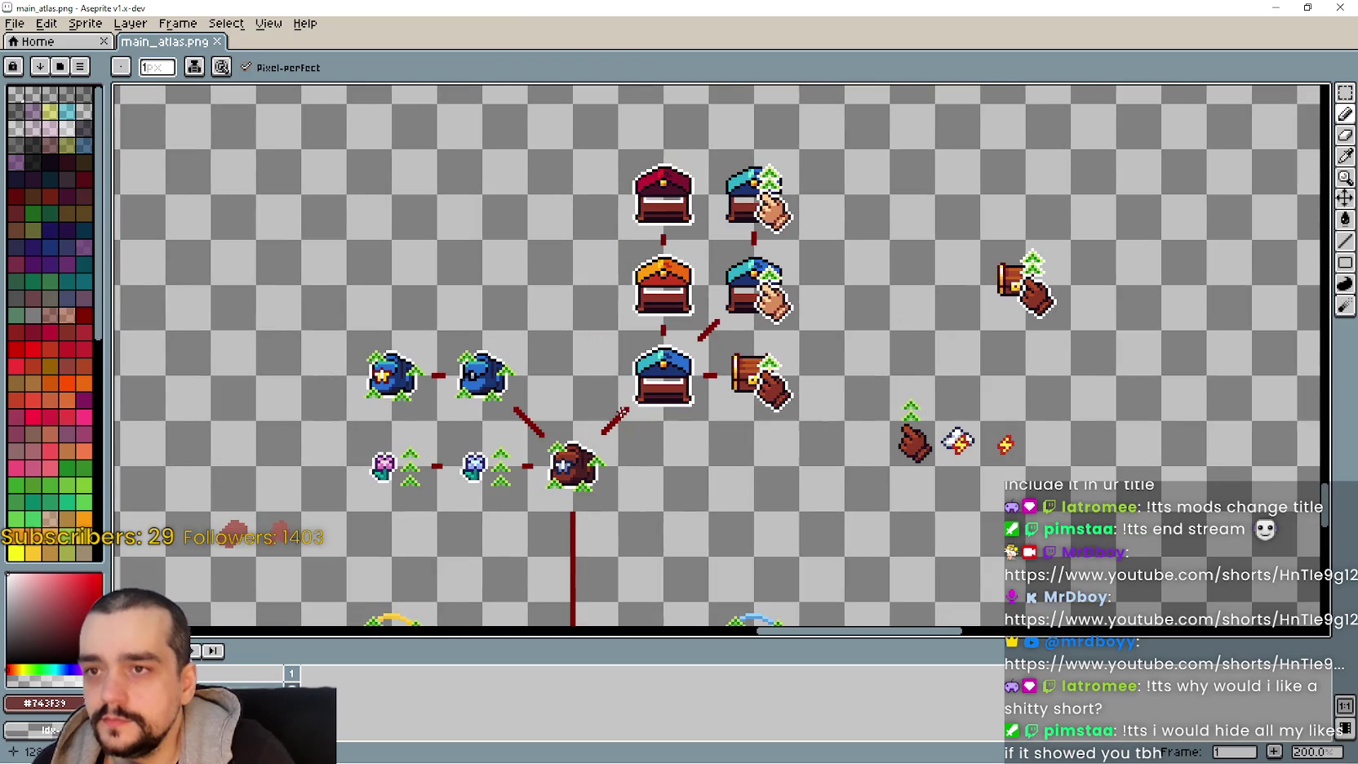
pyautogui.moveTo(562, 465)
pyautogui.mouseDown()
pyautogui.moveTo(644, 351)
pyautogui.moveTo(722, 284)
pyautogui.moveTo(864, 323)
pyautogui.moveTo(864, 391)
pyautogui.moveTo(825, 157)
pyautogui.mouseUp()
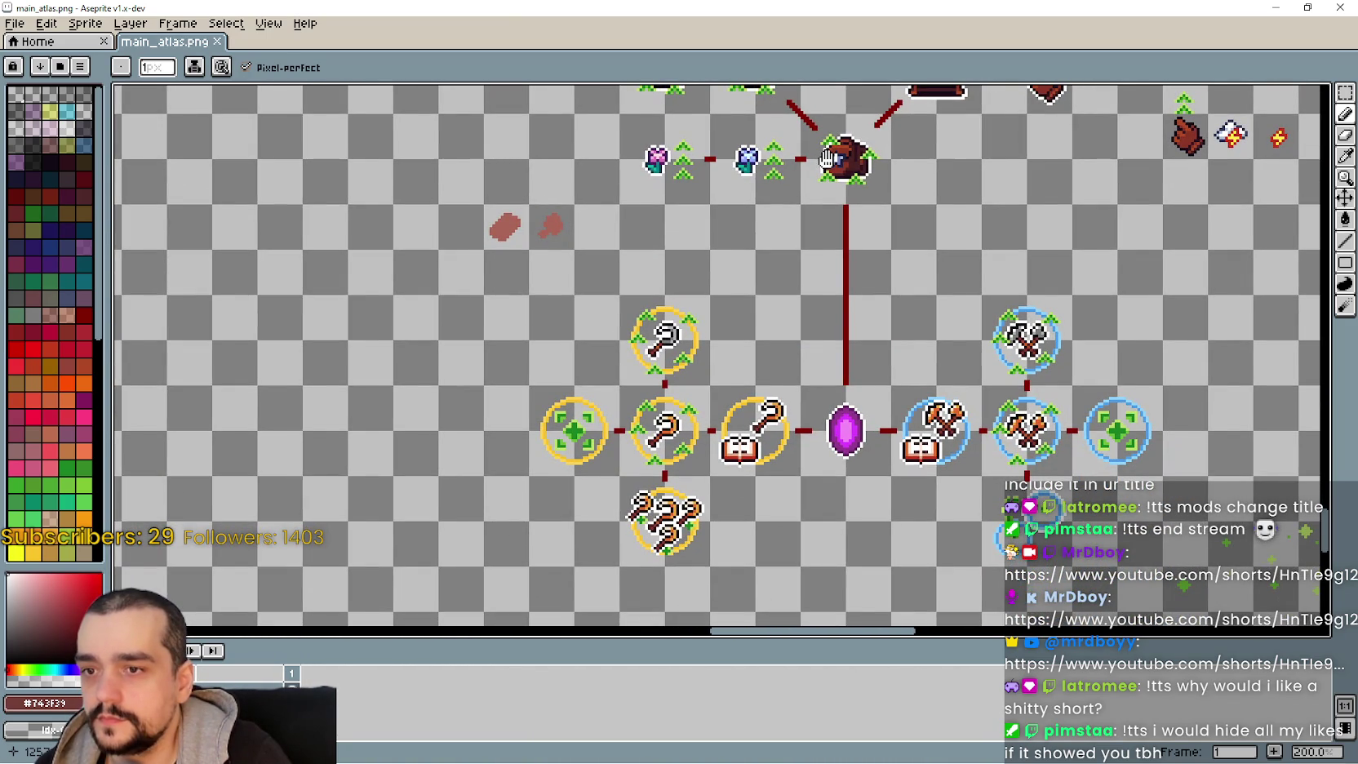
pyautogui.moveTo(826, 157)
pyautogui.mouseDown()
pyautogui.moveTo(809, 165)
pyautogui.moveTo(847, 114)
pyautogui.mouseUp()
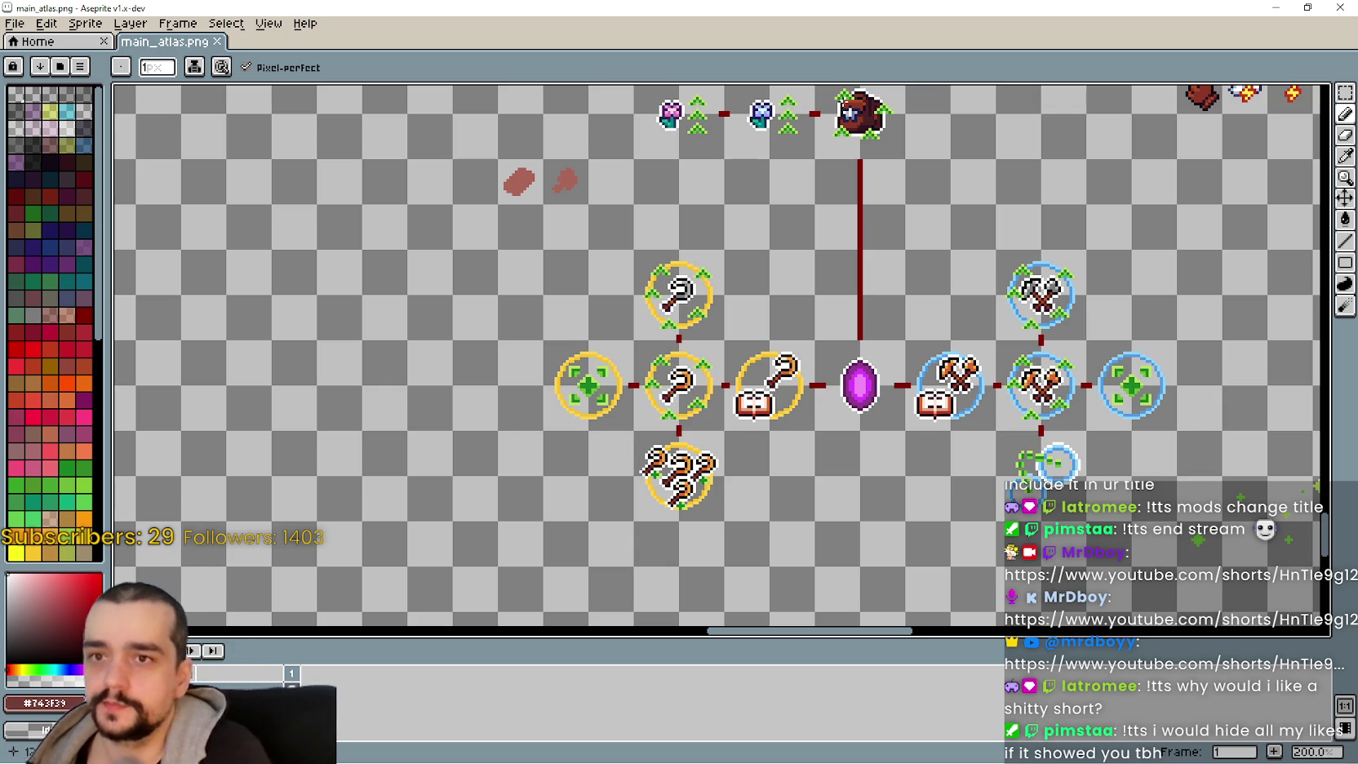
pyautogui.moveTo(870, 307); pyautogui.dragTo(837, 359)
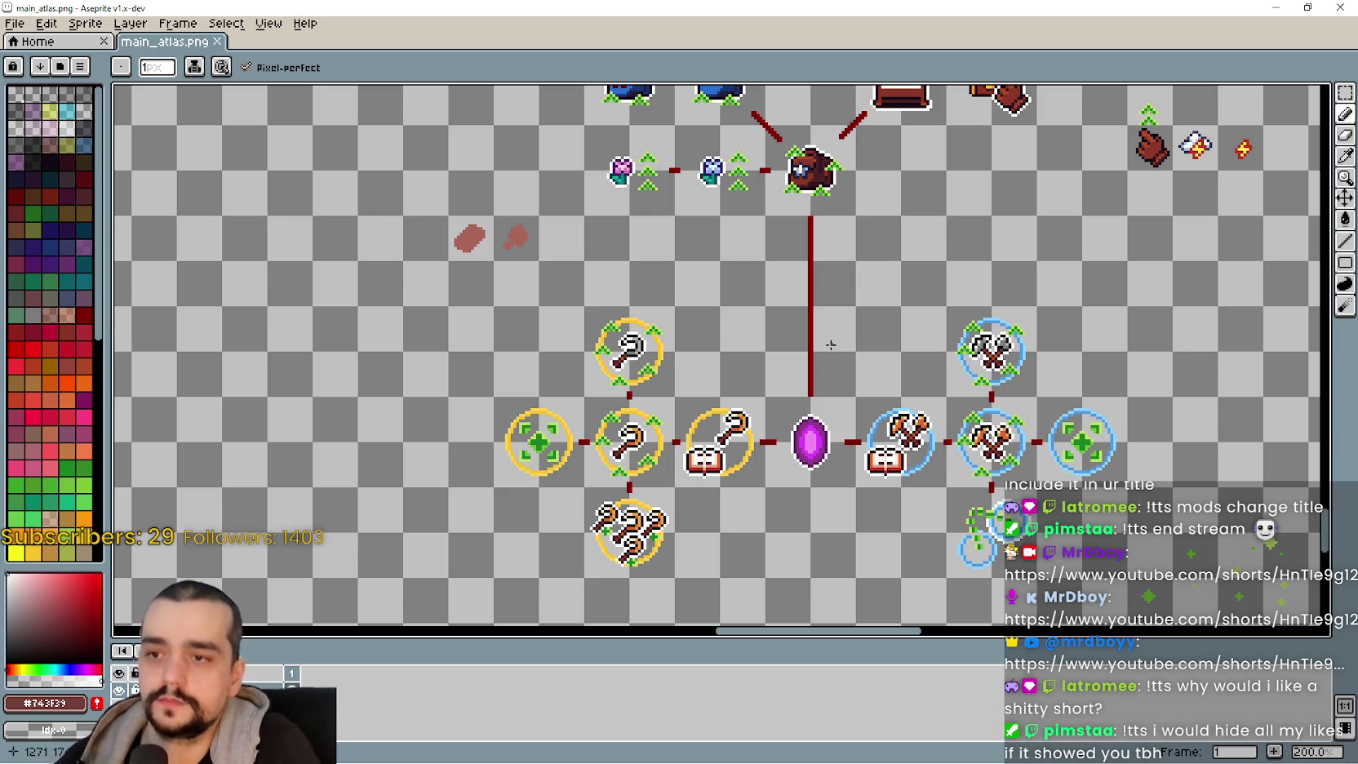
pyautogui.moveTo(796, 229); pyautogui.dragTo(778, 413)
pyautogui.scroll(-3, 778, 413)
pyautogui.scroll(2, 855, 279)
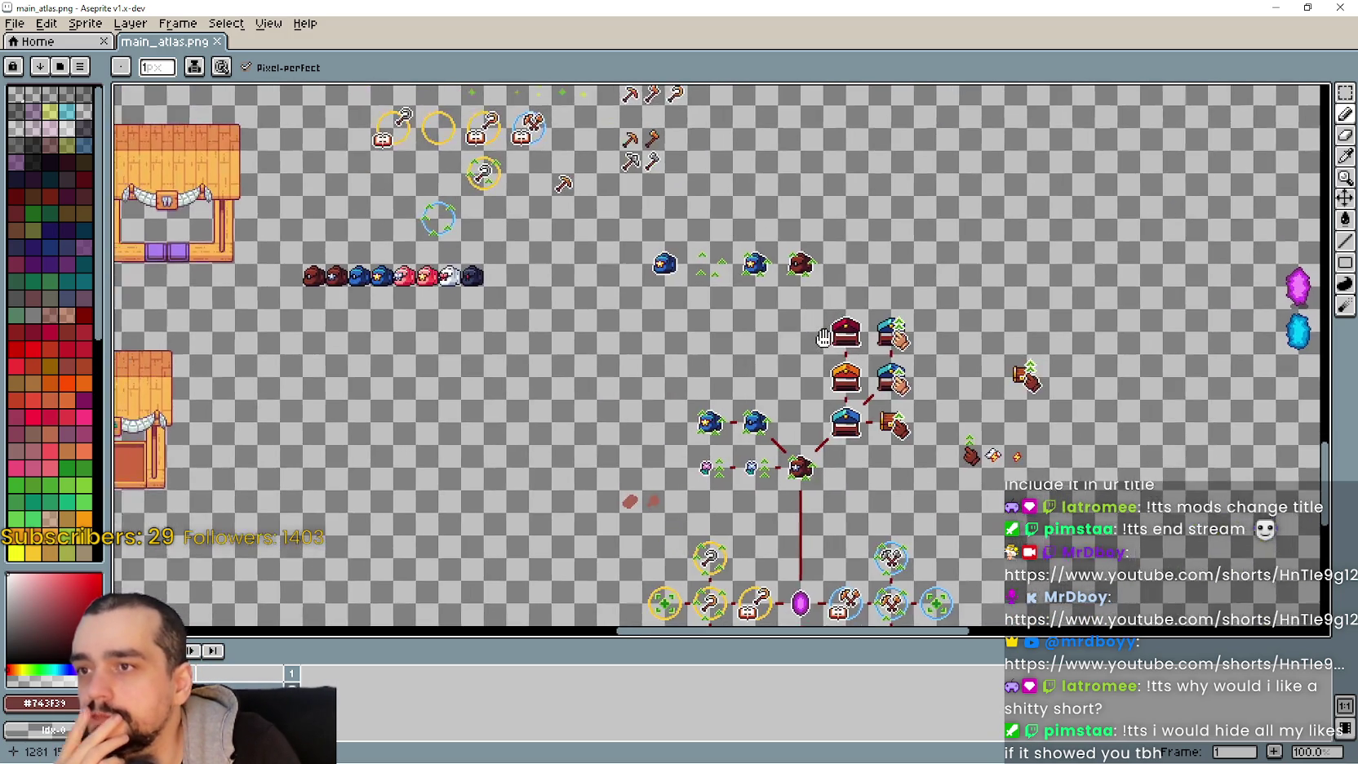
pyautogui.scroll(-1, 843, 439)
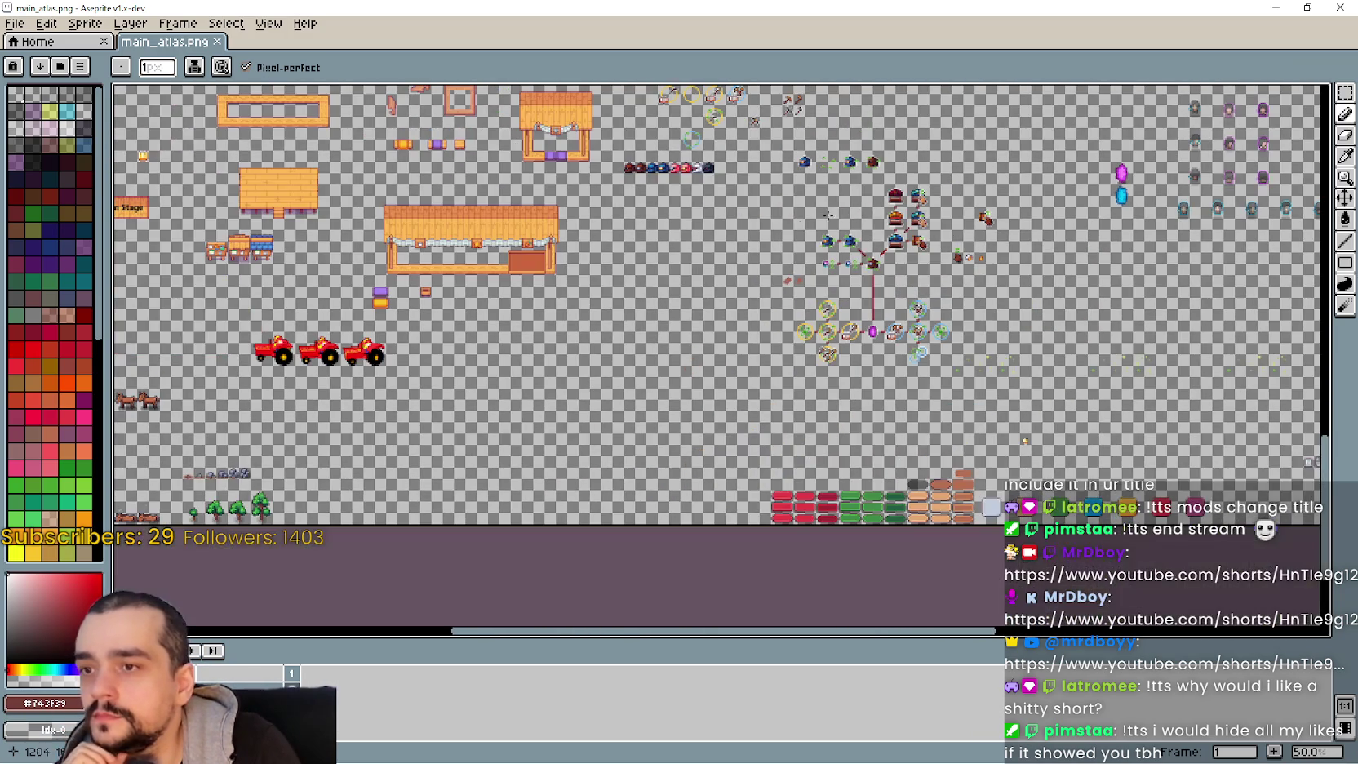
# - Pan on to the circle, pickaxe, fountain and chest upgrade-tree icons
pyautogui.moveTo(843, 439)
pyautogui.mouseDown()
pyautogui.moveTo(735, 408)
pyautogui.moveTo(486, 297)
pyautogui.mouseUp()
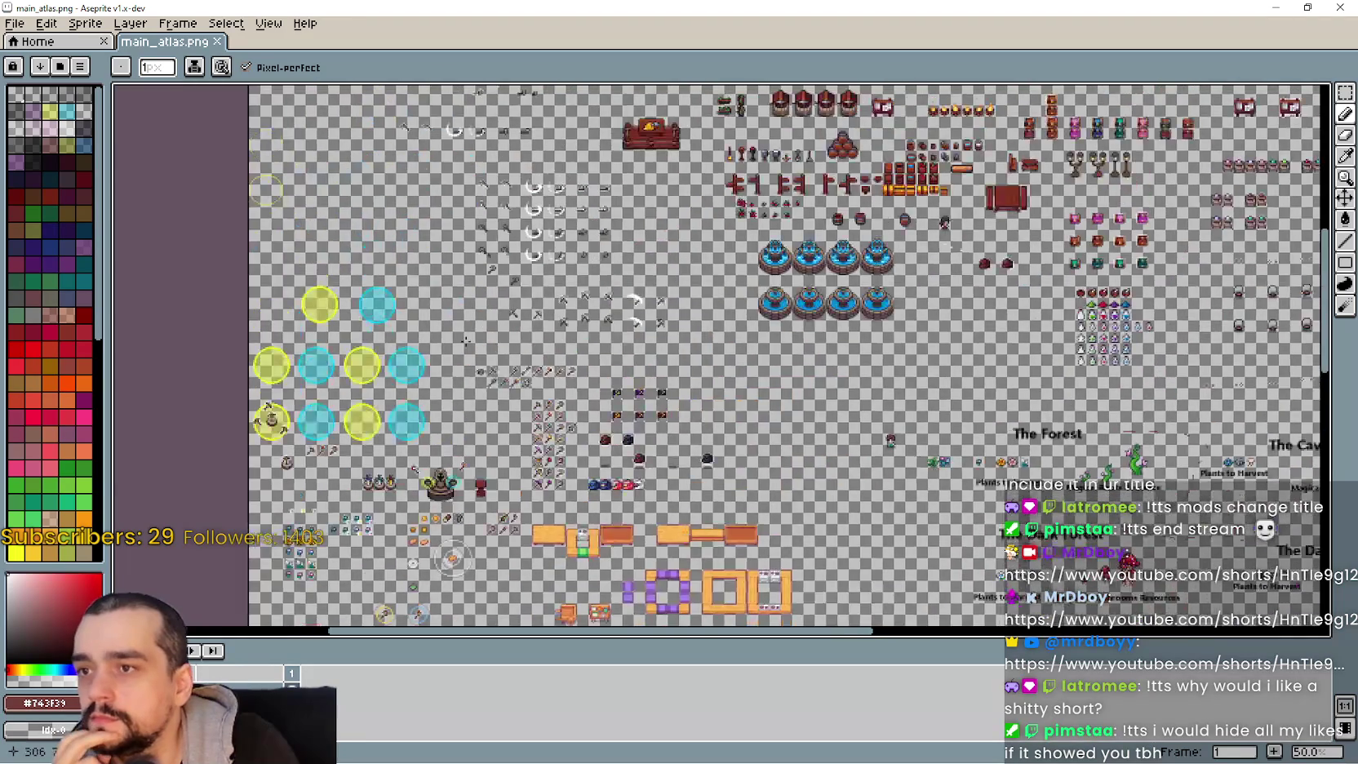
pyautogui.scroll(1, 486, 297)
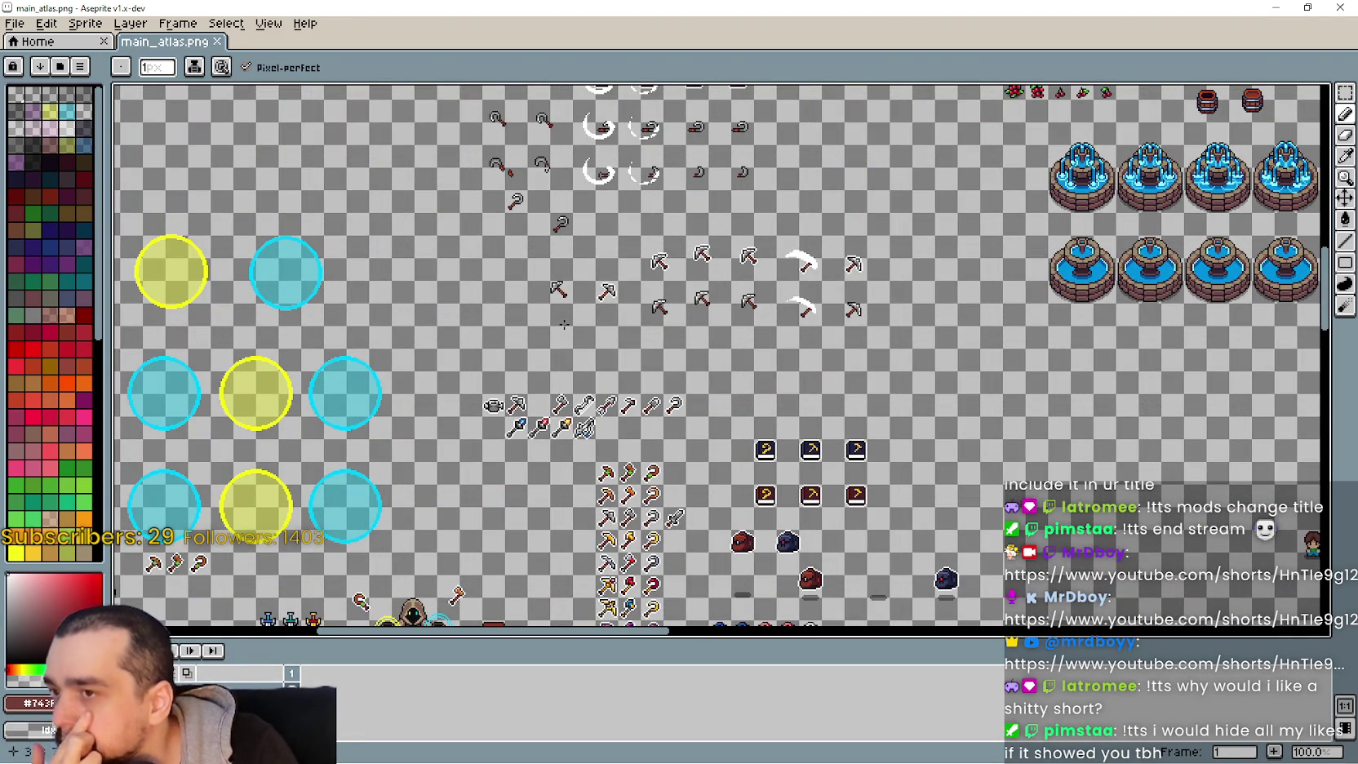
pyautogui.moveTo(628, 307)
pyautogui.mouseDown()
pyautogui.moveTo(659, 508)
pyautogui.moveTo(624, 427)
pyautogui.moveTo(655, 525)
pyautogui.moveTo(495, 279)
pyautogui.mouseUp()
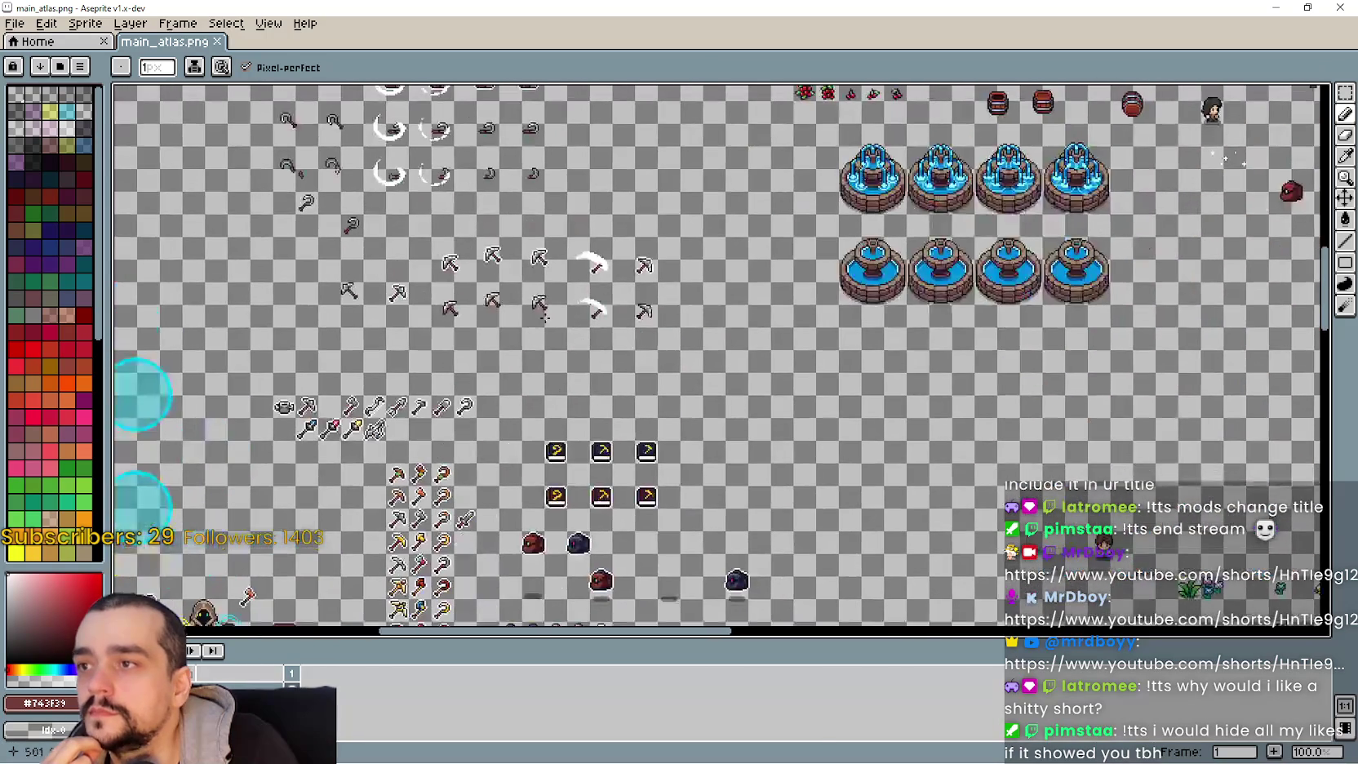
pyautogui.moveTo(902, 554); pyautogui.dragTo(611, 267)
pyautogui.scroll(1, 912, 482)
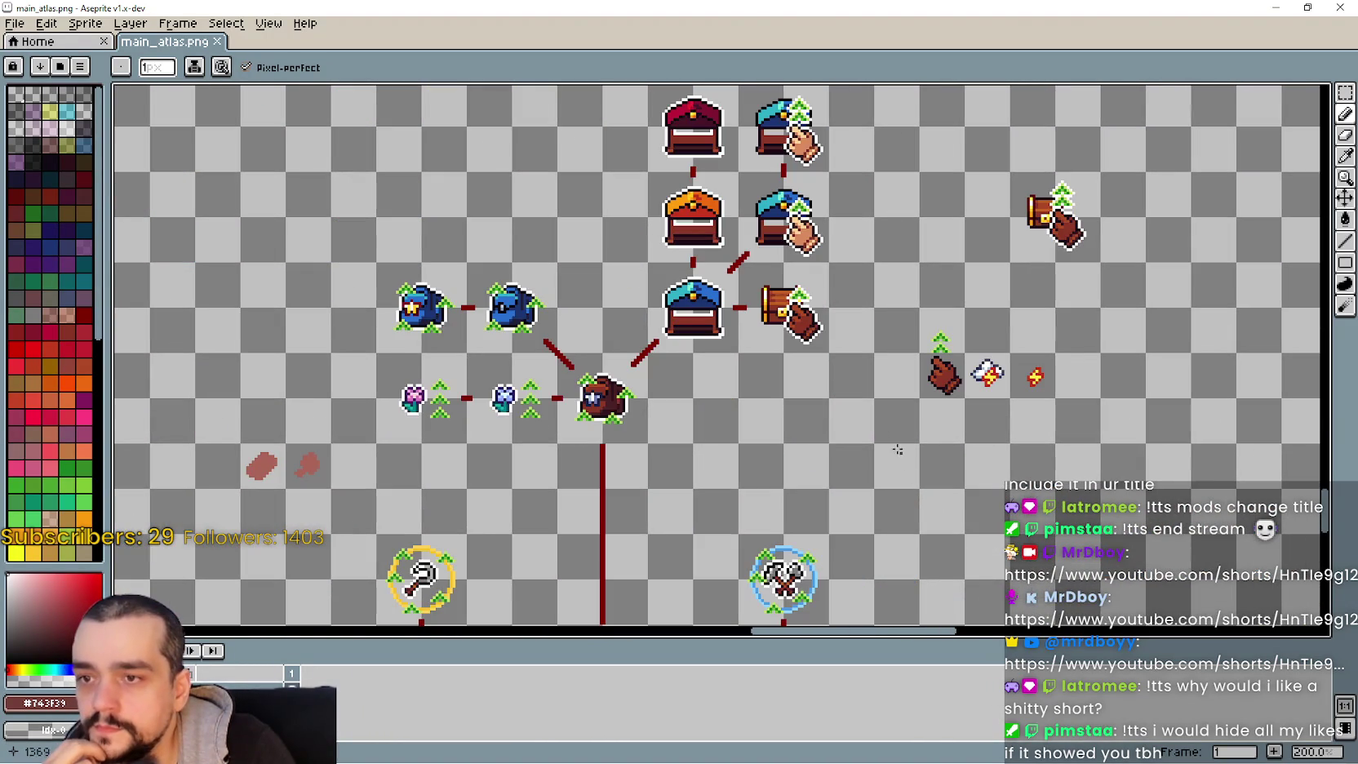
pyautogui.scroll(2, 836, 261)
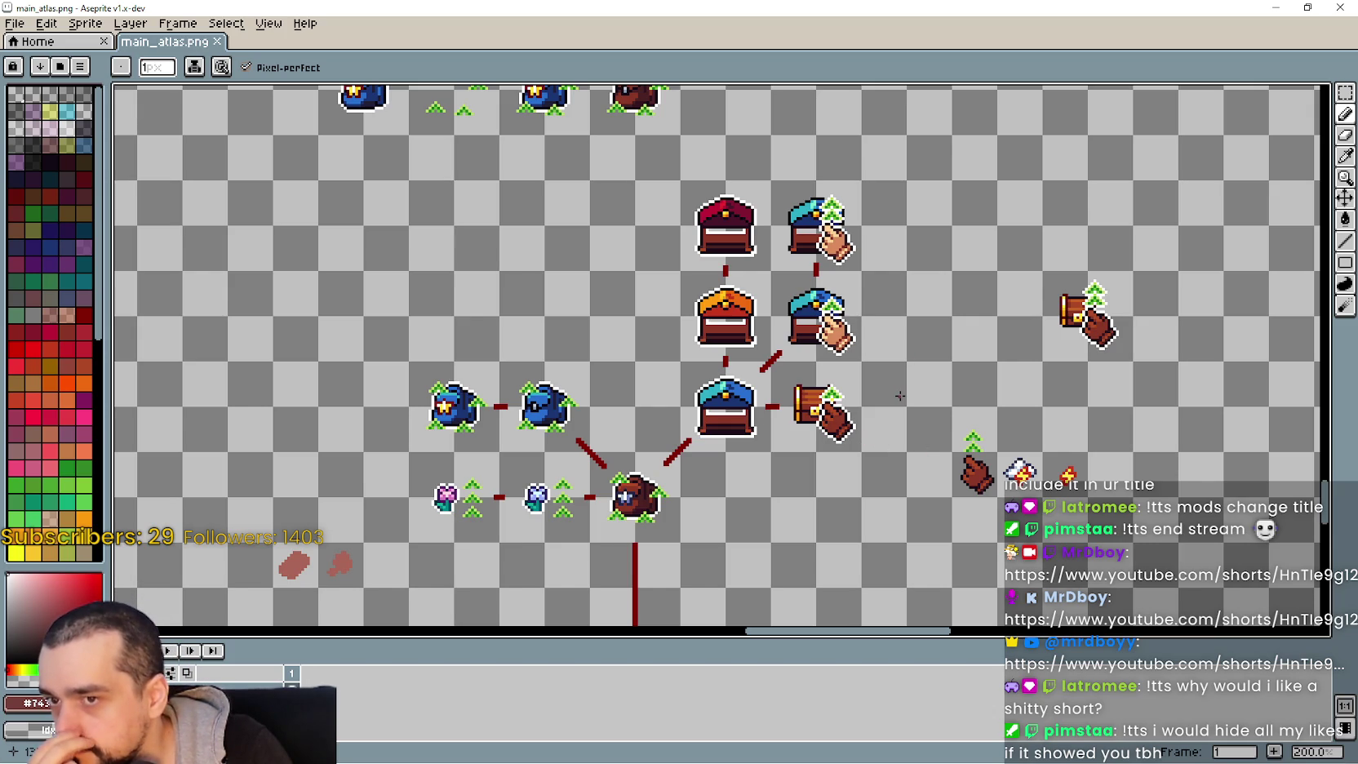
pyautogui.scroll(-3, 865, 467)
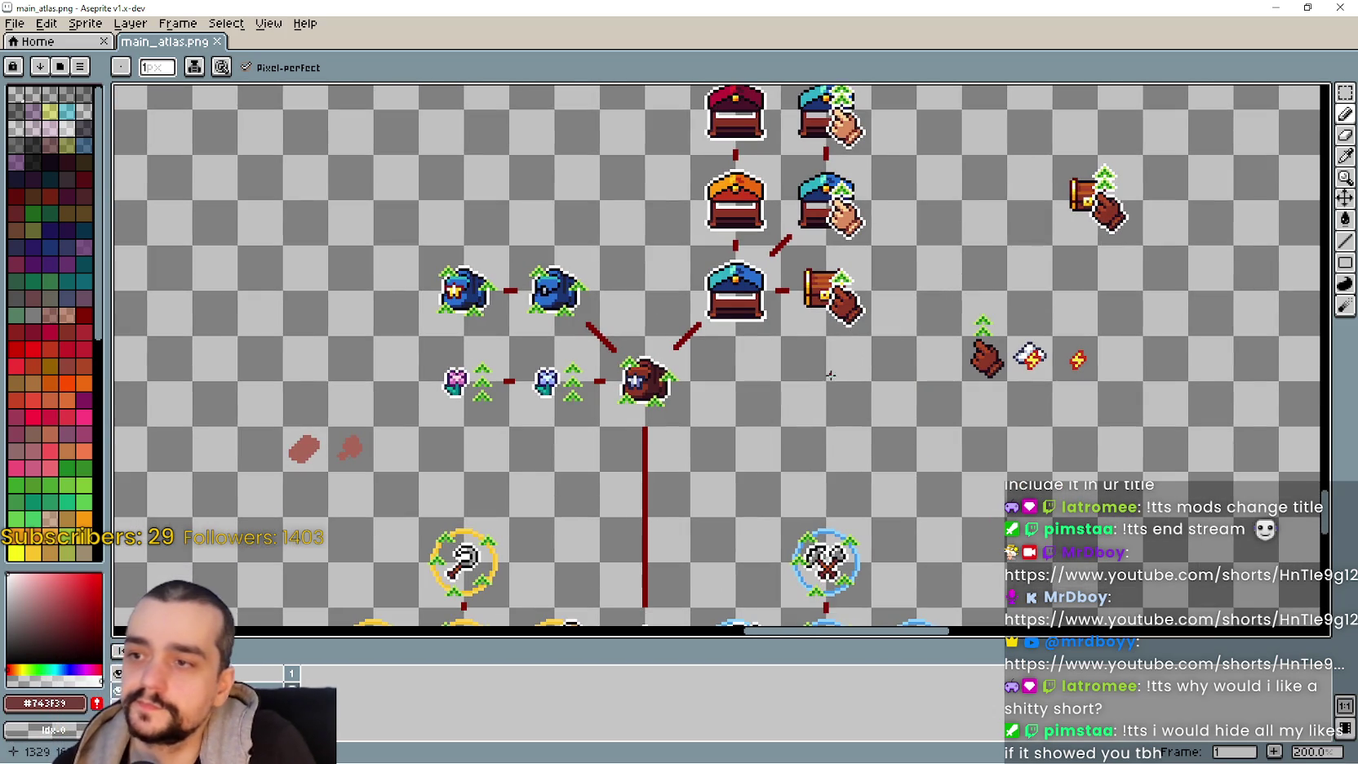
pyautogui.scroll(-8, 948, 519)
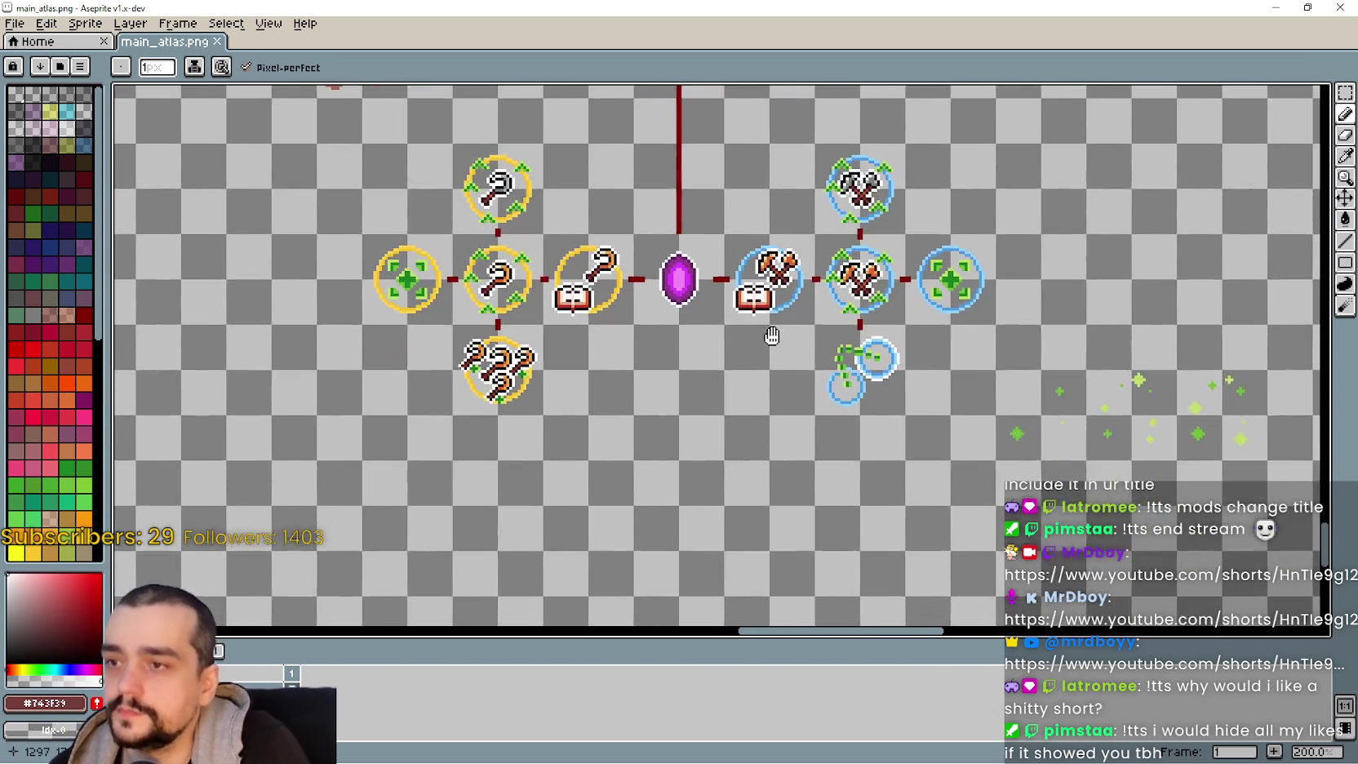
pyautogui.moveTo(813, 394); pyautogui.dragTo(826, 450)
# - Save main_atlas.png with Ctrl+S and return to the Godot editor
pyautogui.hotkey('ctrl', 's')
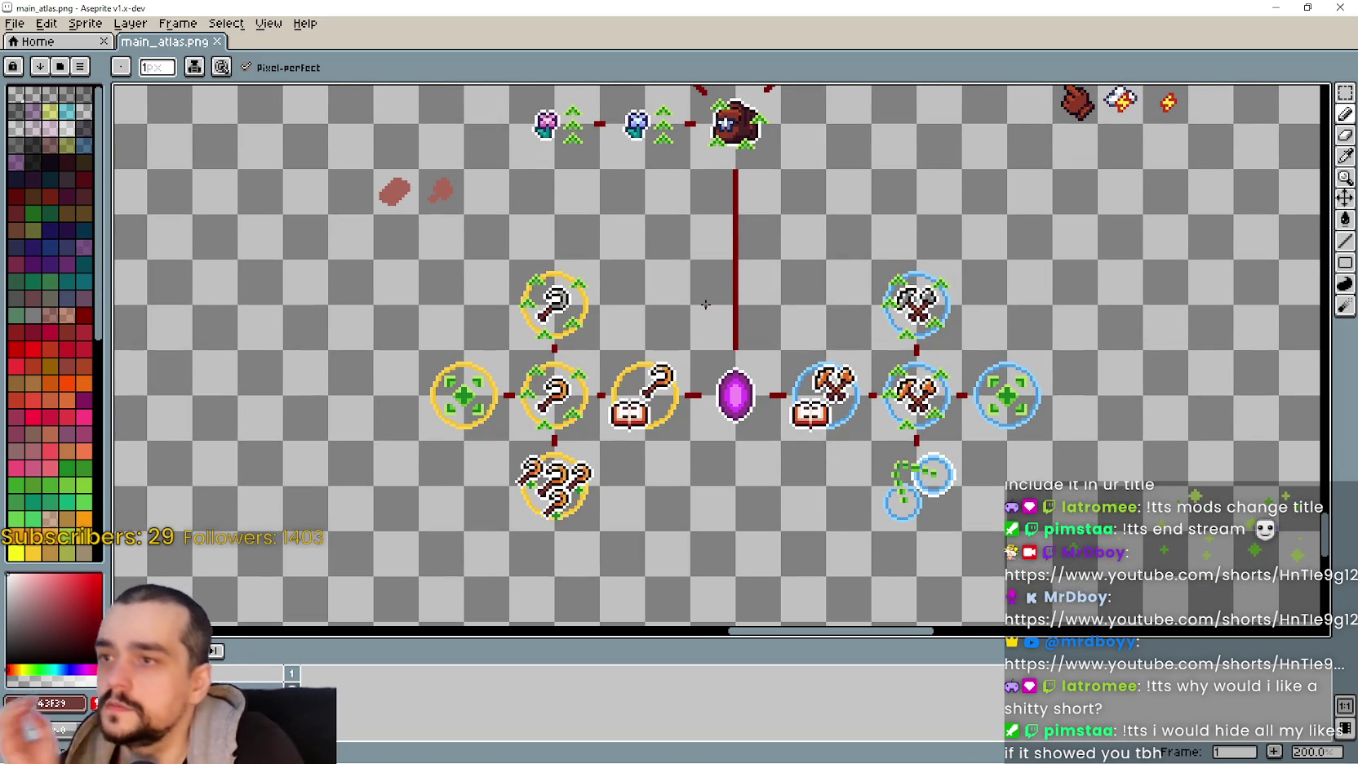
pyautogui.scroll(3, 793, 328)
pyautogui.scroll(-3, 745, 218)
pyautogui.hscroll(1, 745, 218)
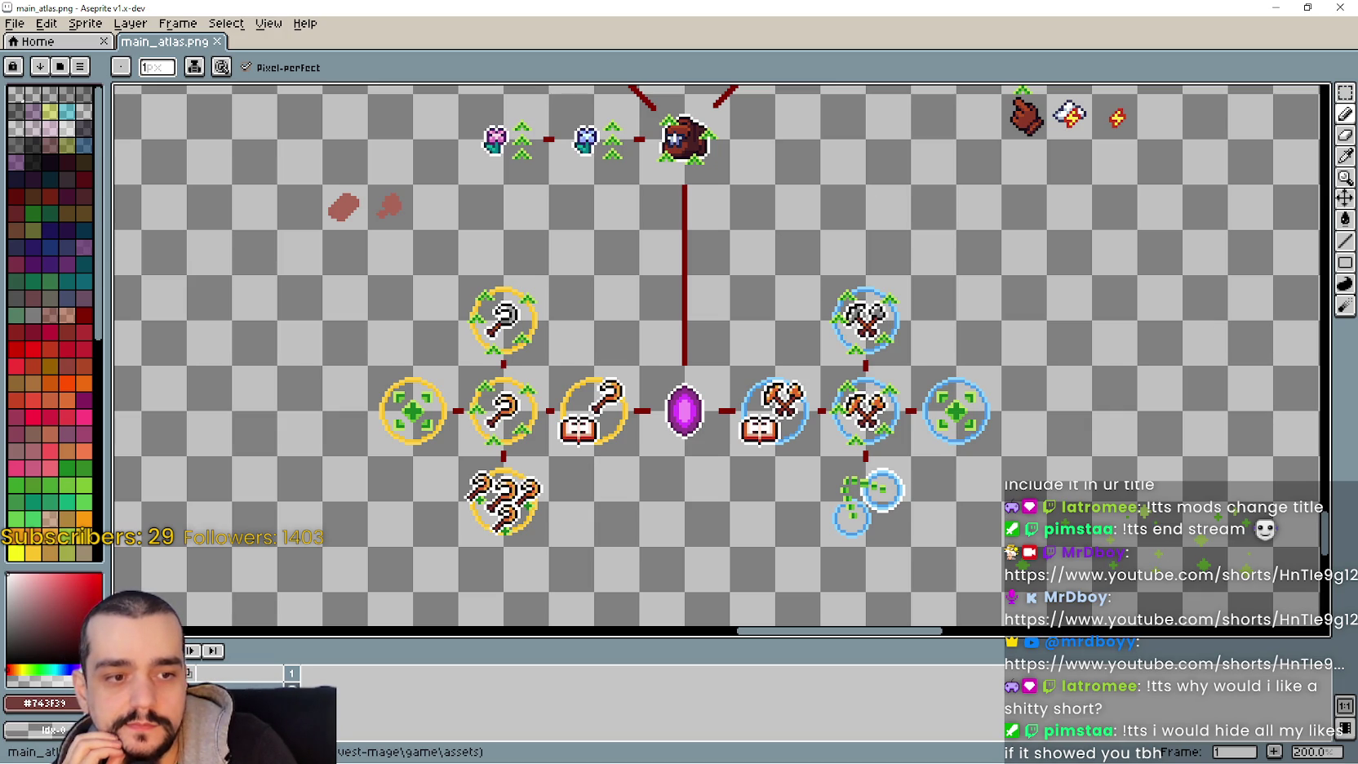
pyautogui.hotkey('alt', 'Tab')
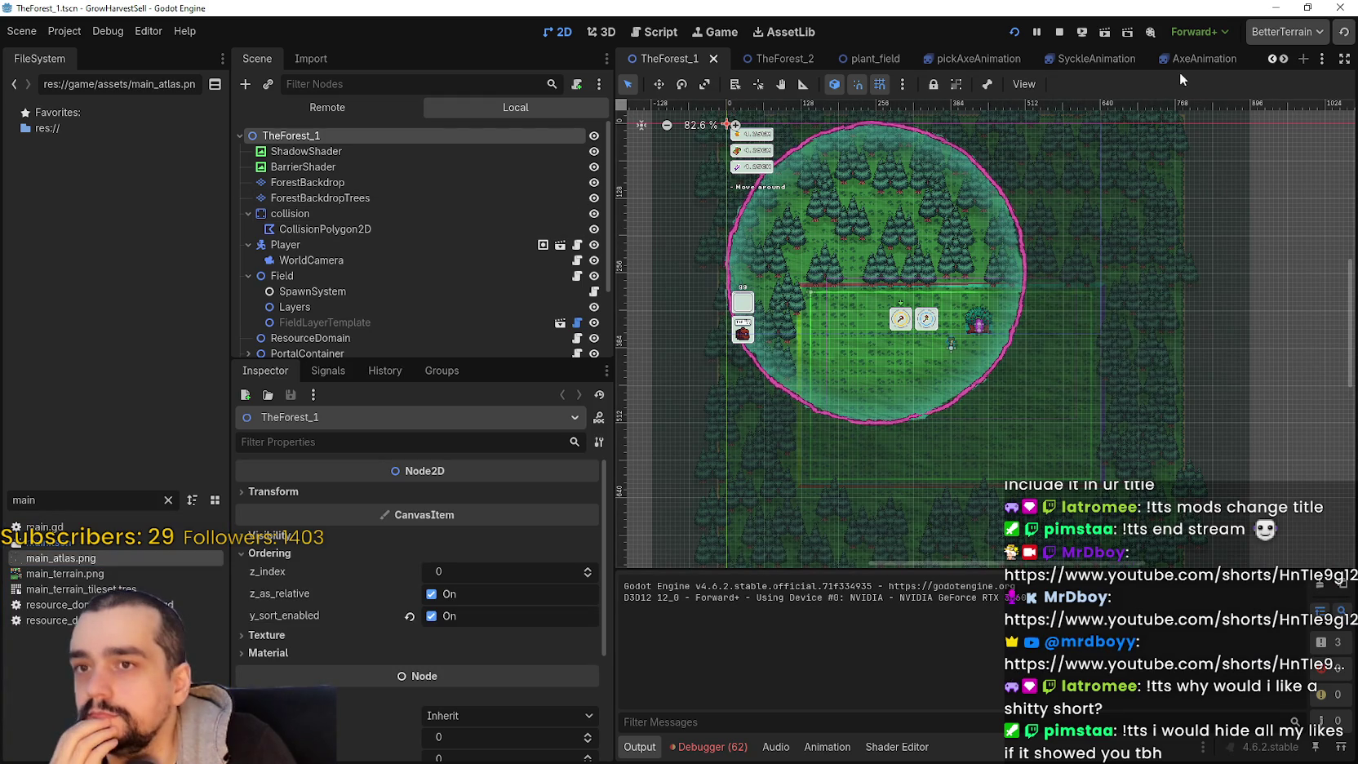
# - Scroll the scene tab bar and switch to the prestige_tree_panel scene
pyautogui.scroll(-8, 1287, 59)
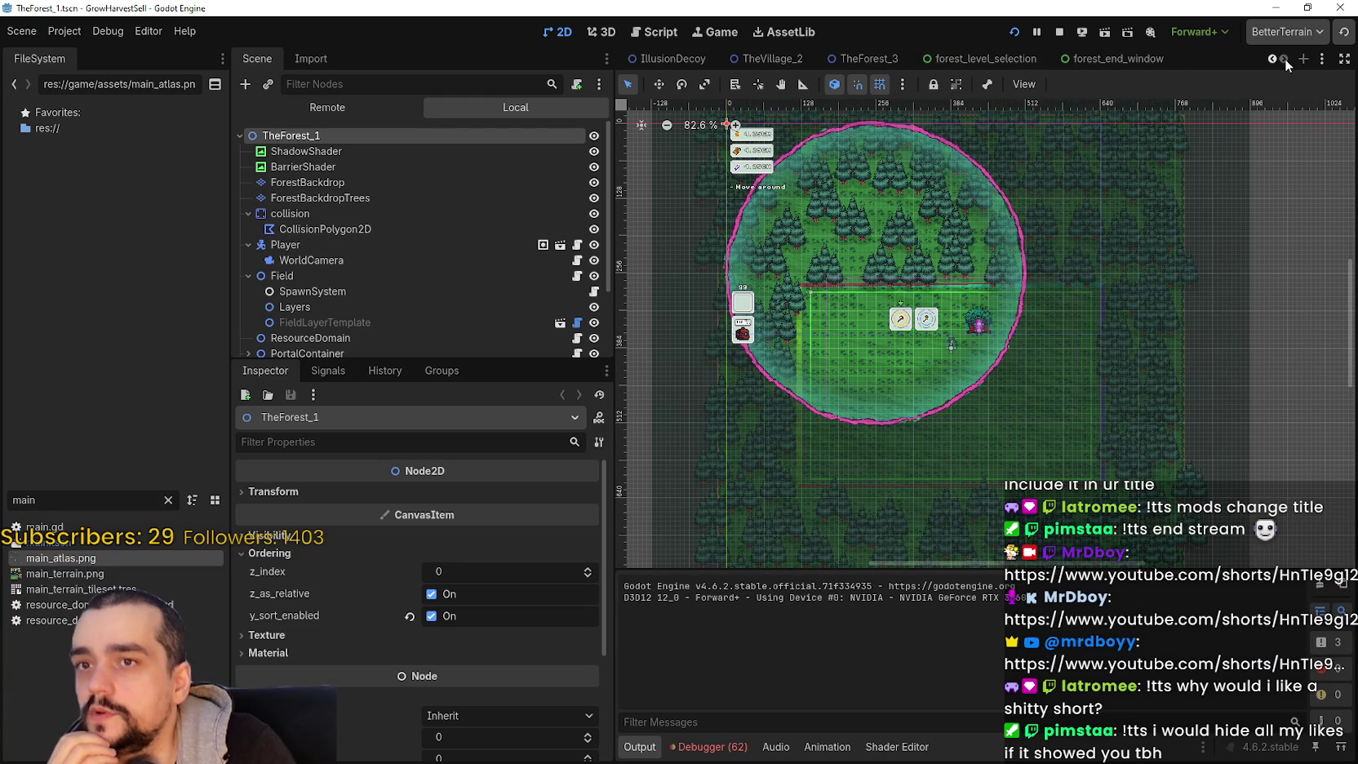
pyautogui.scroll(5, 1268, 54)
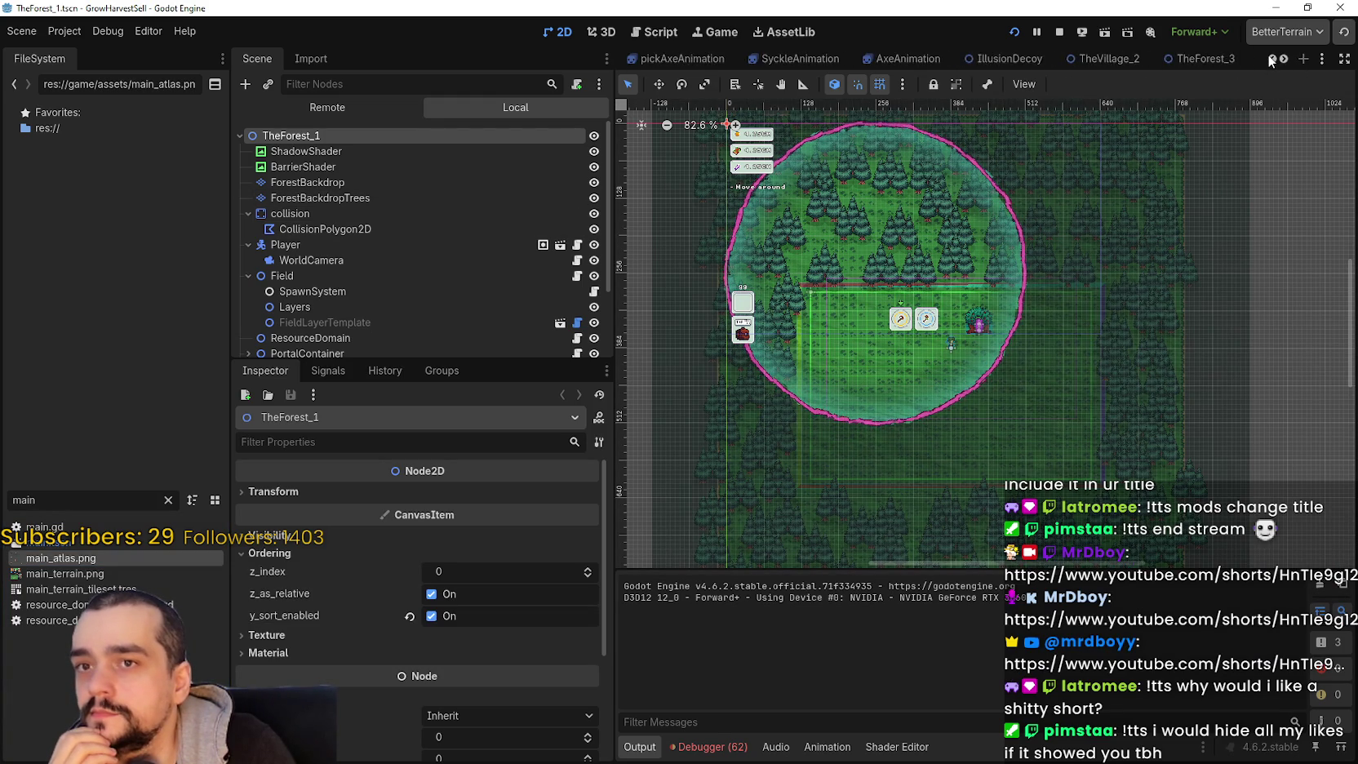
pyautogui.scroll(1, 1268, 54)
pyautogui.click(890, 57)
pyautogui.scroll(3, 790, 365)
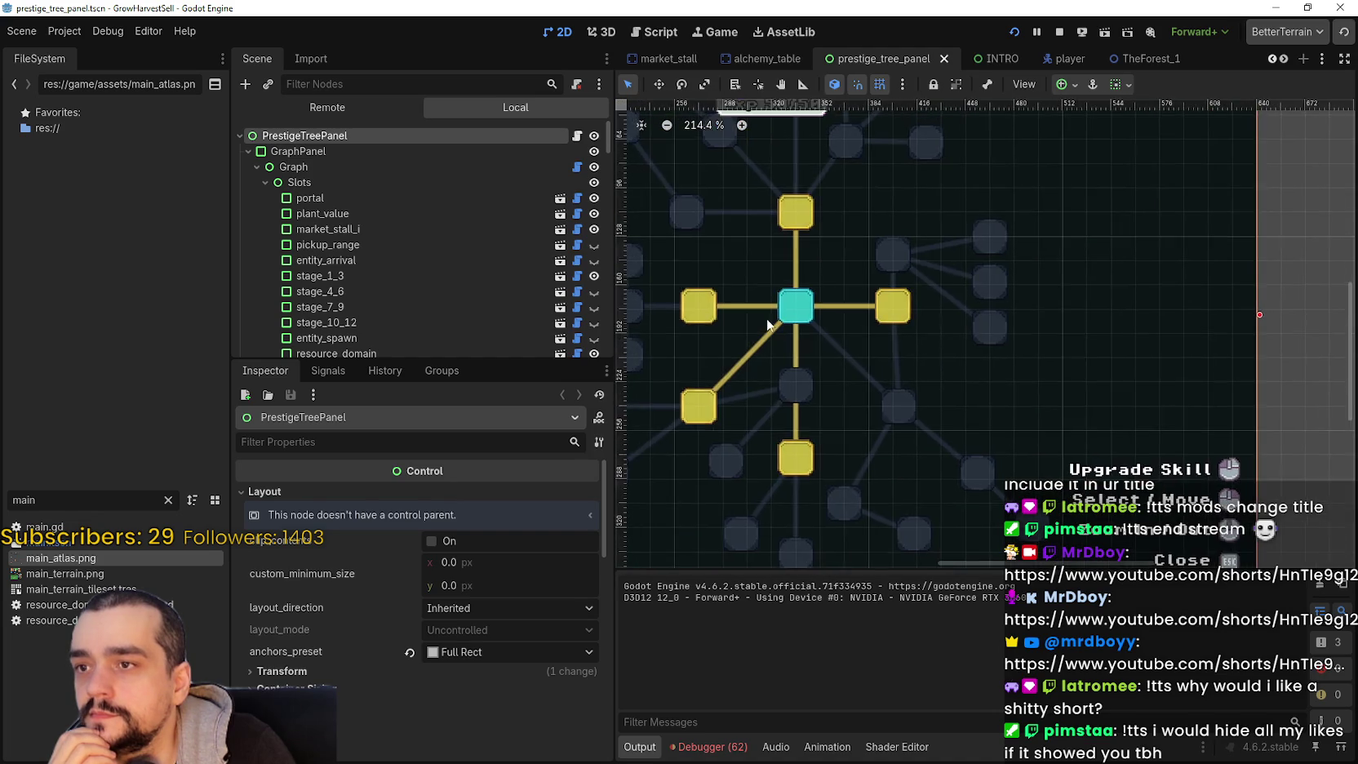
# - Open PrestigeSkillSlot.tscn from the portal slot and inspect AnimatedSprite2D, MarginContainer and SkillIcon
pyautogui.click(798, 310)
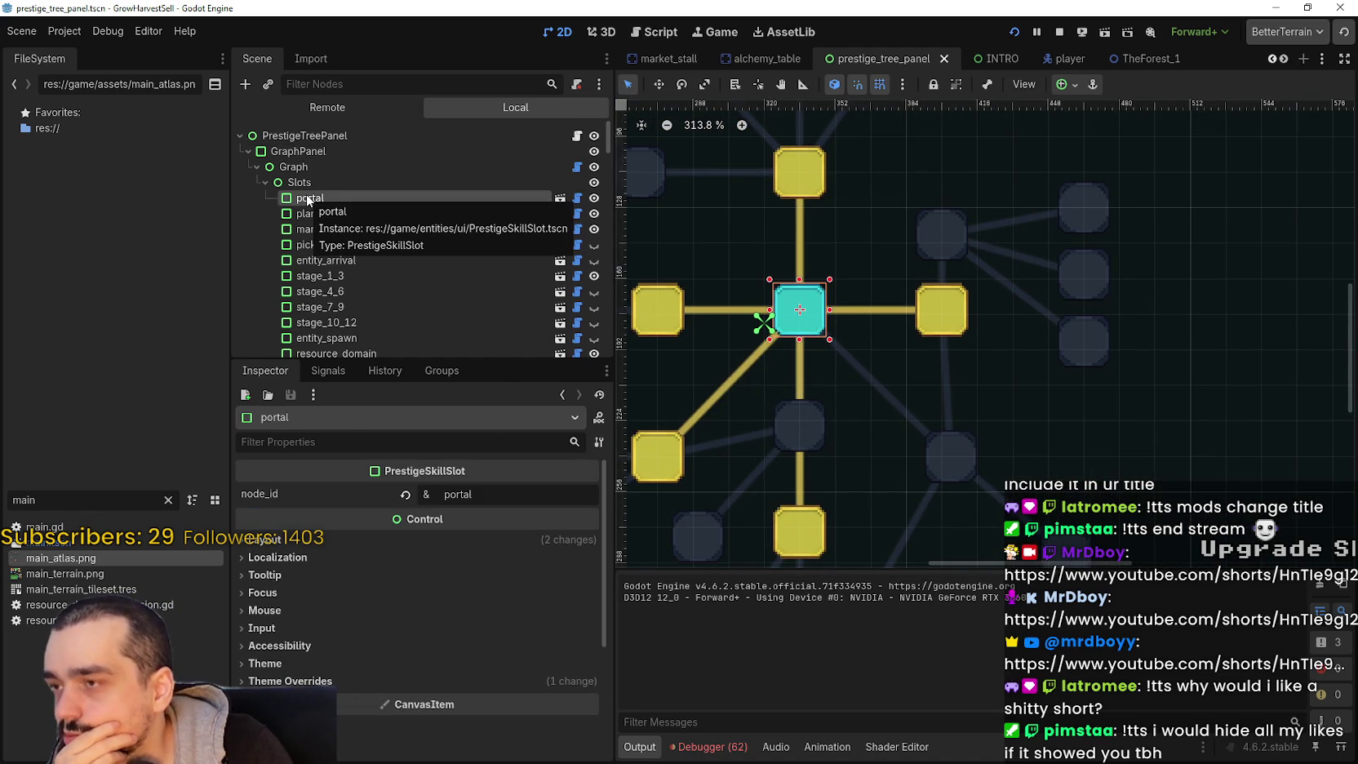
pyautogui.click(561, 199)
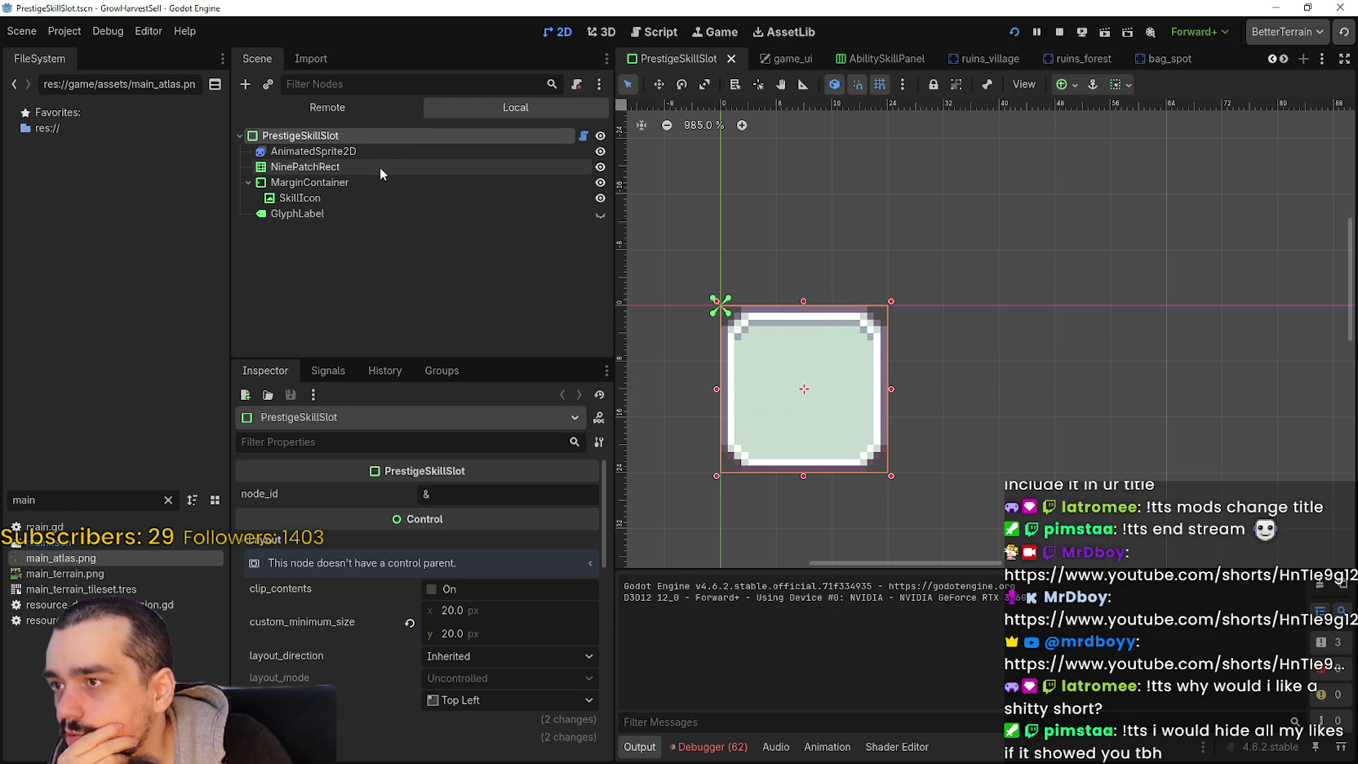
pyautogui.click(363, 151)
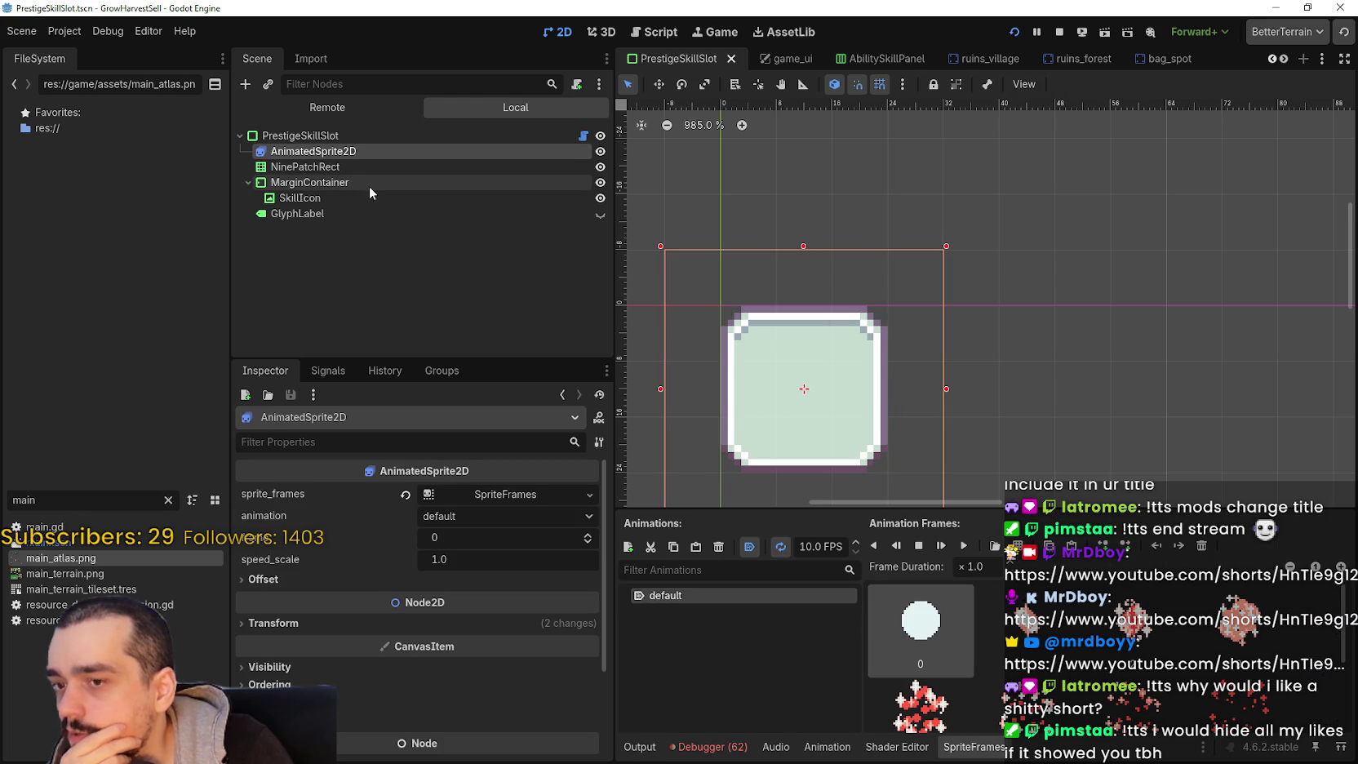
pyautogui.click(359, 178)
pyautogui.click(332, 197)
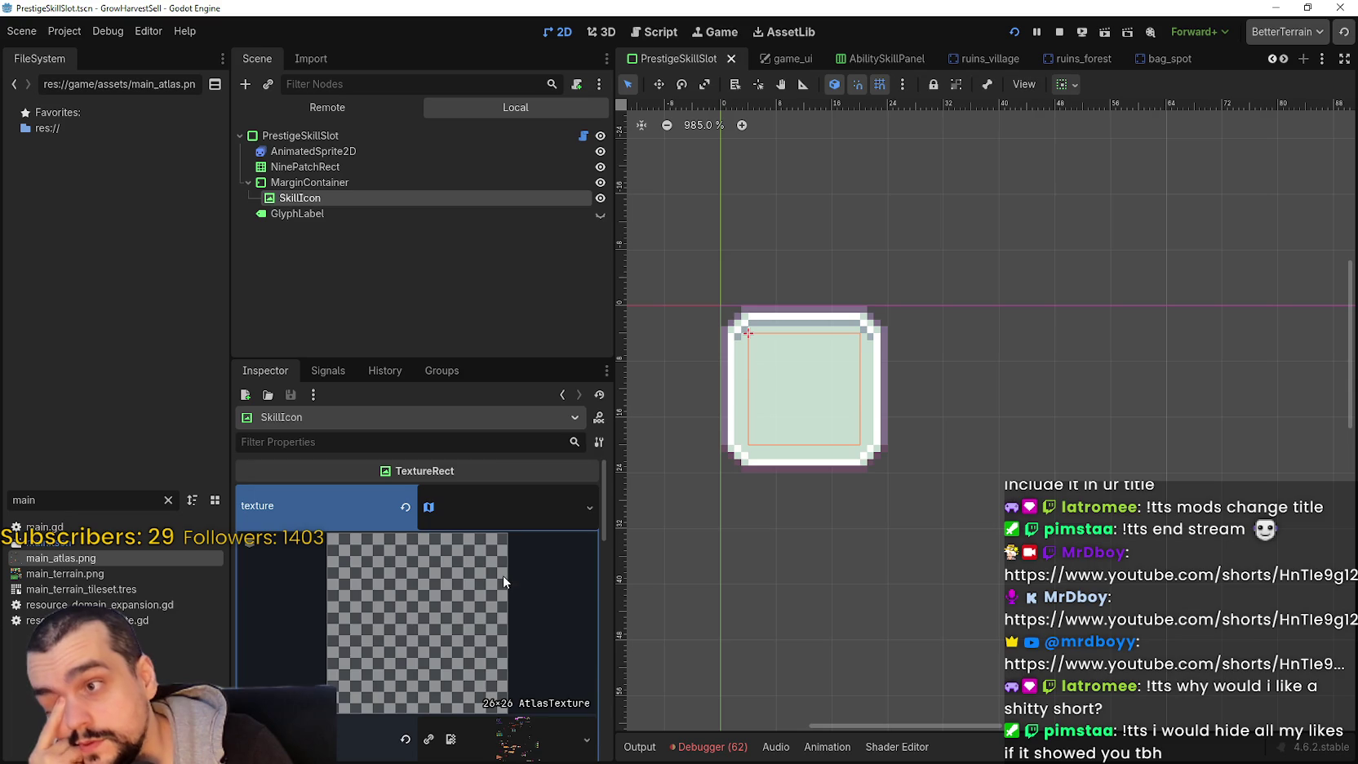
pyautogui.scroll(-3, 498, 587)
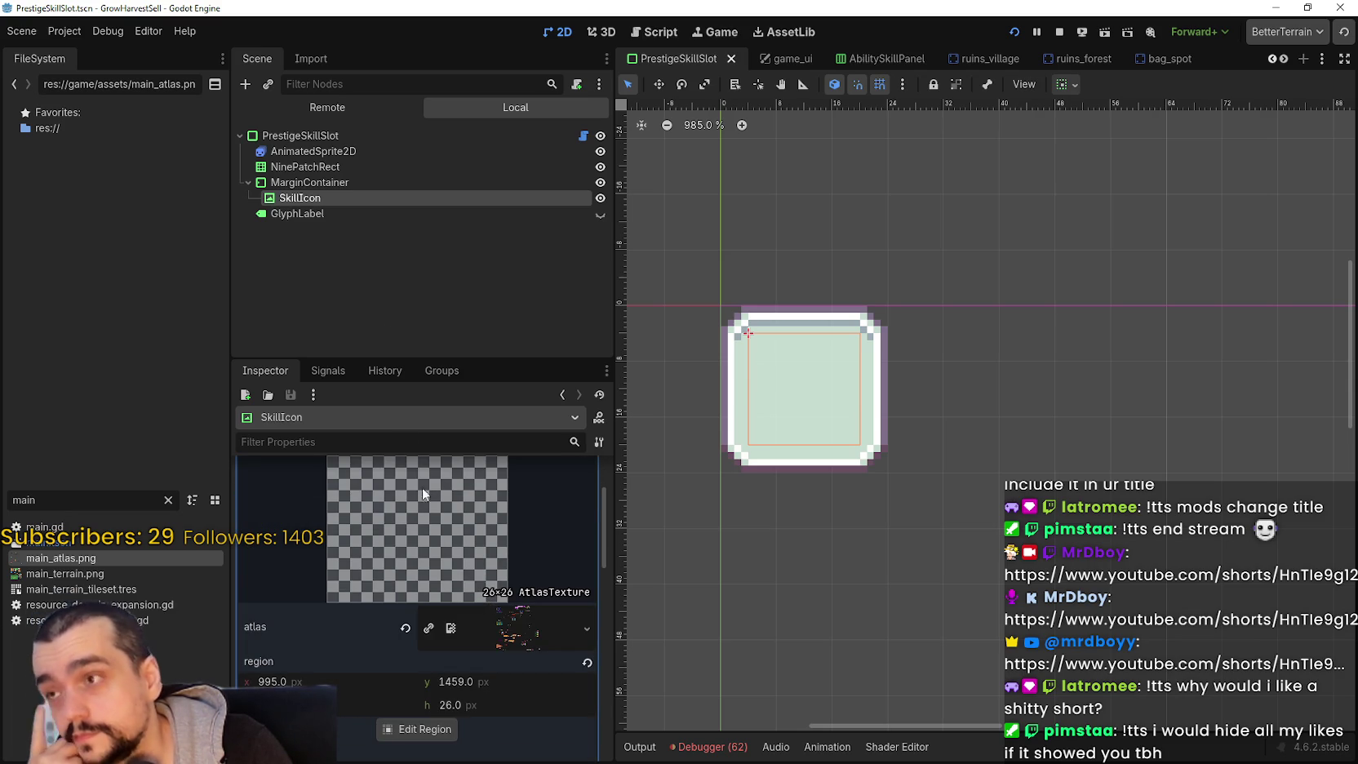
pyautogui.click(353, 137)
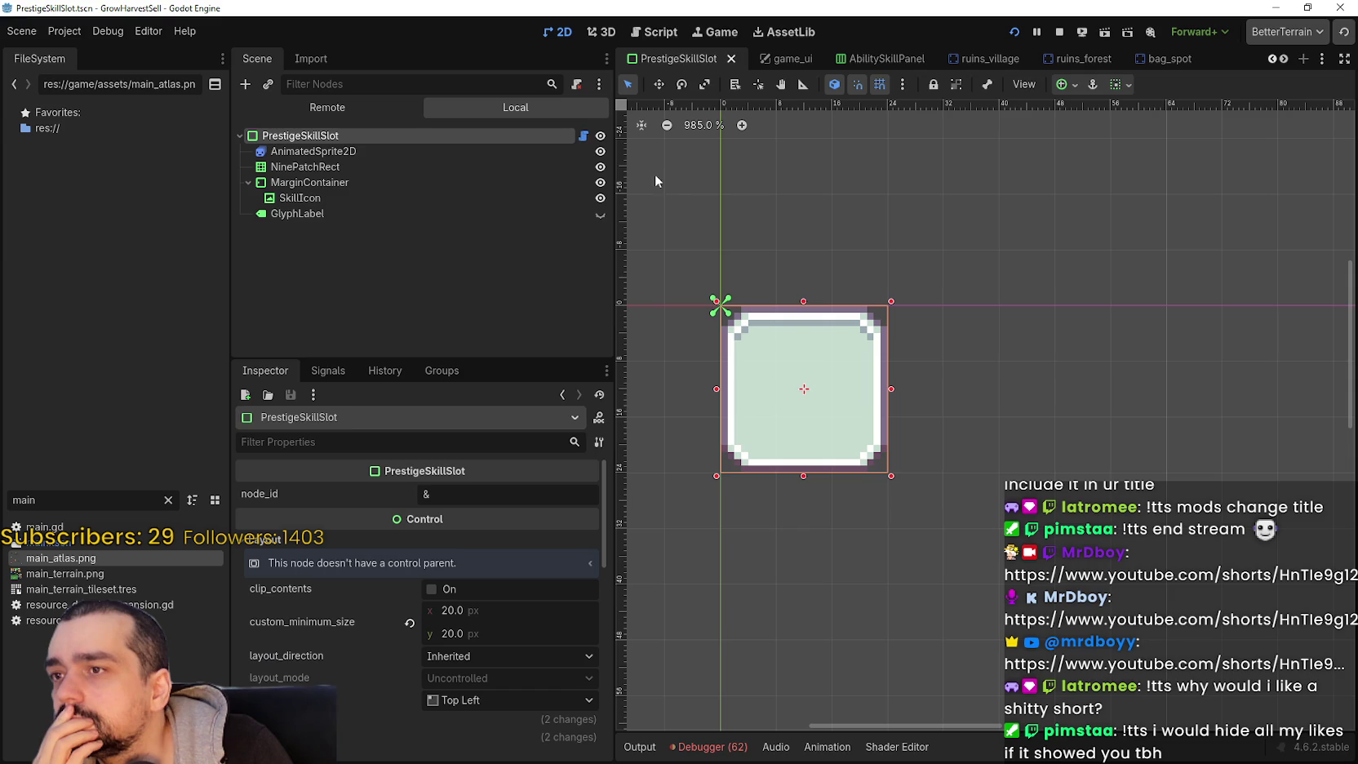
# - Open PrestigeSkillSlot.gd and select the TextureRect type in line 8's icon declaration
pyautogui.click(584, 137)
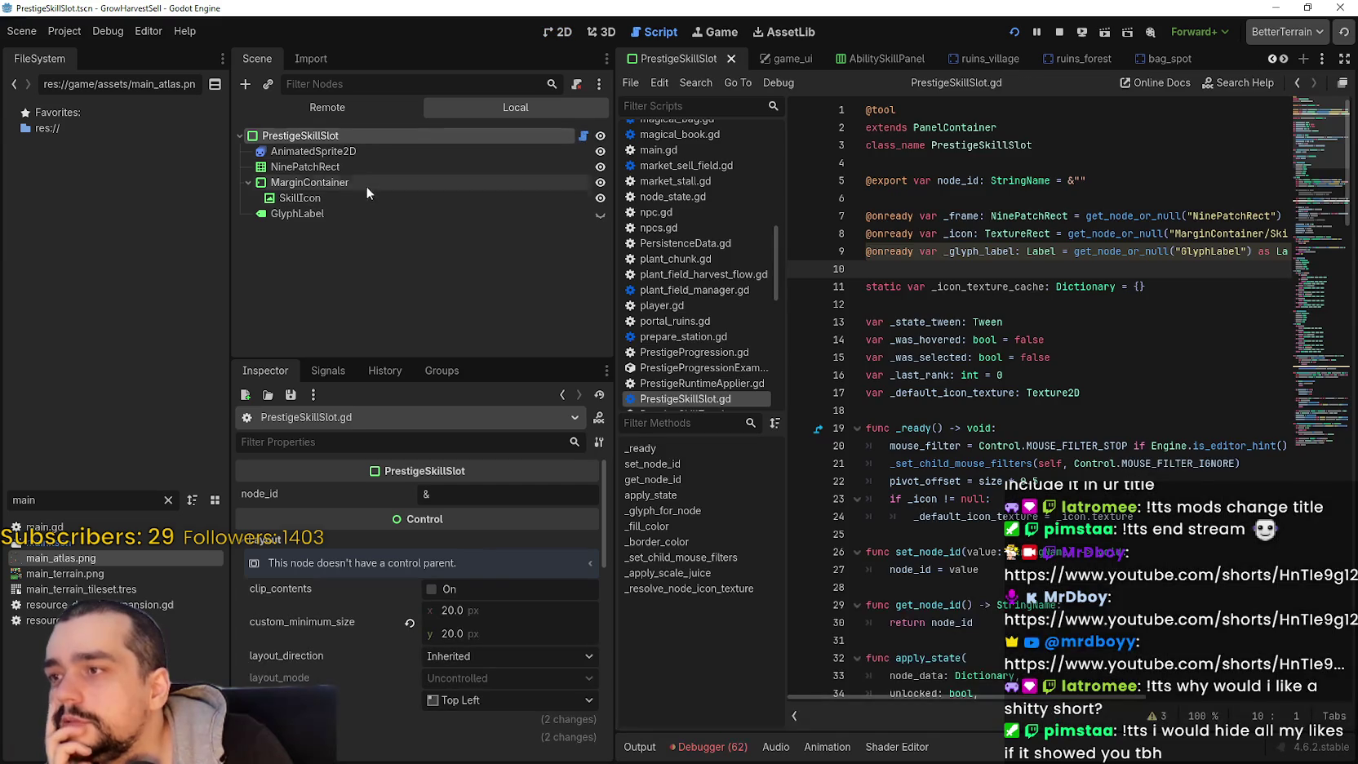
pyautogui.click(1010, 287)
pyautogui.click(1000, 303)
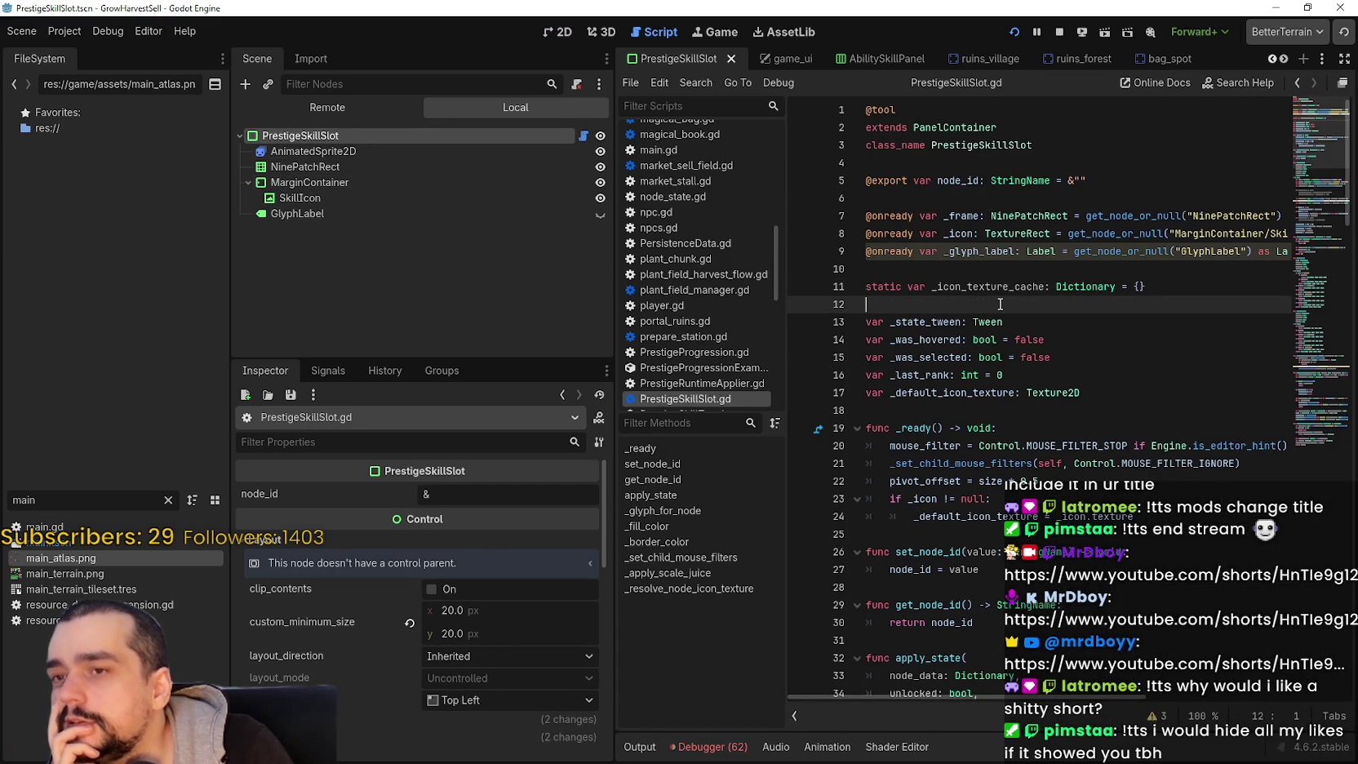
pyautogui.moveTo(1219, 233)
pyautogui.mouseDown()
pyautogui.moveTo(1134, 217)
pyautogui.moveTo(1183, 234)
pyautogui.moveTo(981, 233)
pyautogui.mouseUp()
pyautogui.doubleClick(1010, 234)
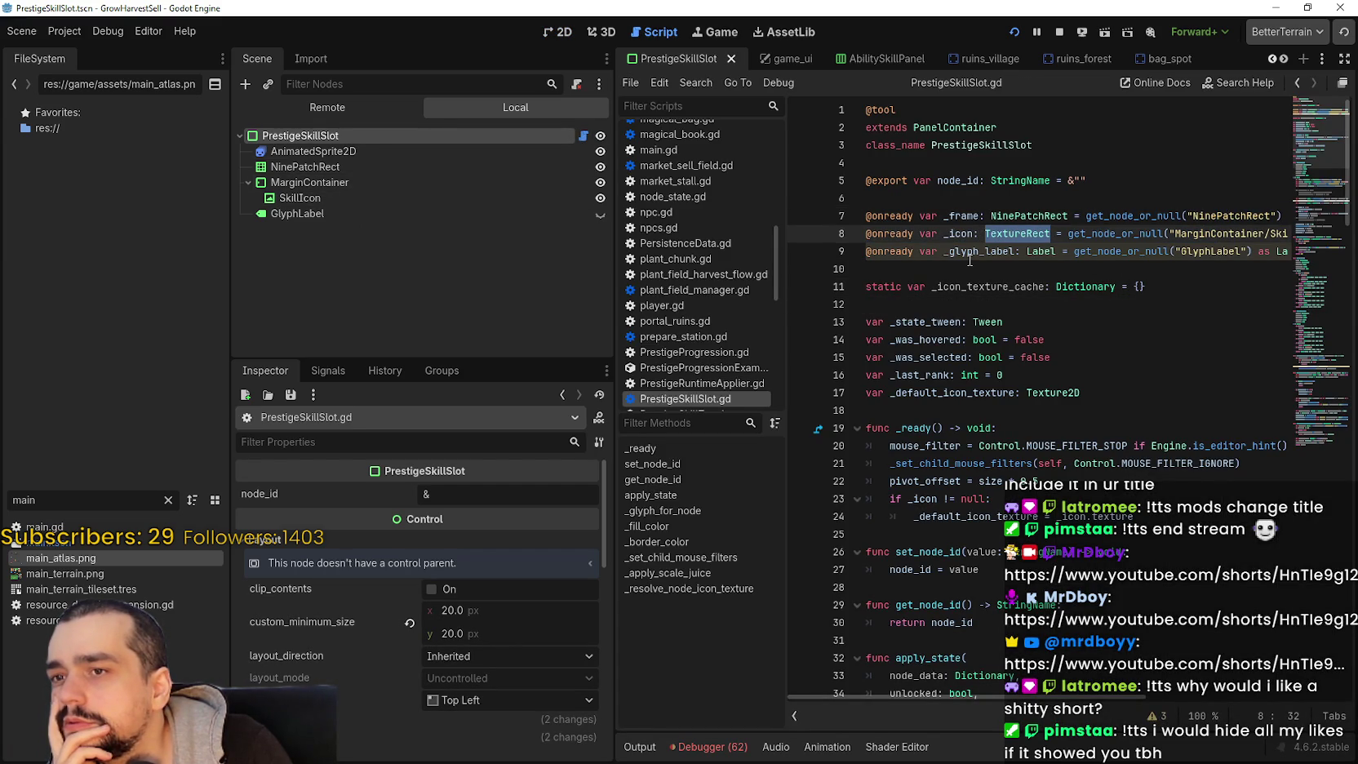
pyautogui.click(359, 198)
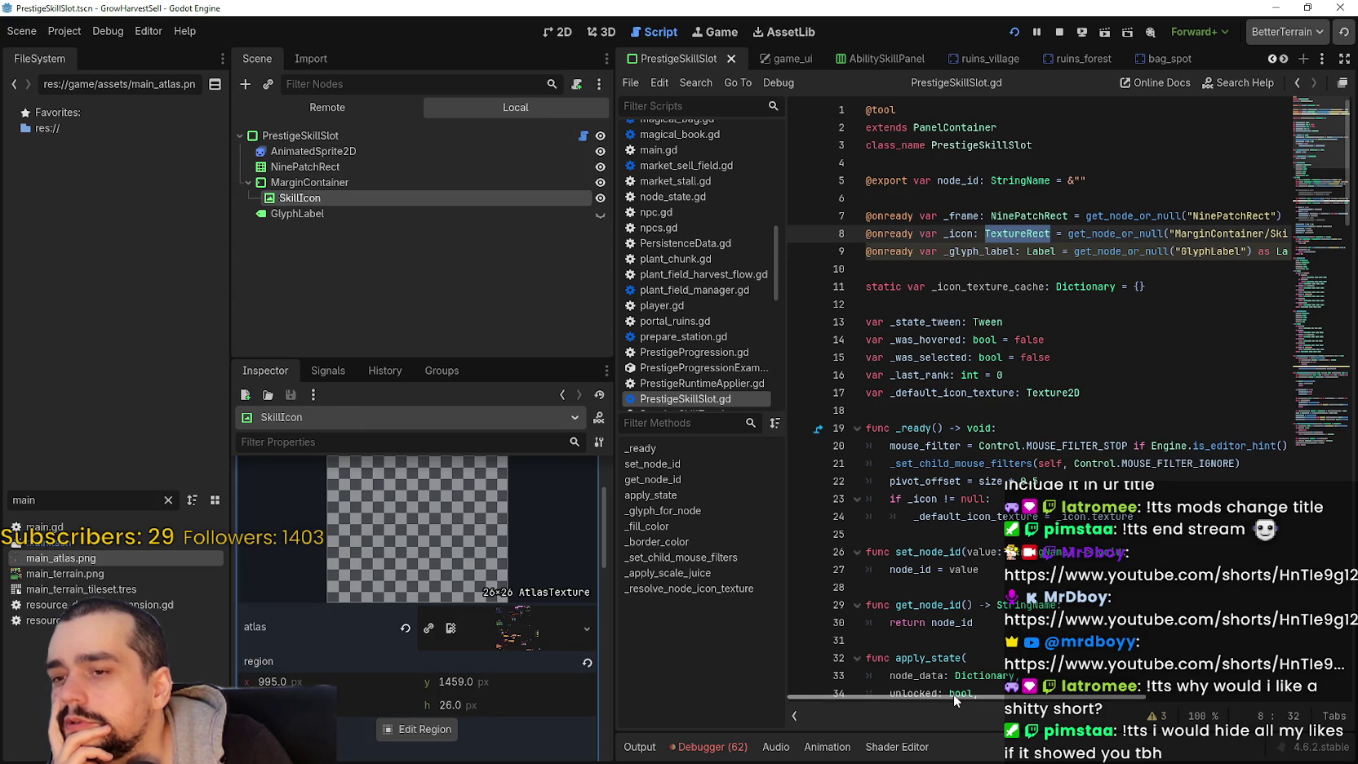
pyautogui.hscroll(5, 947, 695)
pyautogui.hscroll(-5, 831, 428)
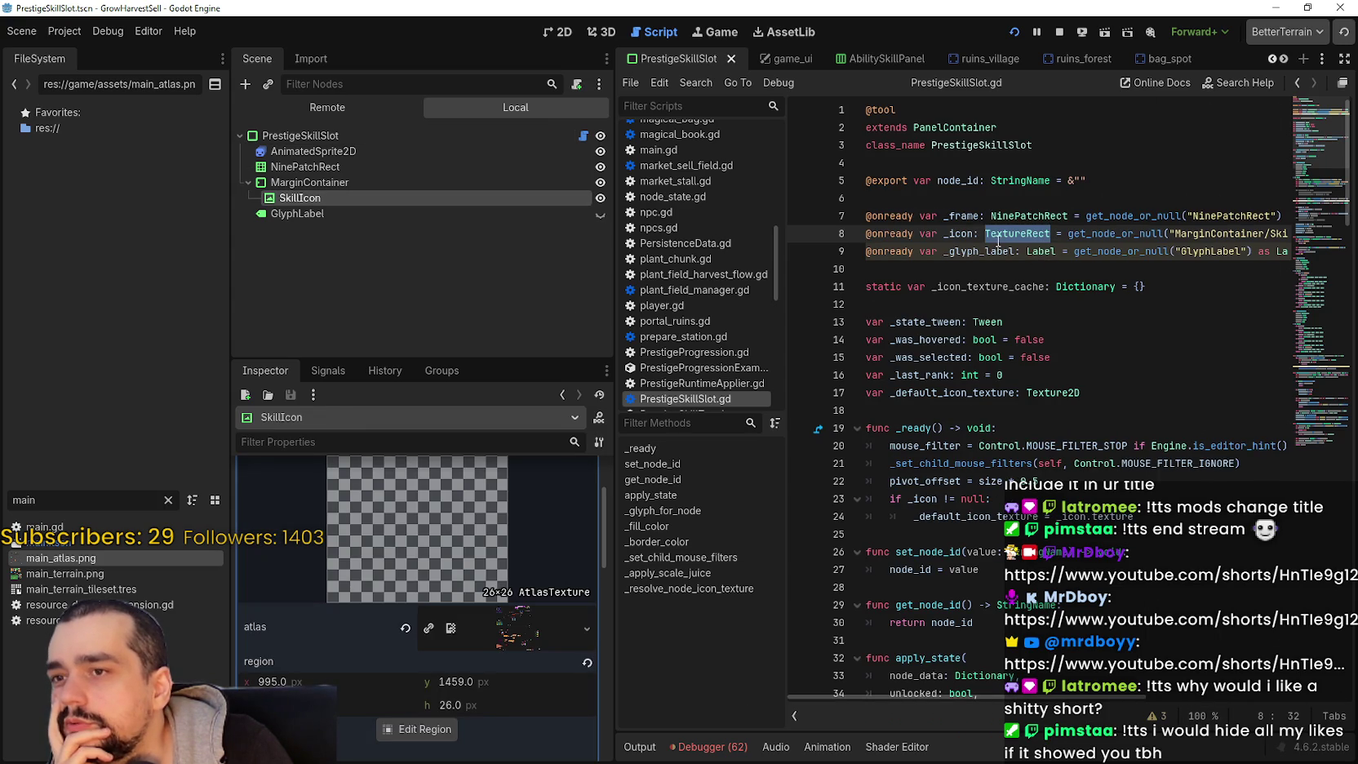
pyautogui.click(925, 194)
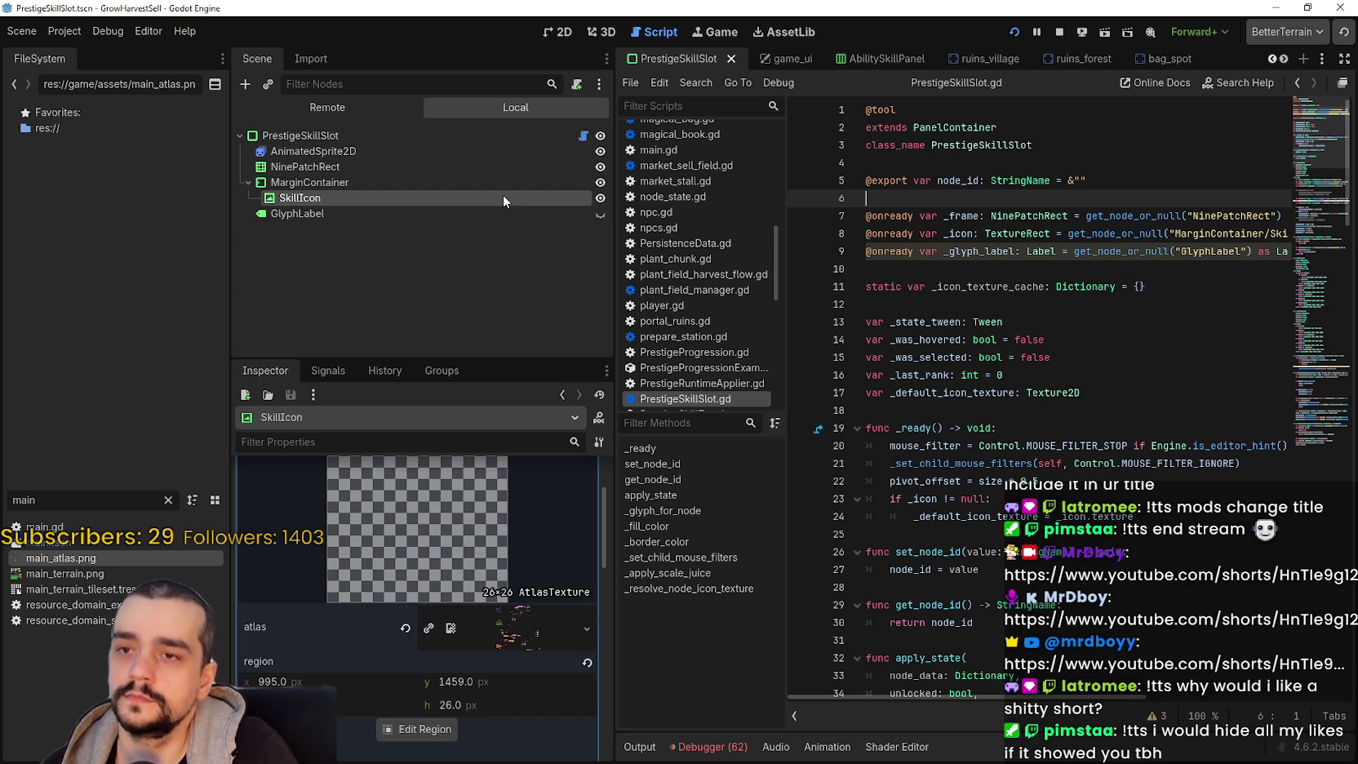
pyautogui.write('@export var ski')
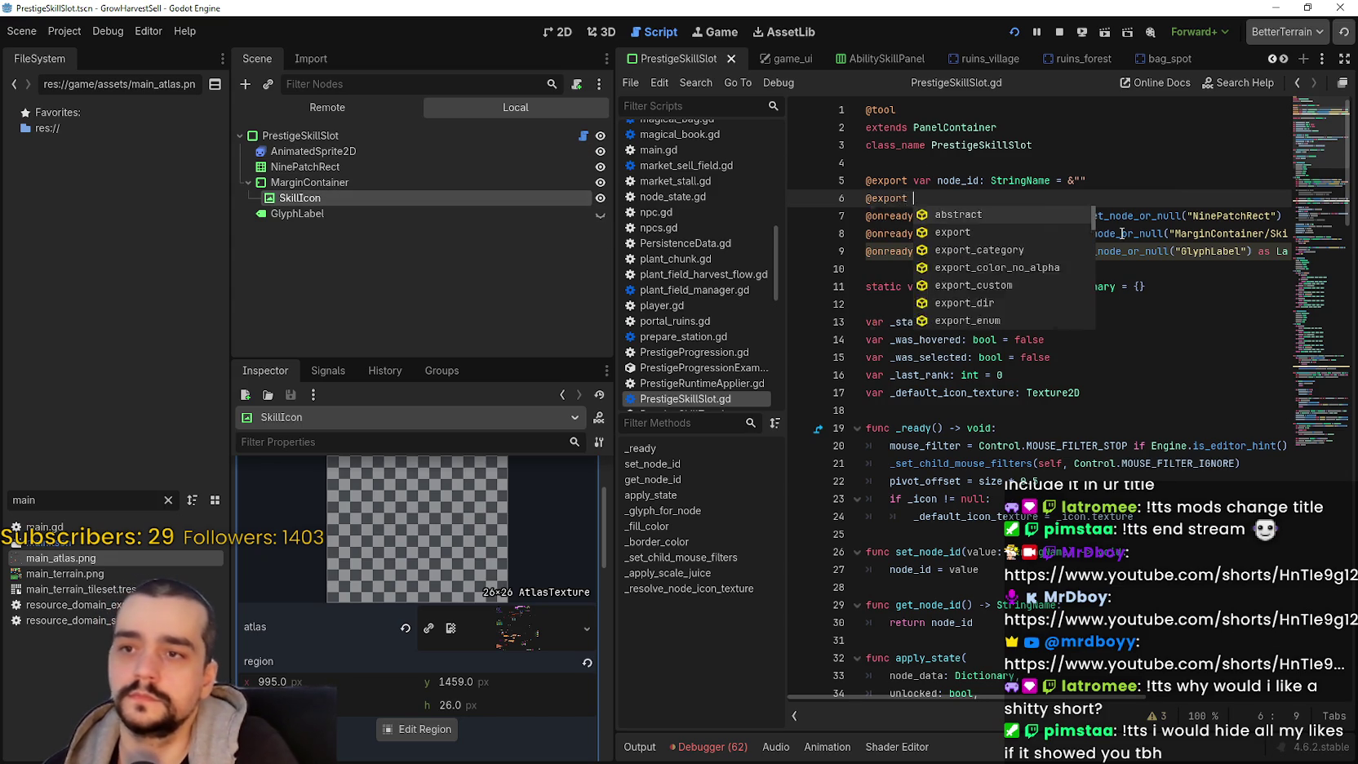
pyautogui.write('ll')
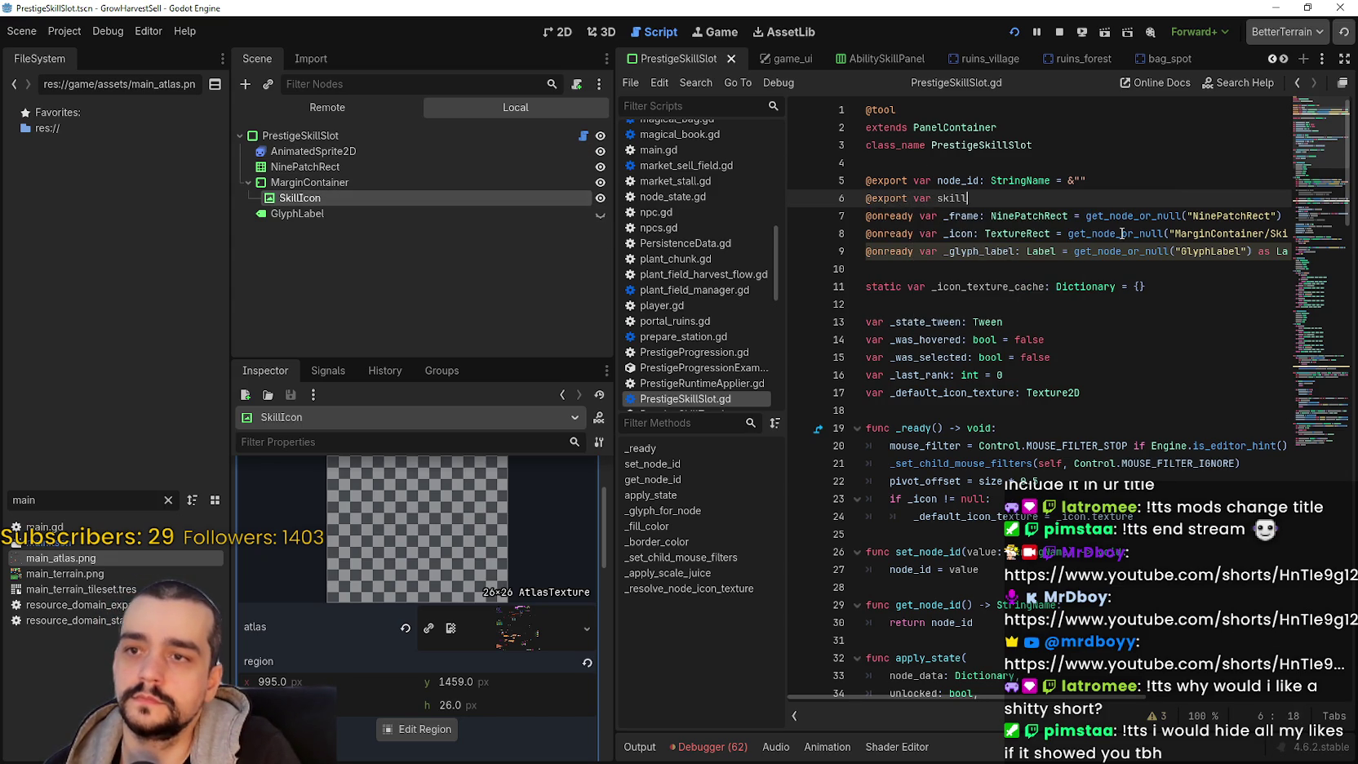
pyautogui.write('_icon:')
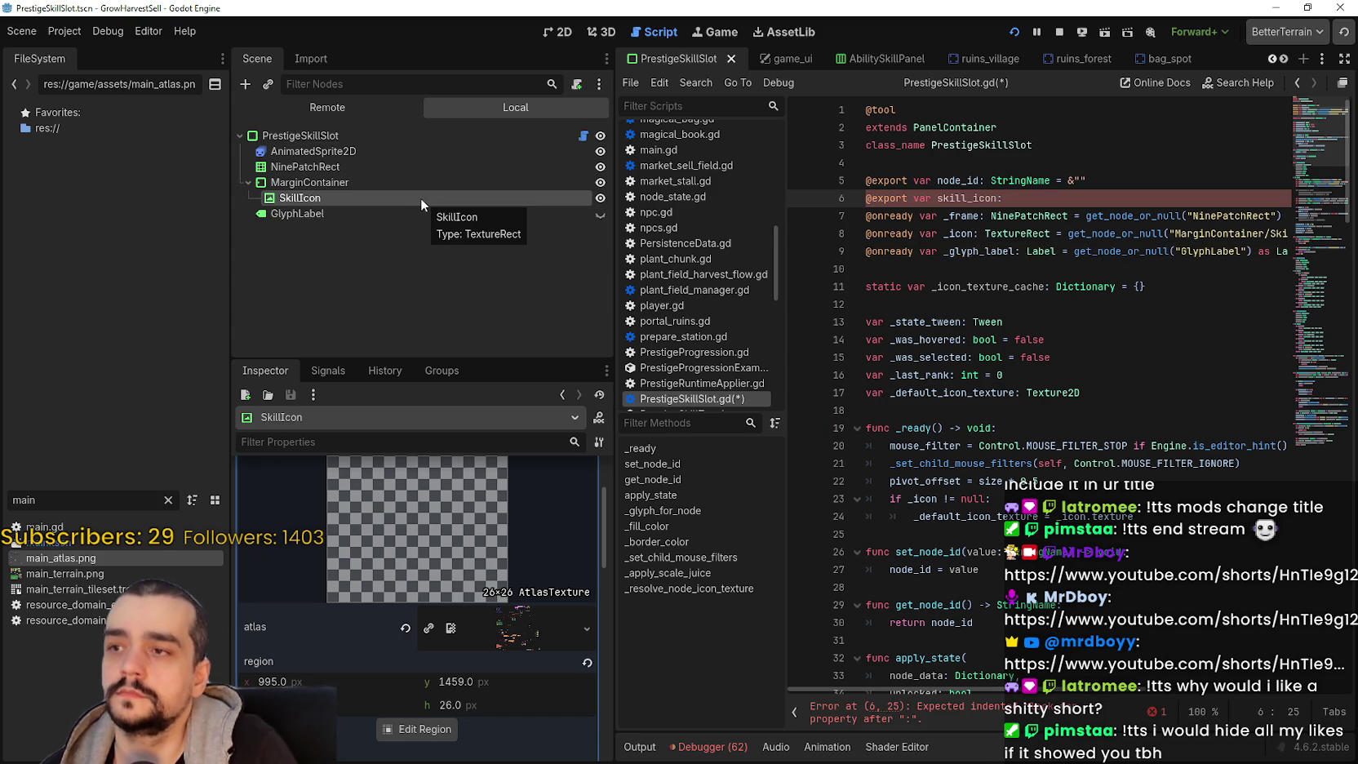
pyautogui.write(' TextureRe')
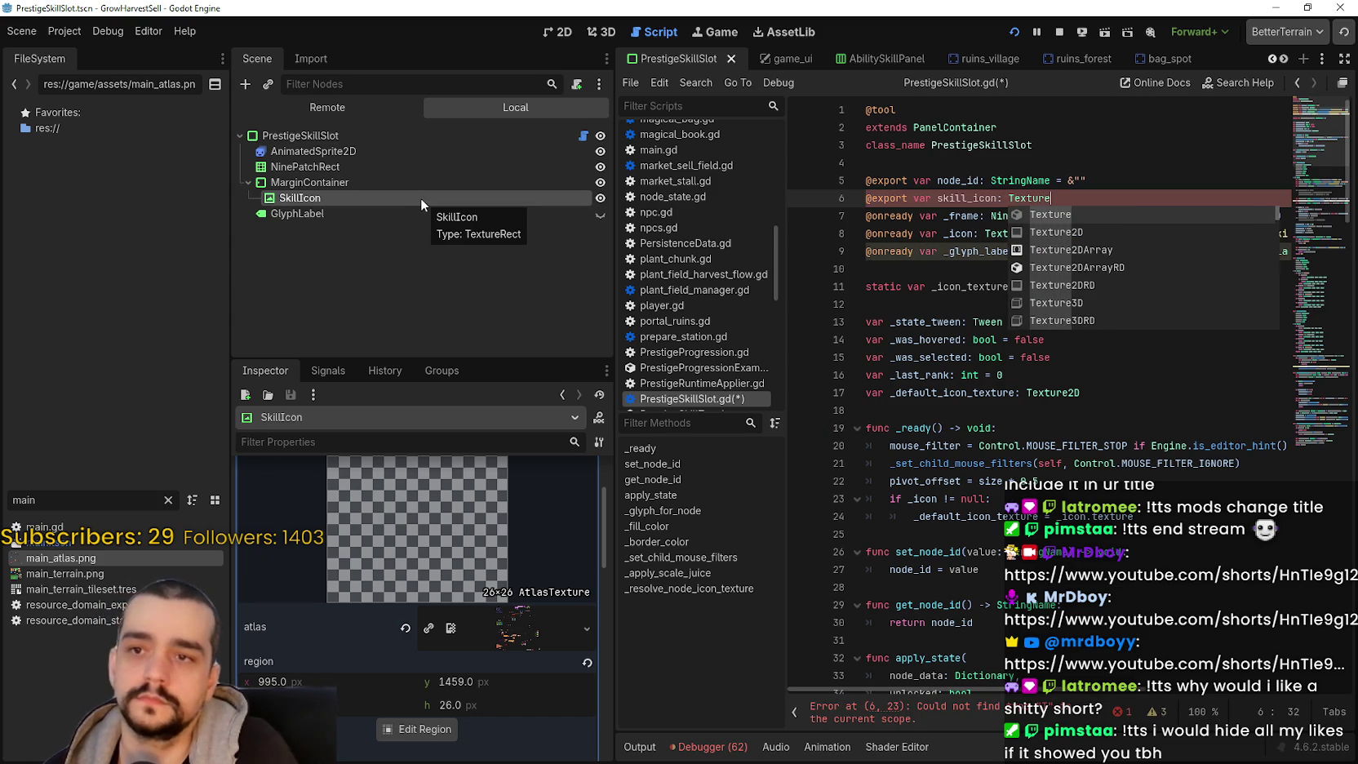
# - Finish the skill_icon: TextureRect export, save the script, and reselect the root to show it
pyautogui.press('Return')
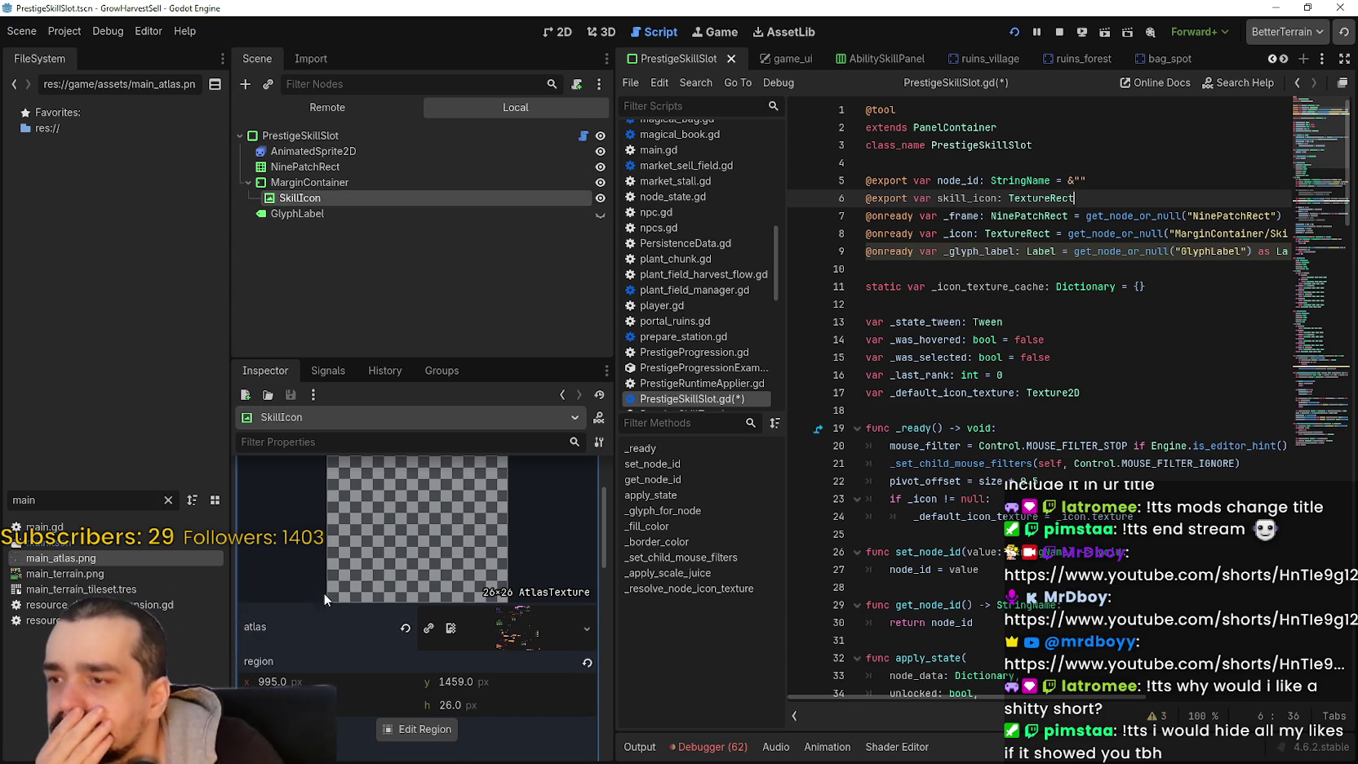
pyautogui.scroll(1, 307, 582)
pyautogui.click(352, 134)
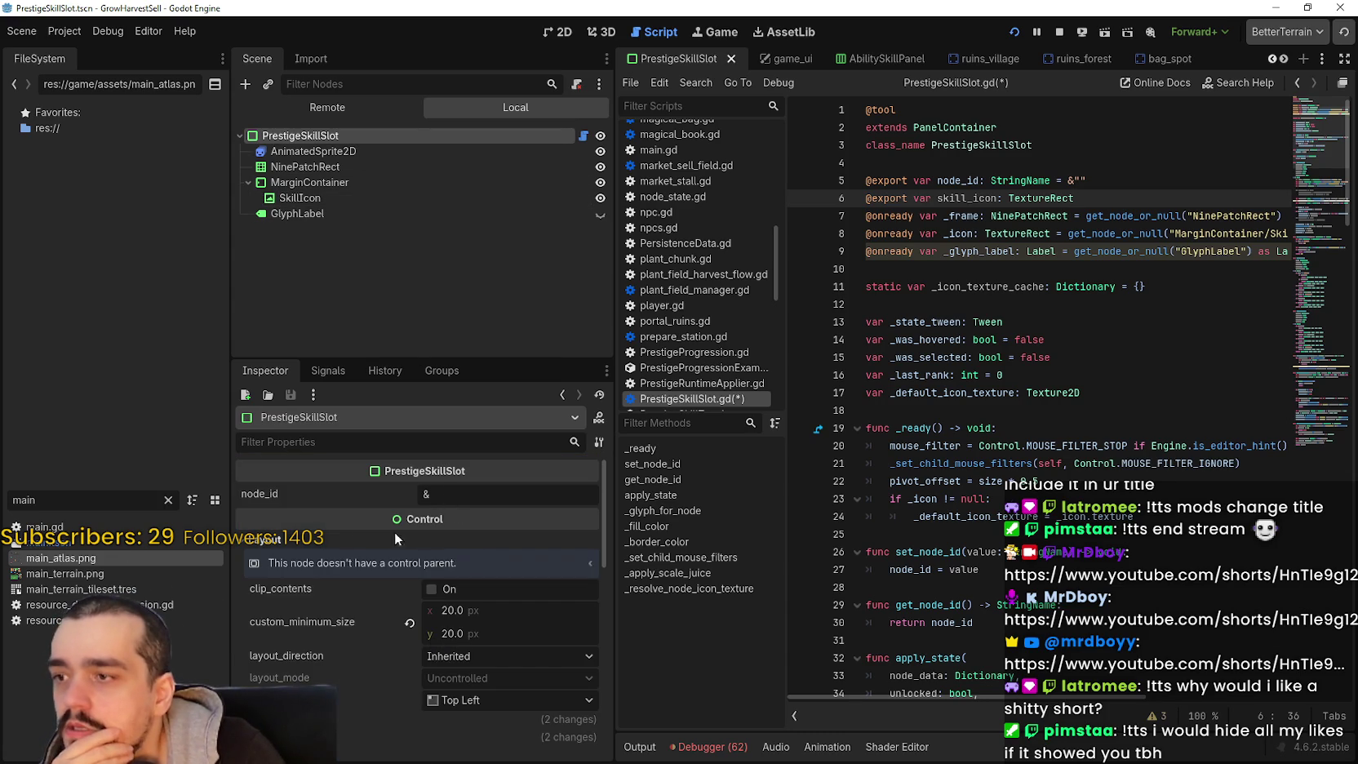
pyautogui.click(931, 161)
pyautogui.hotkey('ctrl', 's')
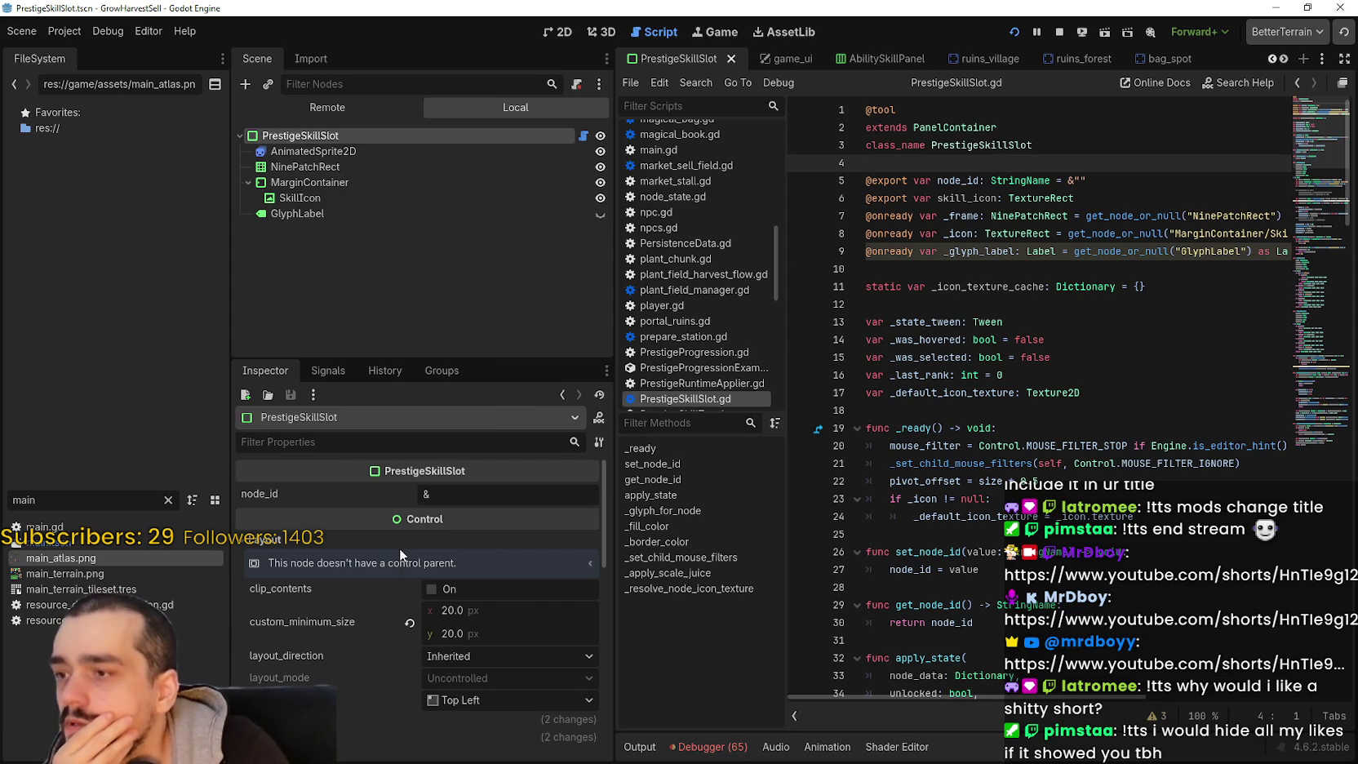
pyautogui.click(339, 151)
pyautogui.click(341, 135)
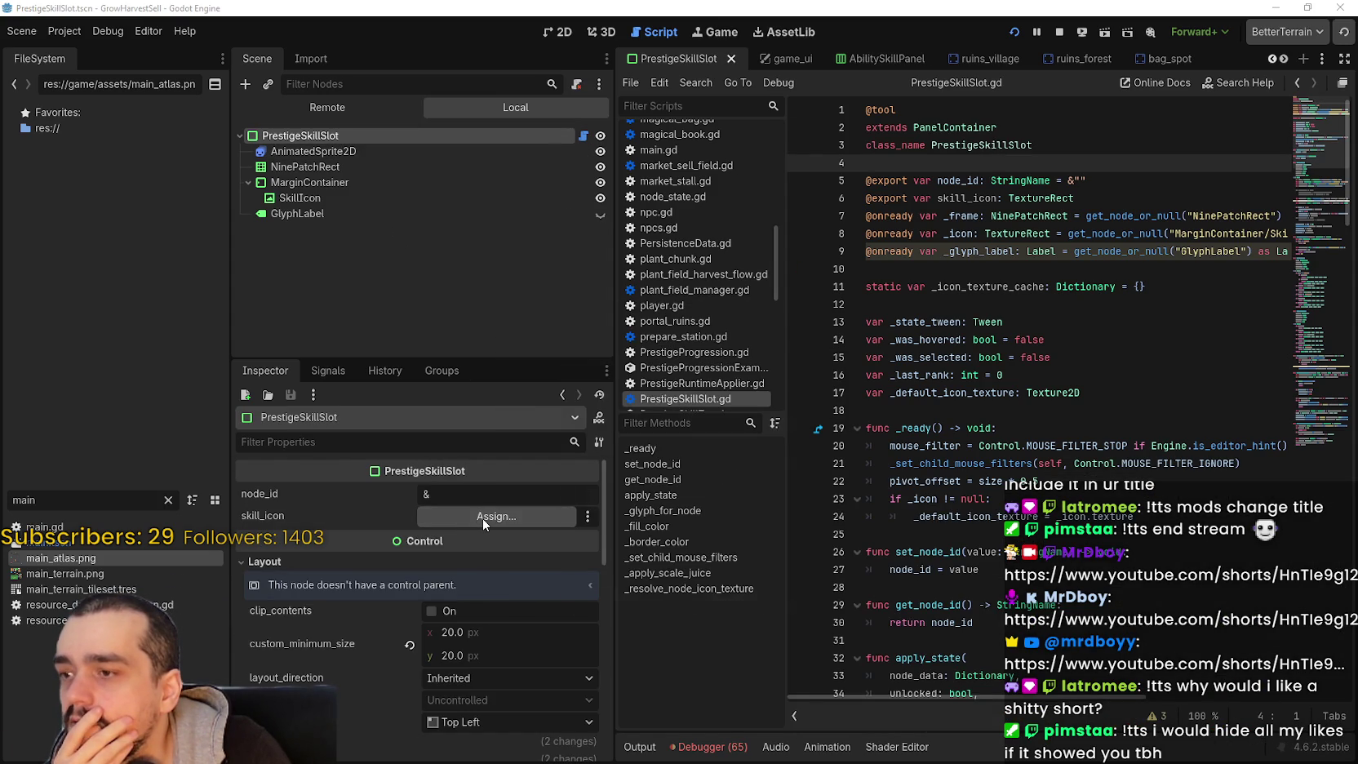
# - Open the skill_icon node picker twice, cancel both times, then select TextureRect on line 6
pyautogui.click(483, 517)
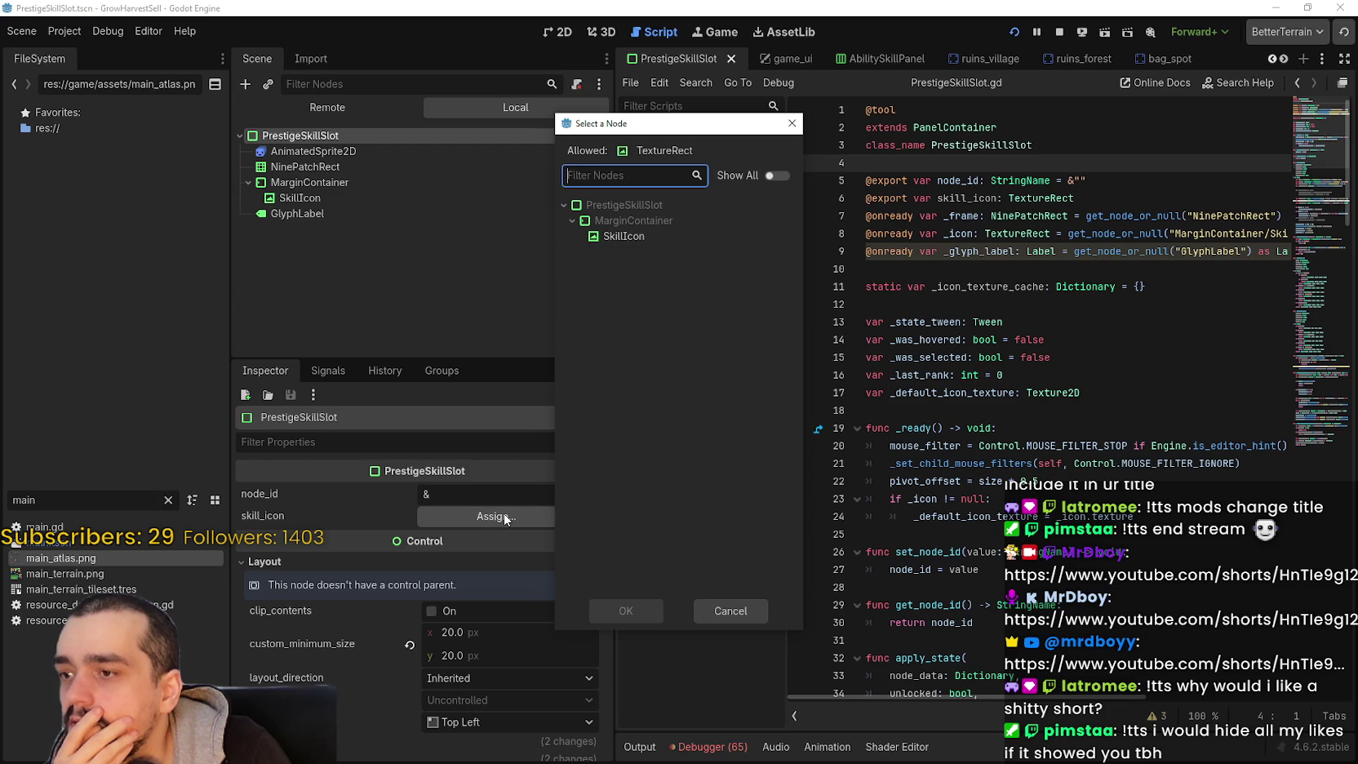
pyautogui.click(731, 611)
pyautogui.press('Left')
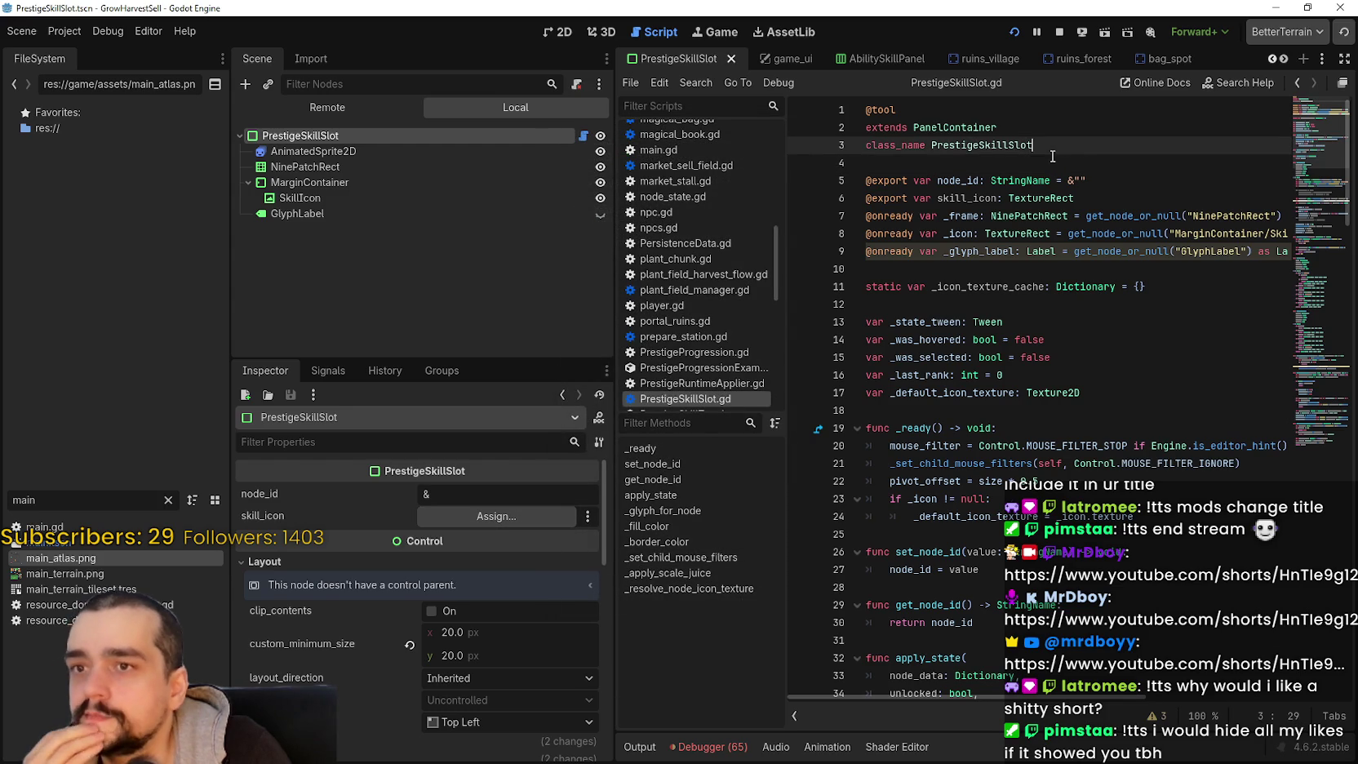
pyautogui.click(492, 521)
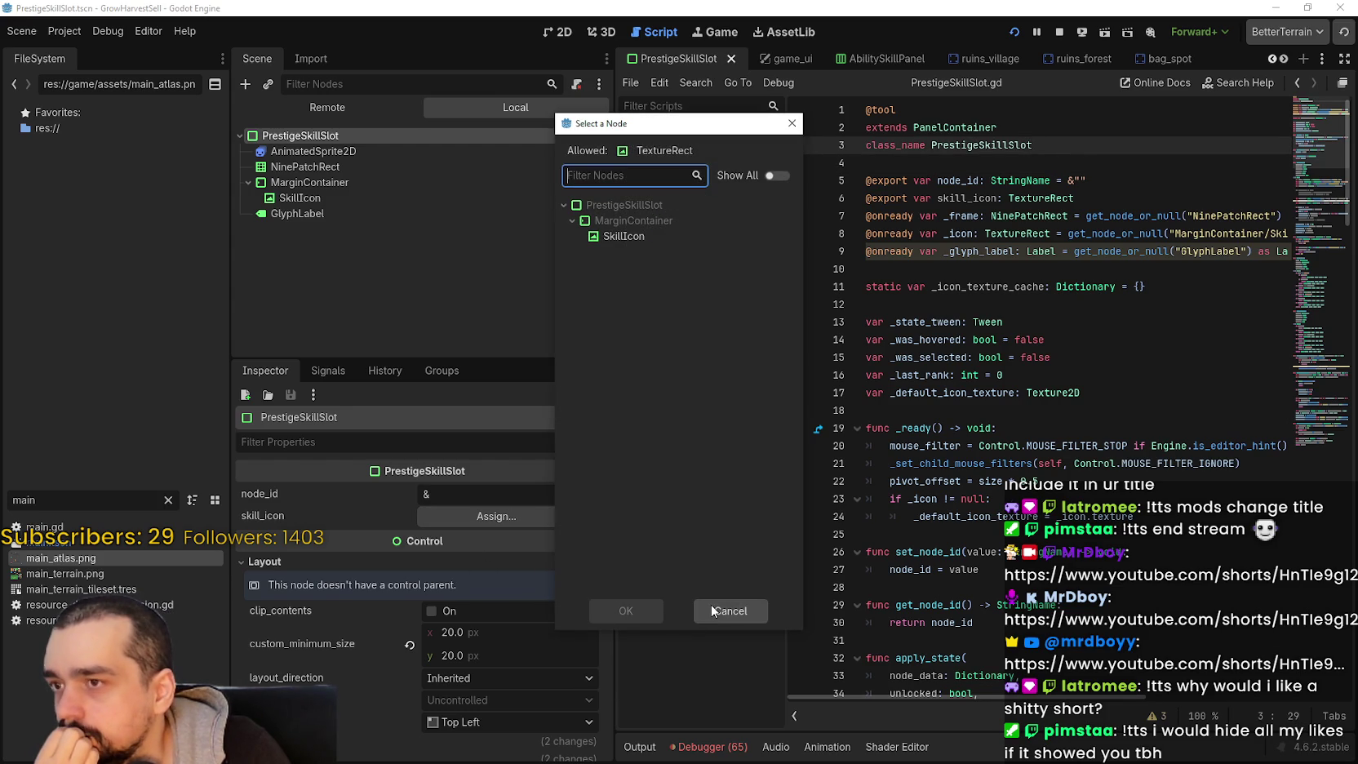
pyautogui.click(718, 610)
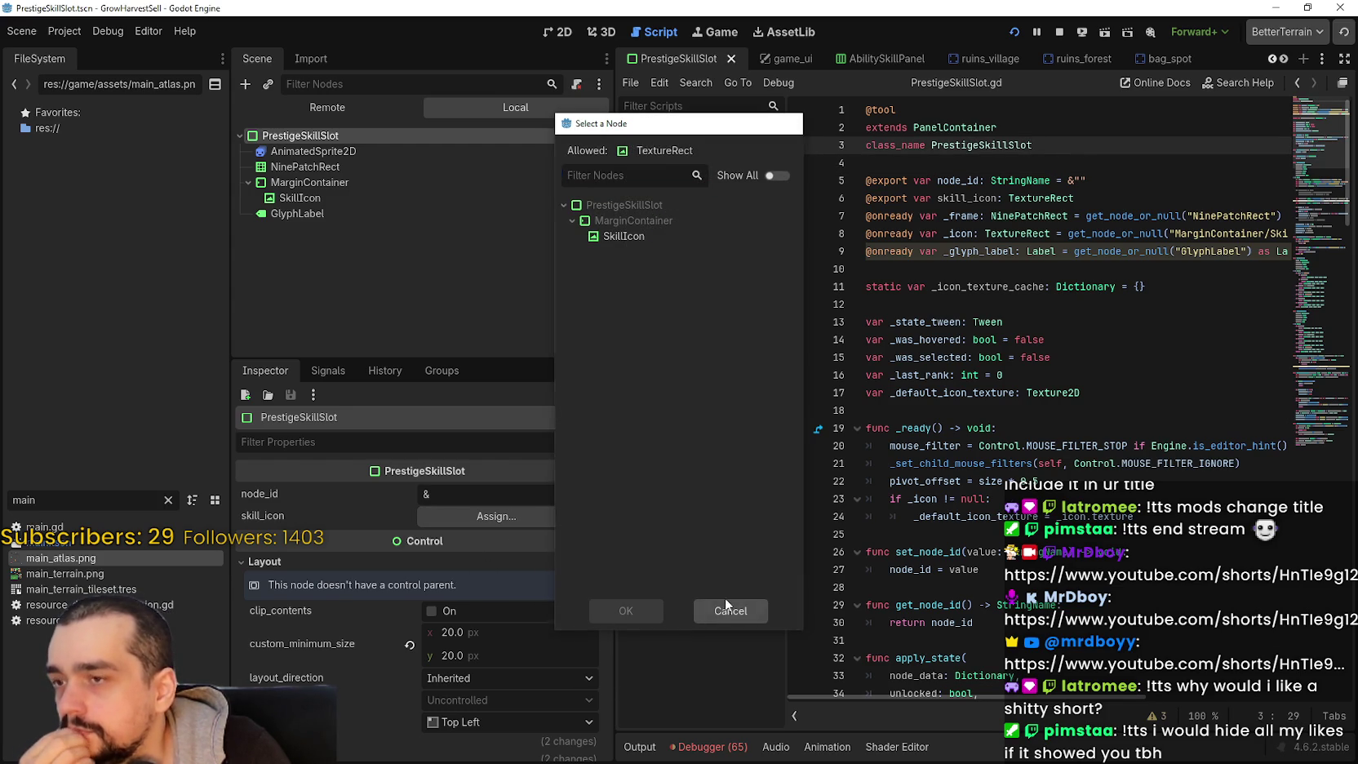
pyautogui.doubleClick(1034, 198)
# - Change the skill_icon export type on line 6 to AtlasTexture and save the script
pyautogui.write('atlas')
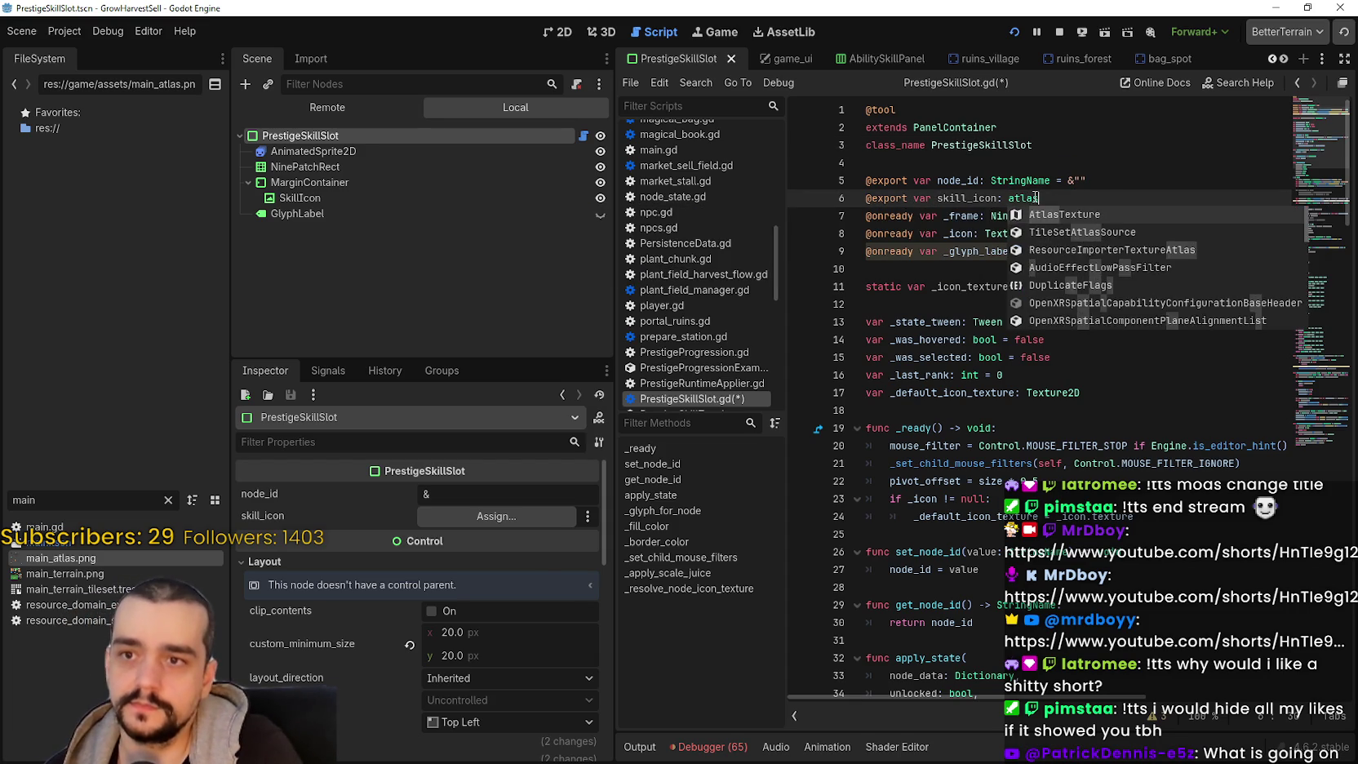
pyautogui.press('Return')
pyautogui.hotkey('ctrl', 's')
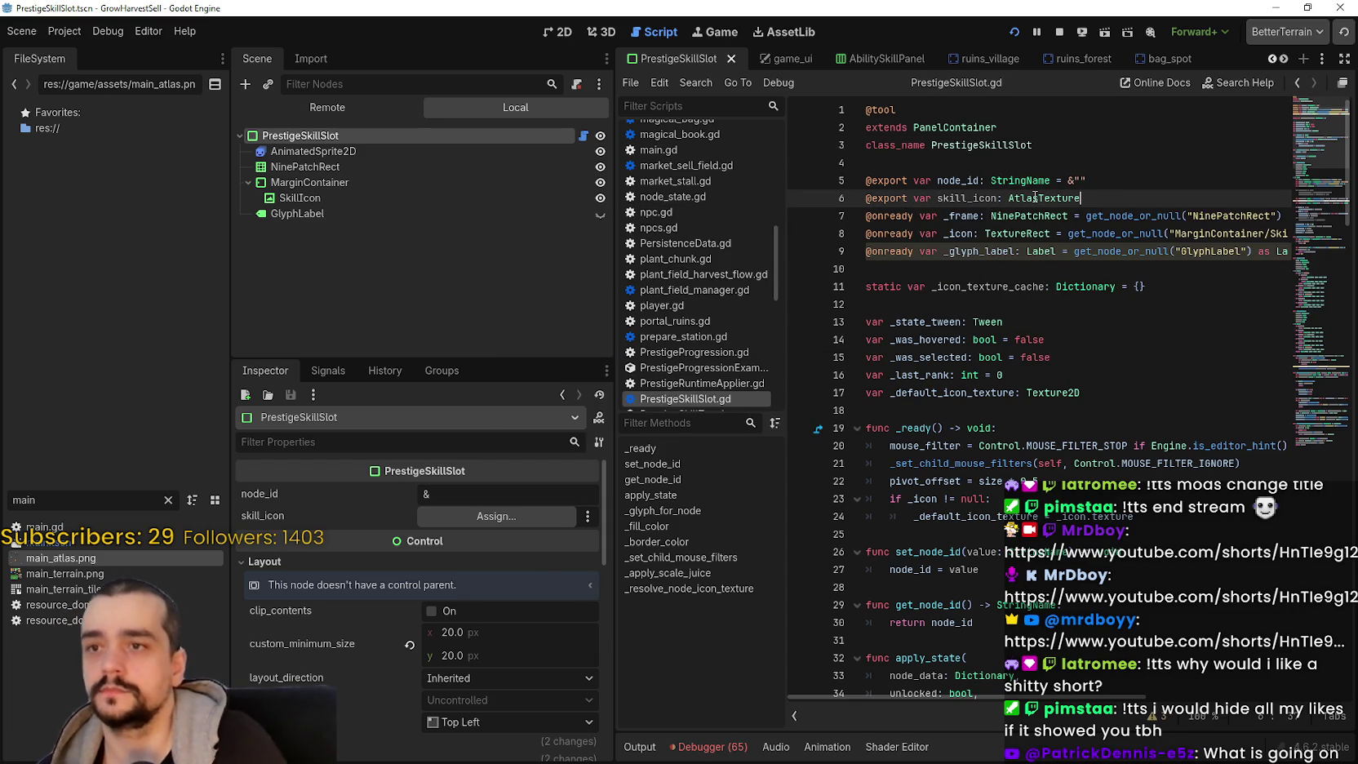
# - Reselect the PrestigeSkillSlot root and check the empty skill_icon resource options in the Inspector
pyautogui.click(390, 167)
pyautogui.click(408, 133)
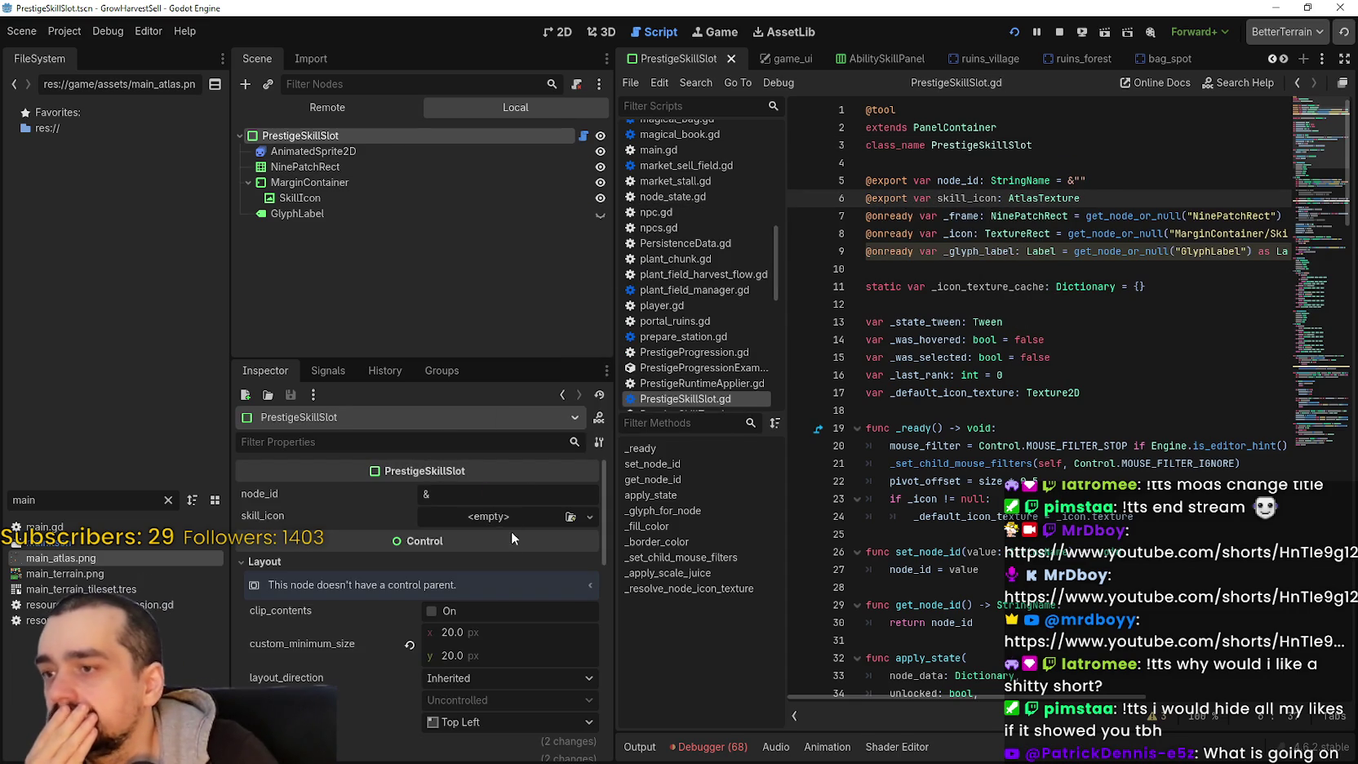
pyautogui.click(493, 517)
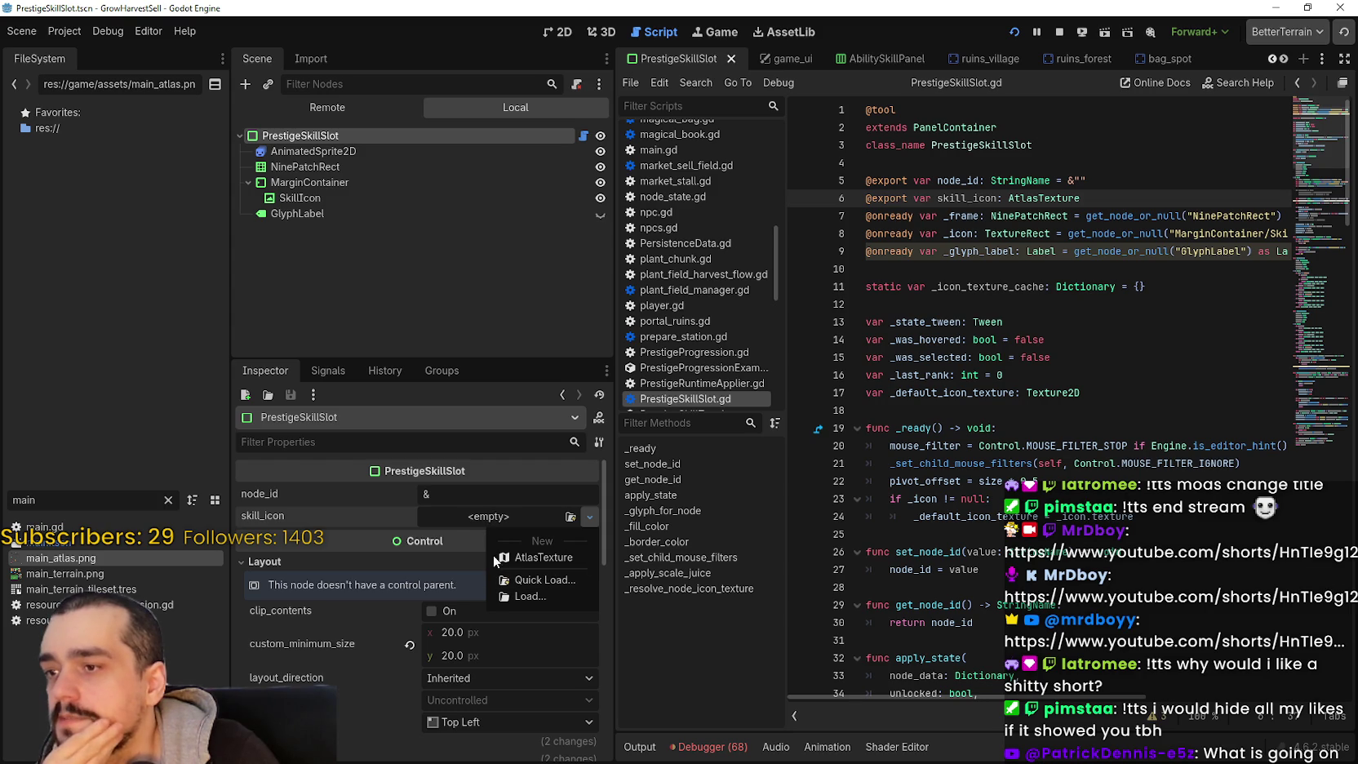
pyautogui.click(443, 522)
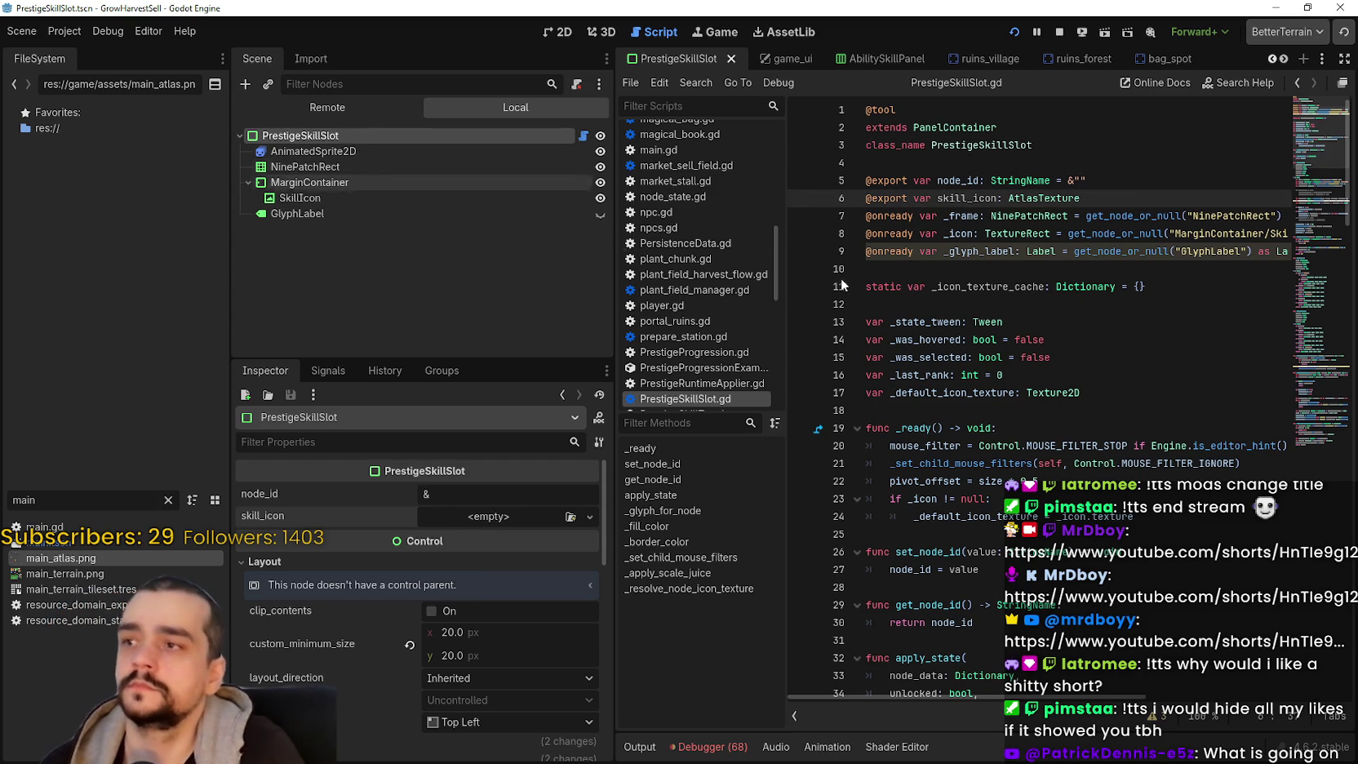
pyautogui.click(890, 498)
# - Inspect the _icon TextureRect declaration on line 8 and _default_icon_texture on line 24
pyautogui.doubleClick(933, 498)
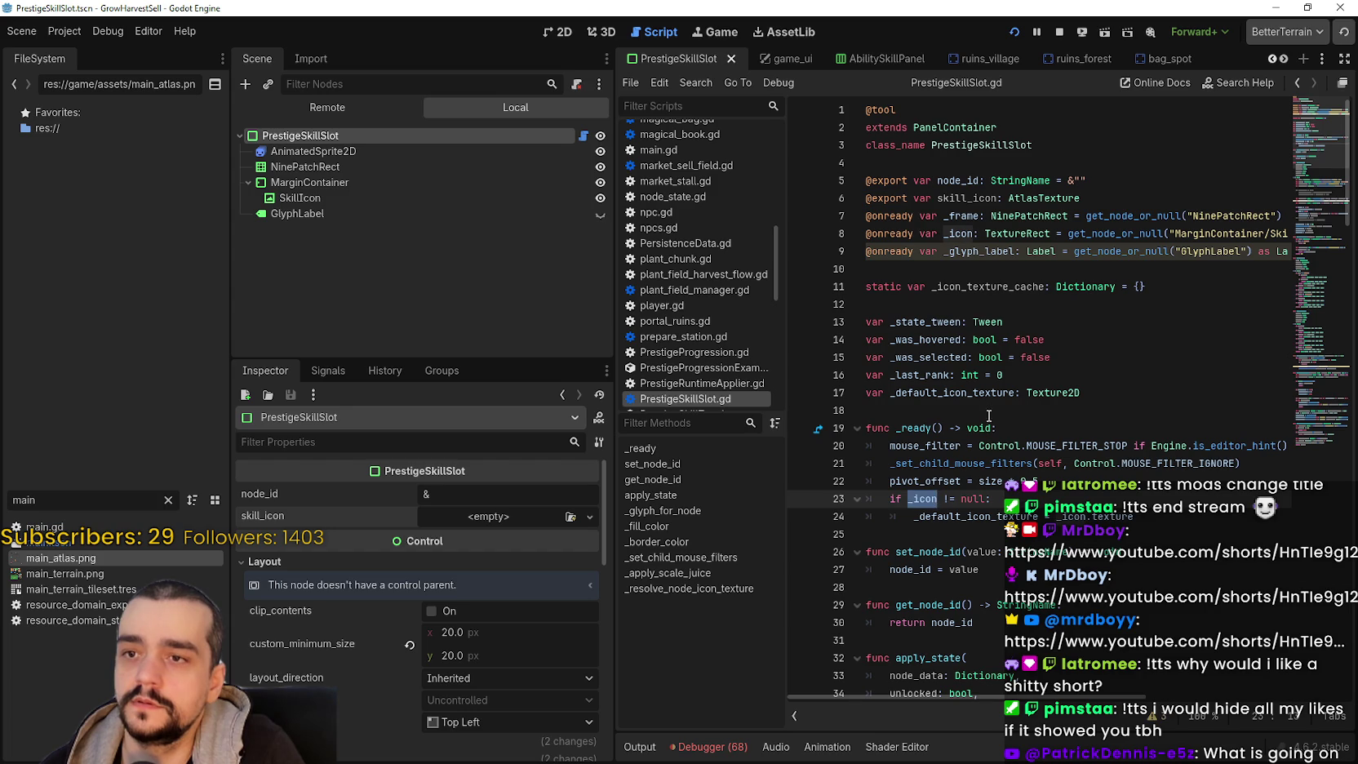
pyautogui.doubleClick(1035, 232)
pyautogui.moveTo(1024, 694)
pyautogui.mouseDown()
pyautogui.moveTo(1132, 699)
pyautogui.moveTo(889, 698)
pyautogui.mouseUp()
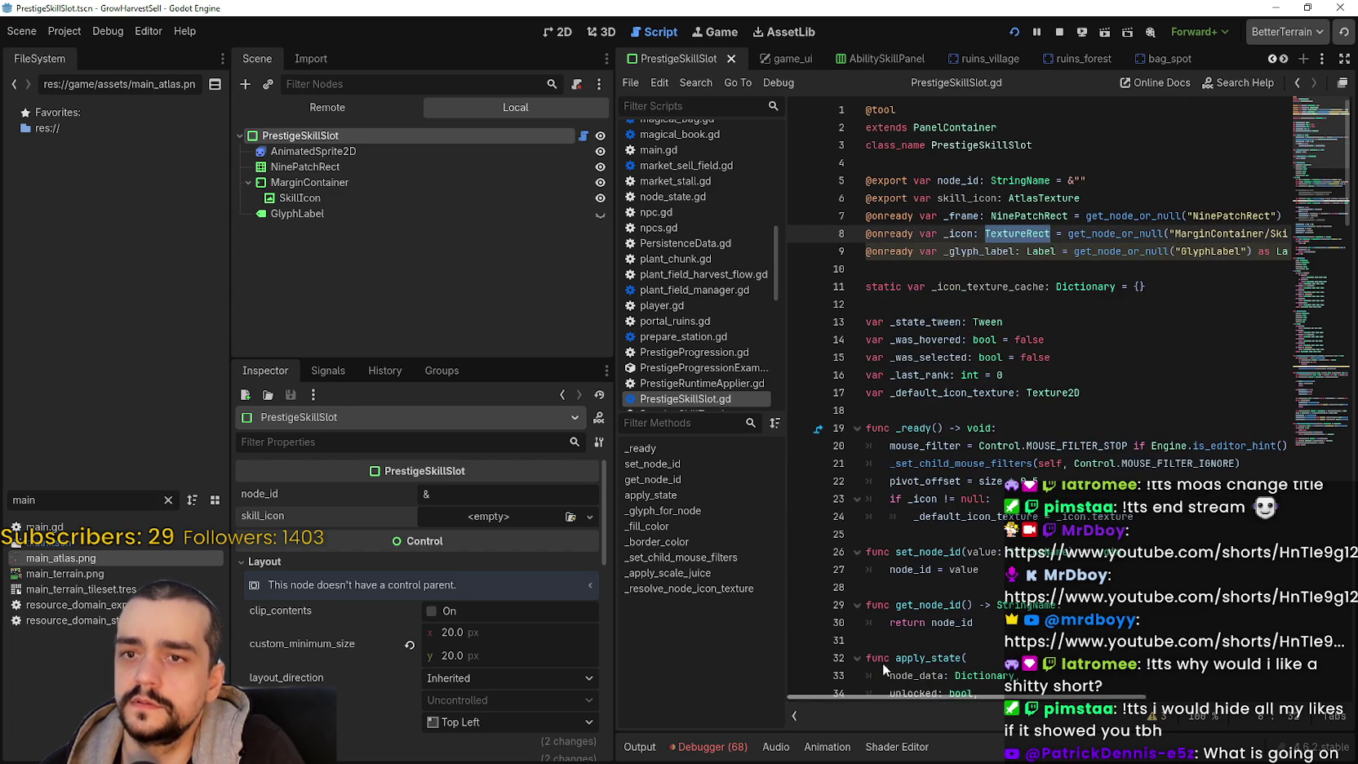
pyautogui.doubleClick(959, 233)
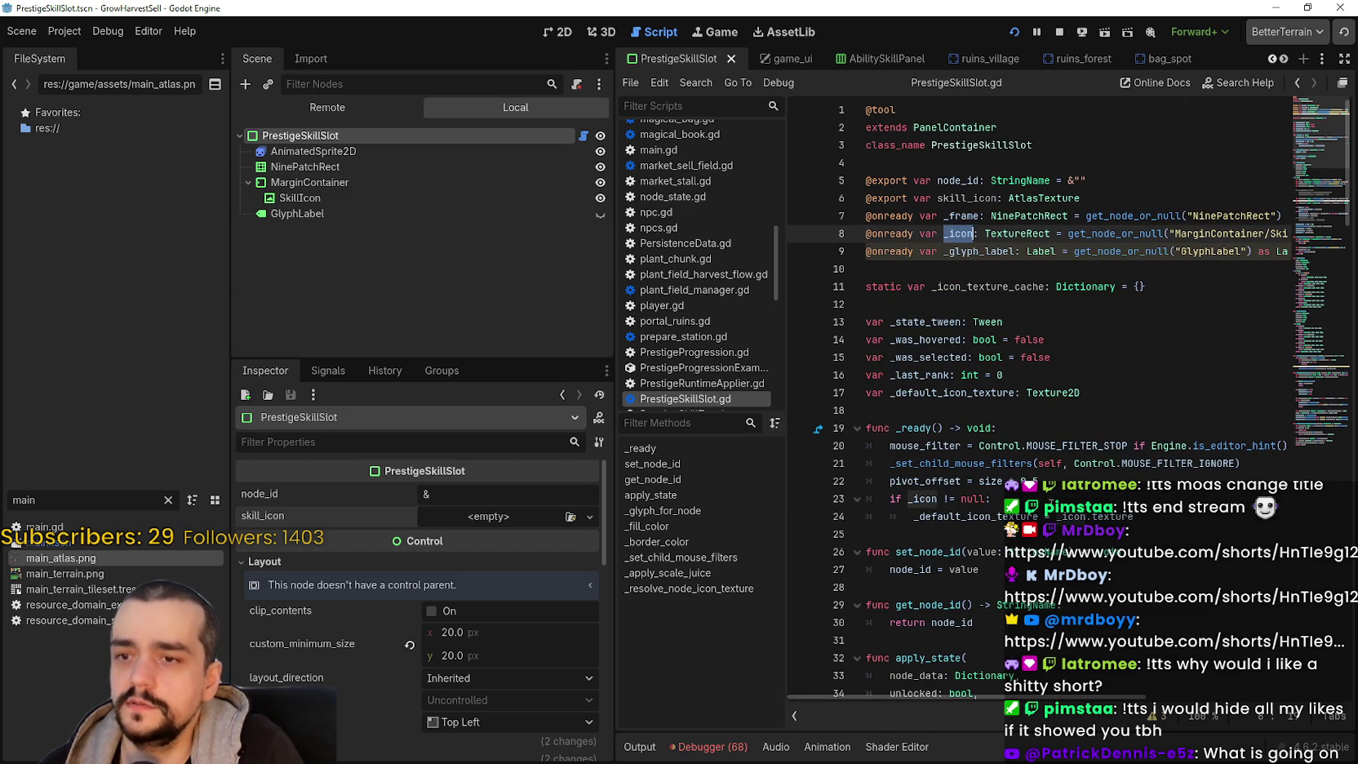
pyautogui.click(1002, 517)
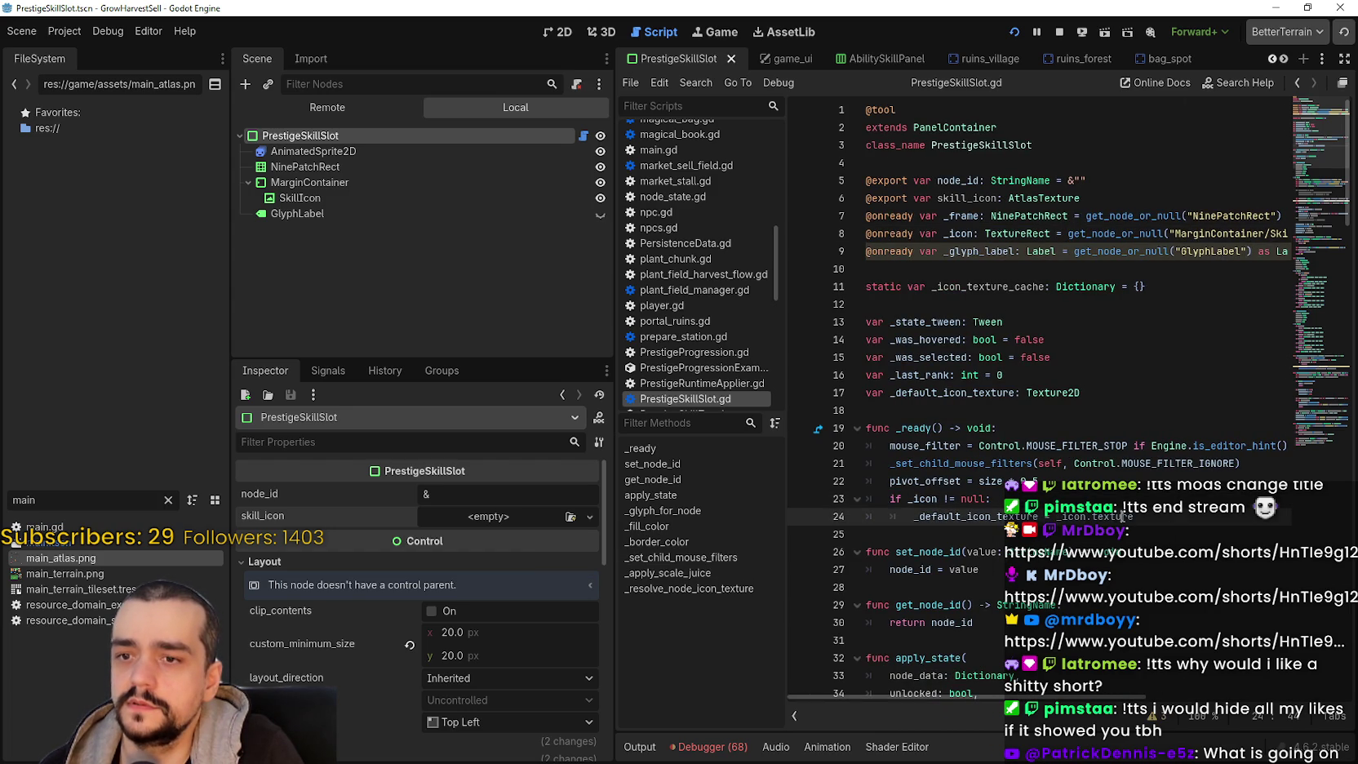
pyautogui.doubleClick(982, 518)
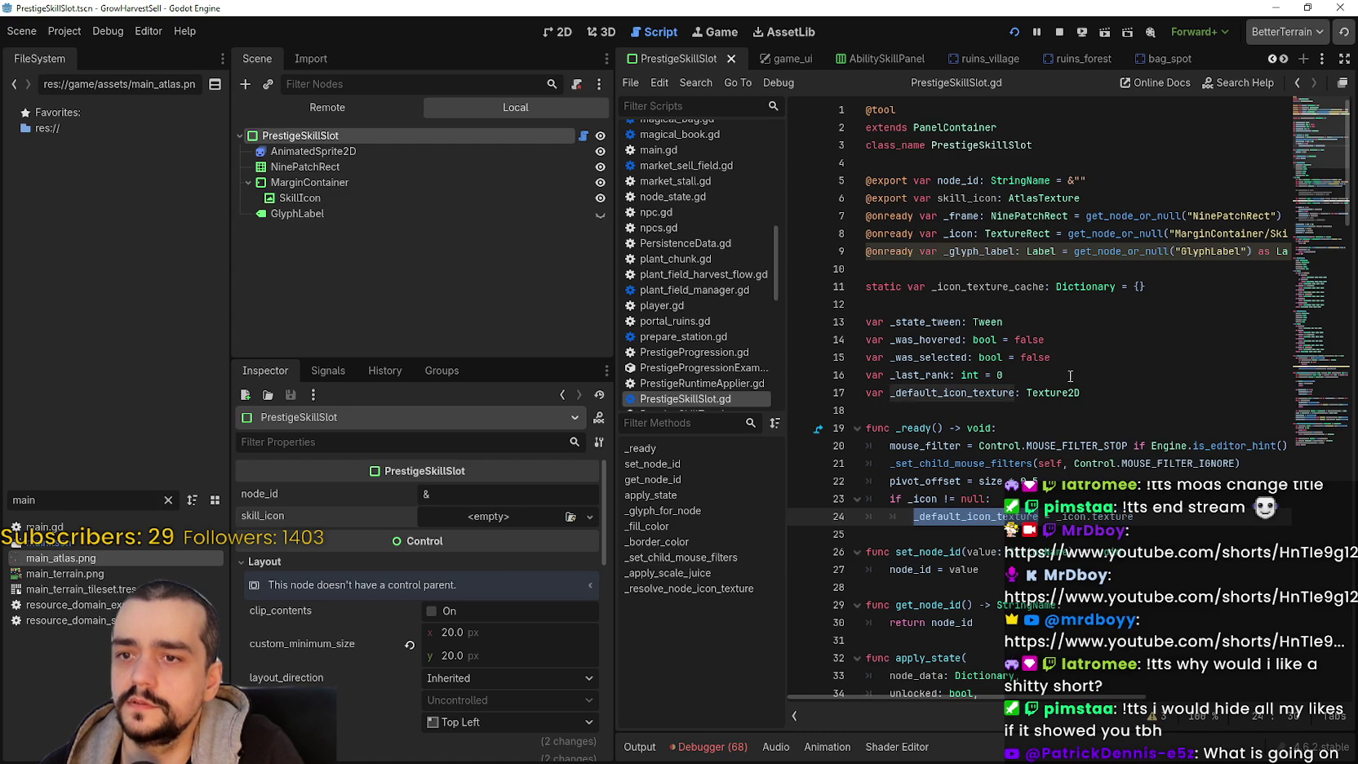
# - Search for every use of _default_icon_texture, cycling through matches on lines 17, 24 and 56
pyautogui.hotkey('ctrl', 'f')
pyautogui.click(1145, 718)
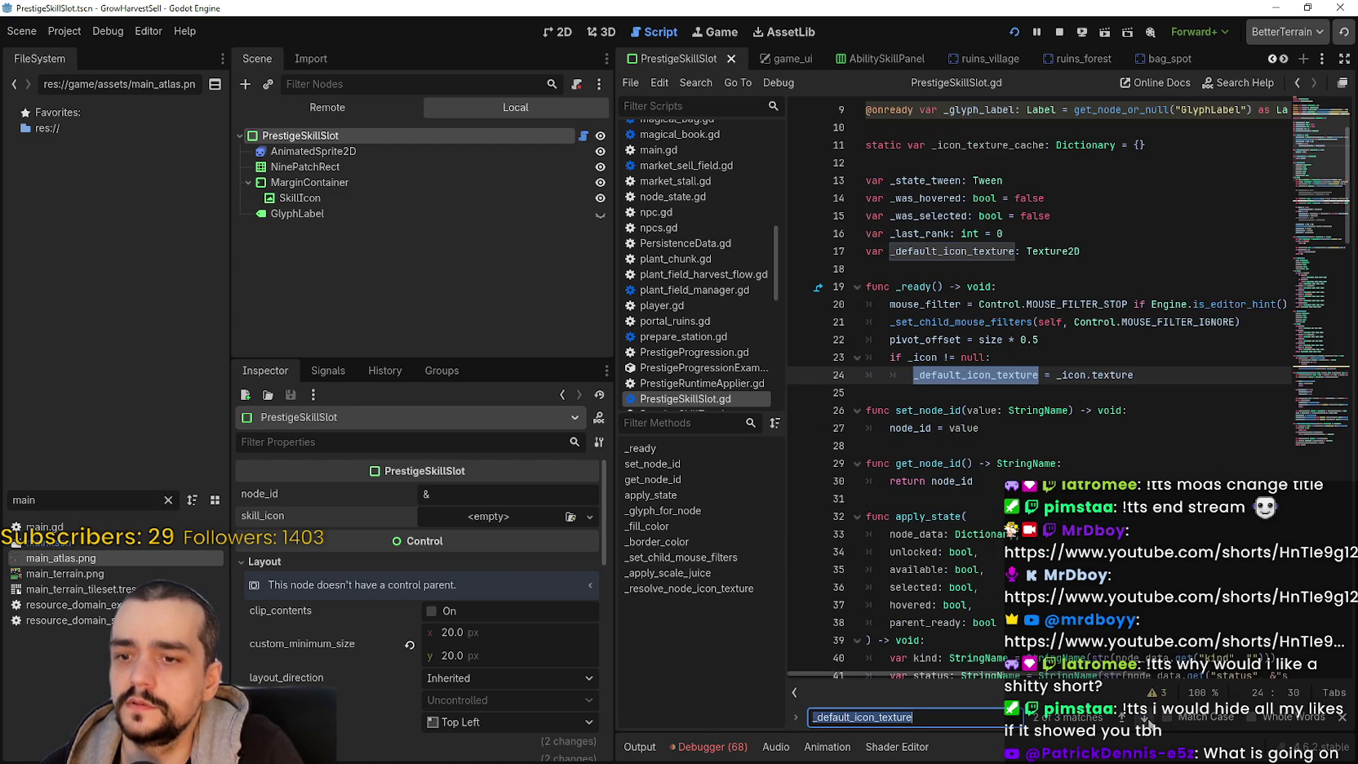
pyautogui.click(1145, 718)
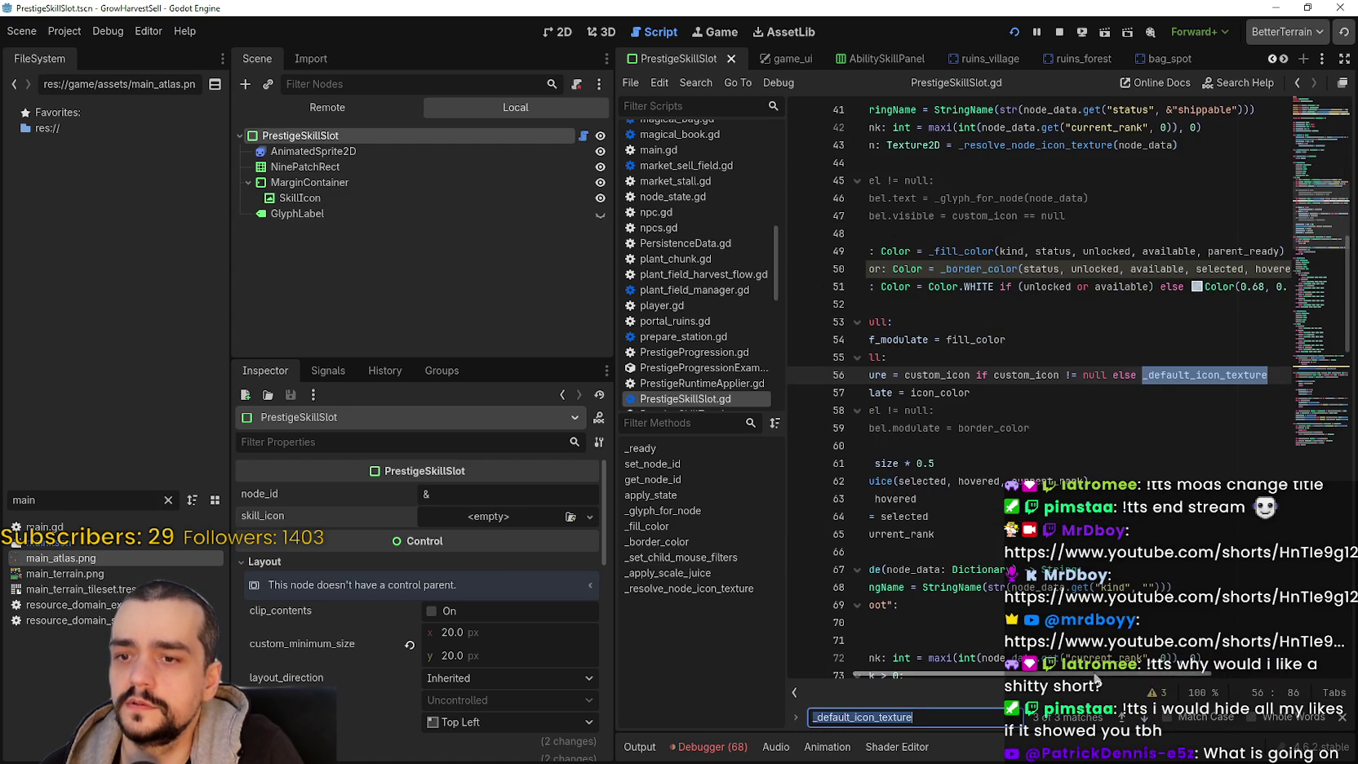
pyautogui.click(1145, 718)
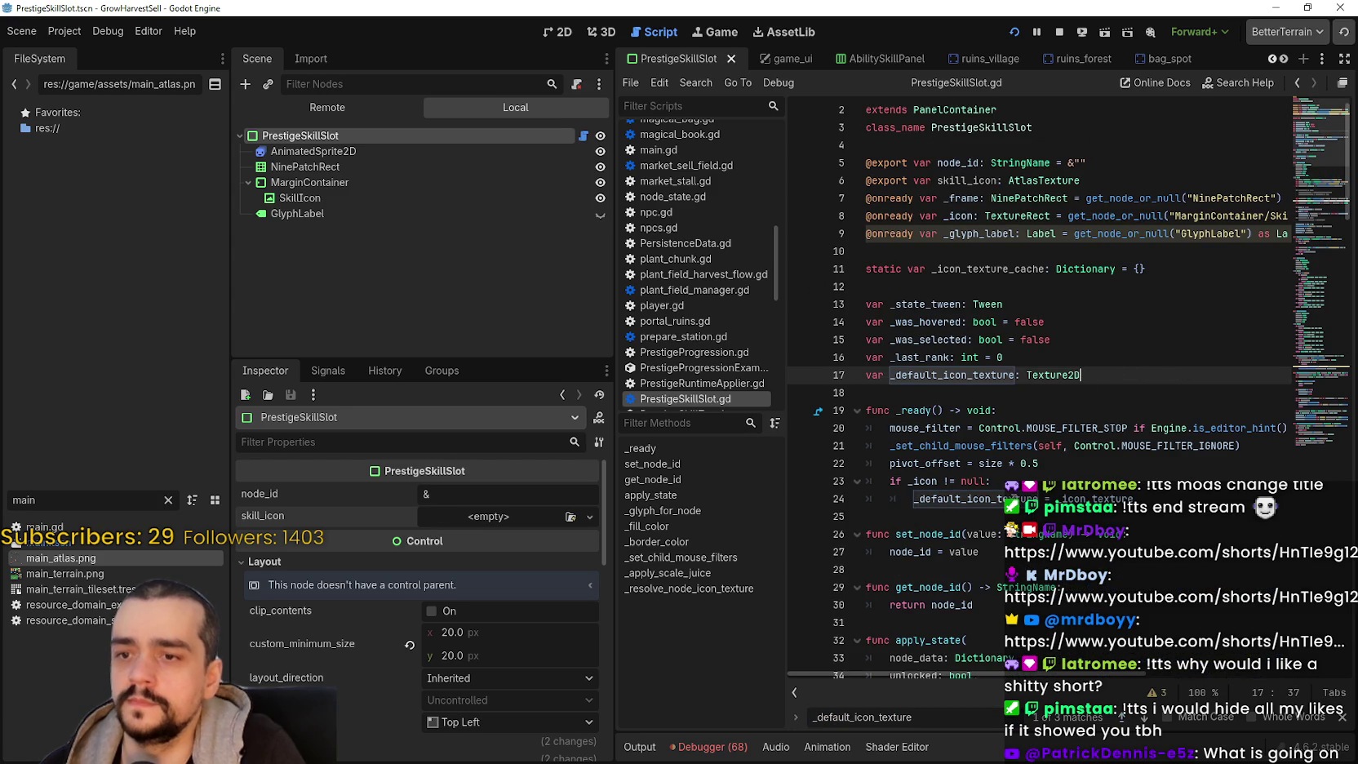
pyautogui.click(1014, 498)
# - Review the _icon and _default_icon_texture lines 23–24, adding then removing a blank line
pyautogui.doubleClick(931, 482)
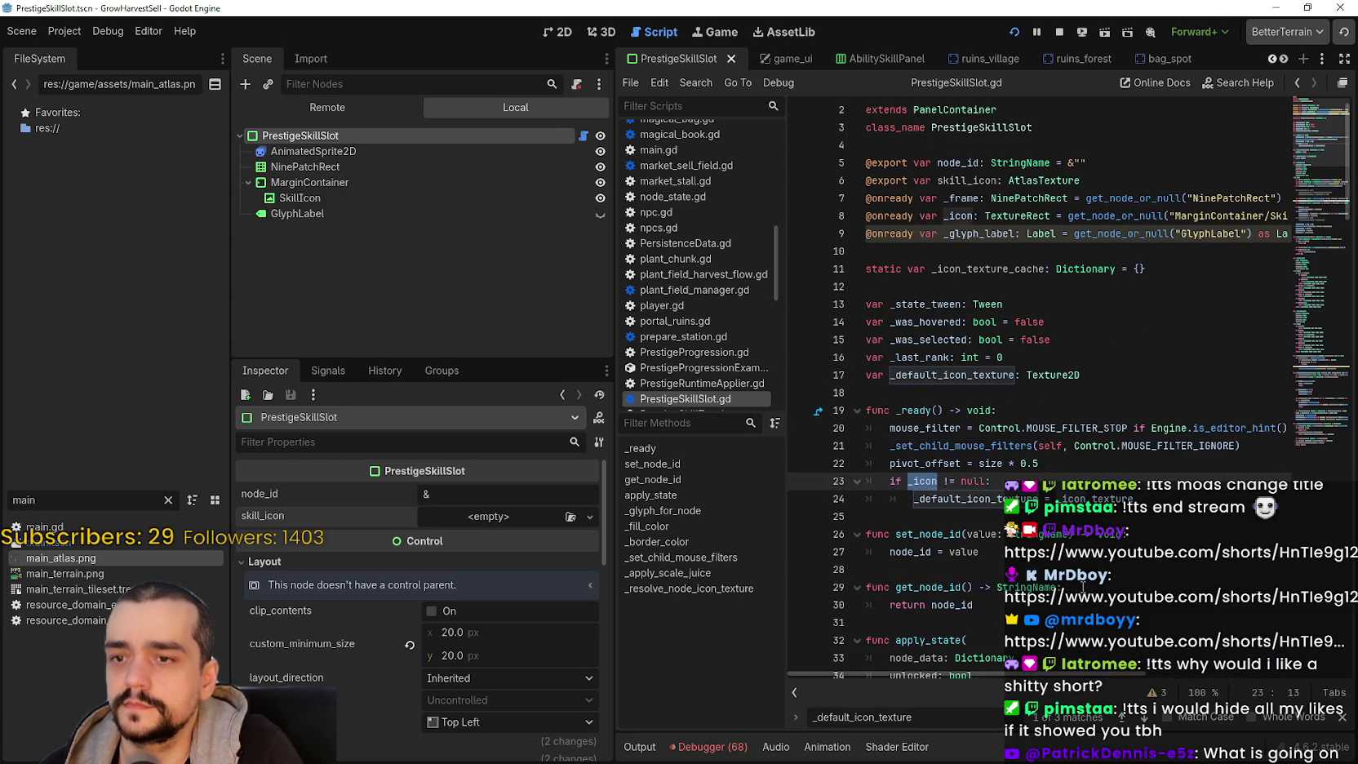
pyautogui.doubleClick(938, 499)
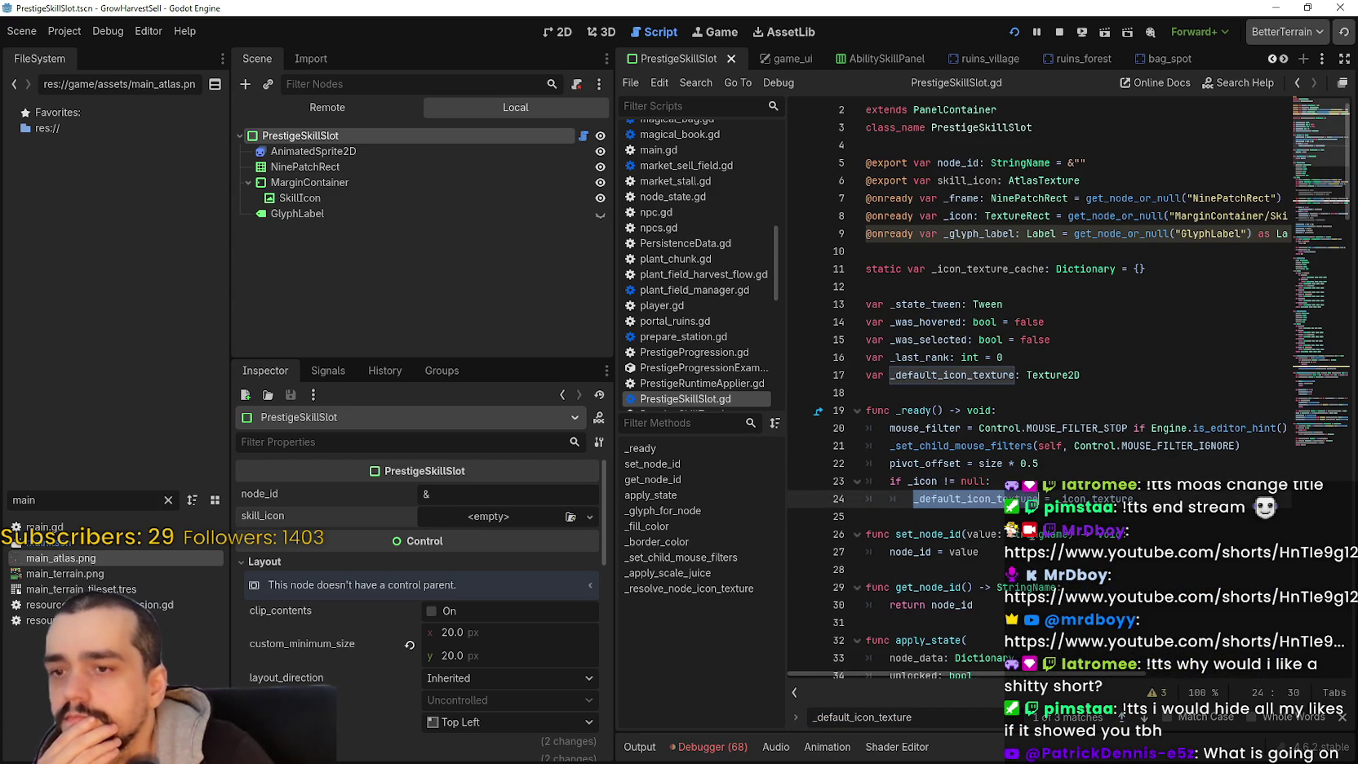
pyautogui.doubleClick(933, 481)
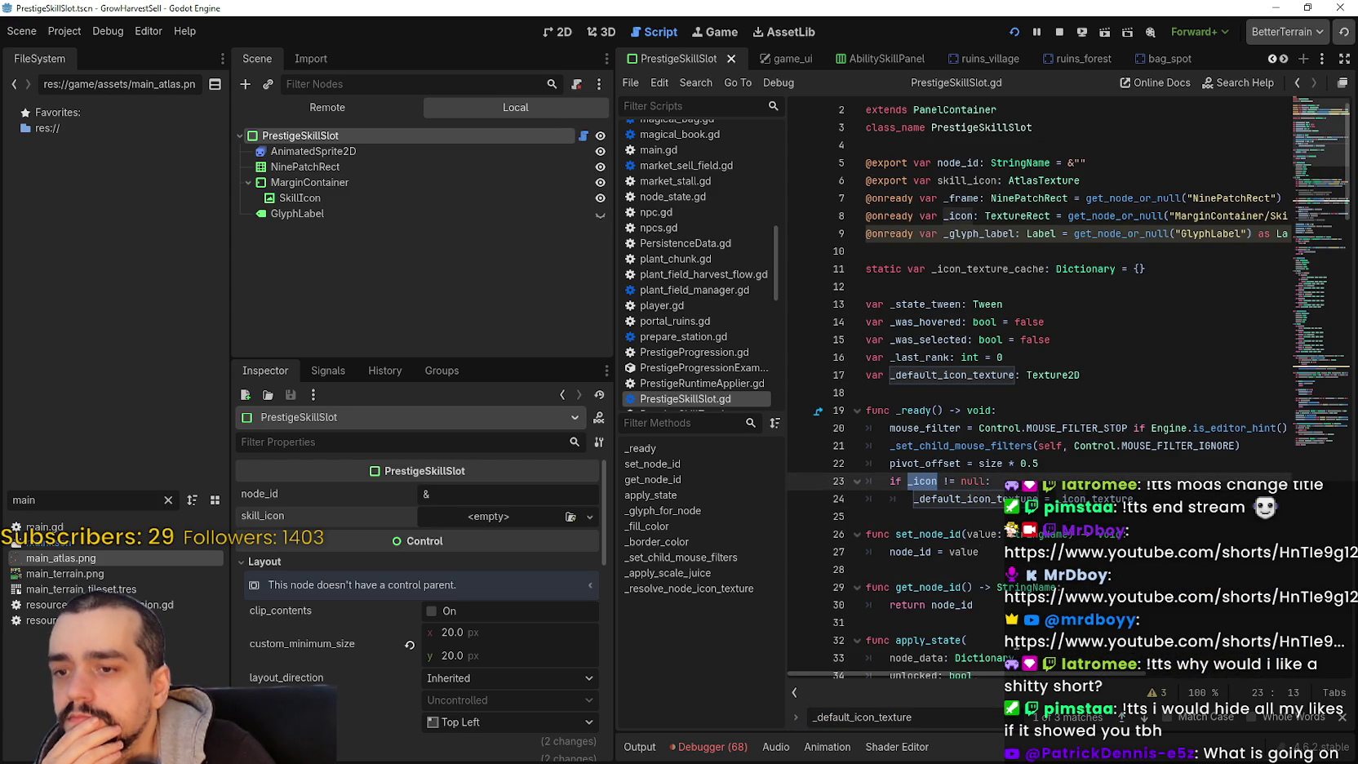
pyautogui.doubleClick(946, 499)
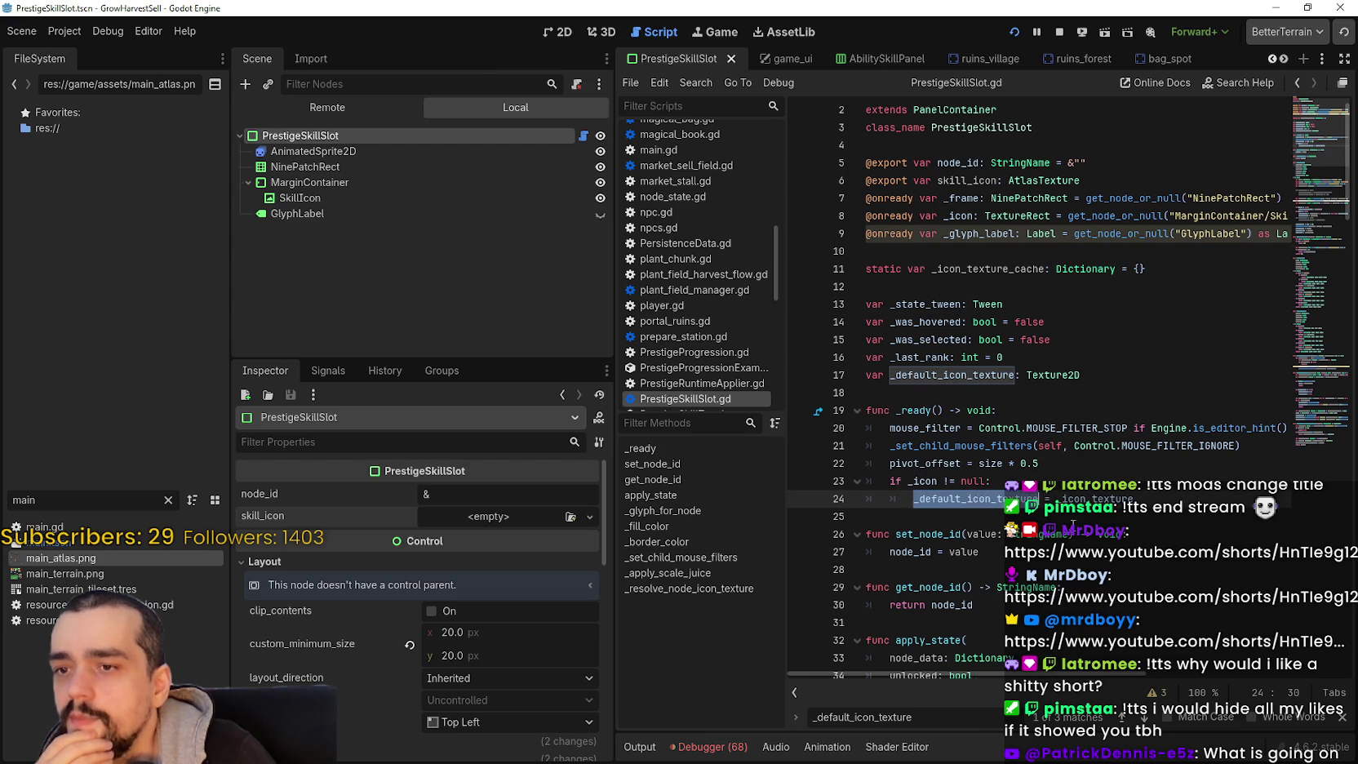
pyautogui.moveTo(1134, 498); pyautogui.dragTo(1061, 499)
pyautogui.press('Up')
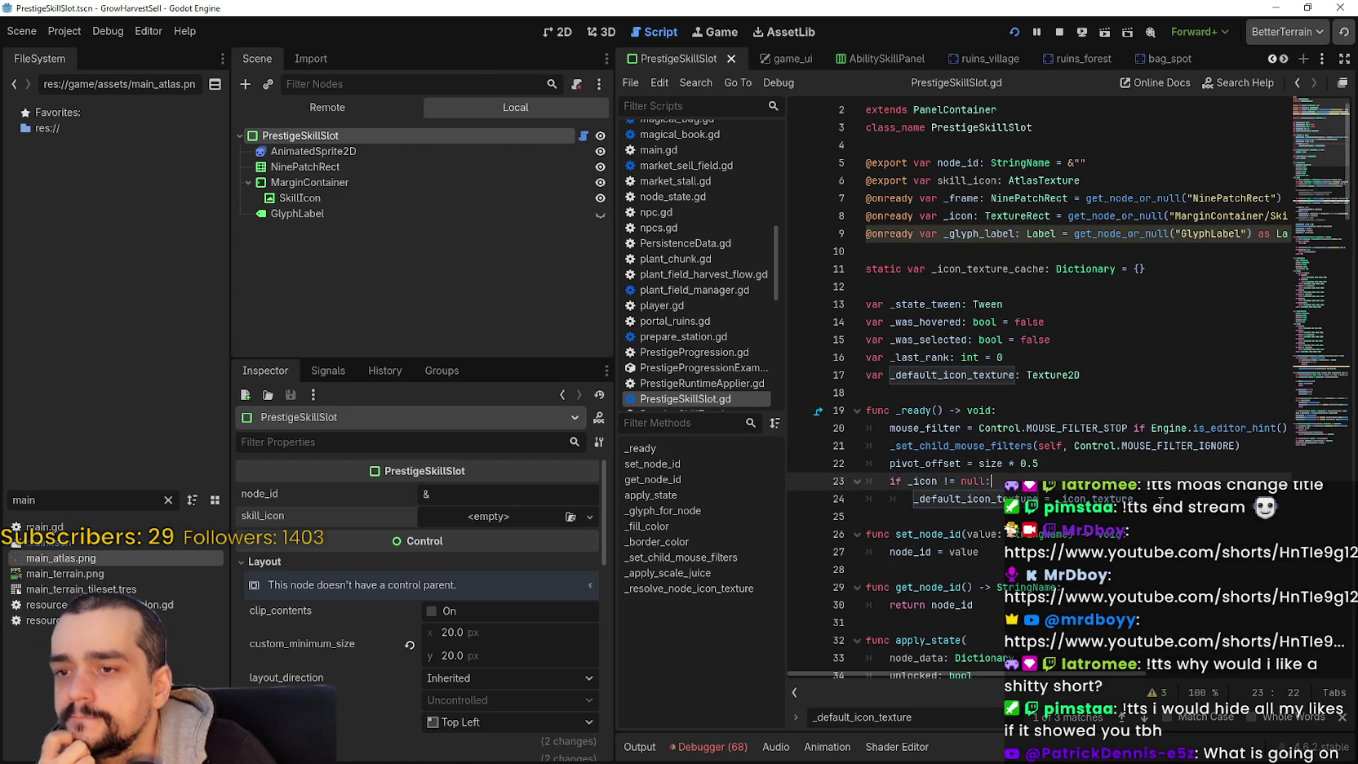
pyautogui.scroll(-2, 1160, 502)
pyautogui.scroll(-3, 1158, 501)
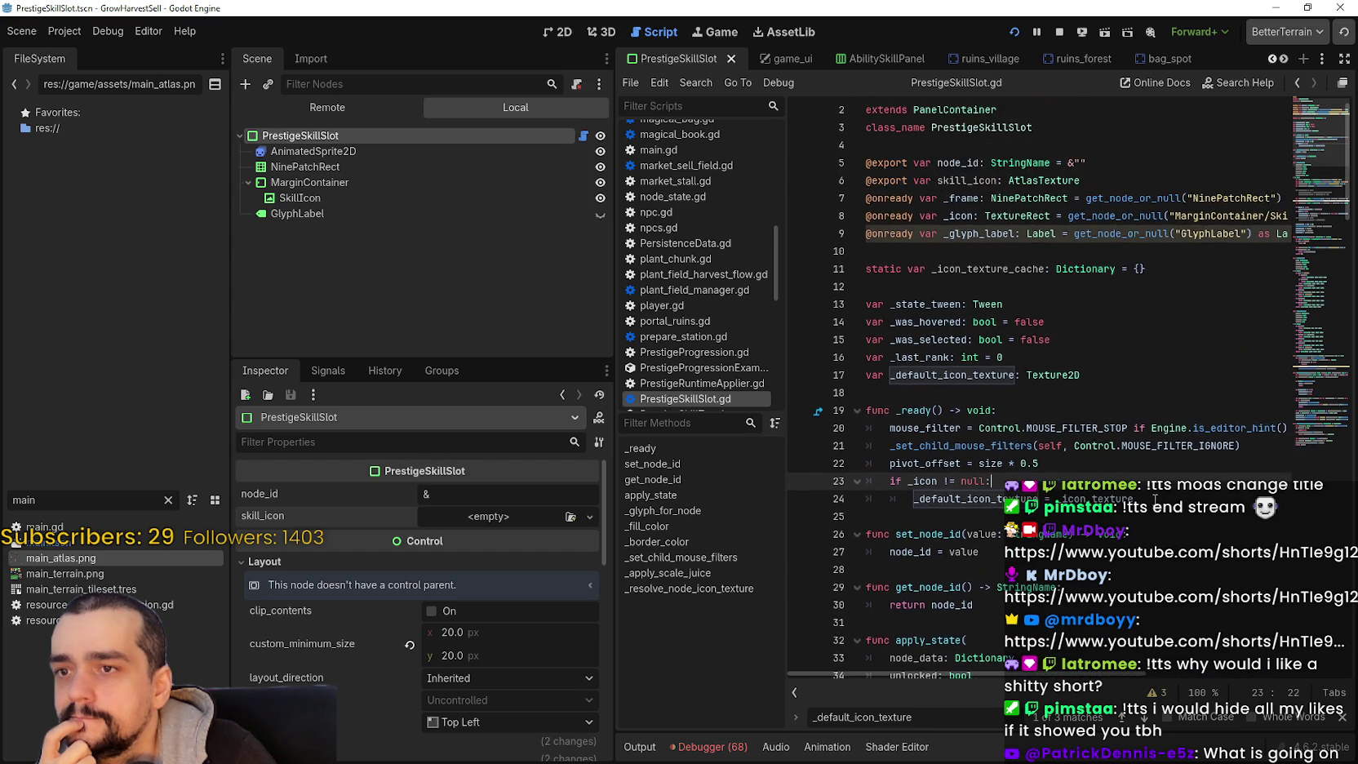
pyautogui.scroll(-2, 1141, 494)
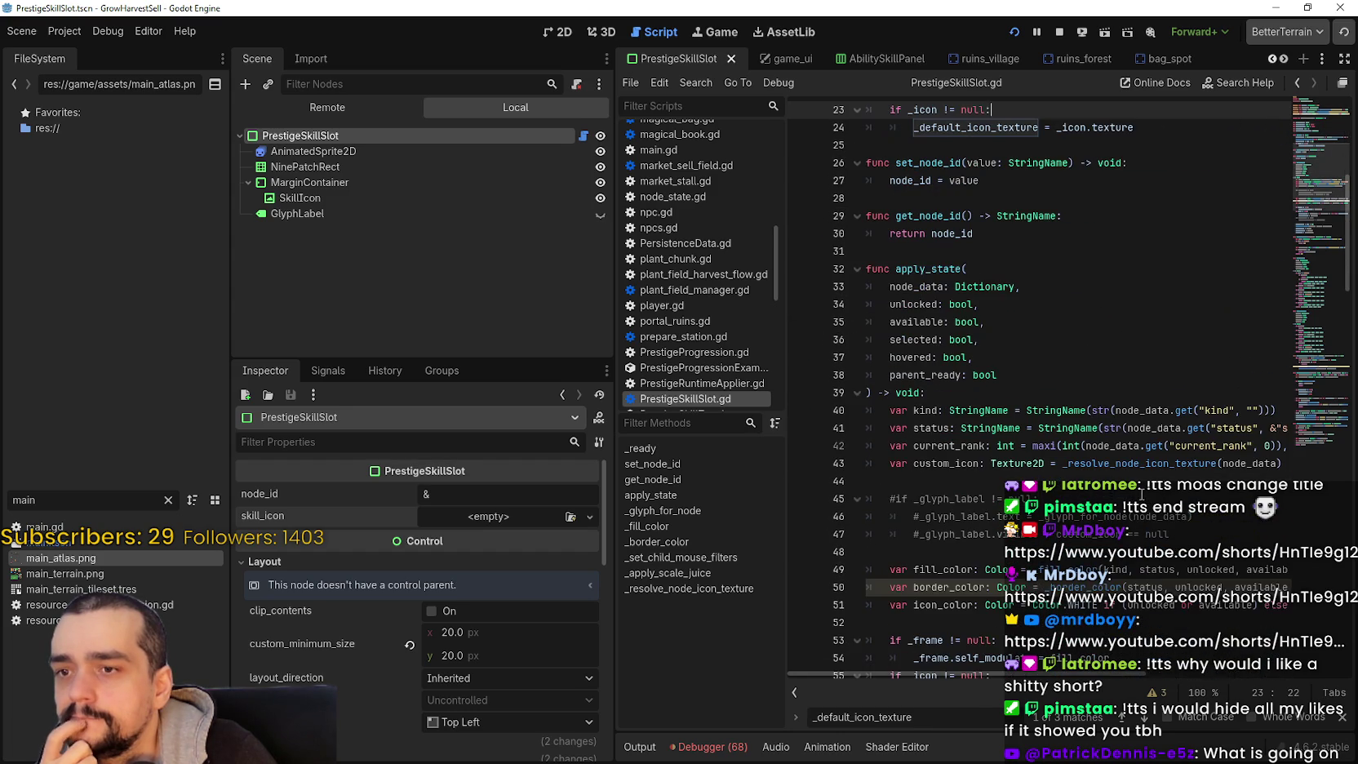
pyautogui.scroll(5, 1130, 491)
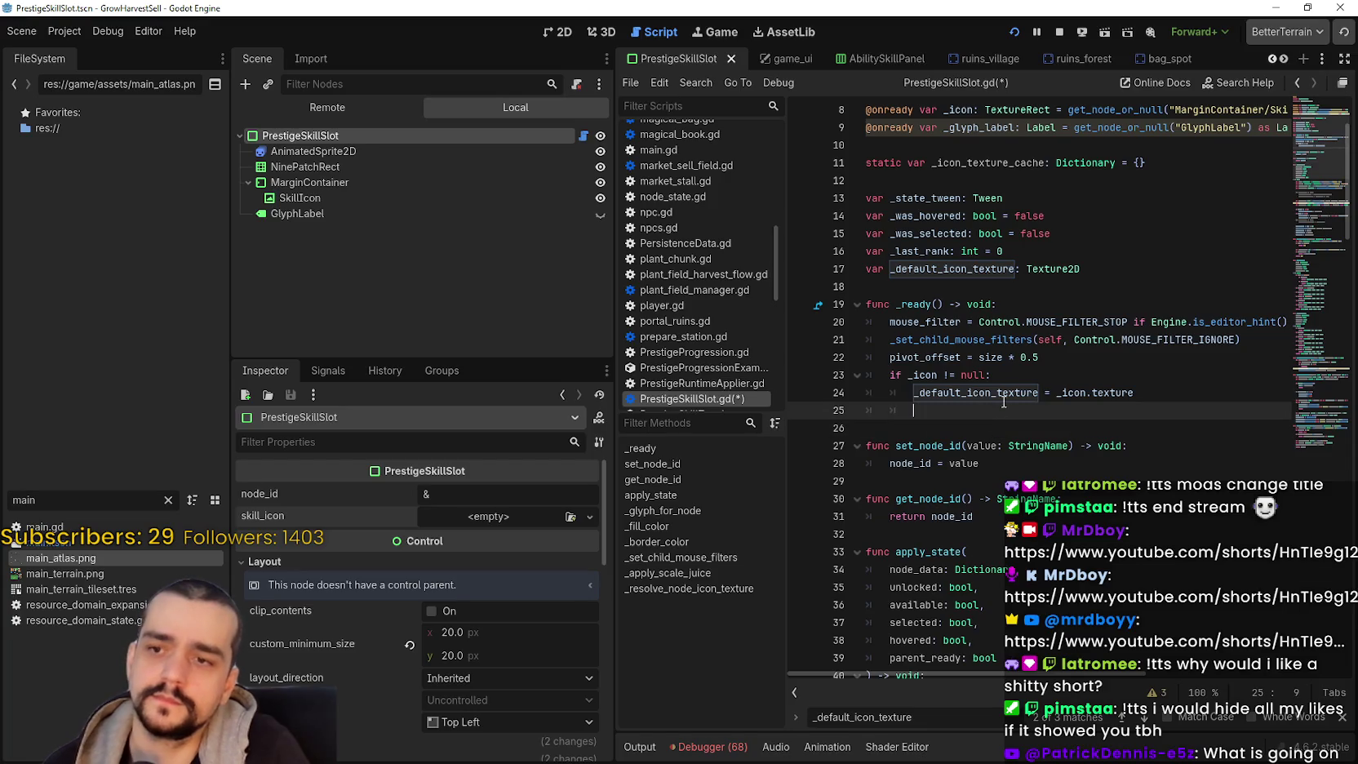
pyautogui.press('Return')
pyautogui.press('BackSpace')
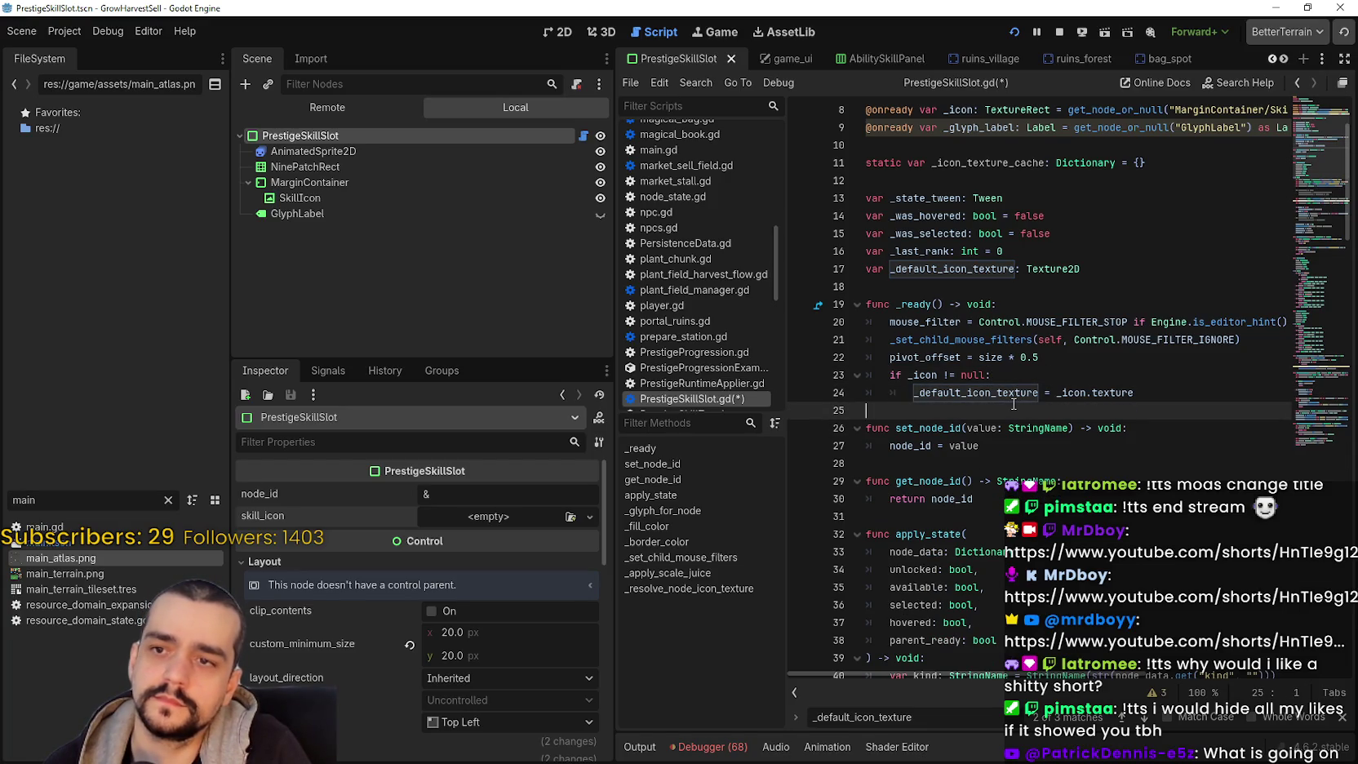
# - Trace _default_icon_texture to custom_icon on line 56 and up to _resolve_node_icon_texture in apply_state
pyautogui.doubleClick(1009, 392)
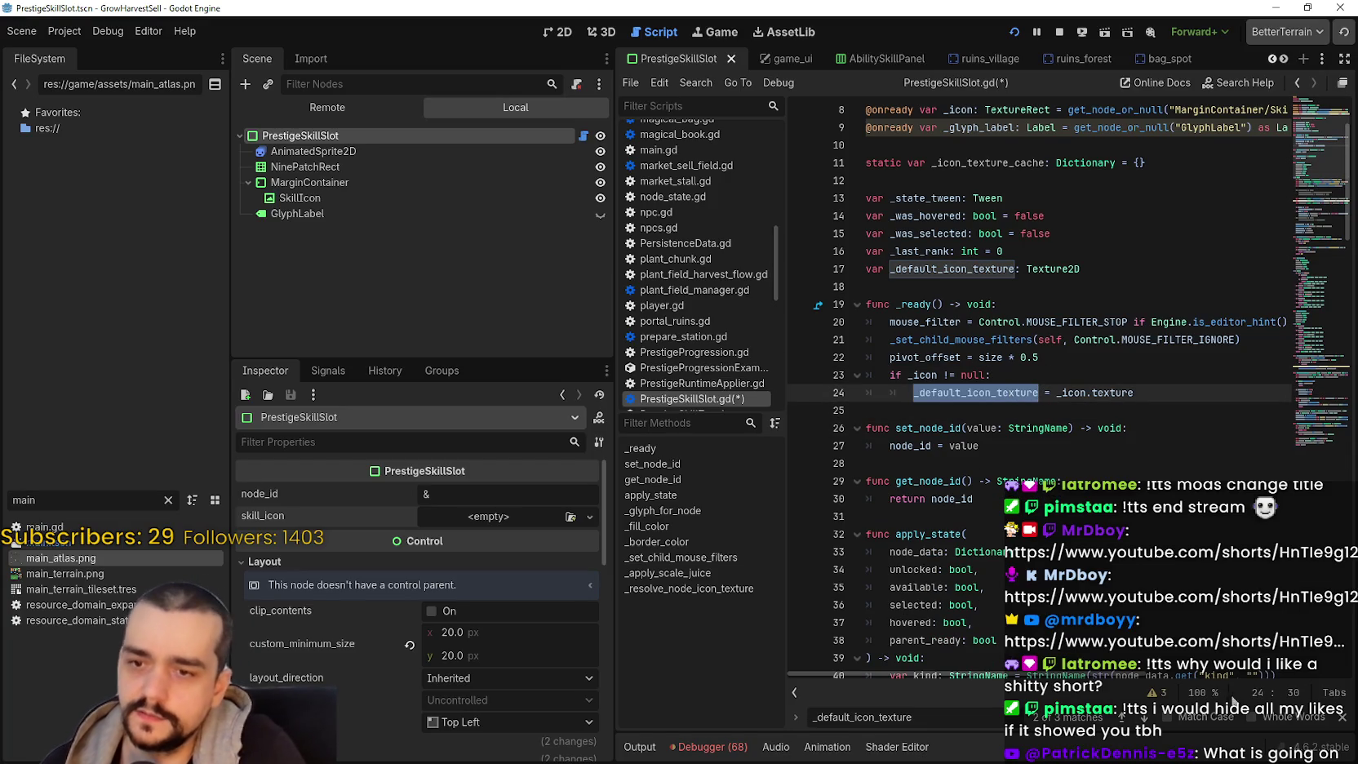
pyautogui.click(1145, 718)
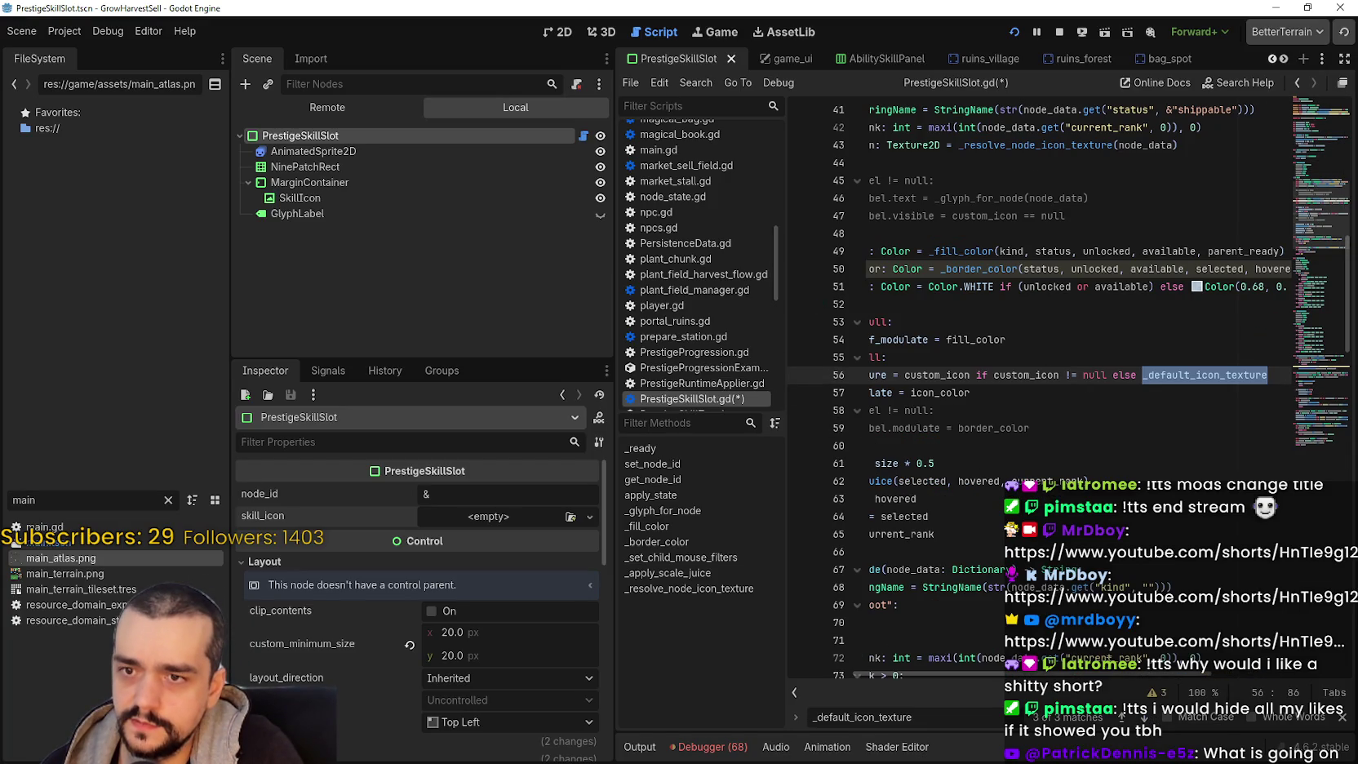
pyautogui.moveTo(1108, 669); pyautogui.dragTo(1112, 656)
pyautogui.scroll(1, 1118, 392)
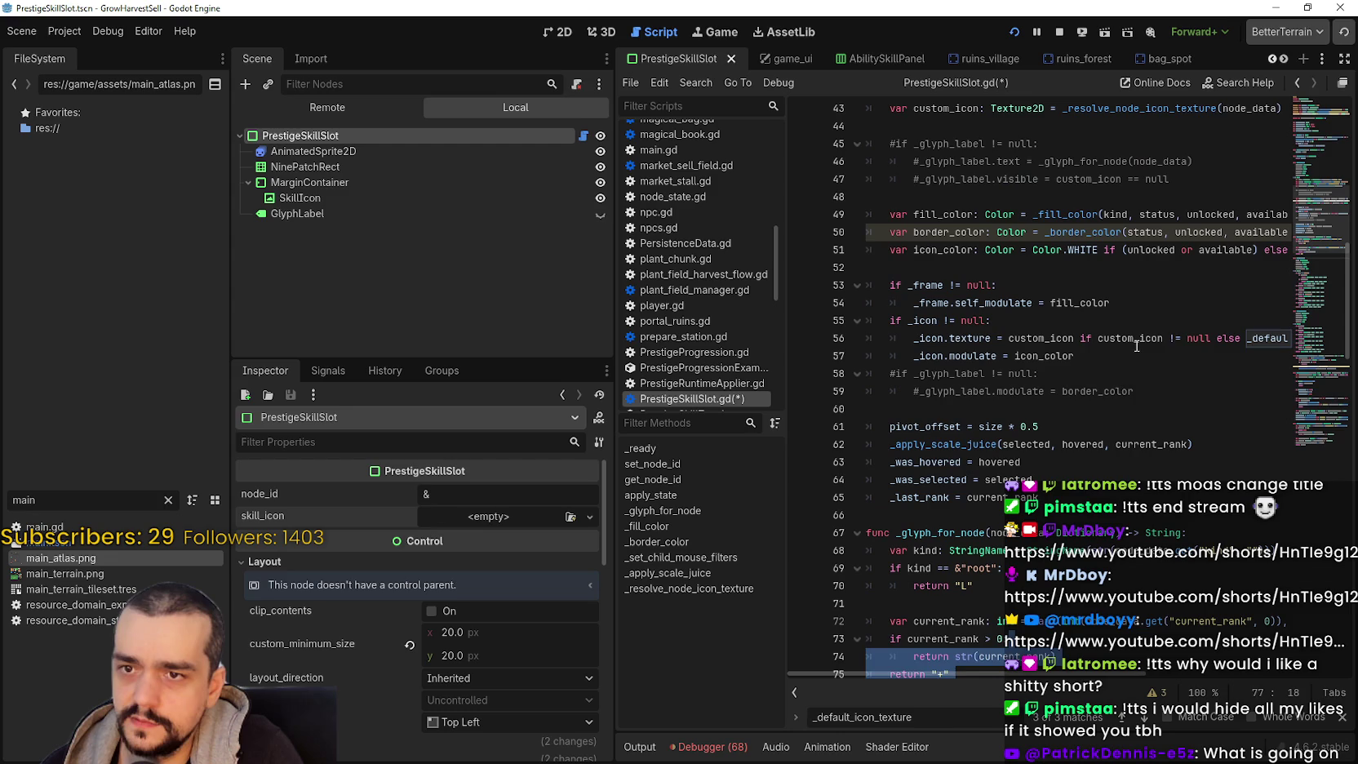
pyautogui.doubleClick(1129, 342)
pyautogui.scroll(2, 1127, 351)
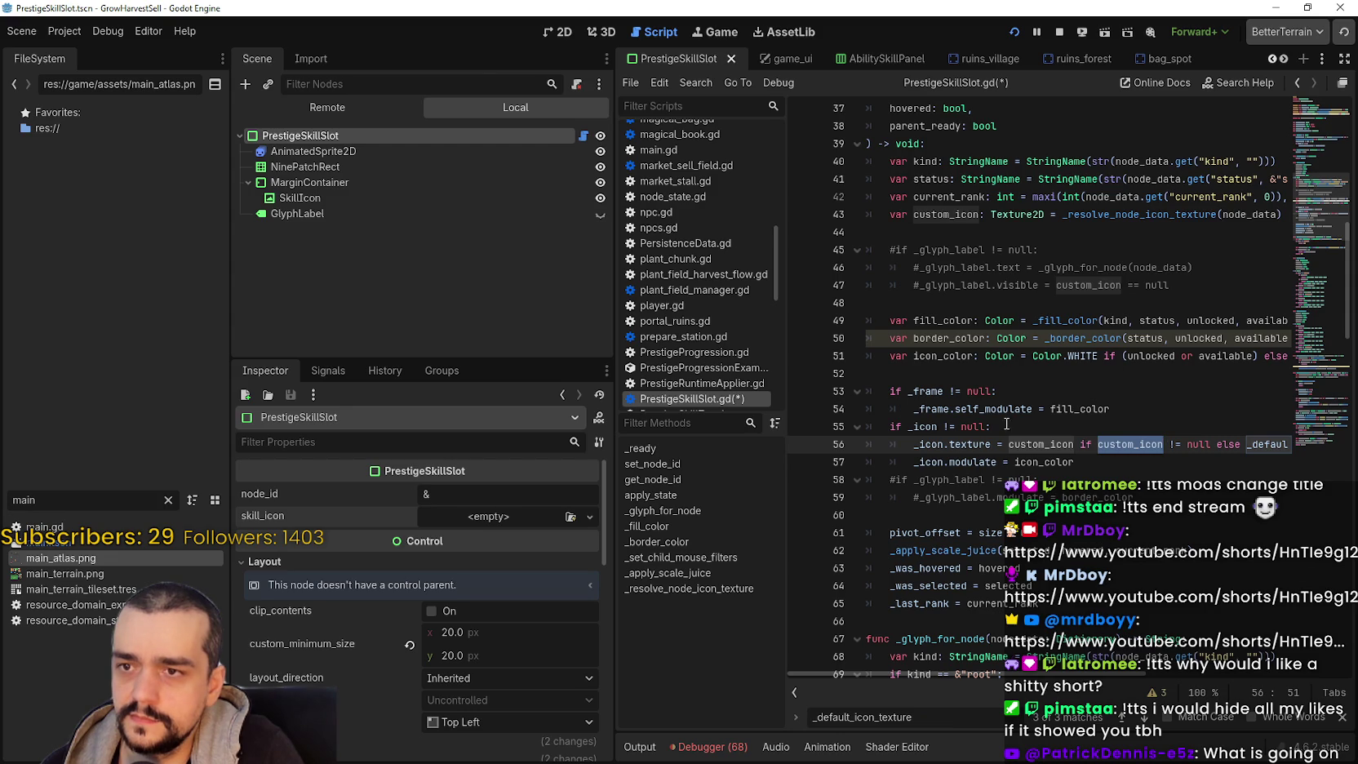
pyautogui.scroll(1, 1079, 308)
pyautogui.scroll(1, 1079, 309)
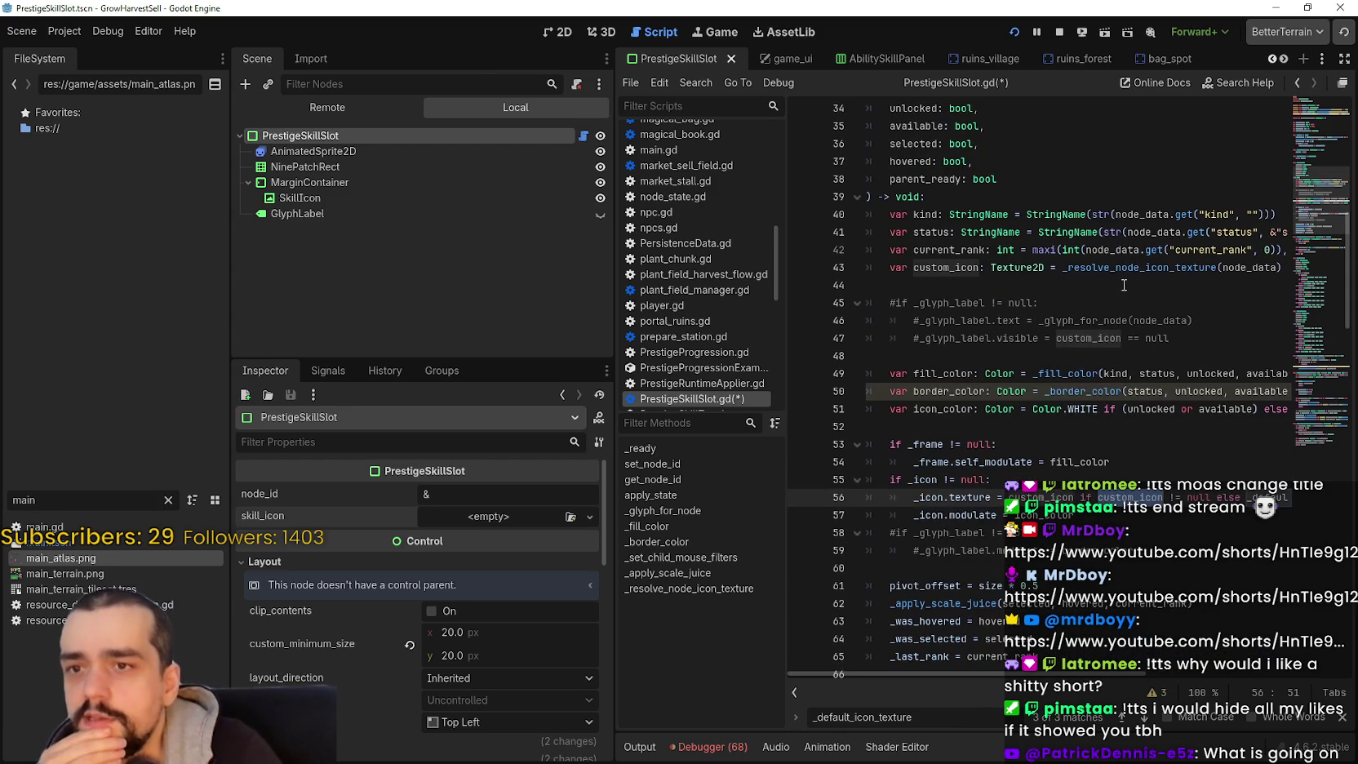
pyautogui.doubleClick(1138, 266)
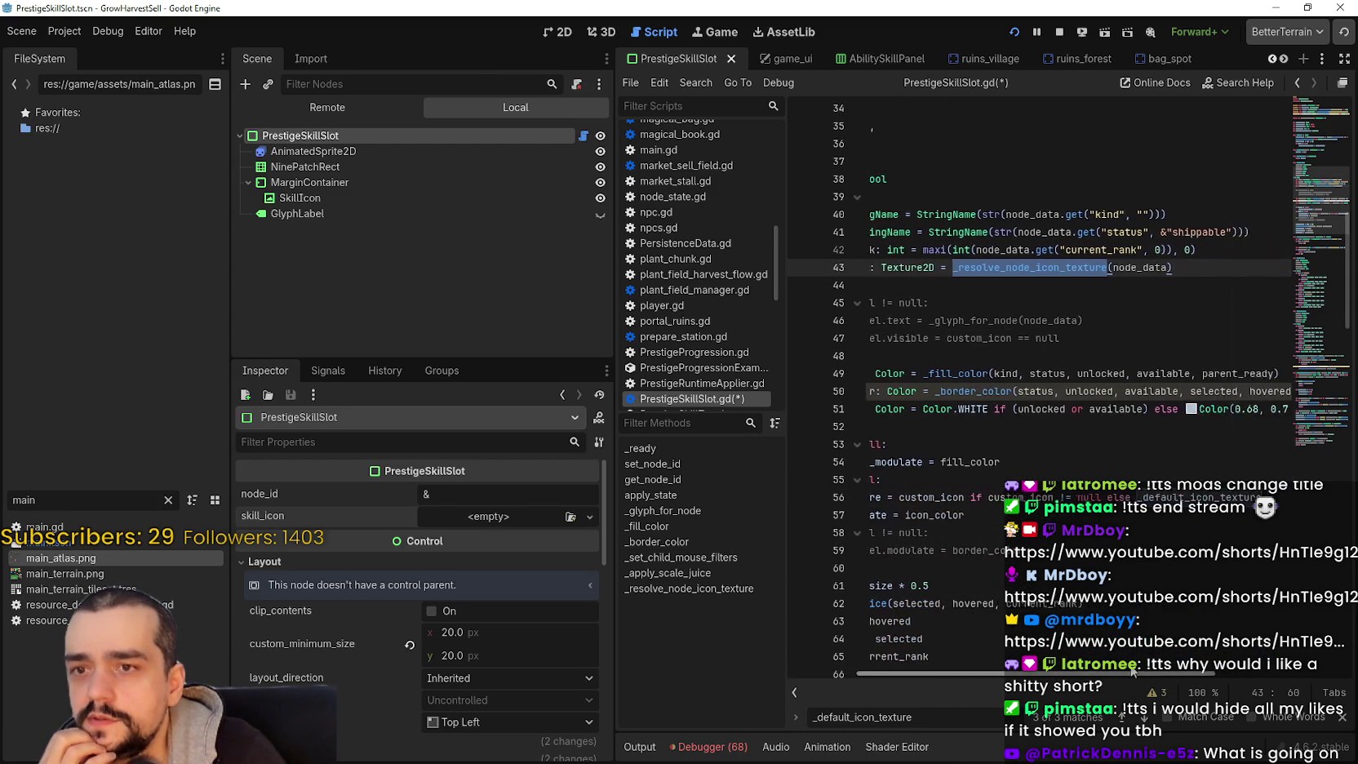
pyautogui.scroll(2, 1107, 361)
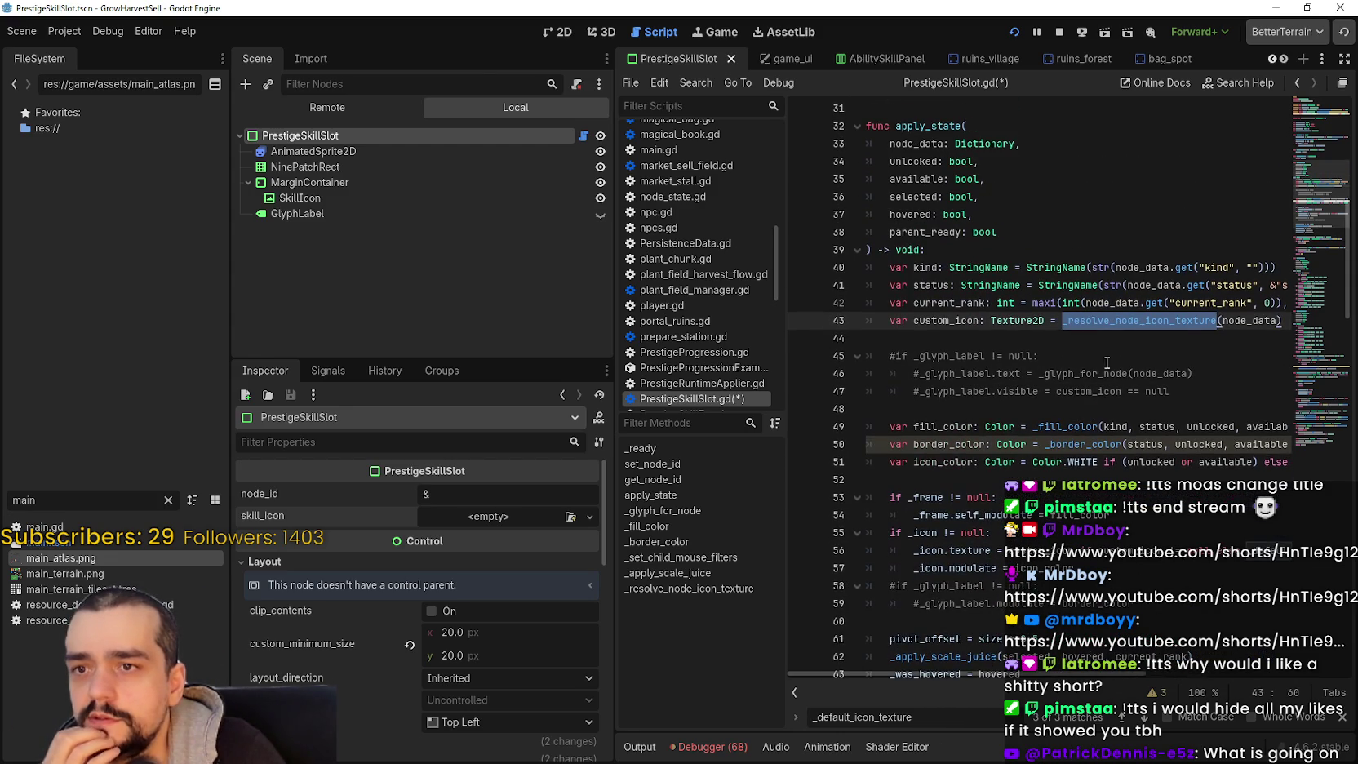
pyautogui.rightClick(1149, 320)
pyautogui.click(1216, 542)
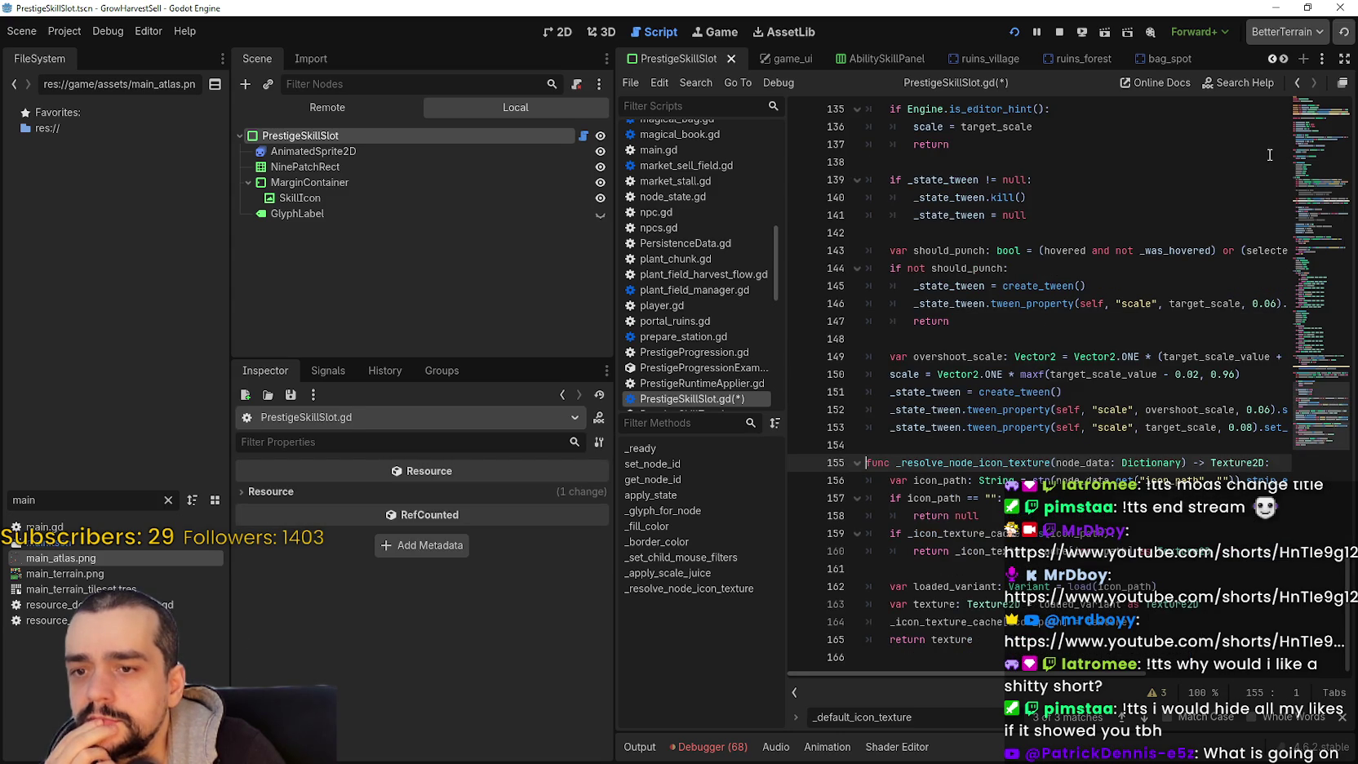
pyautogui.click(1270, 59)
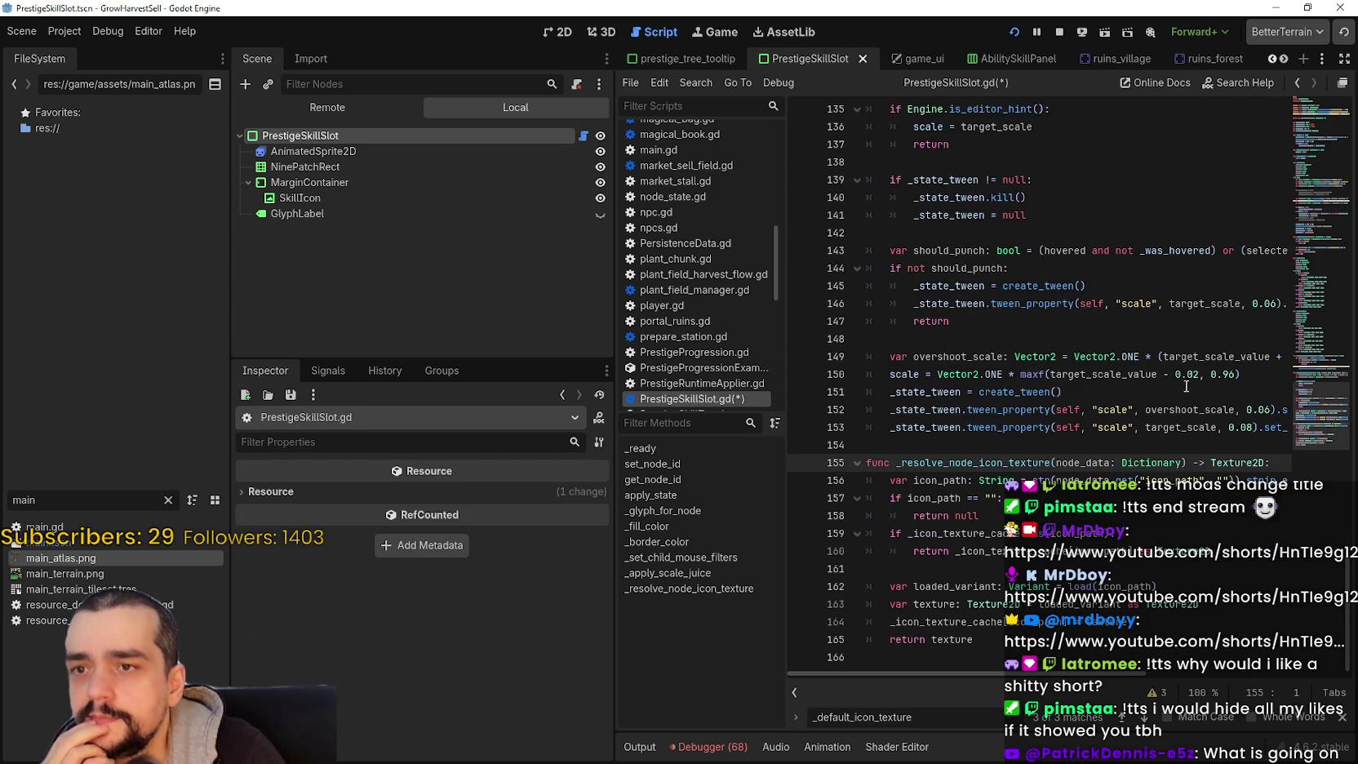
pyautogui.click(1271, 59)
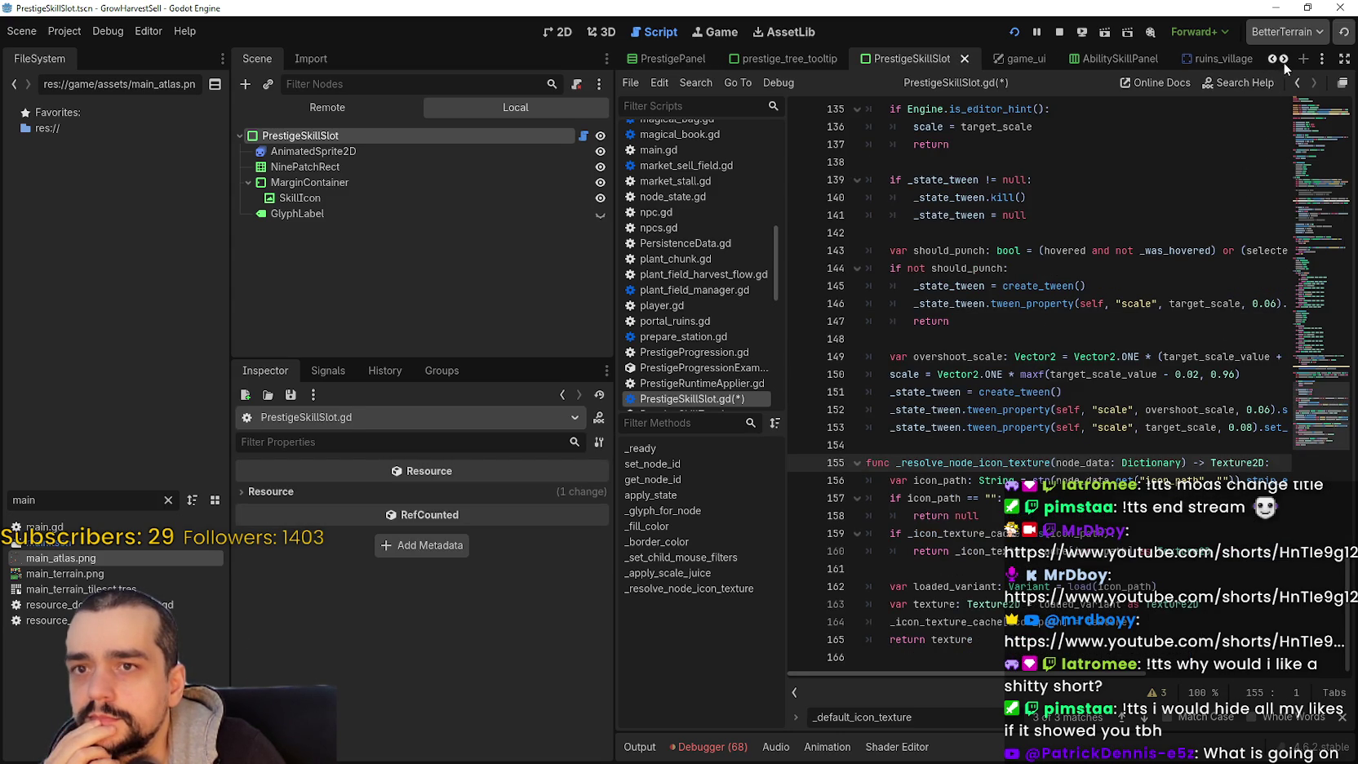
pyautogui.click(1299, 84)
pyautogui.doubleClick(1237, 375)
pyautogui.scroll(3, 940, 320)
pyautogui.moveTo(997, 441)
pyautogui.mouseDown()
pyautogui.moveTo(906, 408)
pyautogui.moveTo(873, 359)
pyautogui.mouseUp()
pyautogui.click(997, 445)
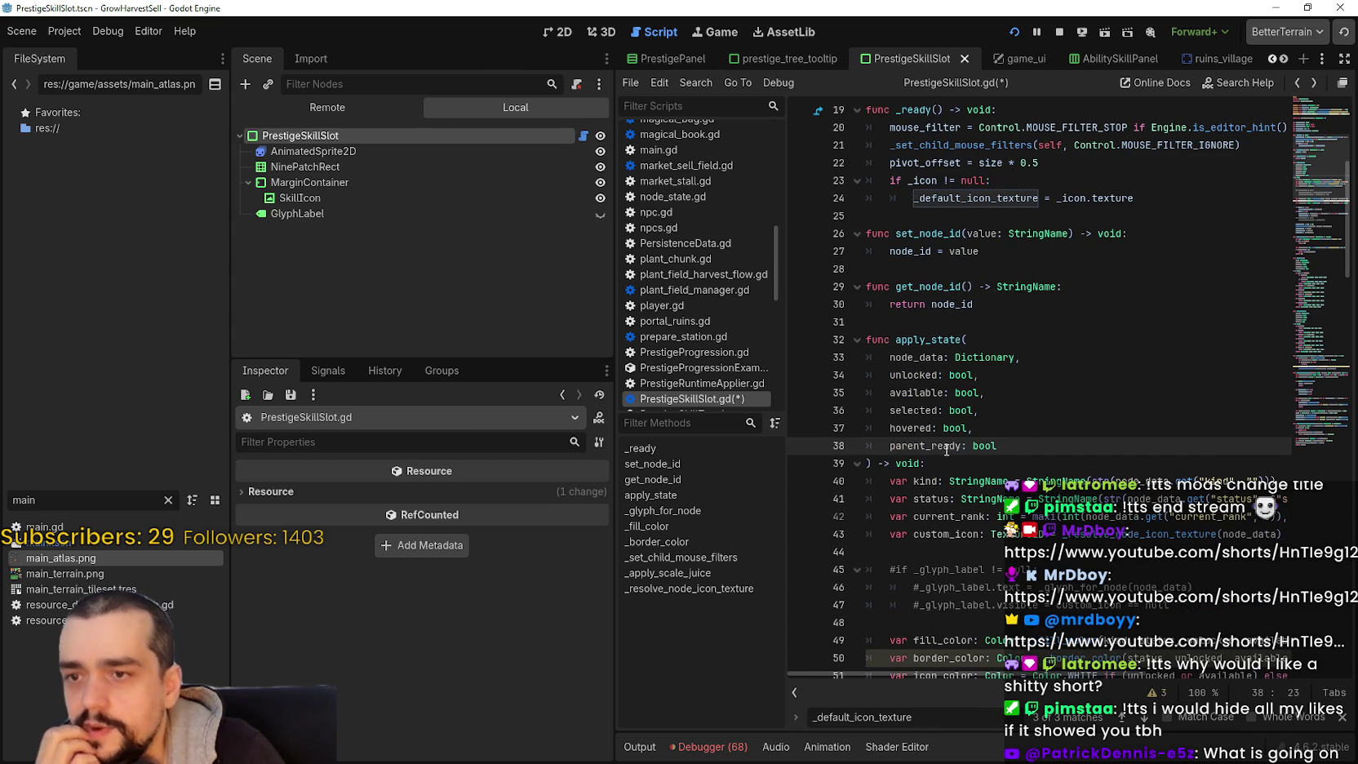
pyautogui.doubleClick(913, 427)
pyautogui.doubleClick(914, 410)
pyautogui.doubleClick(920, 394)
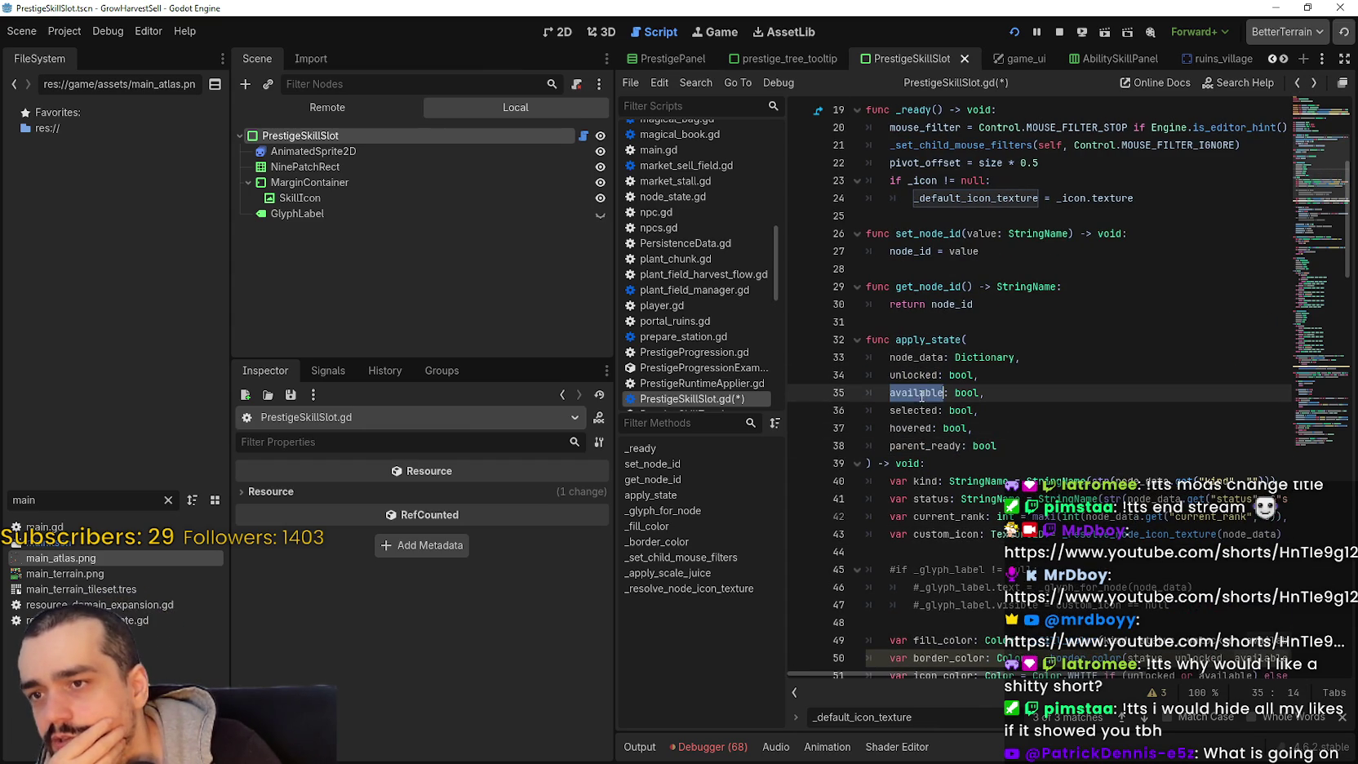
pyautogui.doubleClick(933, 358)
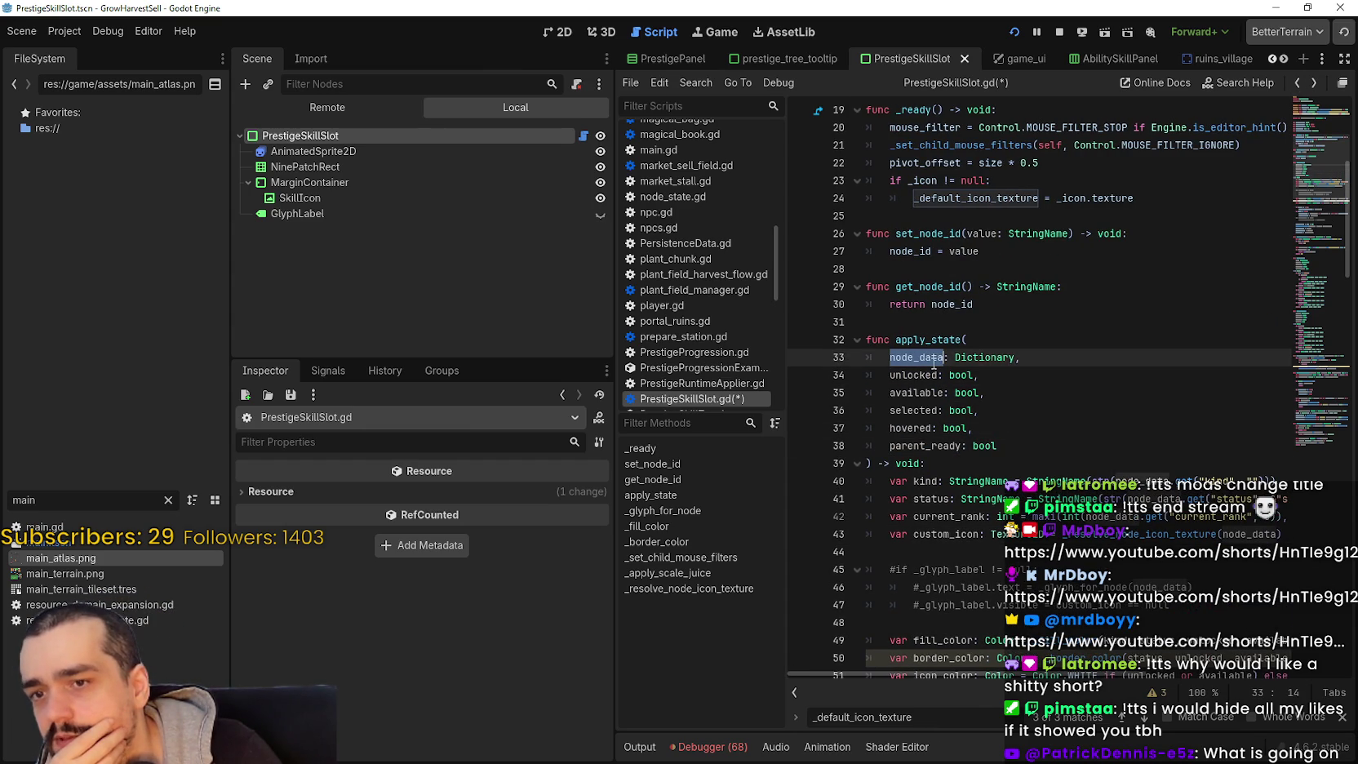
pyautogui.doubleClick(1253, 534)
pyautogui.moveTo(998, 445); pyautogui.dragTo(816, 364)
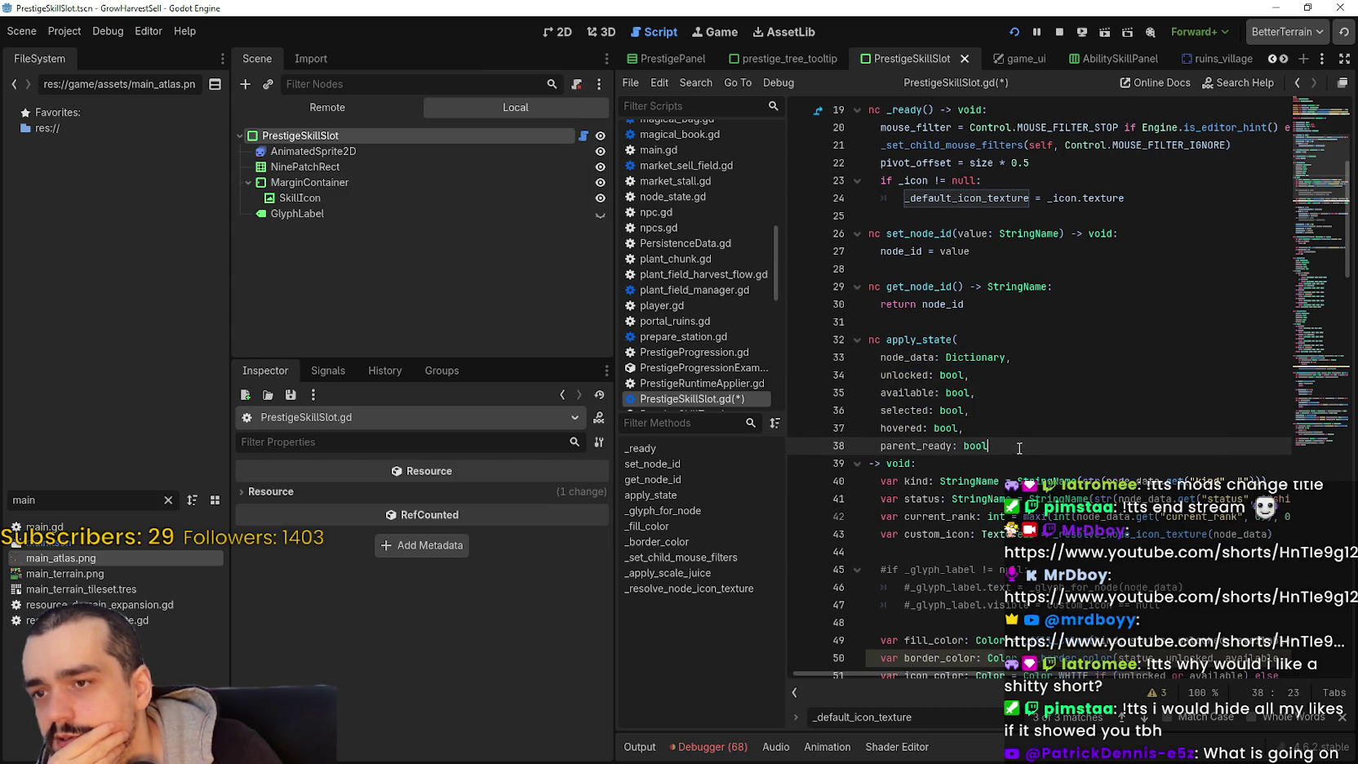
pyautogui.press('Tab')
pyautogui.doubleClick(918, 359)
pyautogui.doubleClick(998, 357)
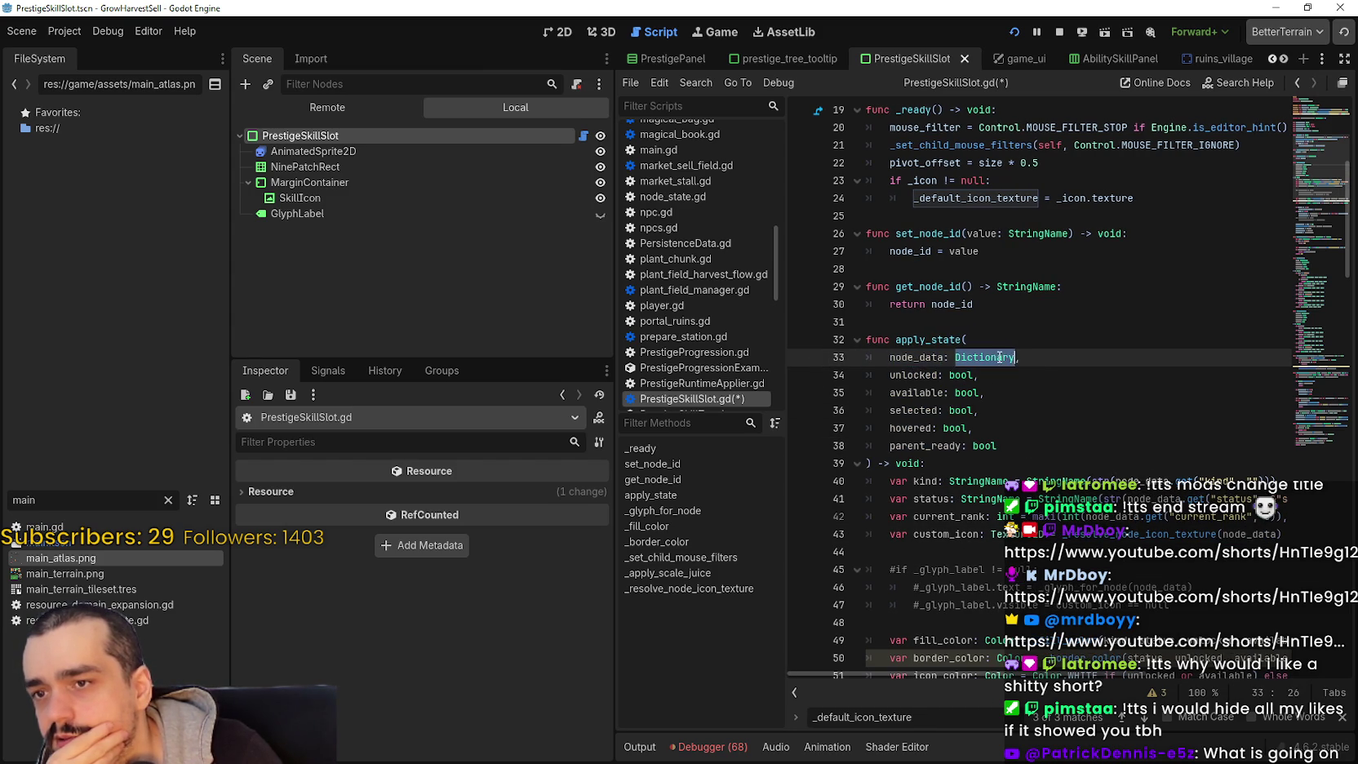
pyautogui.doubleClick(906, 363)
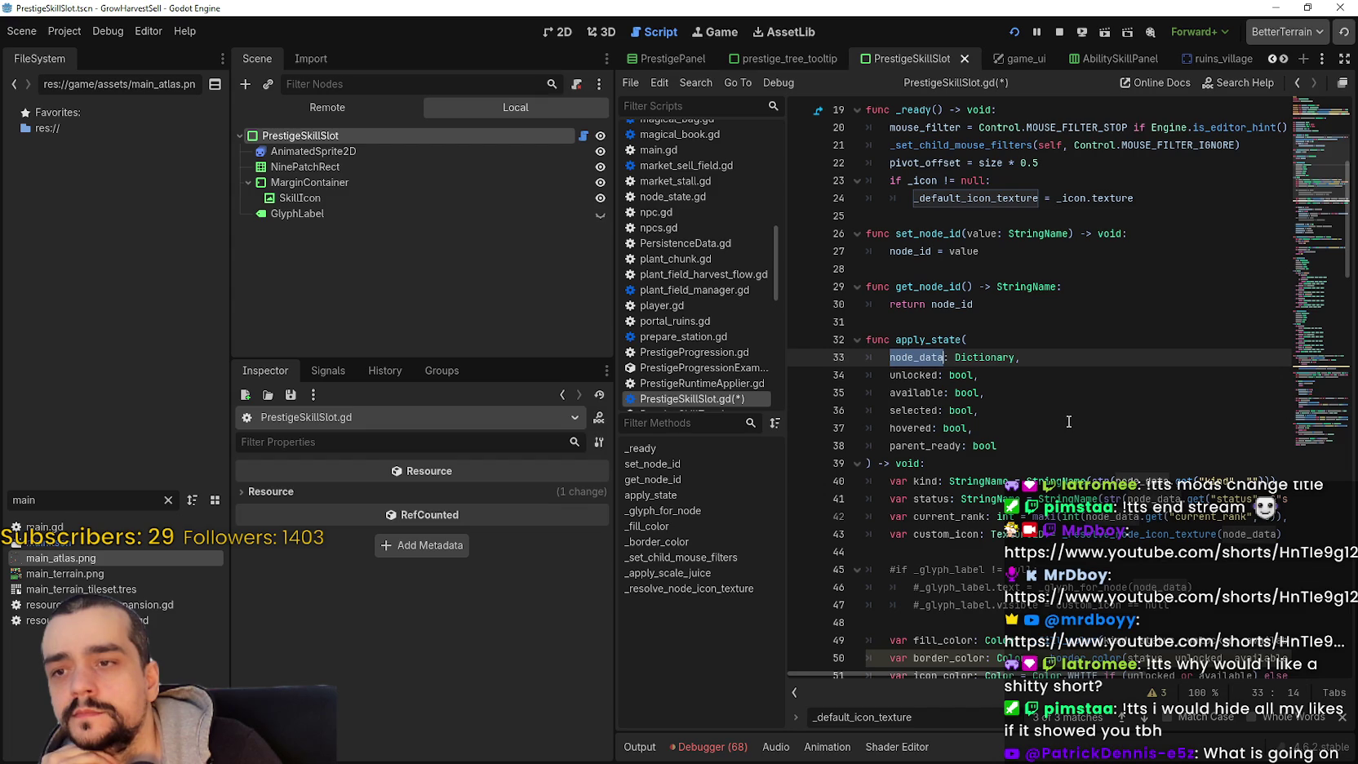
pyautogui.scroll(3, 1069, 421)
pyautogui.scroll(3, 1039, 398)
pyautogui.scroll(-3, 1039, 398)
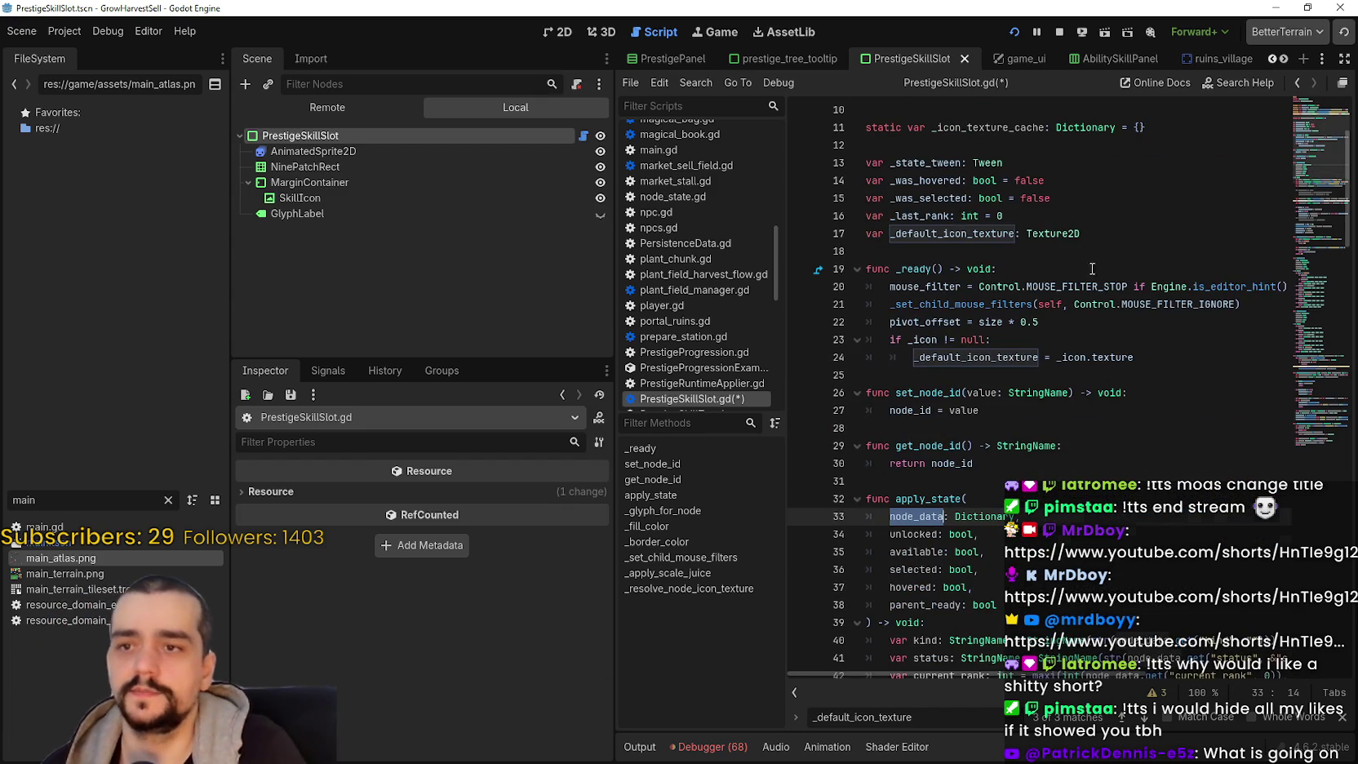
# - Insert a new line after the _default_icon_texture assignment on line 24 of _ready
pyautogui.scroll(-1, 1068, 457)
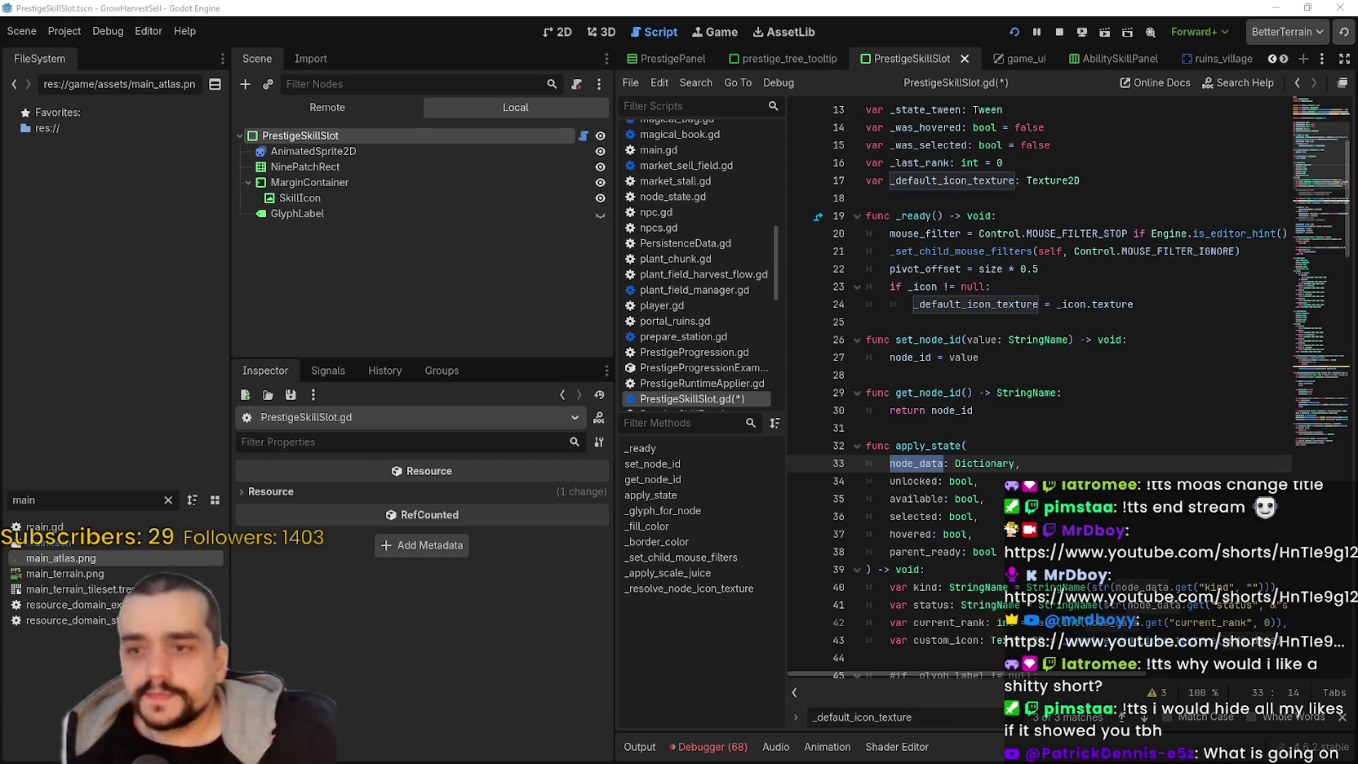
pyautogui.click(971, 339)
pyautogui.click(1220, 308)
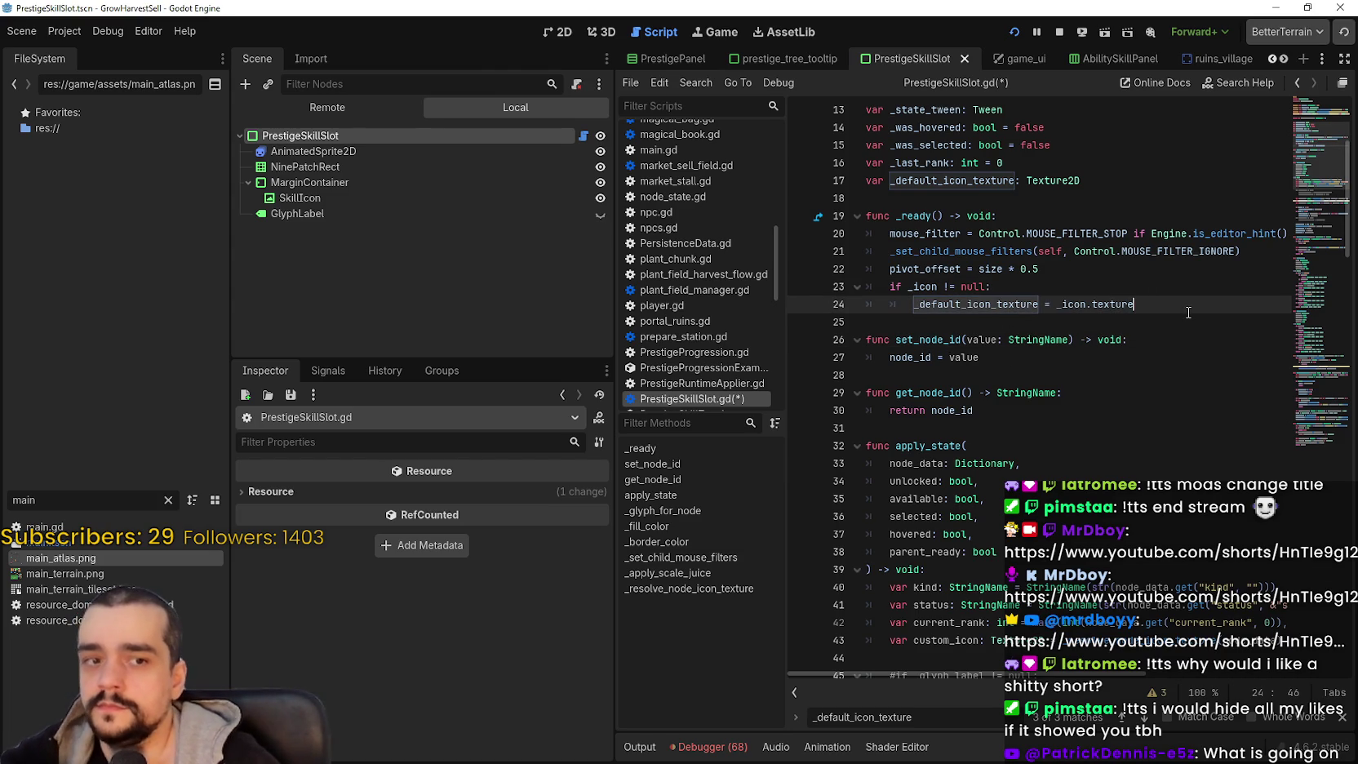
pyautogui.press('Return')
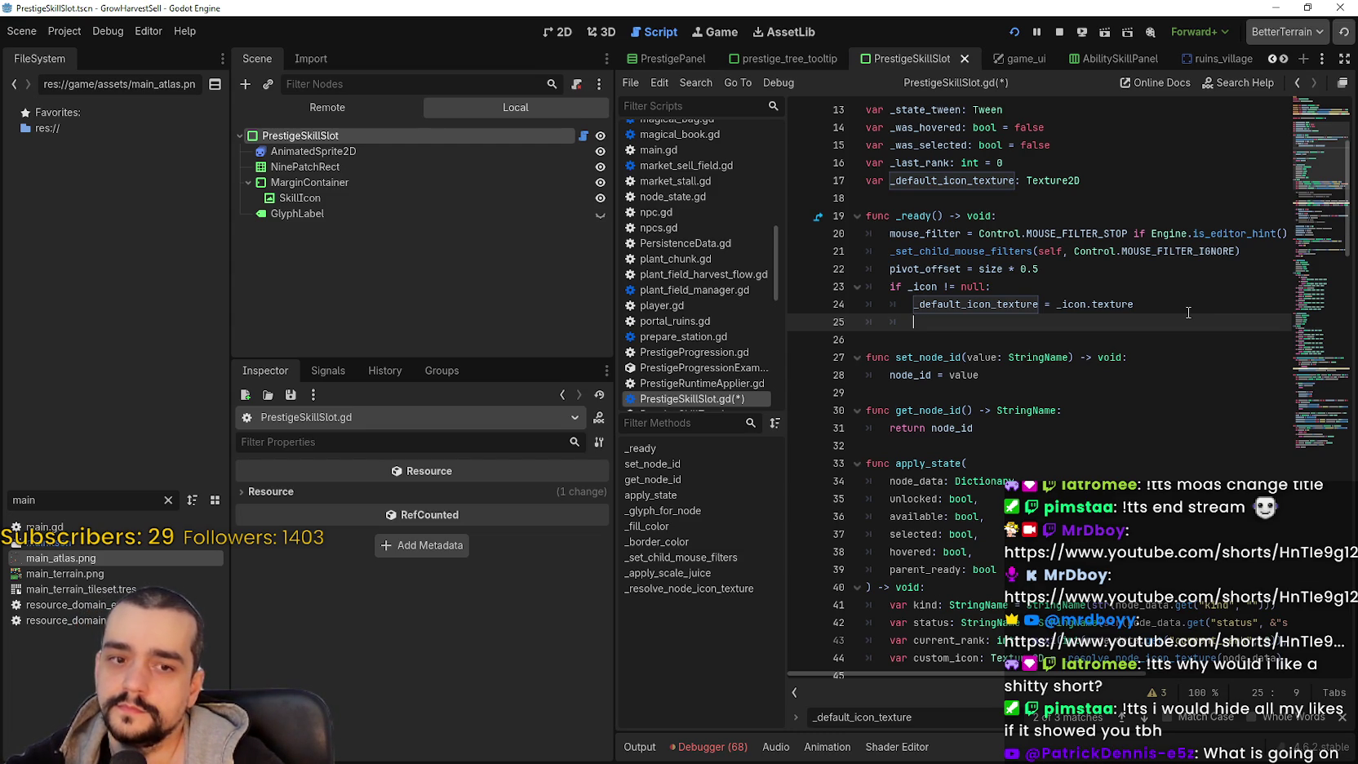
pyautogui.press('Up')
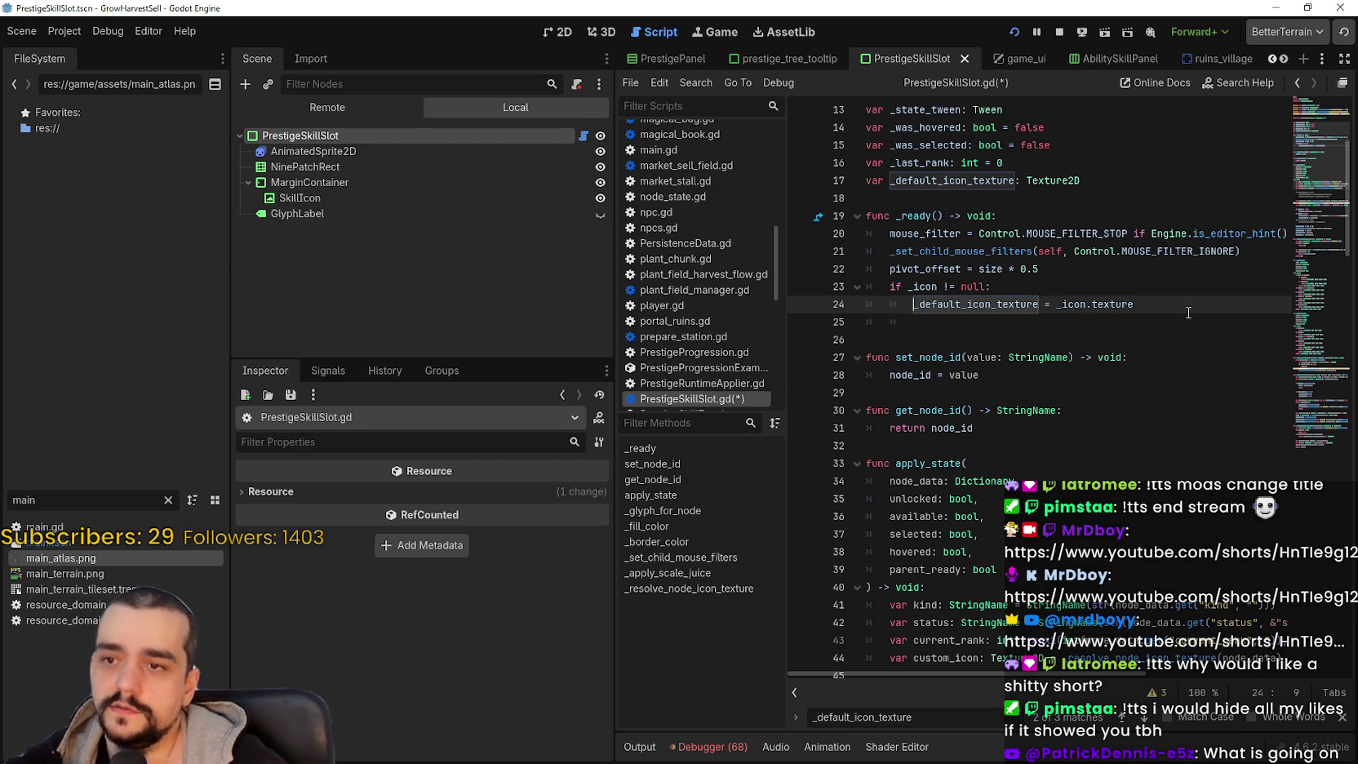
pyautogui.press('Up')
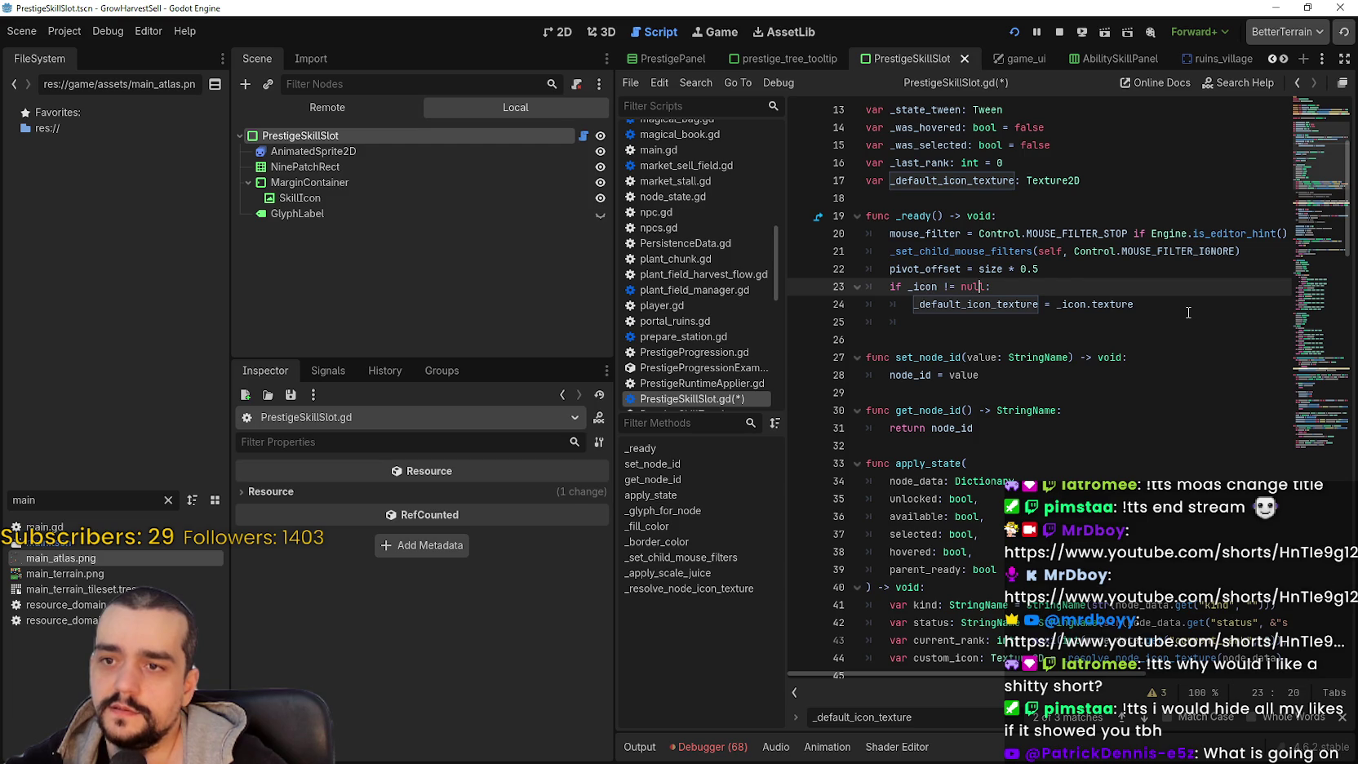
# - Start a new line in the _icon null check reading '_icon.texture ='
pyautogui.press('Return')
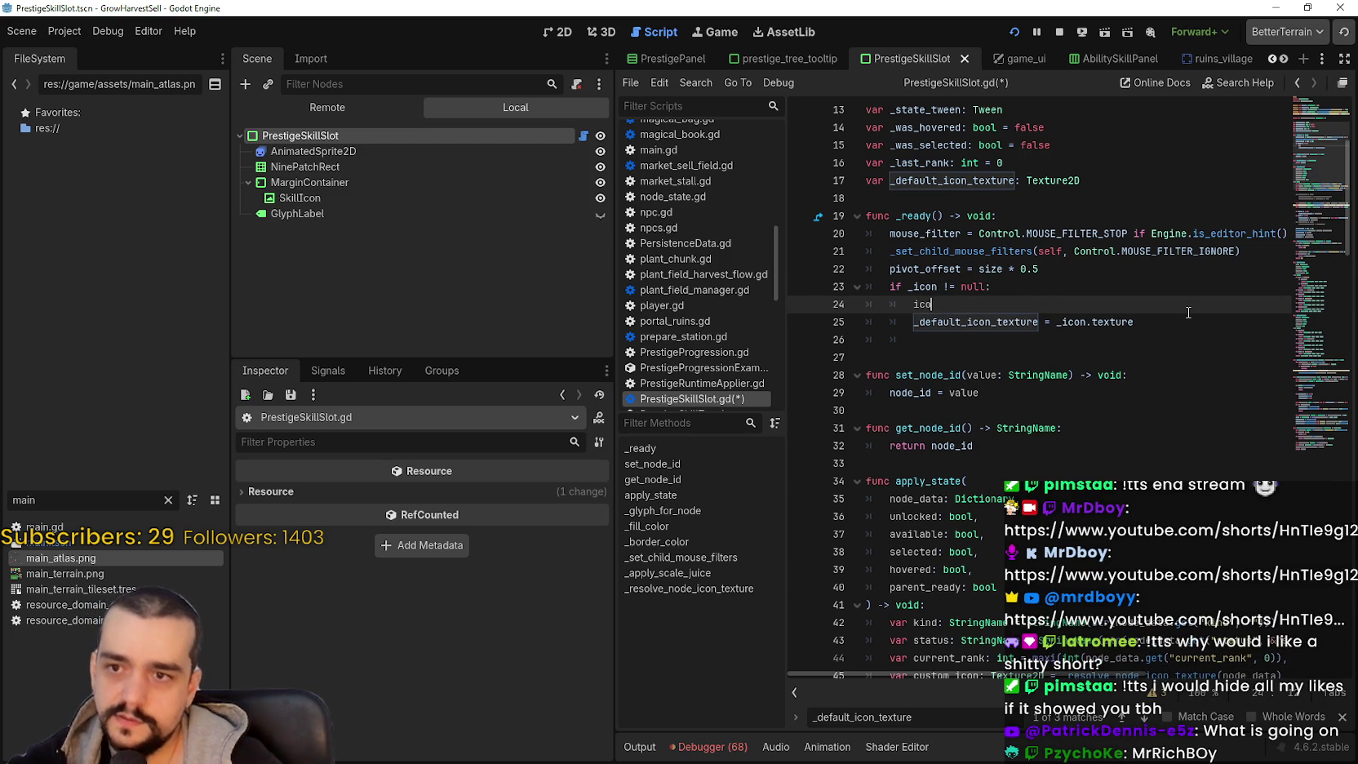
pyautogui.write('n')
pyautogui.press('BackSpace')
pyautogui.press('BackSpace')
pyautogui.press('BackSpace')
pyautogui.write('_i')
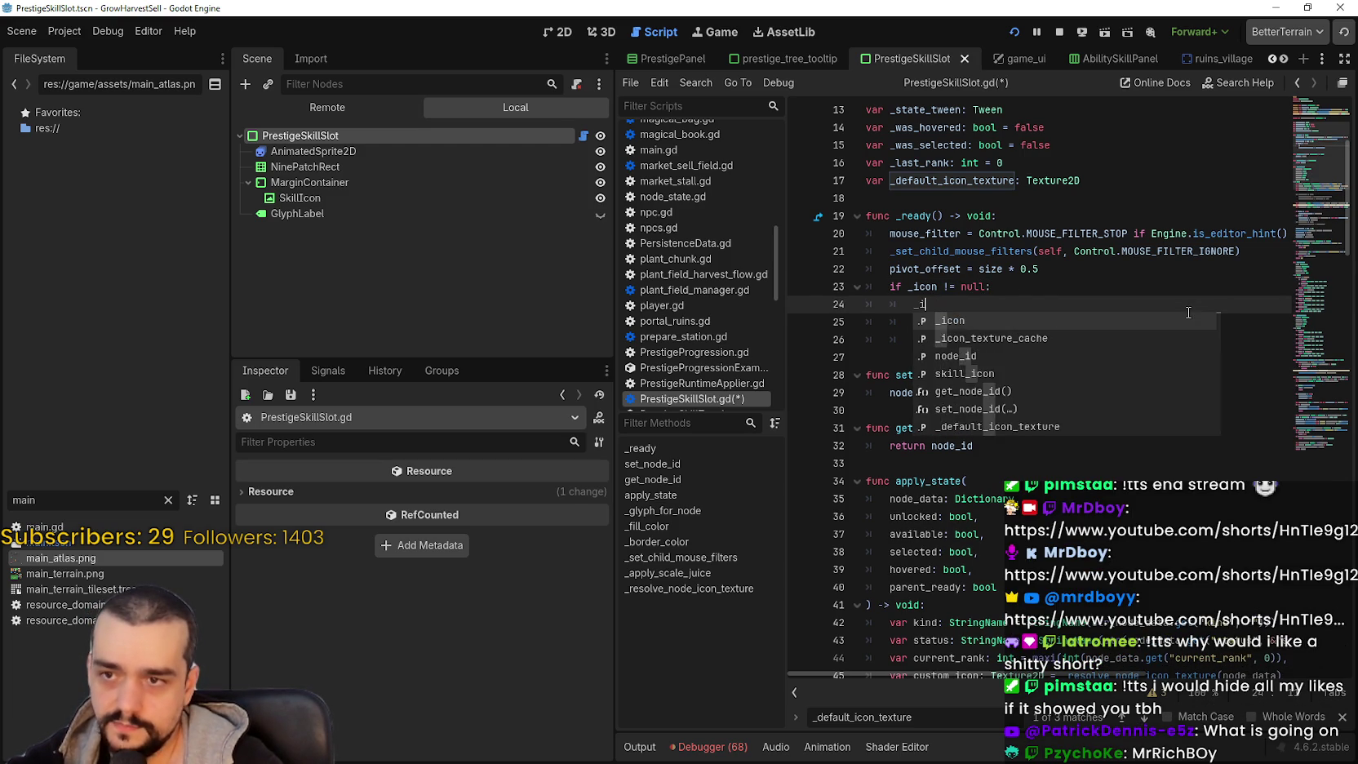
pyautogui.write('con')
pyautogui.scroll(-5, 1188, 313)
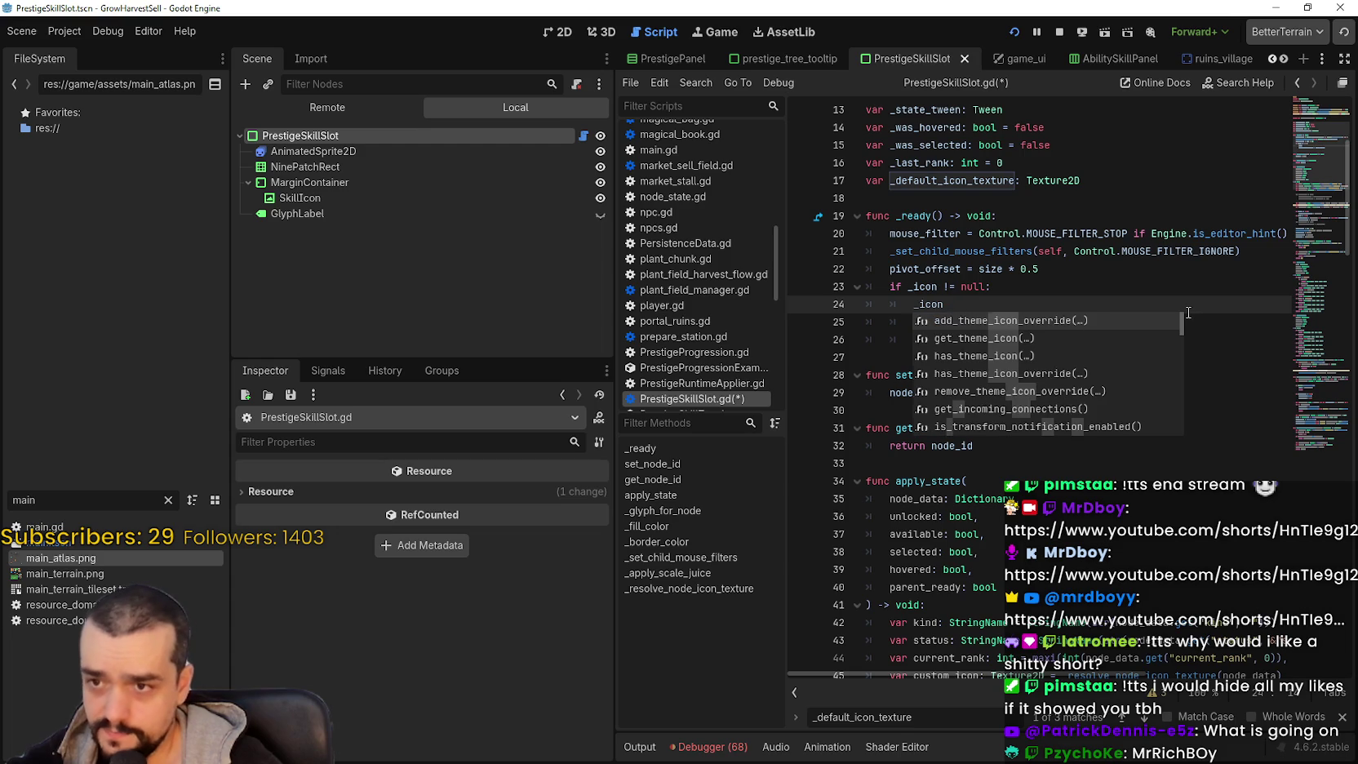
pyautogui.click(1148, 288)
pyautogui.click(1078, 303)
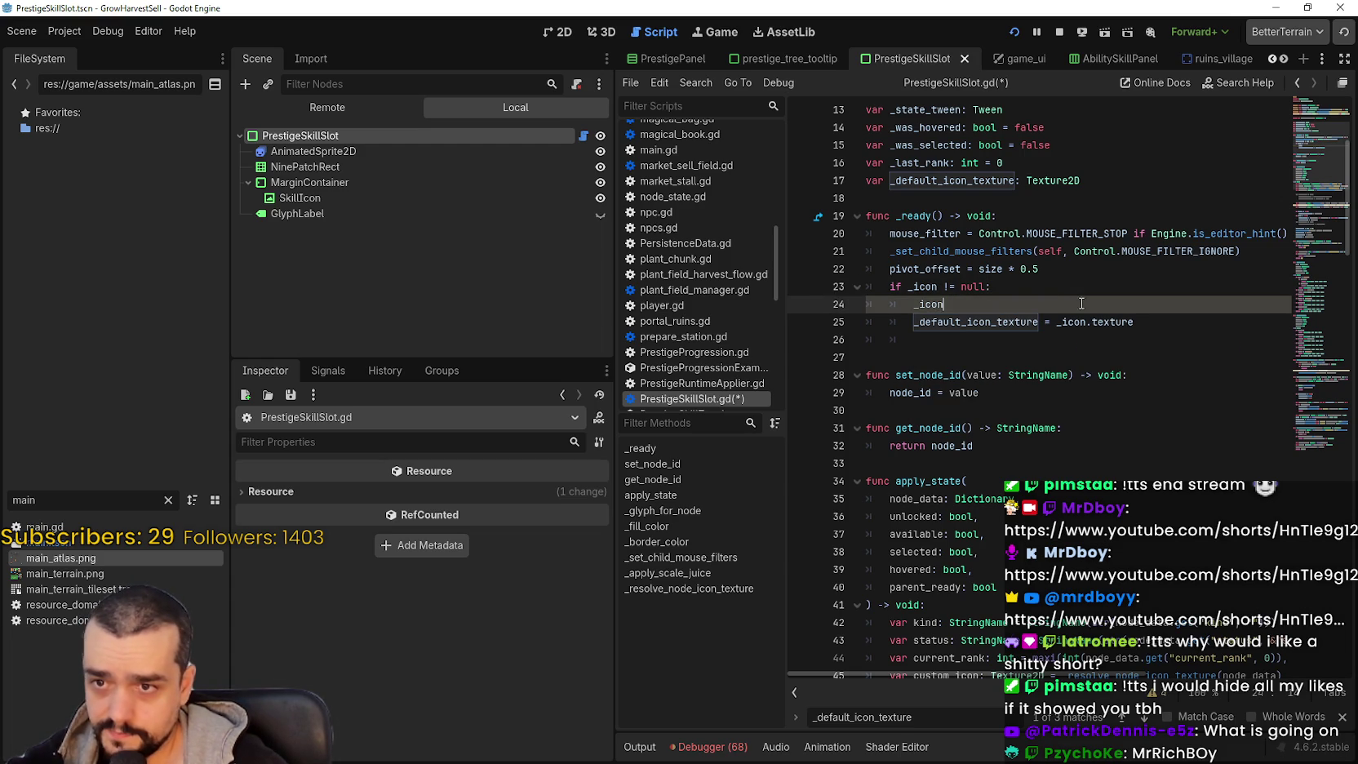
pyautogui.write('.textur')
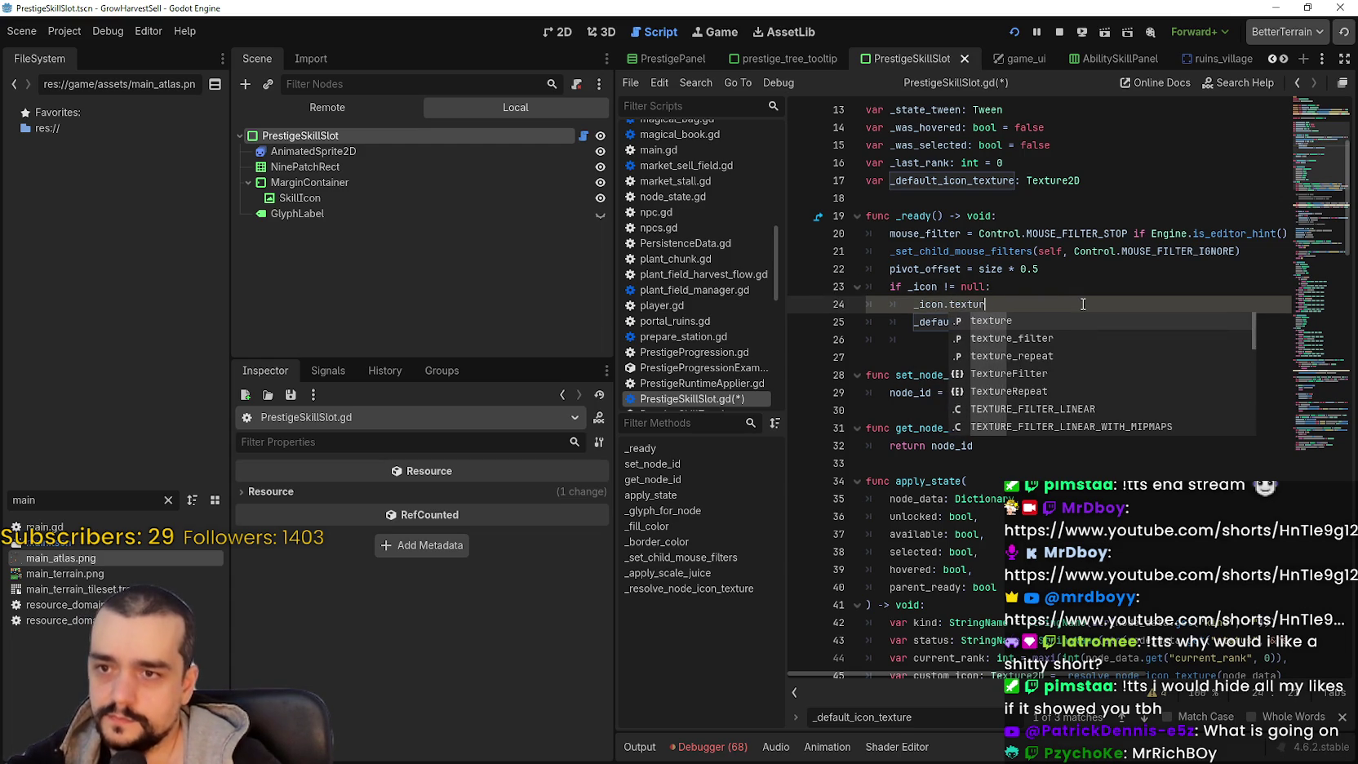
pyautogui.write('e =')
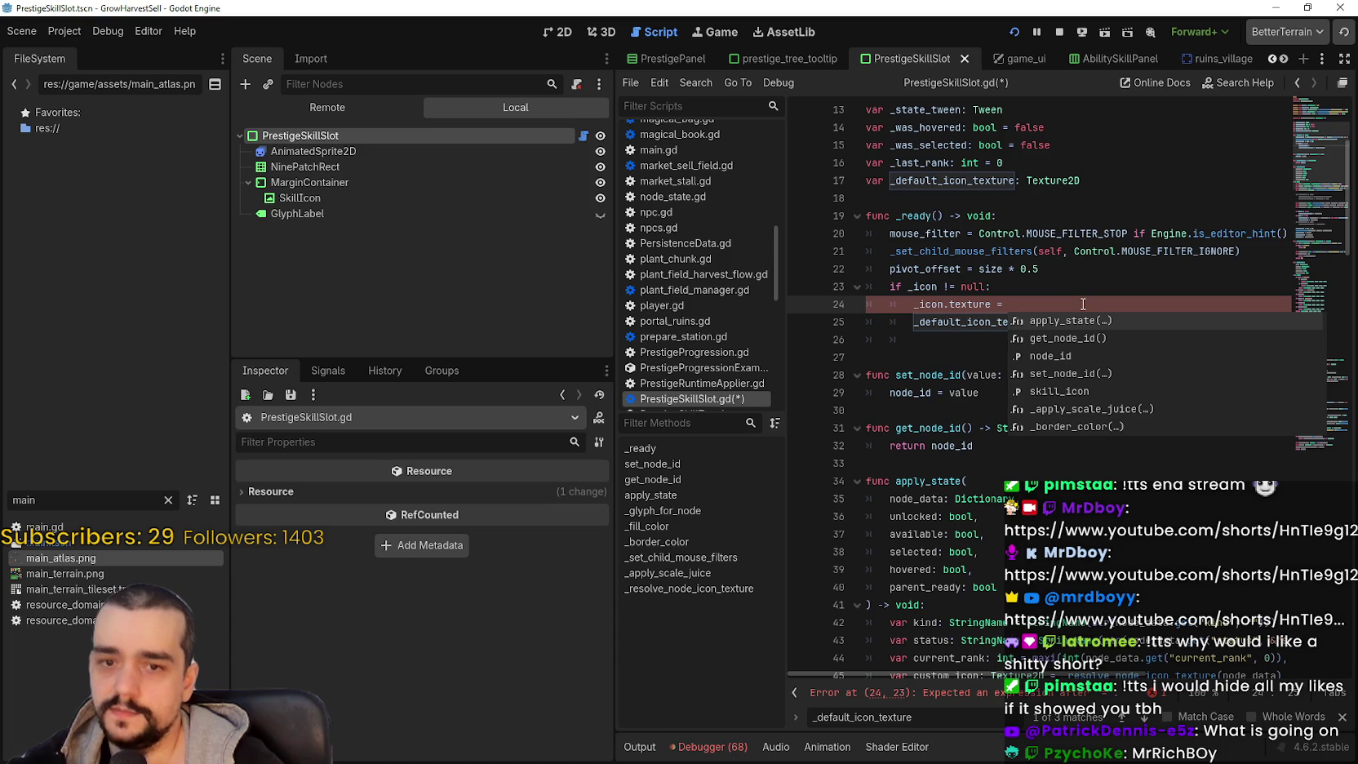
# - Copy the skill_icon export name and paste it to complete '_icon.texture = skill_icon'
pyautogui.scroll(4, 1083, 303)
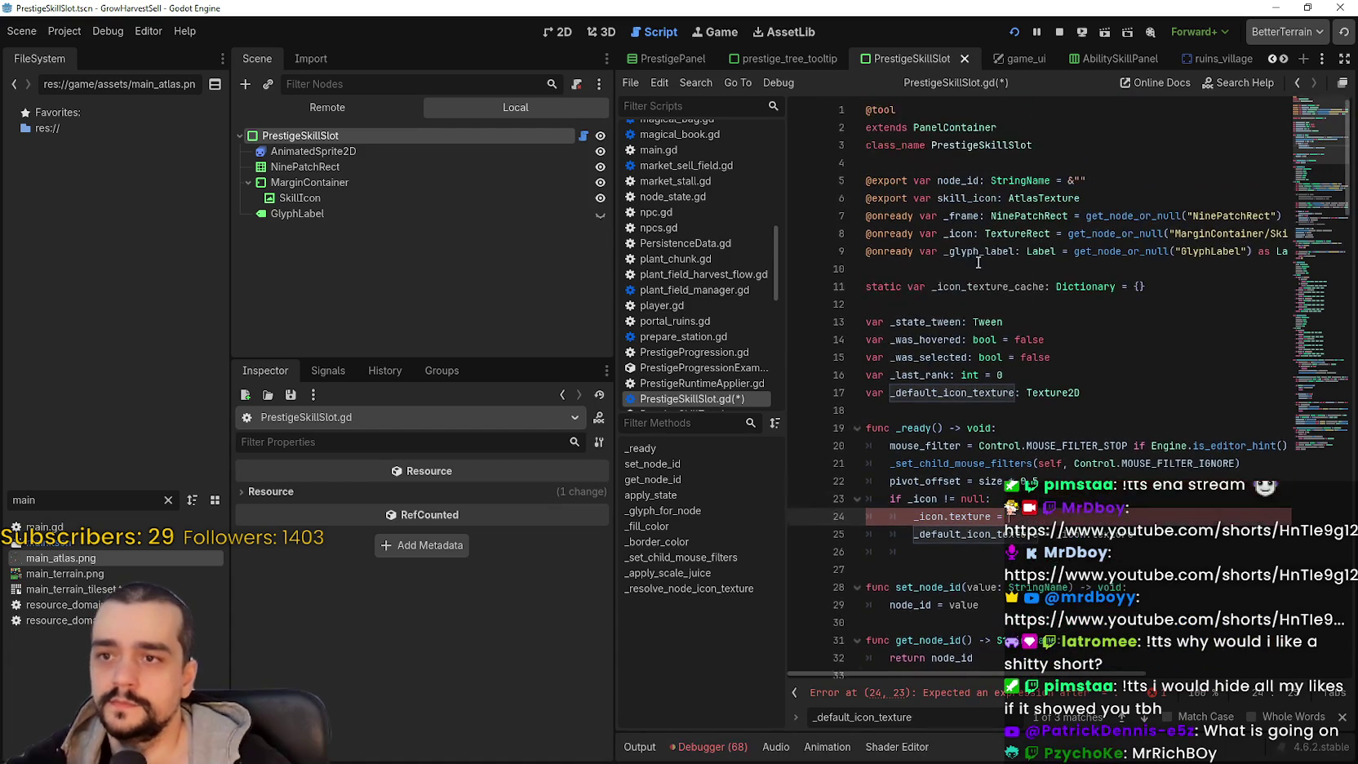
pyautogui.doubleClick(963, 197)
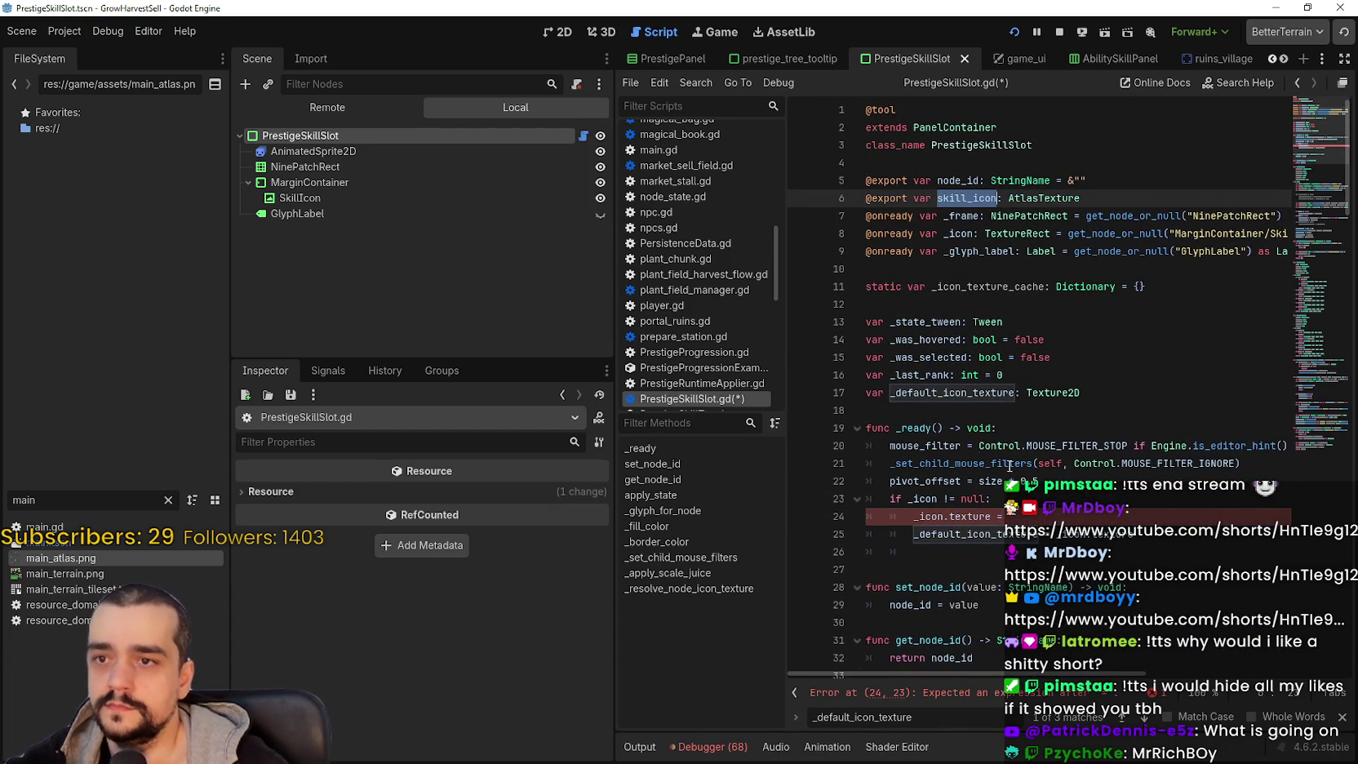
pyautogui.hotkey('ctrl', 'c')
pyautogui.click(1004, 516)
pyautogui.scroll(-2, 1020, 474)
pyautogui.hotkey('ctrl', 'v')
# - Save the script and delete the stray indentation on line 26
pyautogui.click(1036, 457)
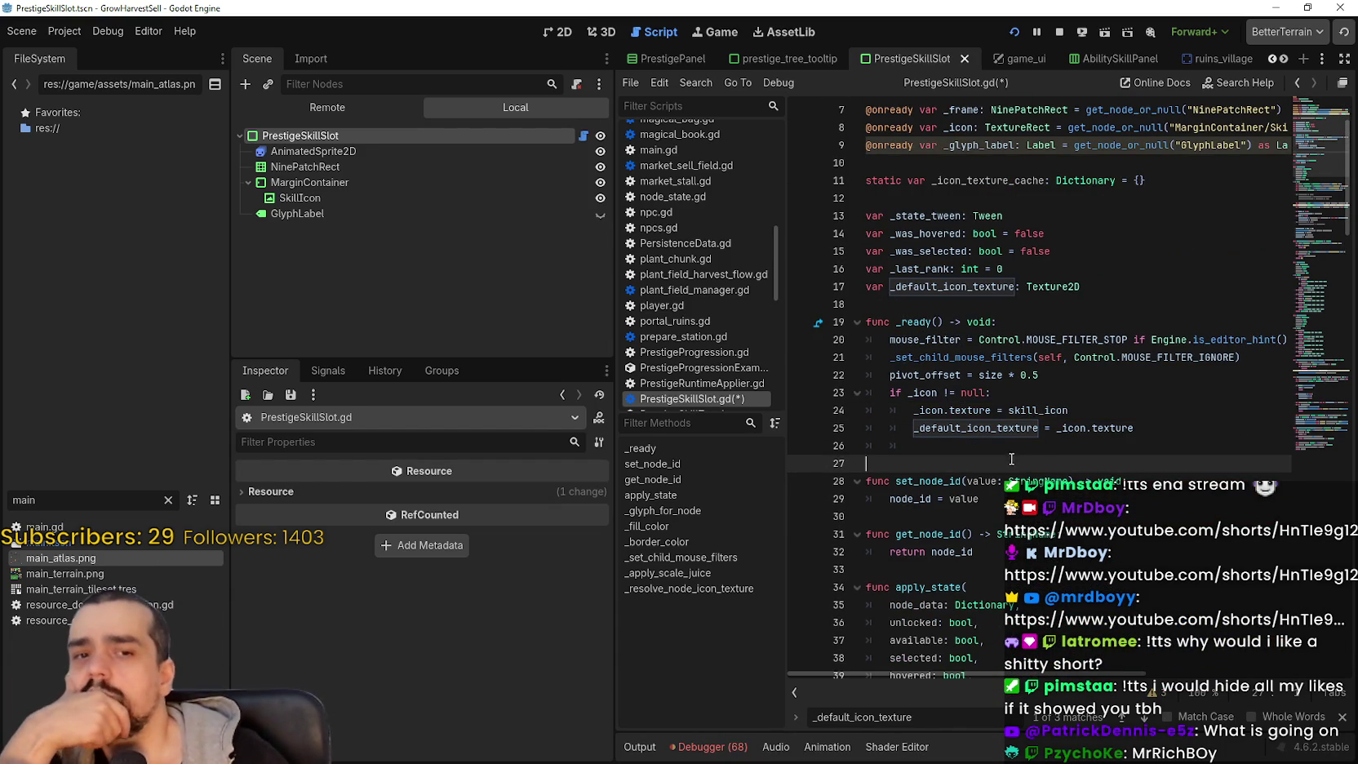
pyautogui.click(1010, 451)
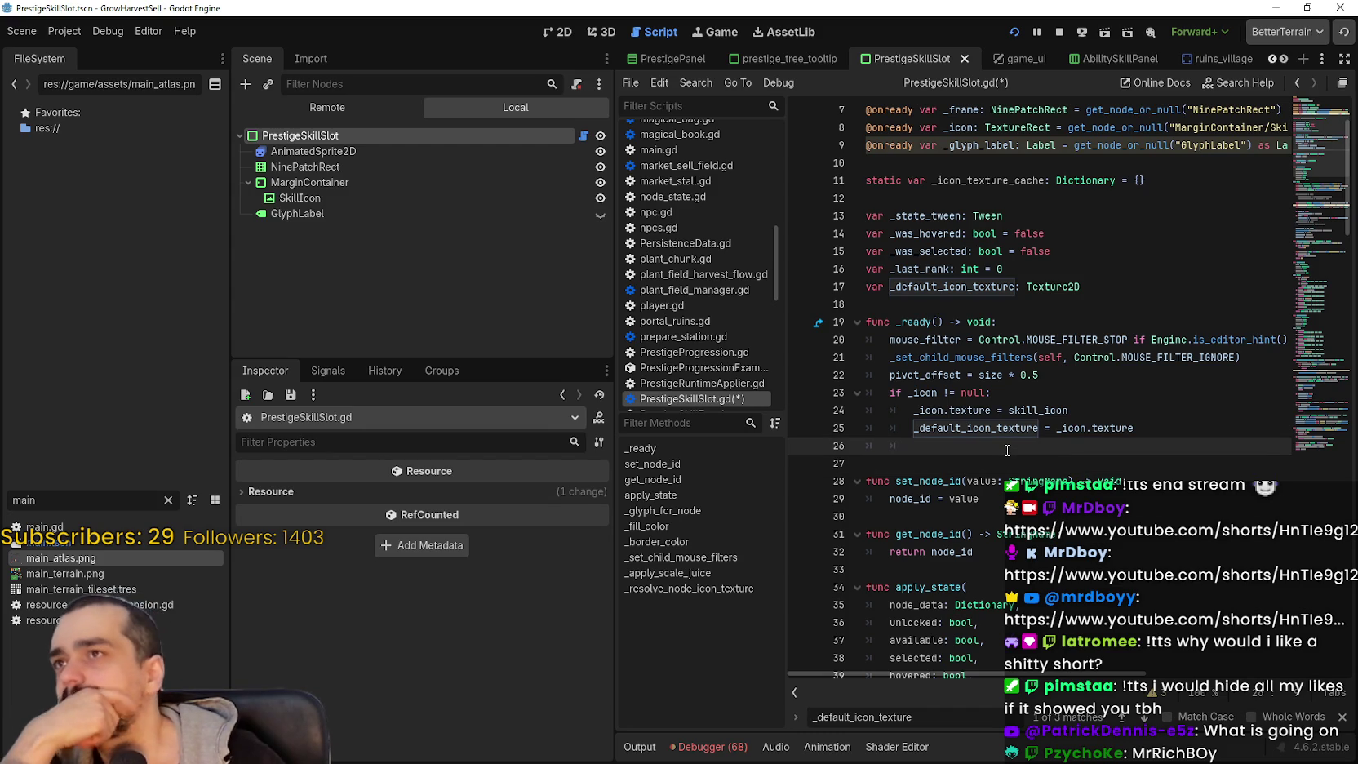
pyautogui.hotkey('ctrl', 's')
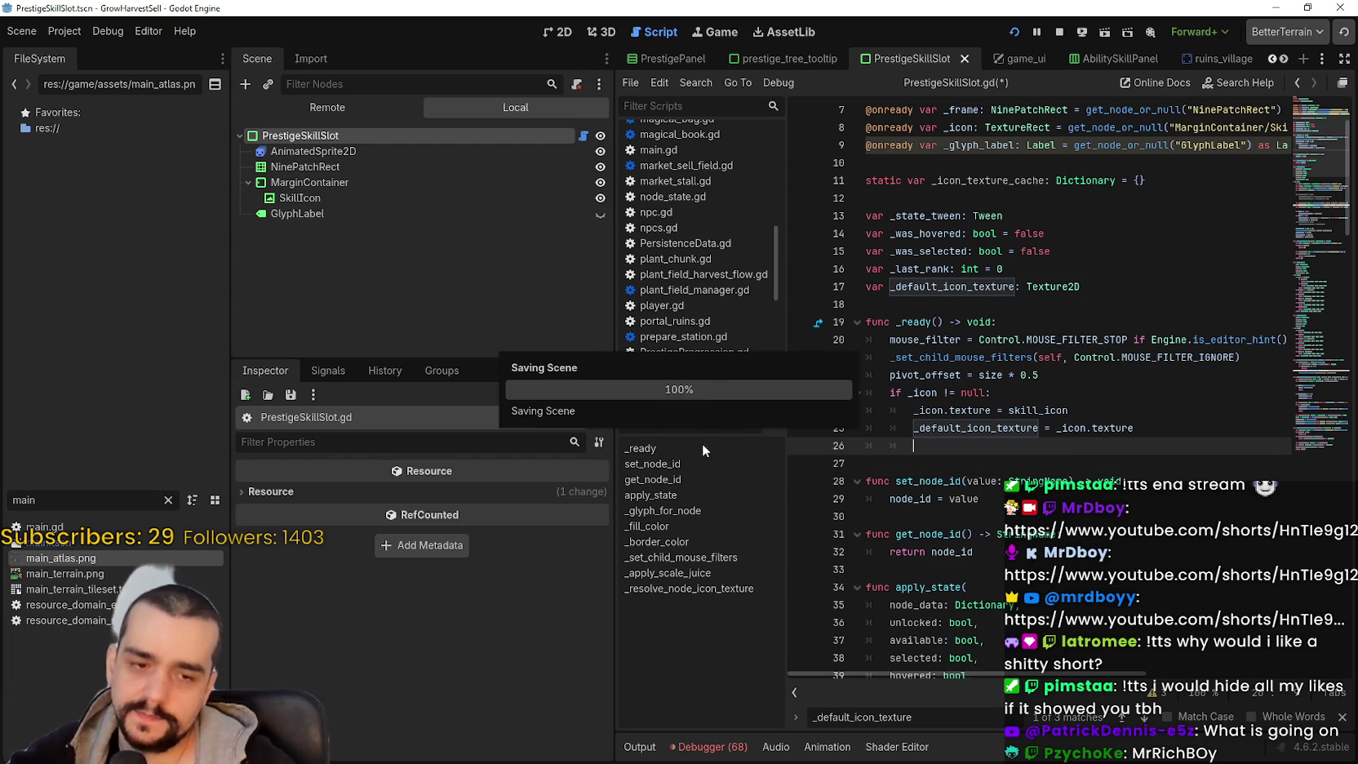
pyautogui.moveTo(931, 449); pyautogui.dragTo(855, 450)
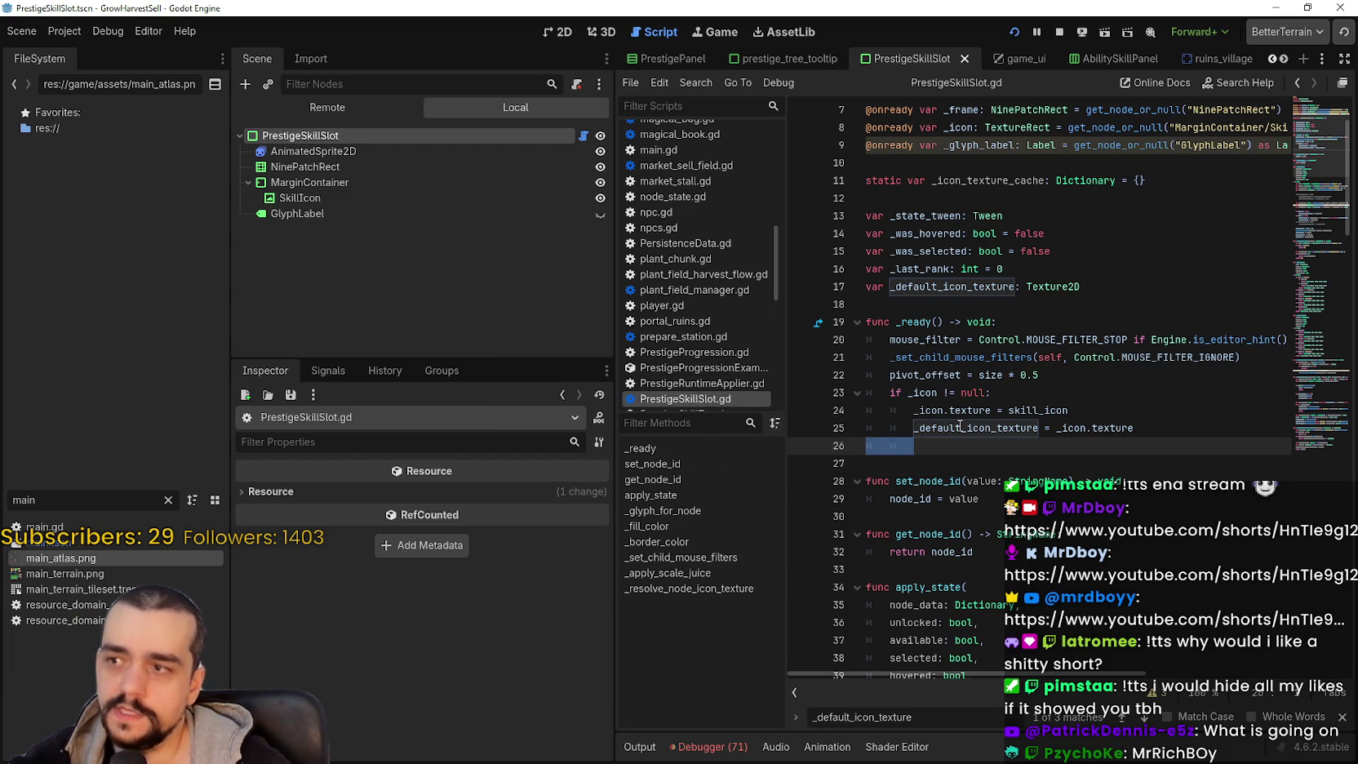
pyautogui.press('BackSpace')
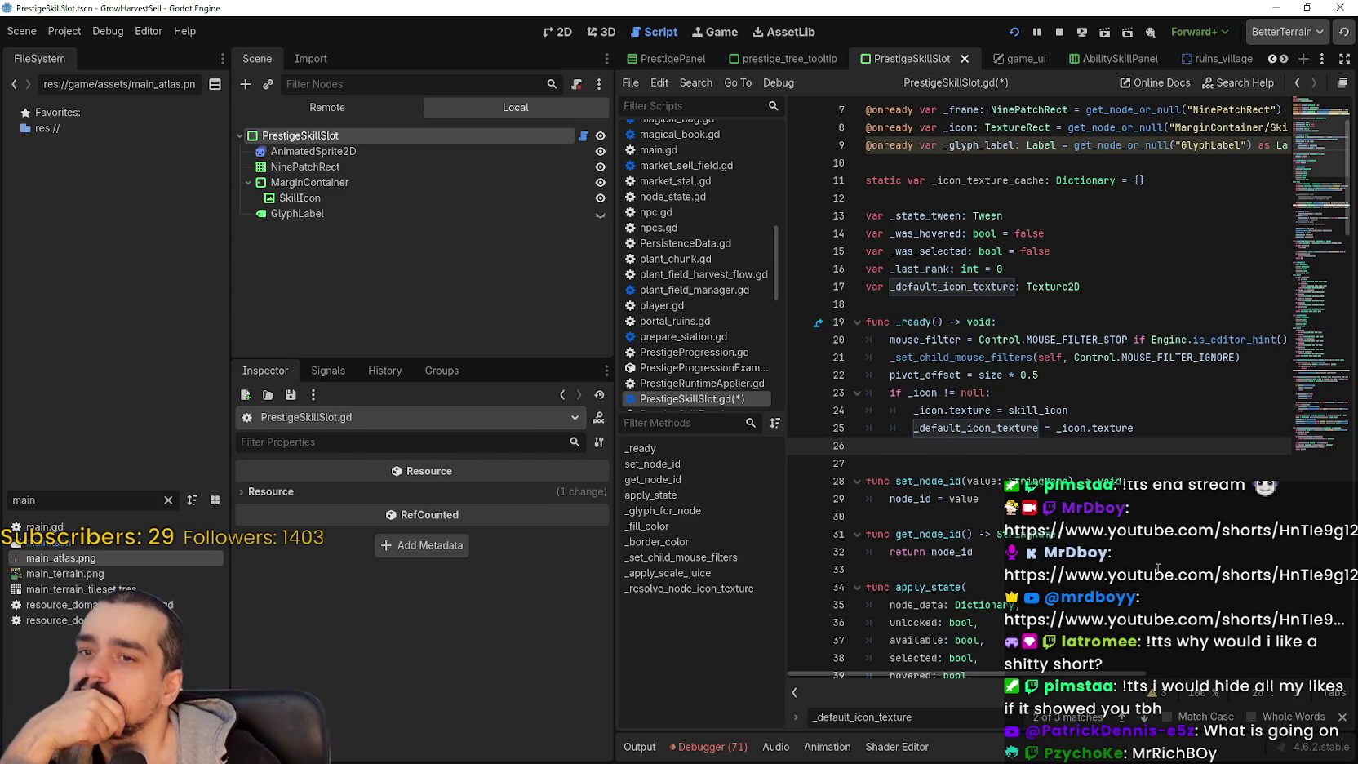
pyautogui.scroll(-2, 1033, 450)
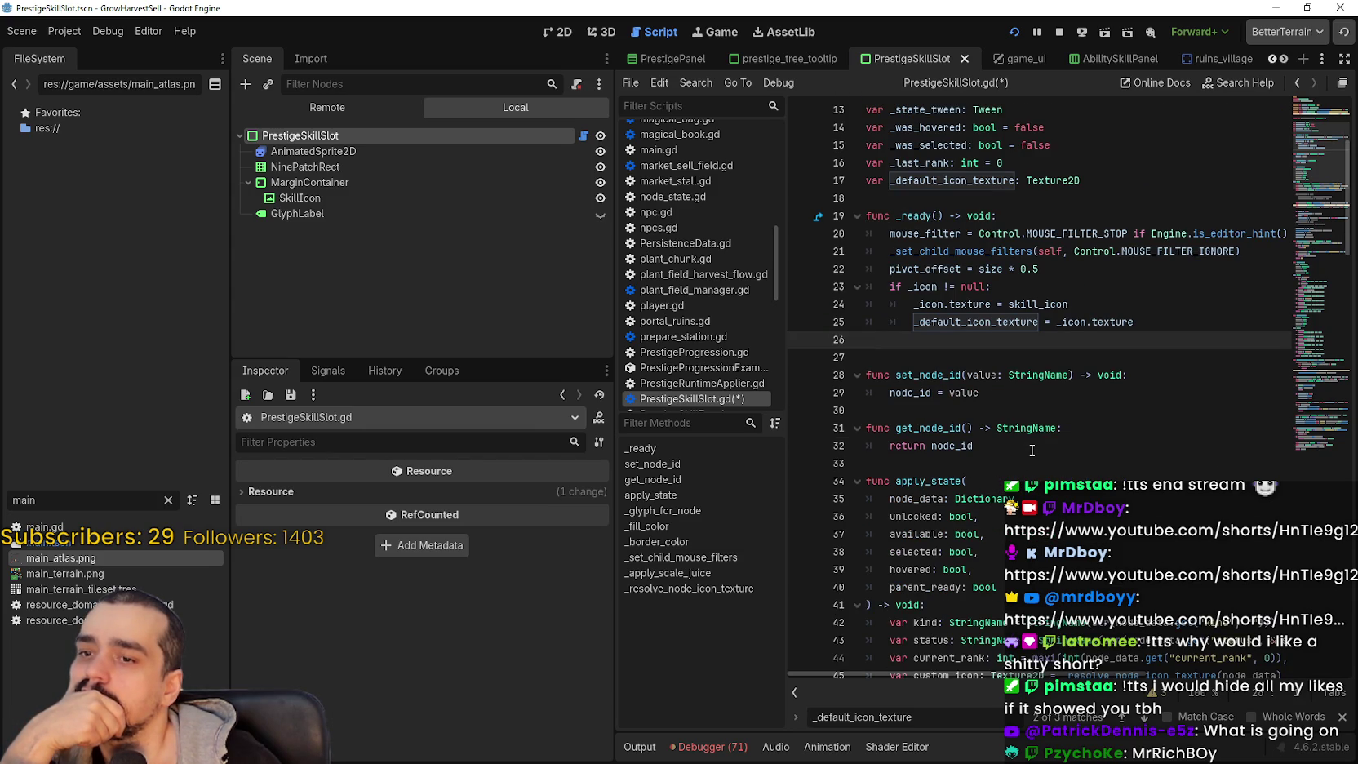
pyautogui.scroll(2, 1032, 450)
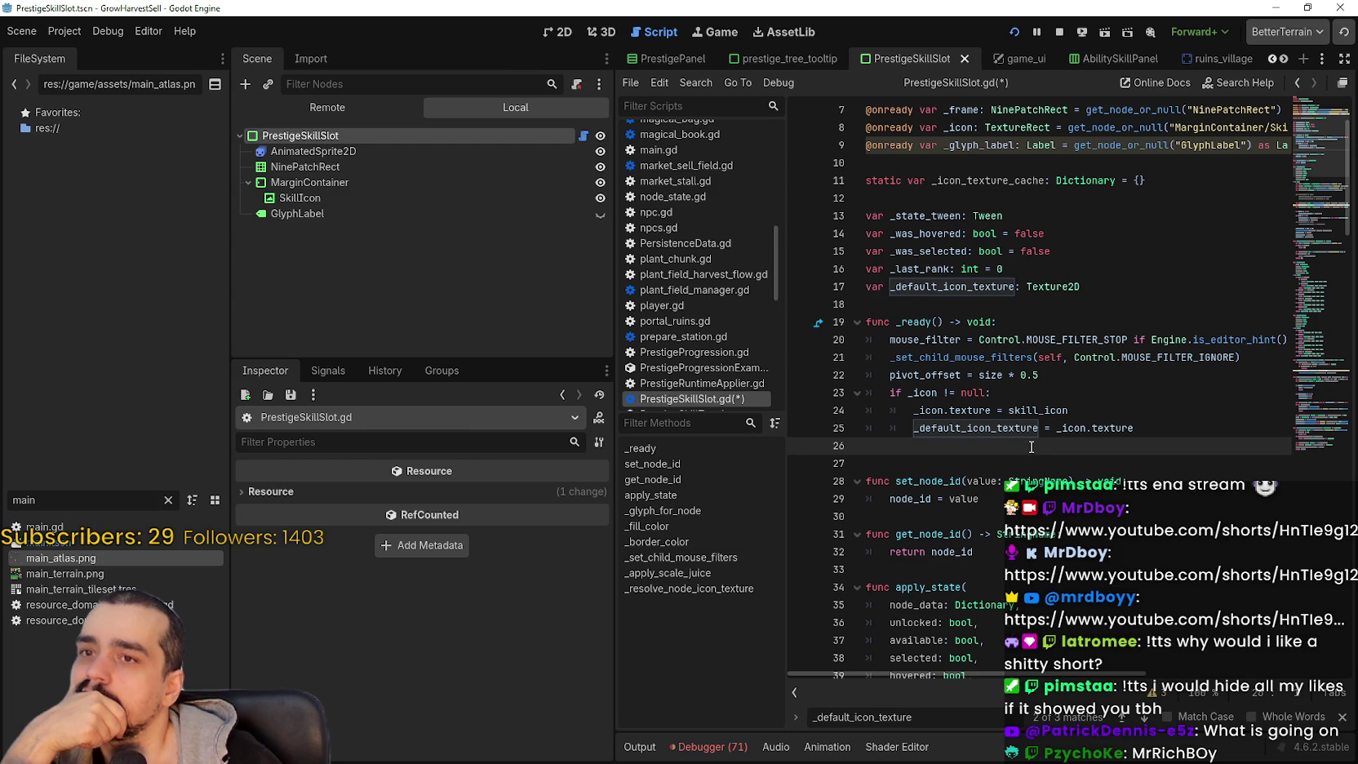
# - Scroll through the scene tabs and open the TheVillage scene
pyautogui.click(1271, 59)
pyautogui.click(1270, 59)
pyautogui.click(1270, 59)
pyautogui.click(1271, 59)
pyautogui.click(1283, 59)
pyautogui.click(1283, 59)
pyautogui.click(1283, 59)
pyautogui.click(1282, 58)
pyautogui.click(1283, 59)
pyautogui.click(1283, 59)
pyautogui.click(1283, 59)
pyautogui.click(1283, 59)
pyautogui.click(1283, 59)
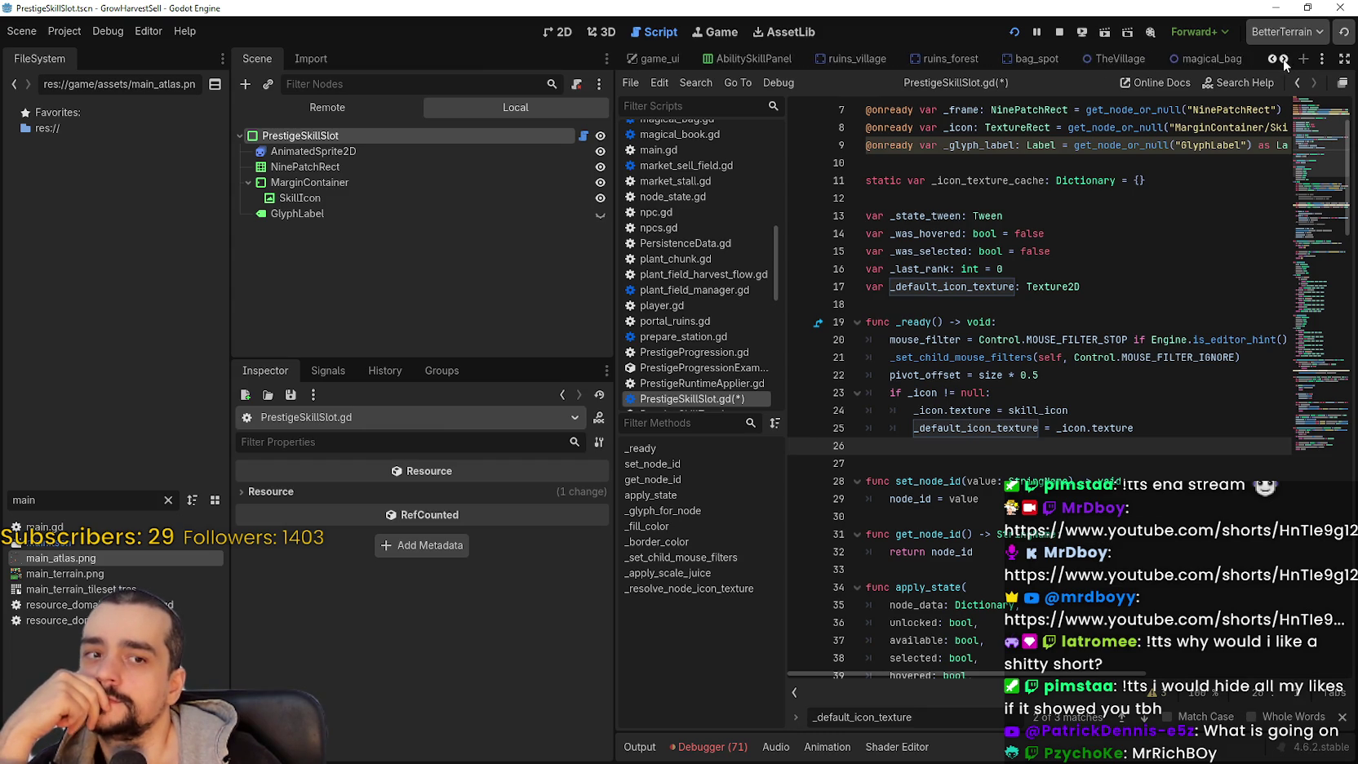
pyautogui.click(1283, 58)
pyautogui.click(1283, 58)
pyautogui.click(1282, 59)
pyautogui.click(1283, 59)
pyautogui.click(1283, 59)
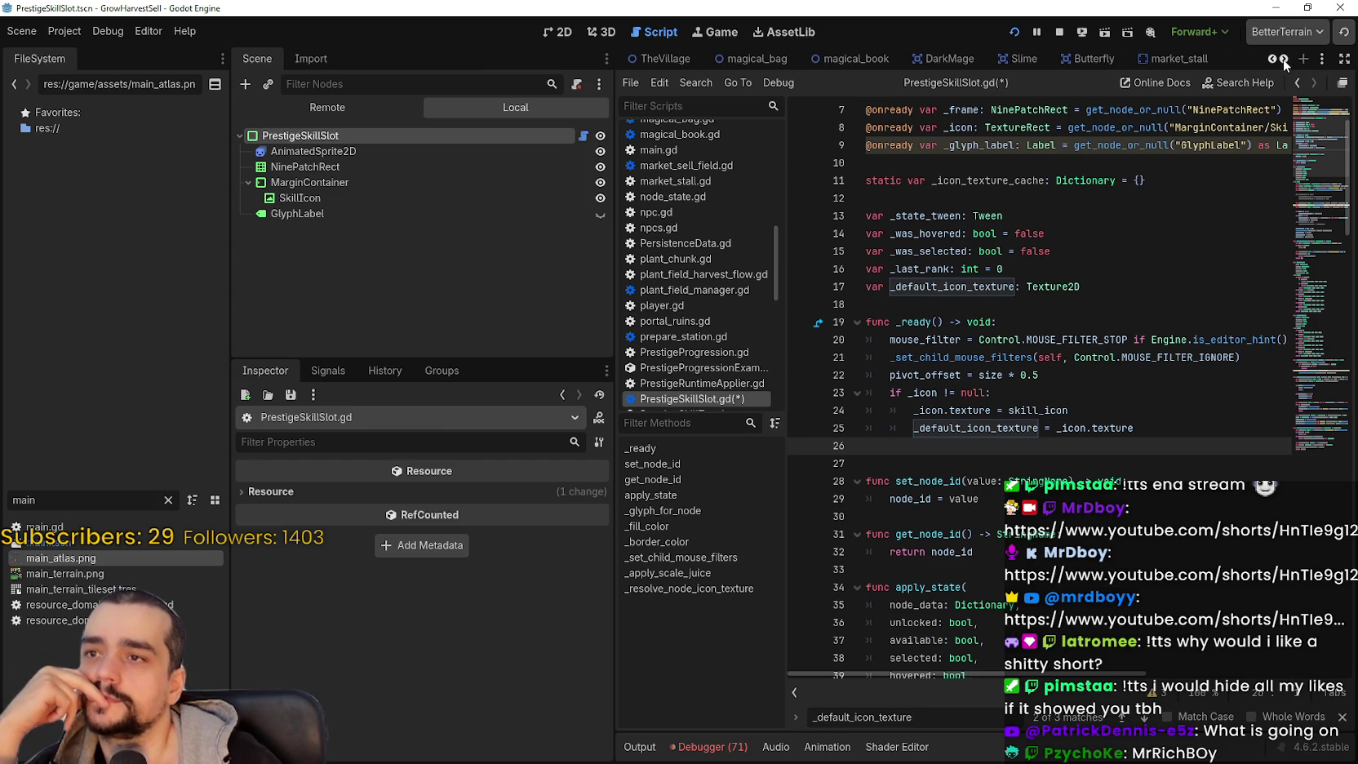
pyautogui.click(1271, 59)
pyautogui.click(1272, 58)
pyautogui.click(1271, 58)
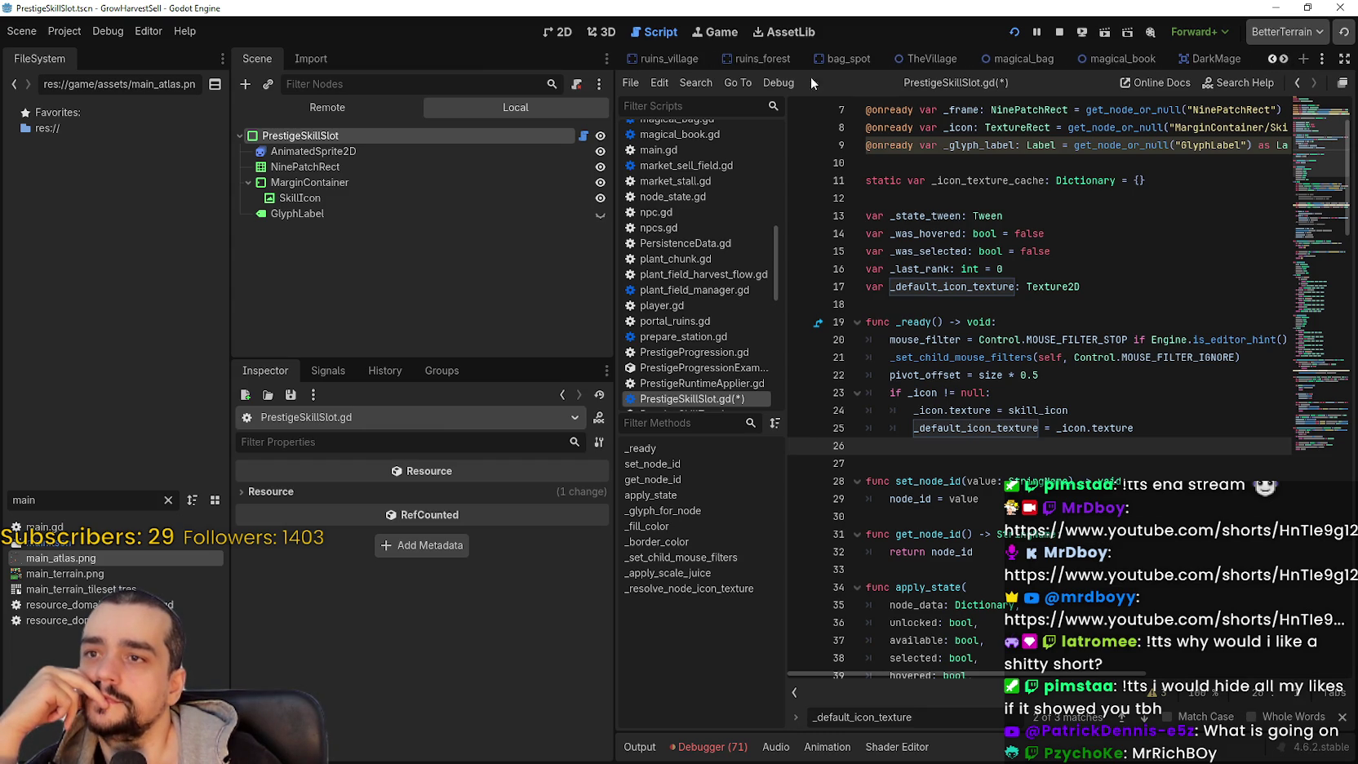
pyautogui.click(944, 60)
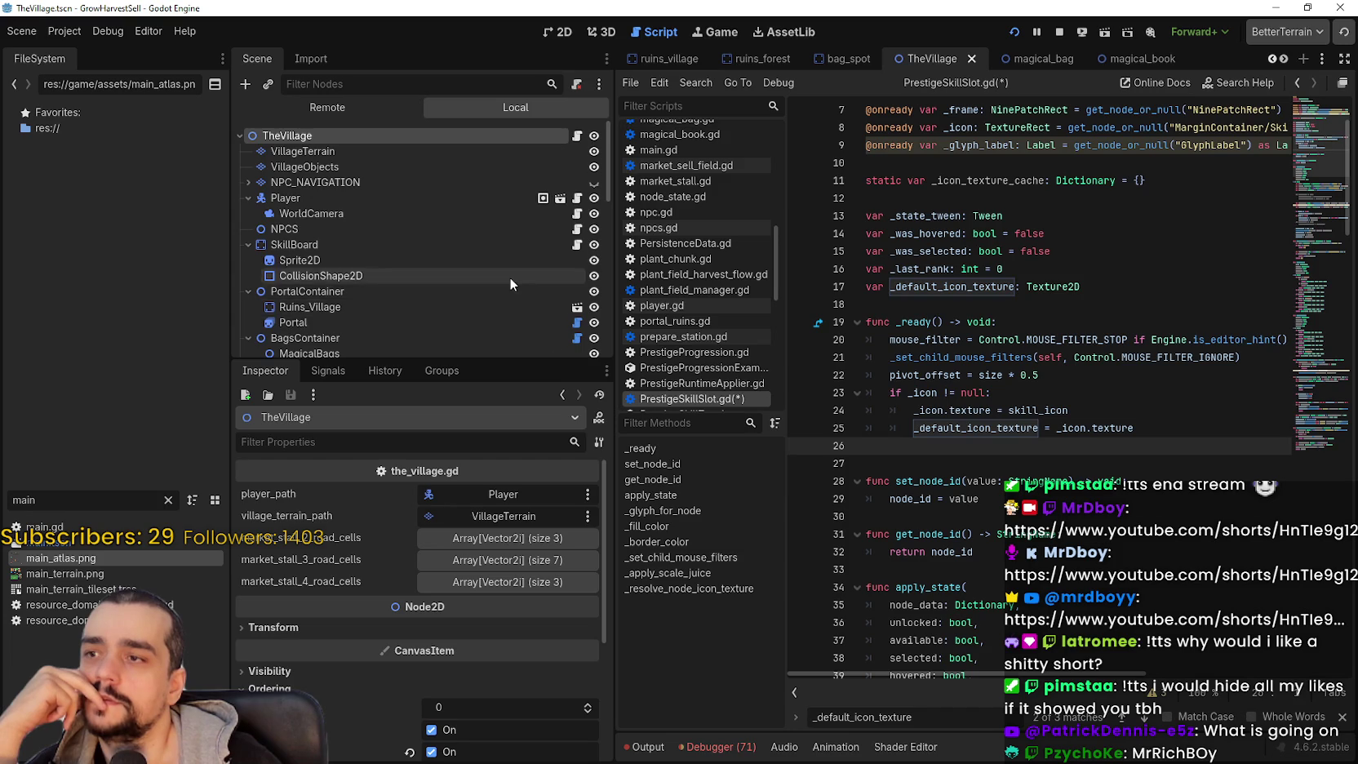
# - Open the BagSpot node's bag_spot.gd script and select the set_active function name
pyautogui.scroll(-3, 506, 281)
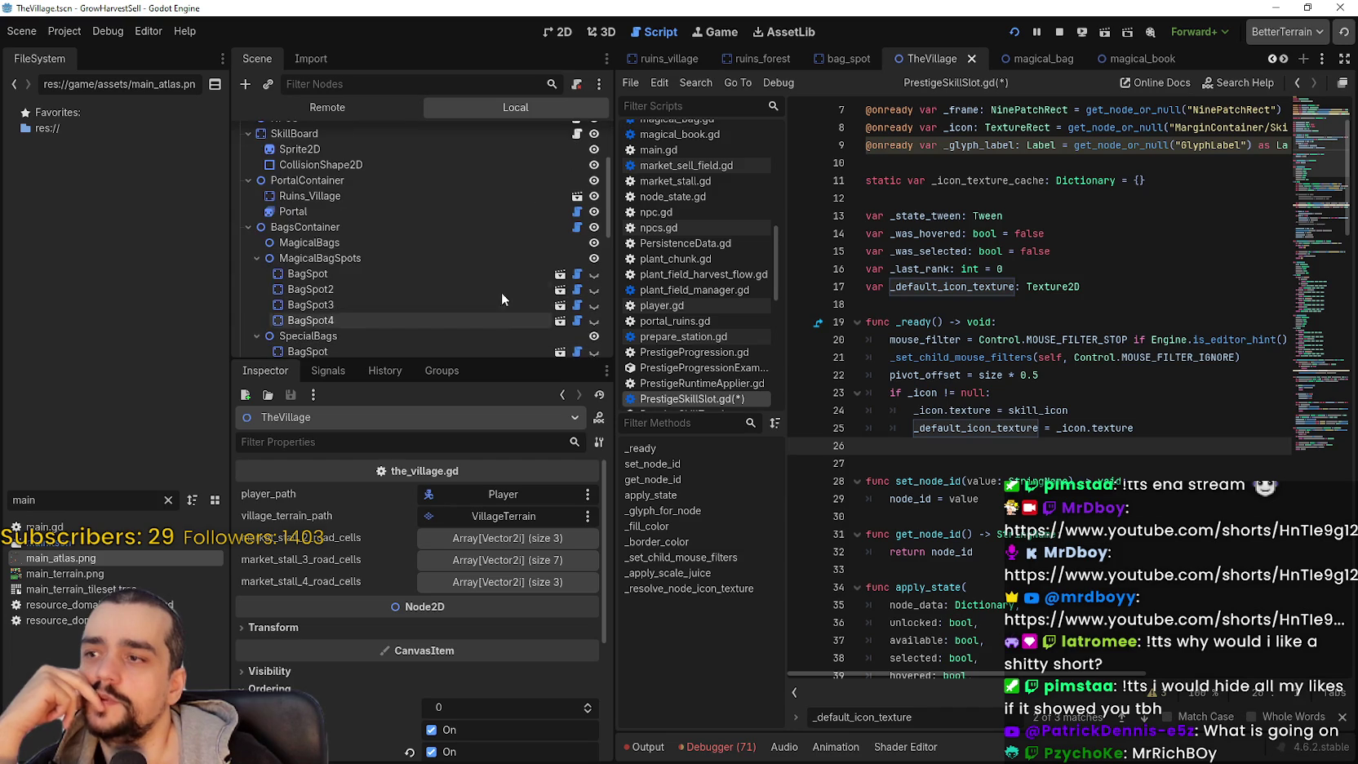
pyautogui.click(574, 275)
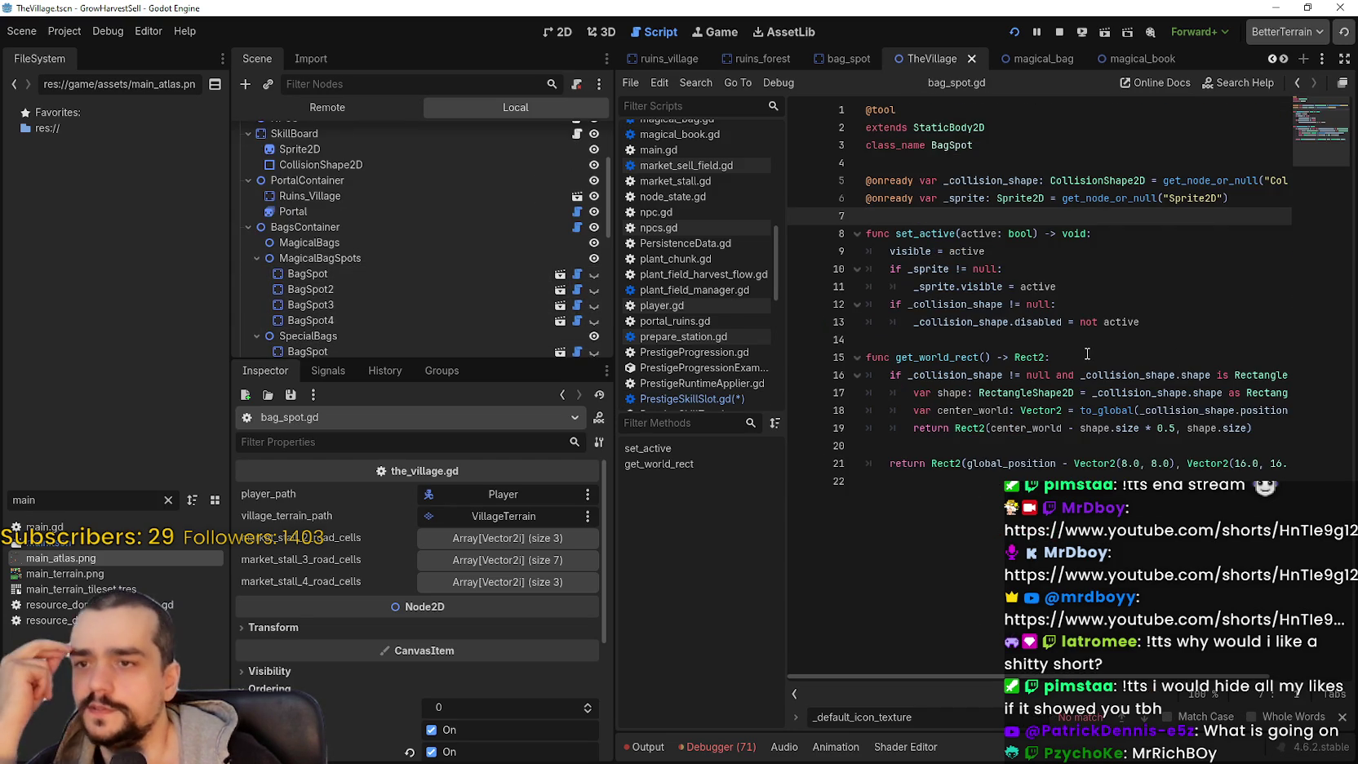
pyautogui.doubleClick(924, 234)
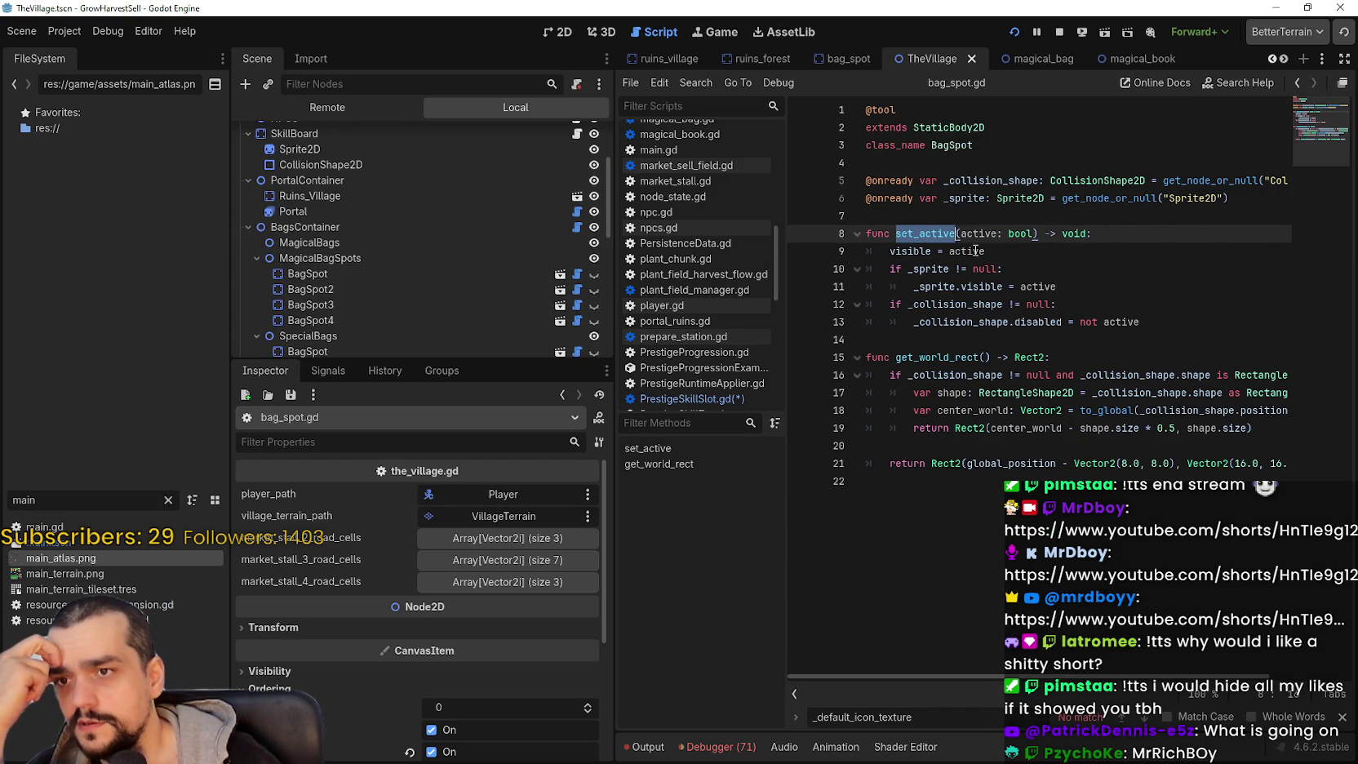
pyautogui.click(1141, 322)
pyautogui.keyDown('shift'); pyautogui.click(867, 234); pyautogui.keyUp('shift')
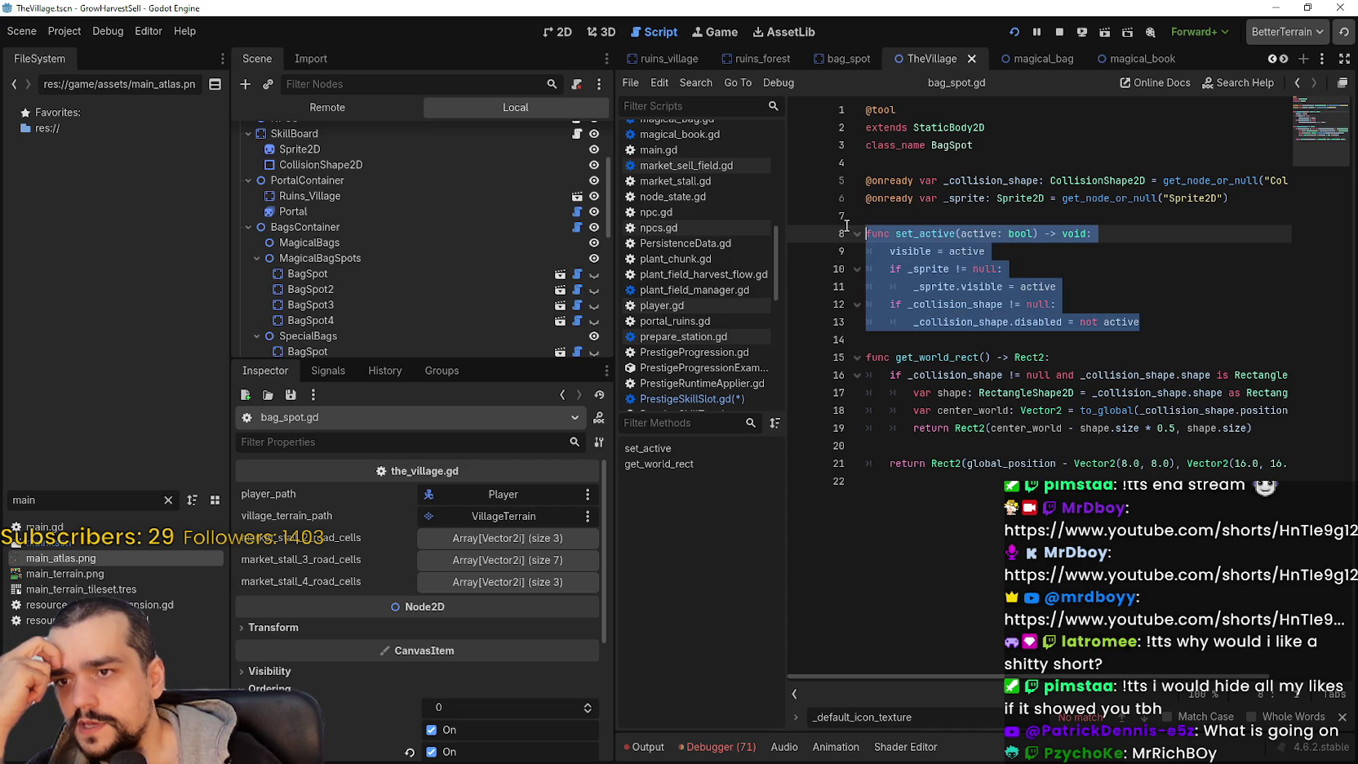
pyautogui.doubleClick(914, 235)
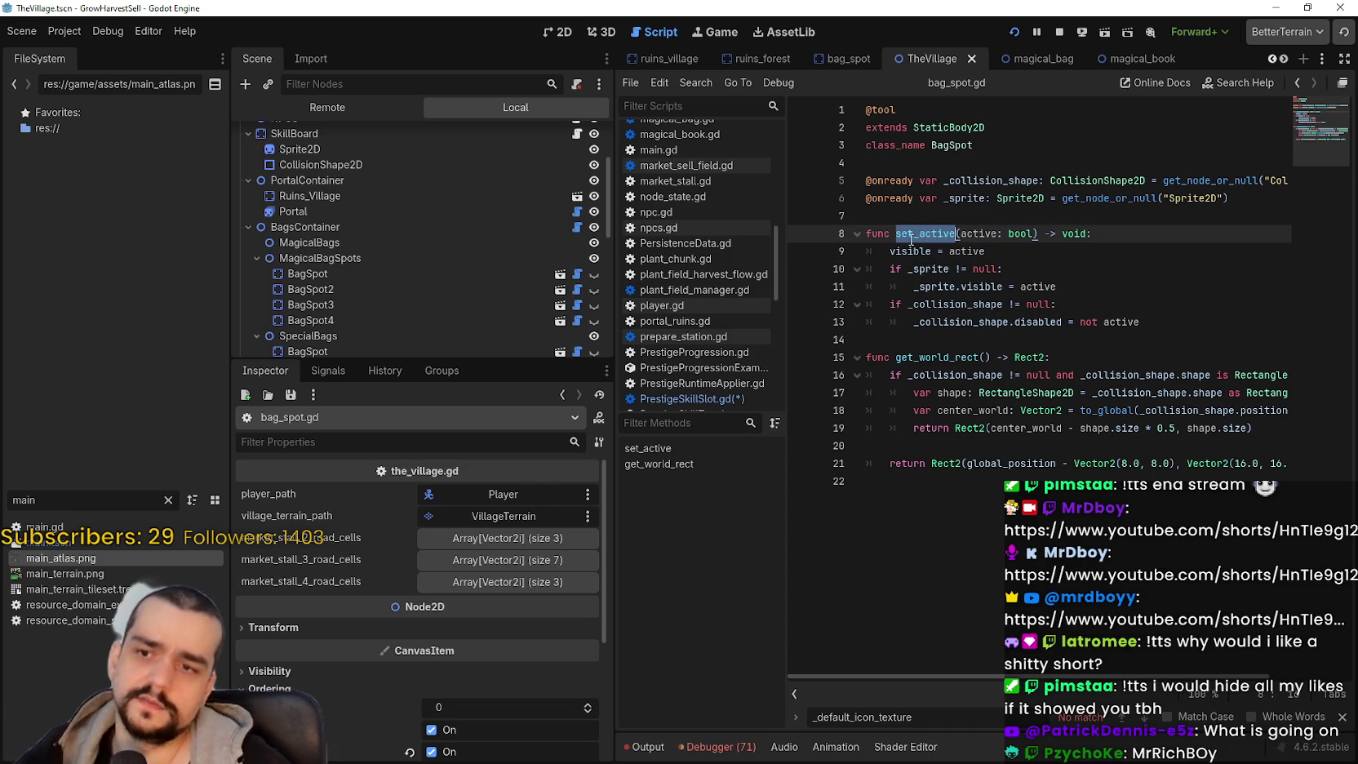
# - Search all project files for set_active and inspect the calls at lines 716 and 720
pyautogui.hotkey('ctrl', 'shift', 'f')
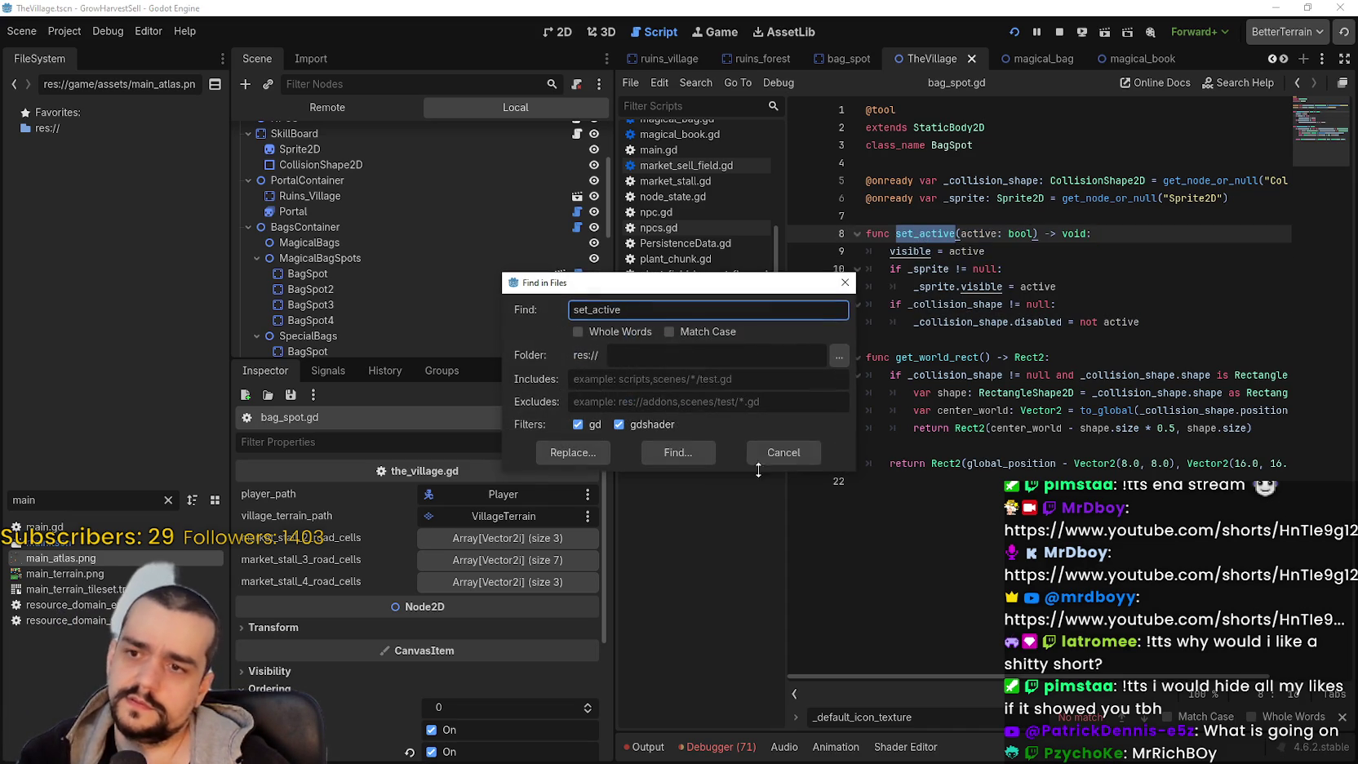
pyautogui.click(701, 457)
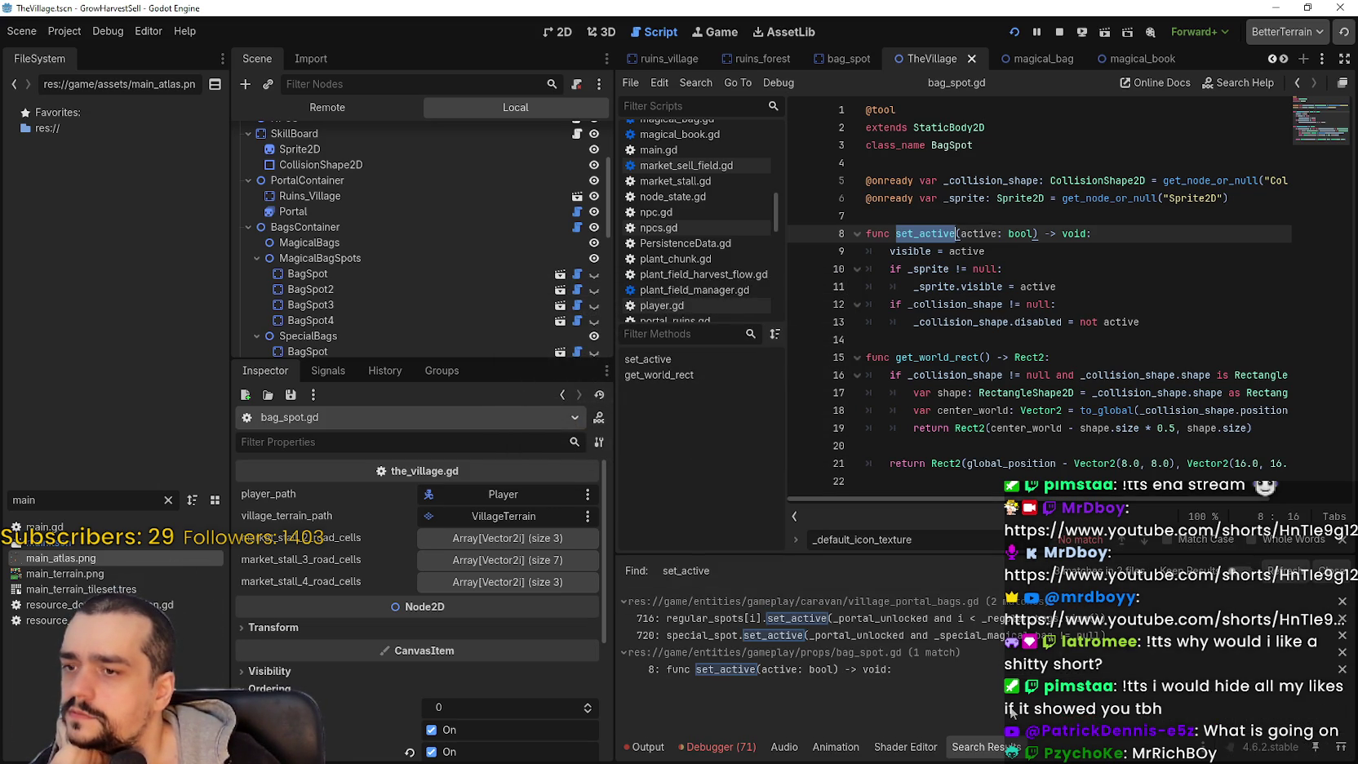
pyautogui.click(979, 636)
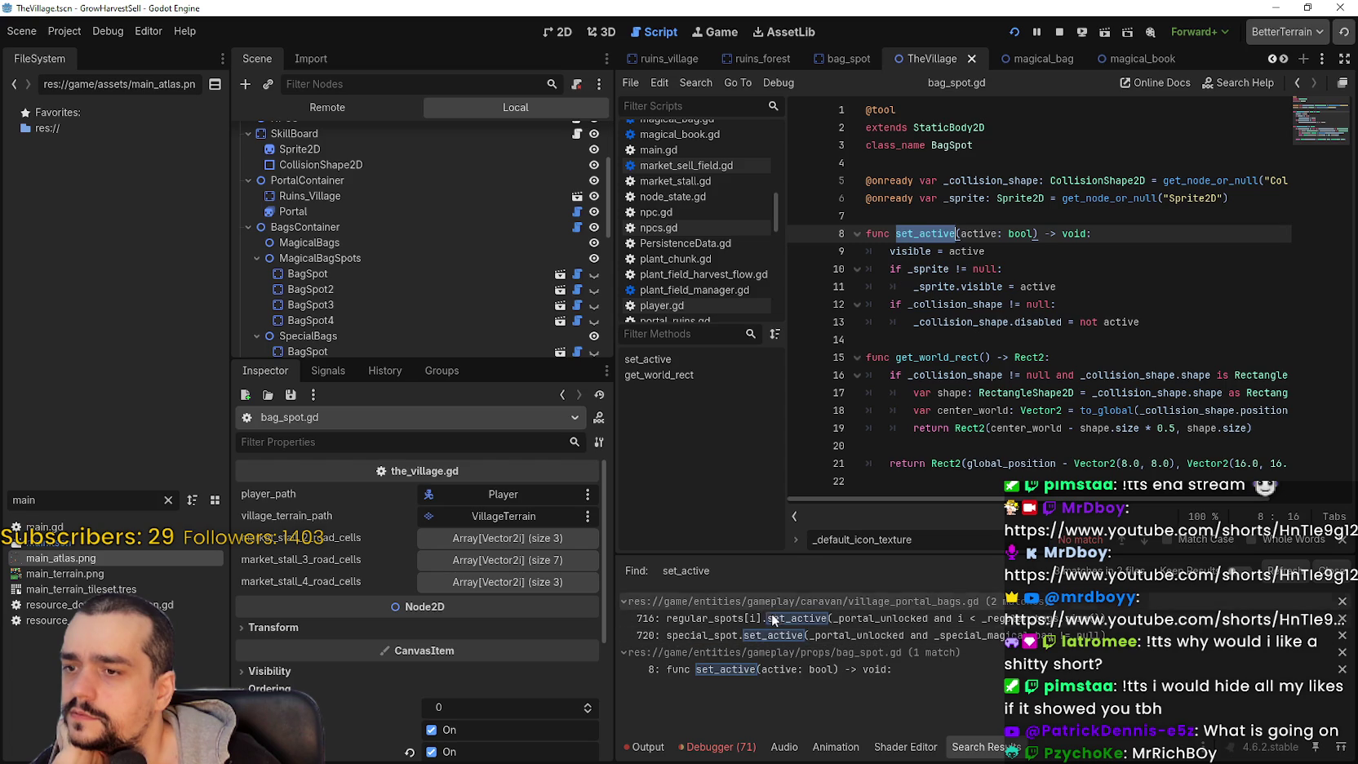
pyautogui.click(849, 620)
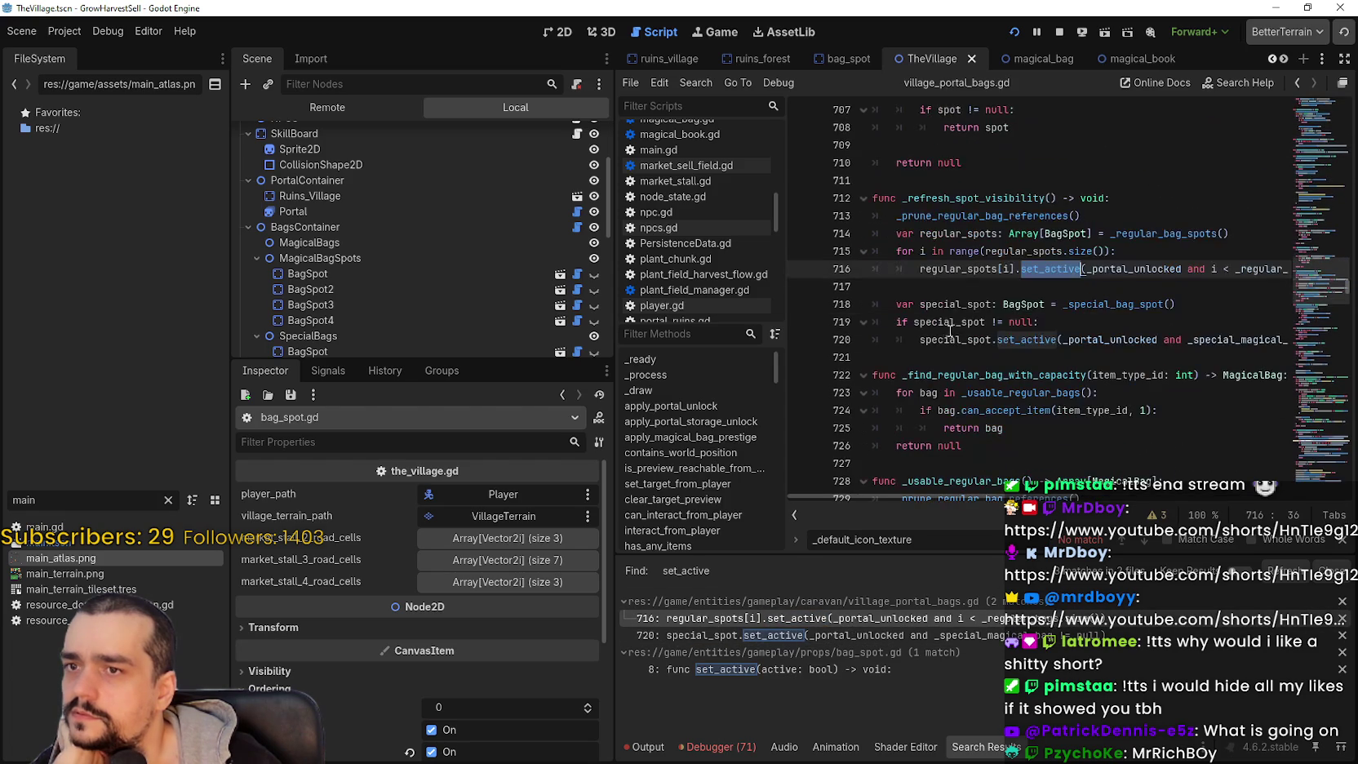
pyautogui.doubleClick(971, 197)
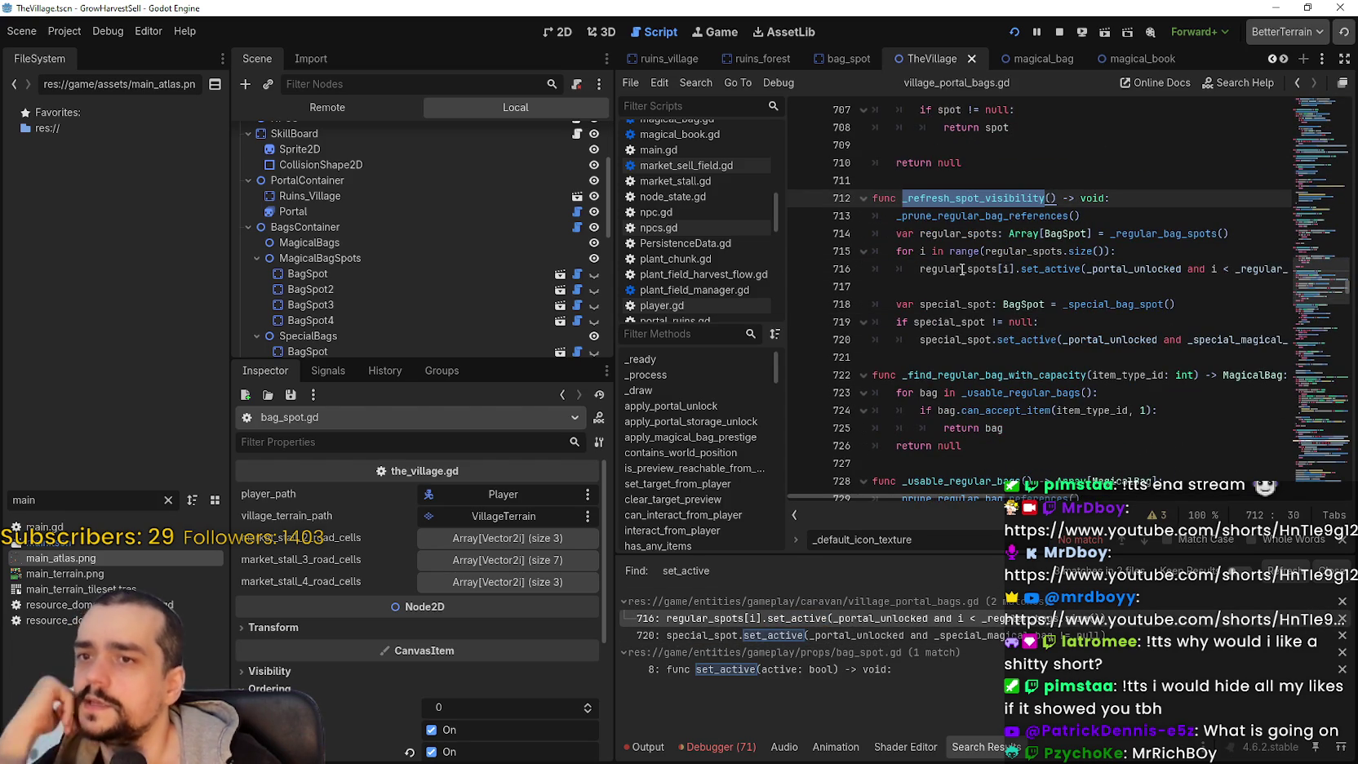
pyautogui.click(1061, 291)
pyautogui.click(898, 634)
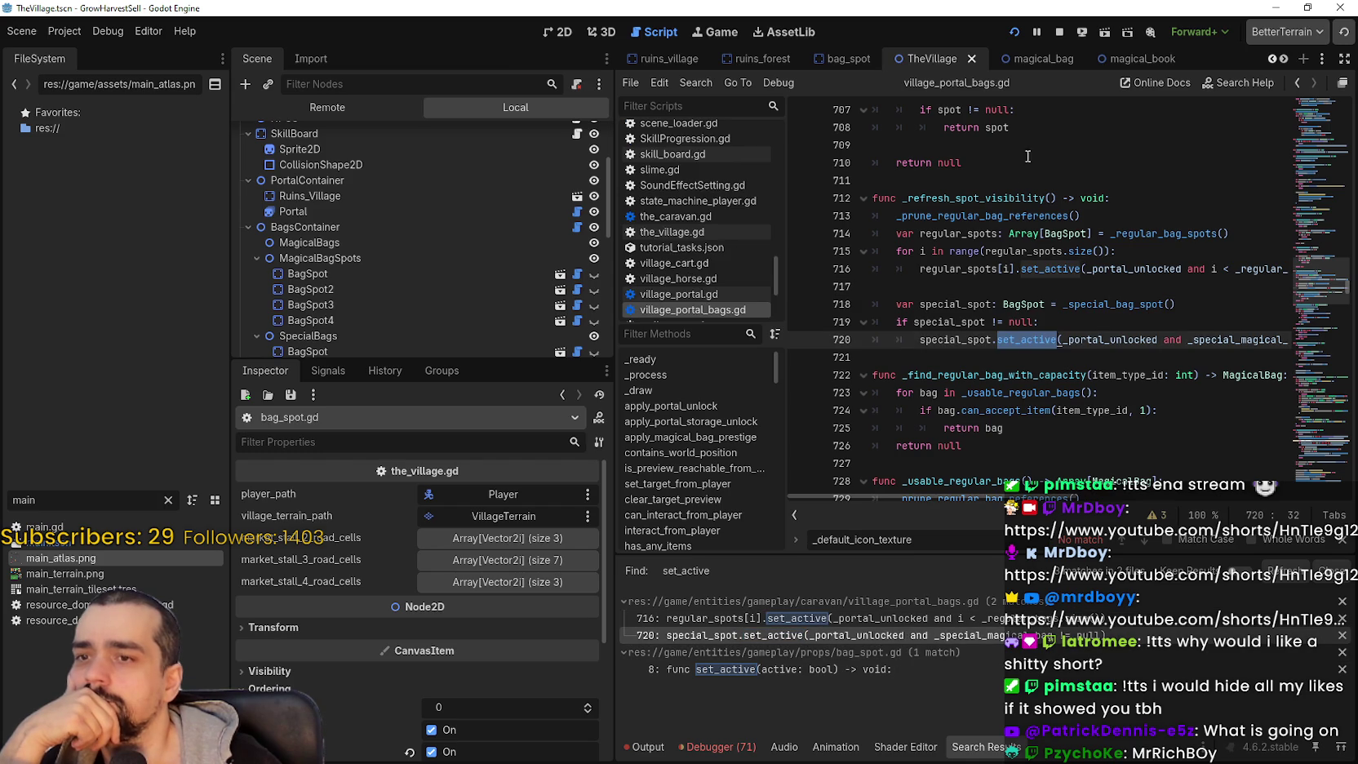
# - Page through the scene tabs to the prestige_tree_panel scene
pyautogui.click(1283, 59)
pyautogui.click(1283, 59)
pyautogui.click(1283, 59)
pyautogui.click(1283, 59)
pyautogui.click(1283, 59)
pyautogui.click(1283, 59)
pyautogui.click(1282, 59)
pyautogui.click(1282, 59)
pyautogui.click(989, 59)
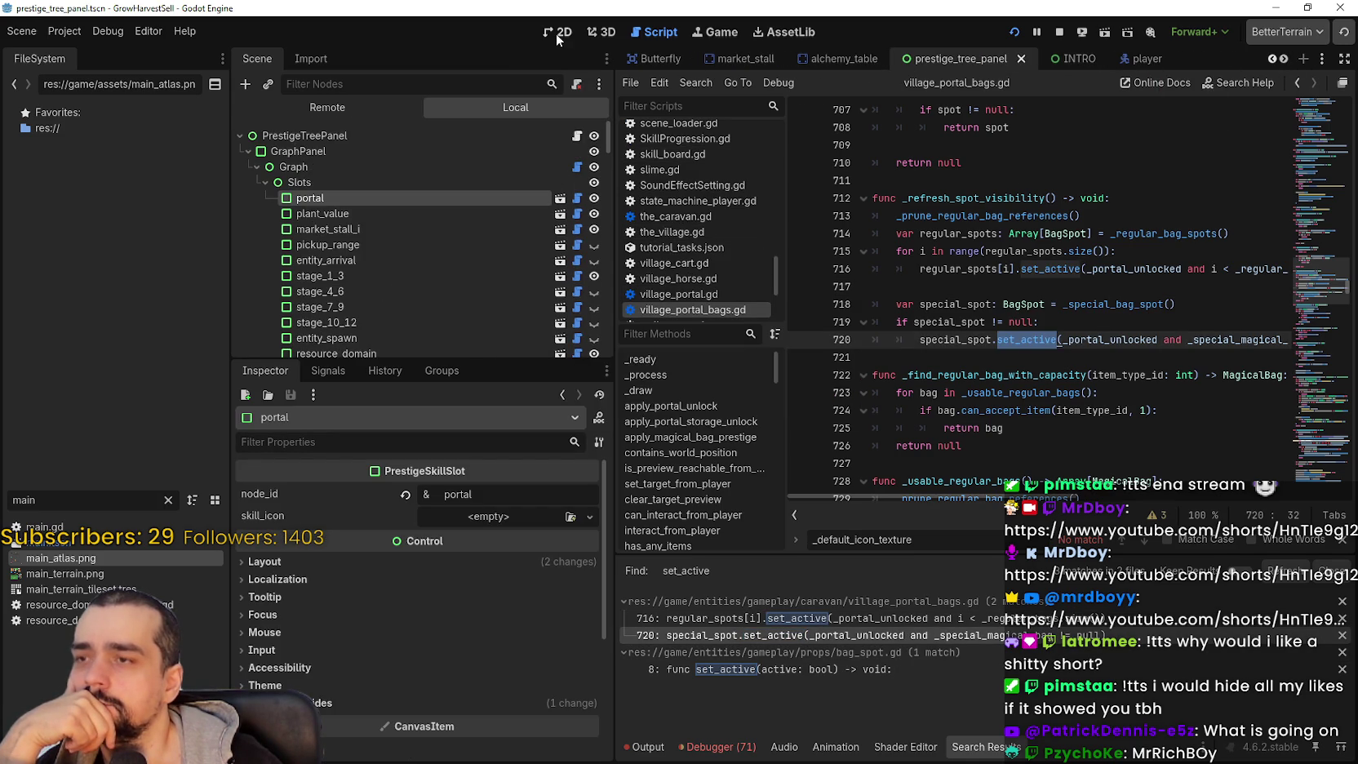
# - Zoom in on the portal slot in the 2D skill graph
pyautogui.click(556, 35)
pyautogui.scroll(-1, 816, 375)
pyautogui.scroll(2, 718, 340)
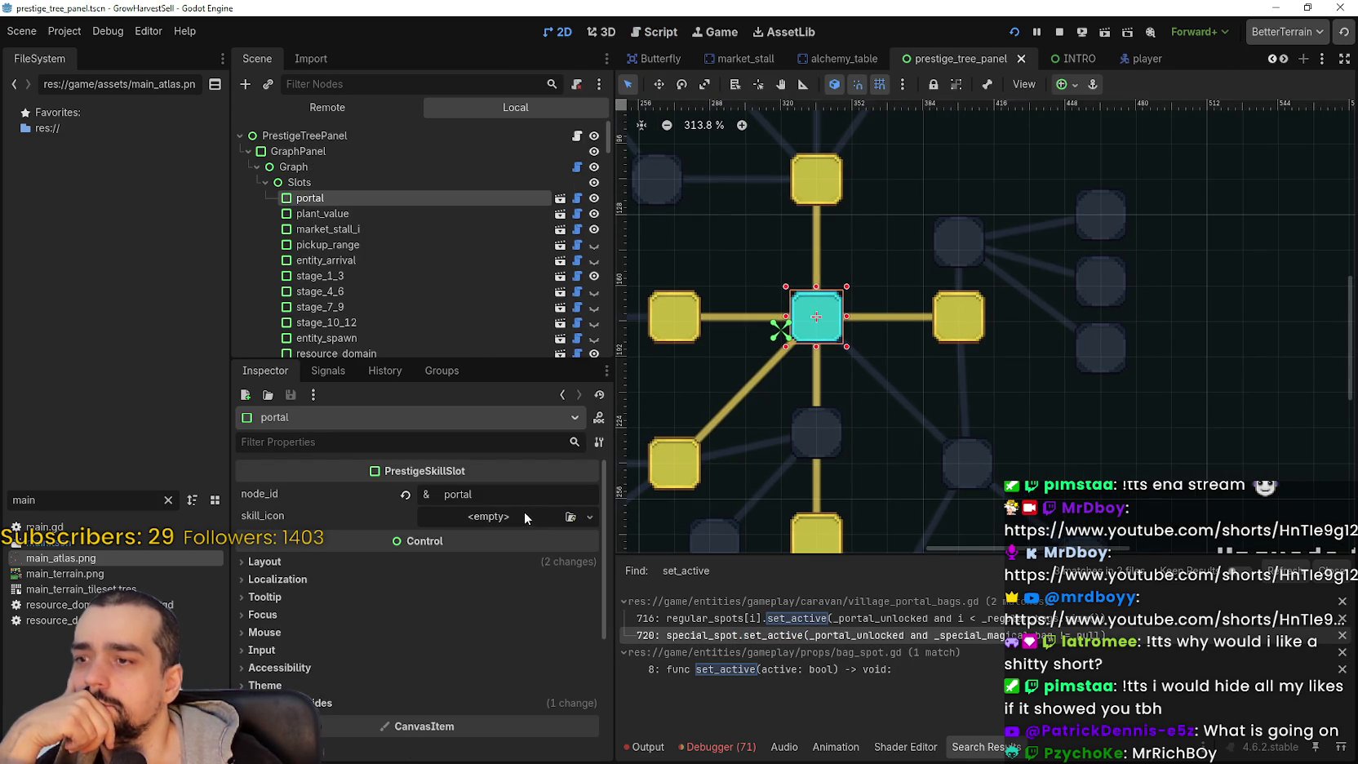
pyautogui.hotkey('ctrl', '=')
pyautogui.hotkey('ctrl', '=')
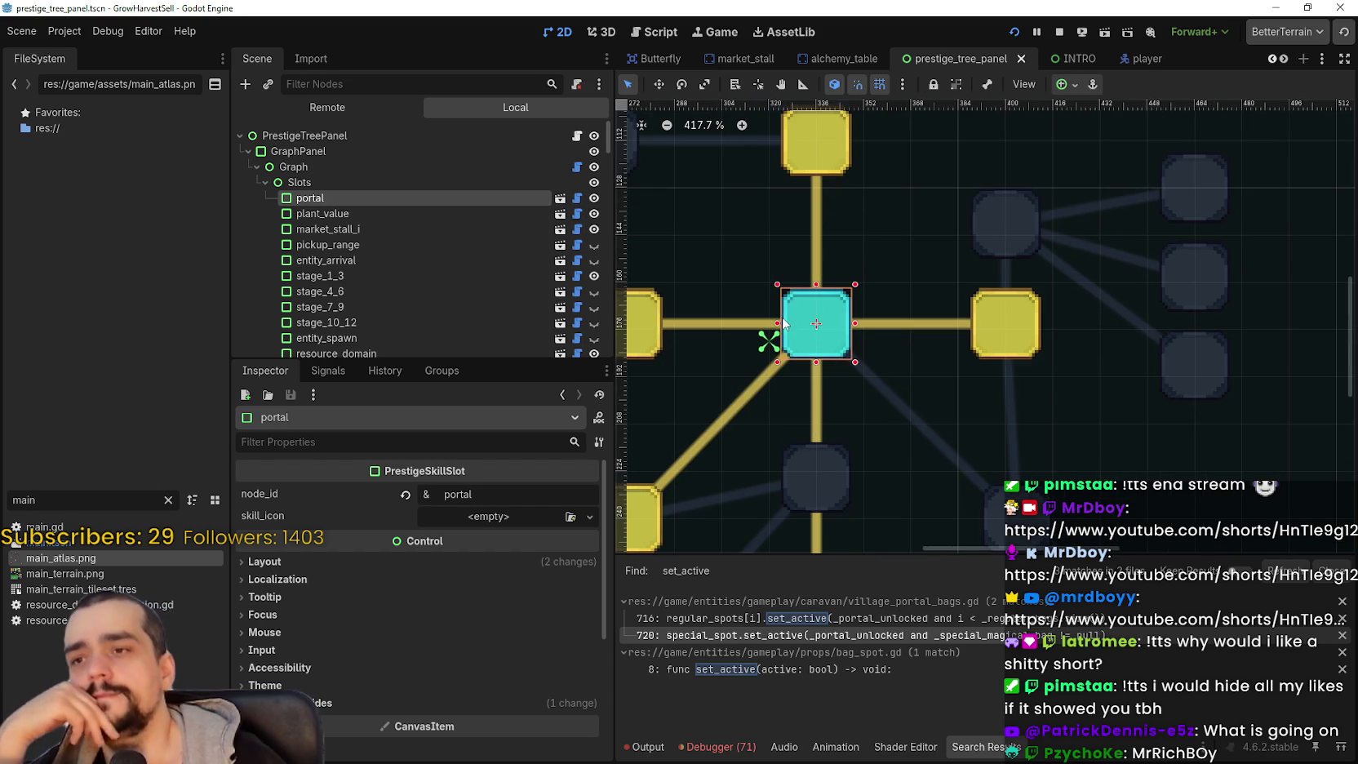
# - Check the _icon.texture line in PrestigeSkillSlot.gd and browse existing AtlasTextures for skill_icon
pyautogui.click(577, 199)
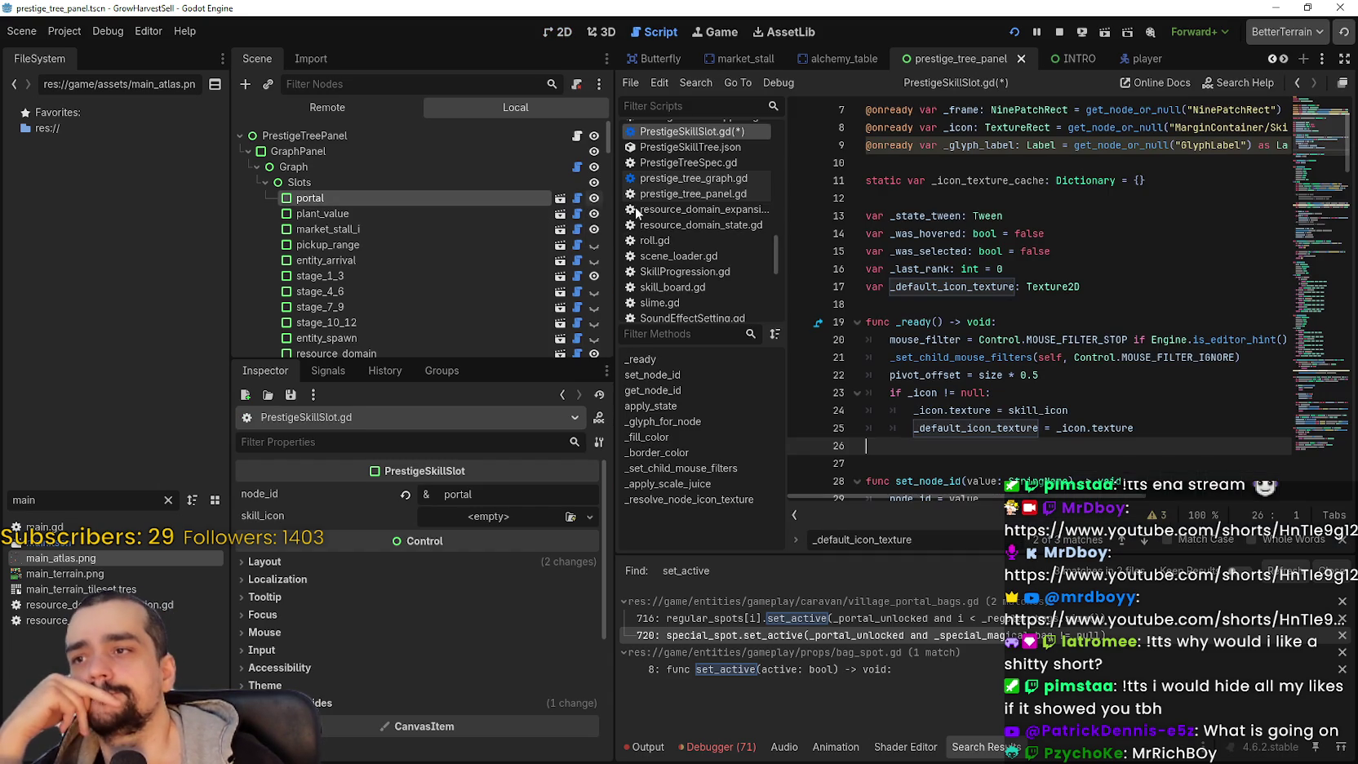
pyautogui.click(1014, 299)
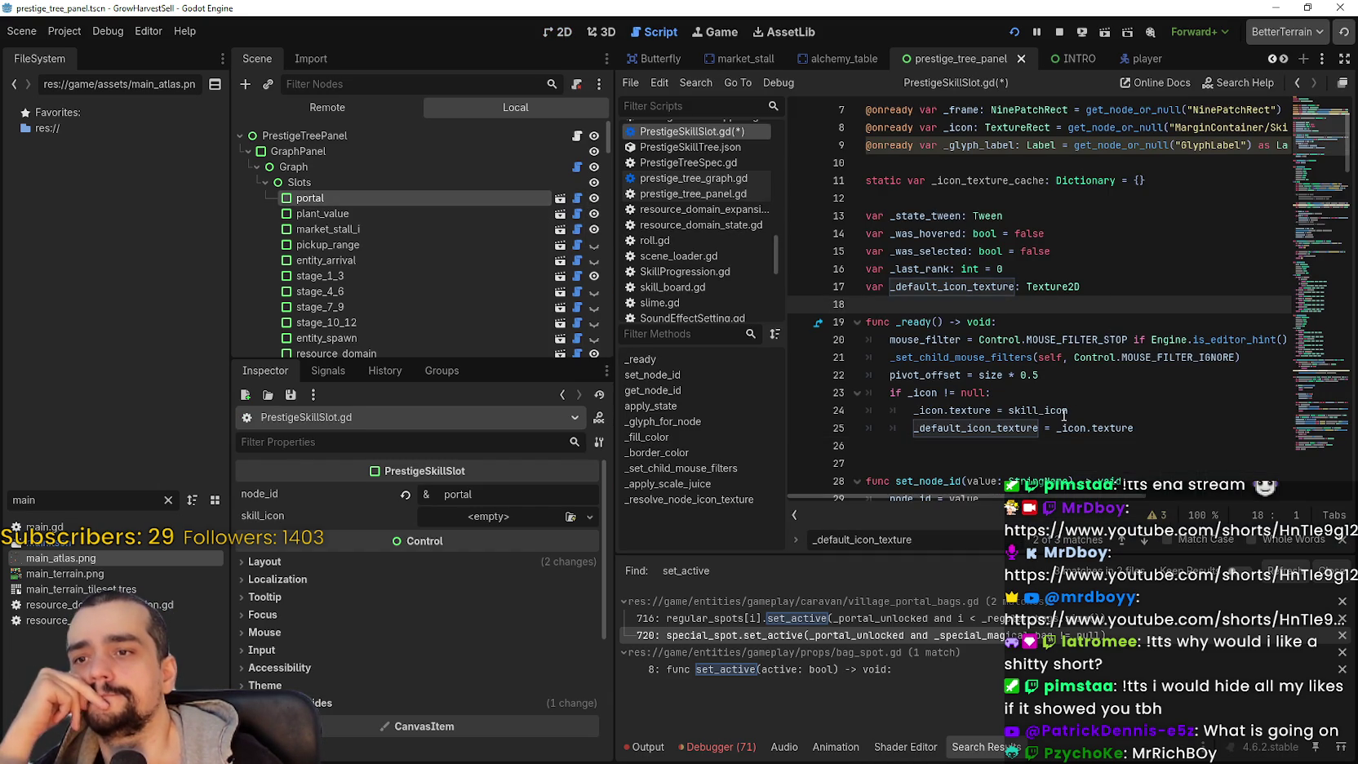
pyautogui.moveTo(1018, 360)
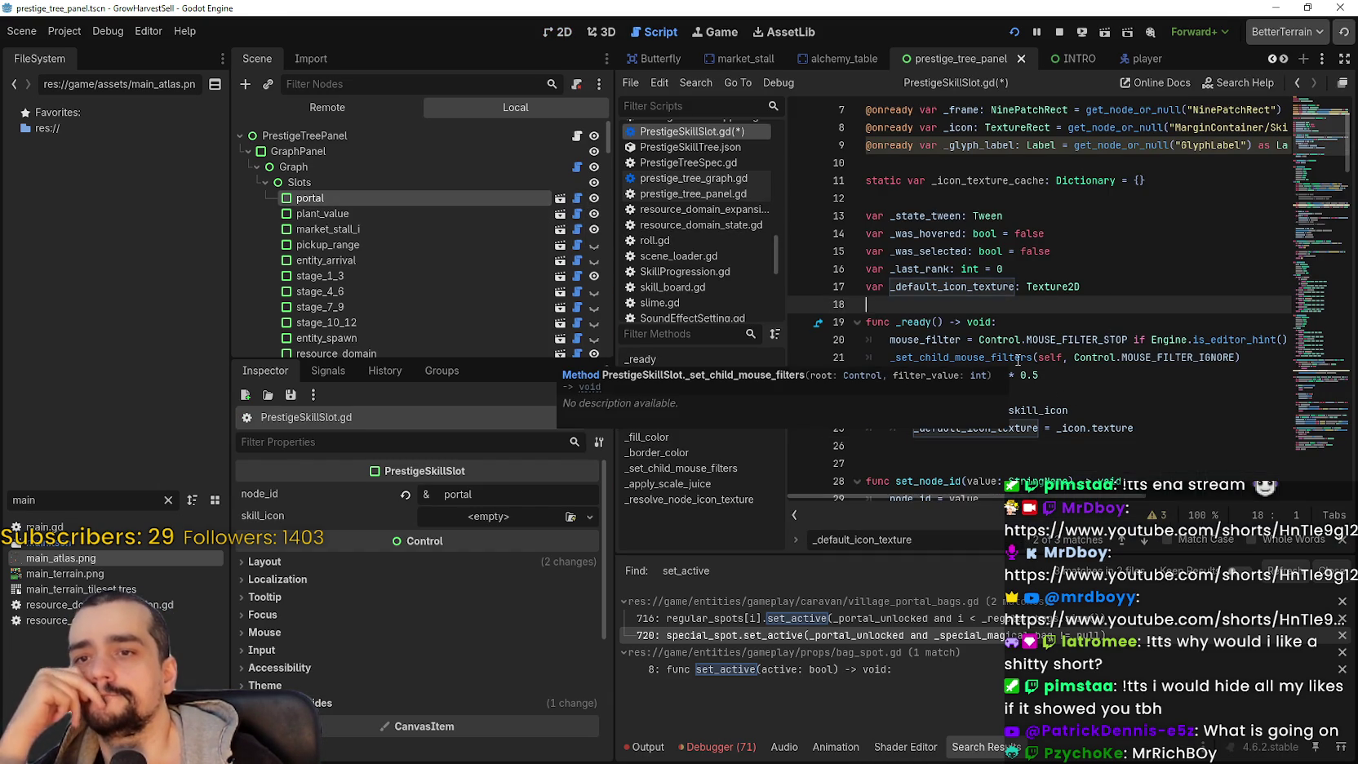
pyautogui.click(1121, 408)
pyautogui.press('Down')
pyautogui.doubleClick(970, 410)
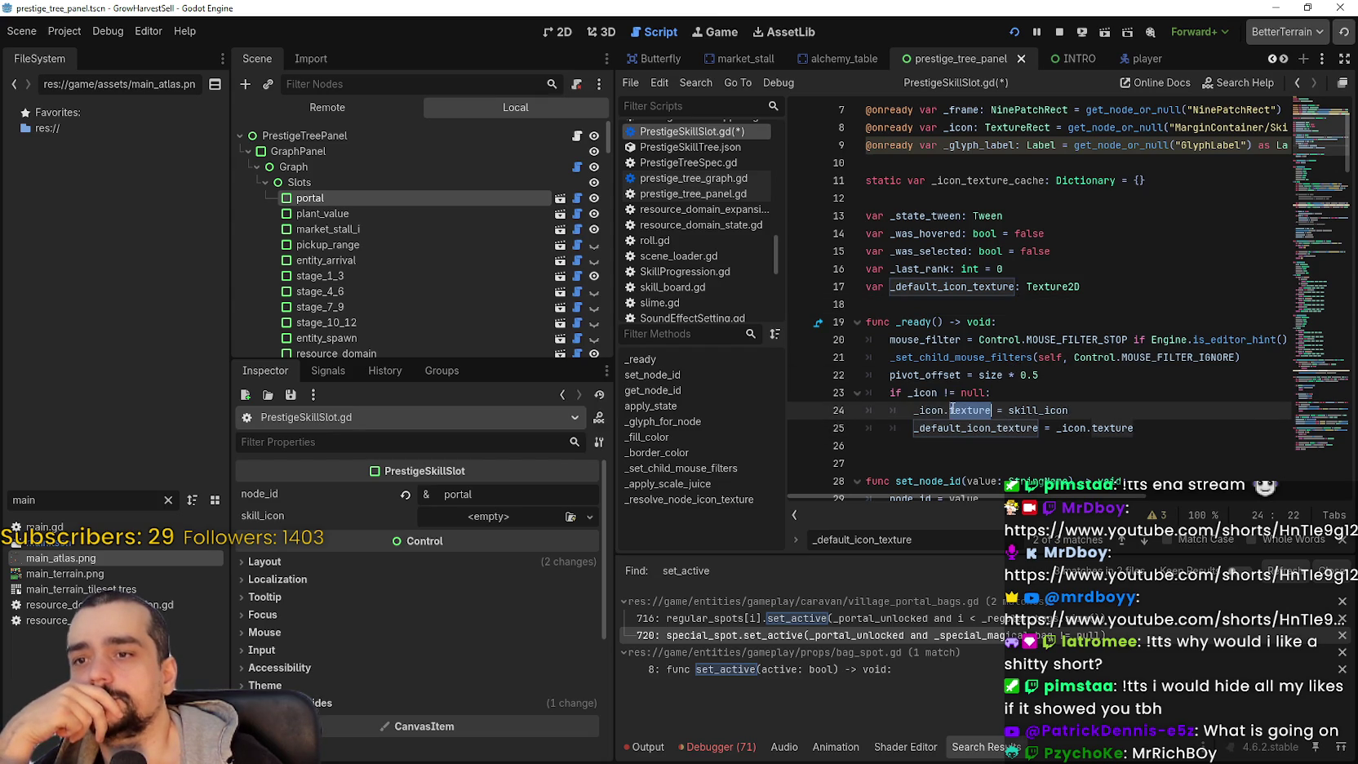
pyautogui.click(502, 512)
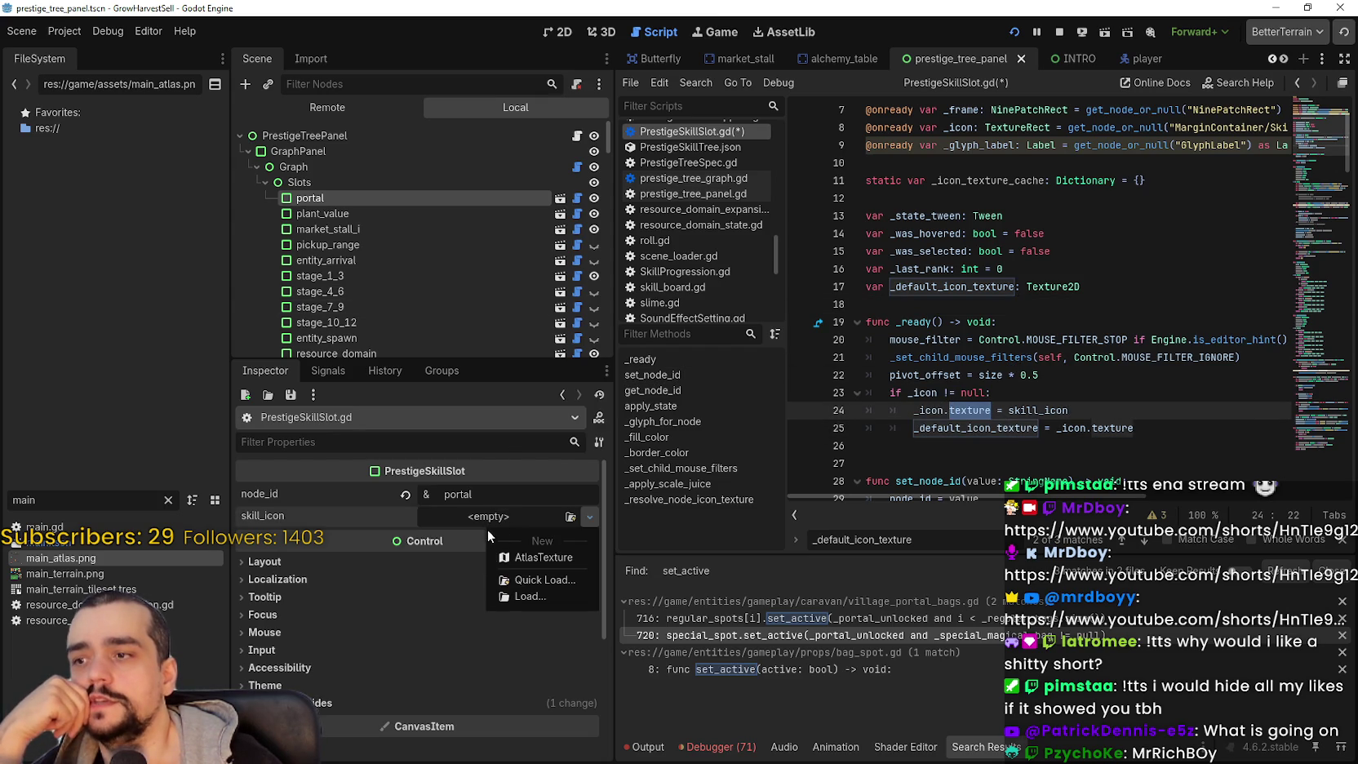
pyautogui.click(539, 577)
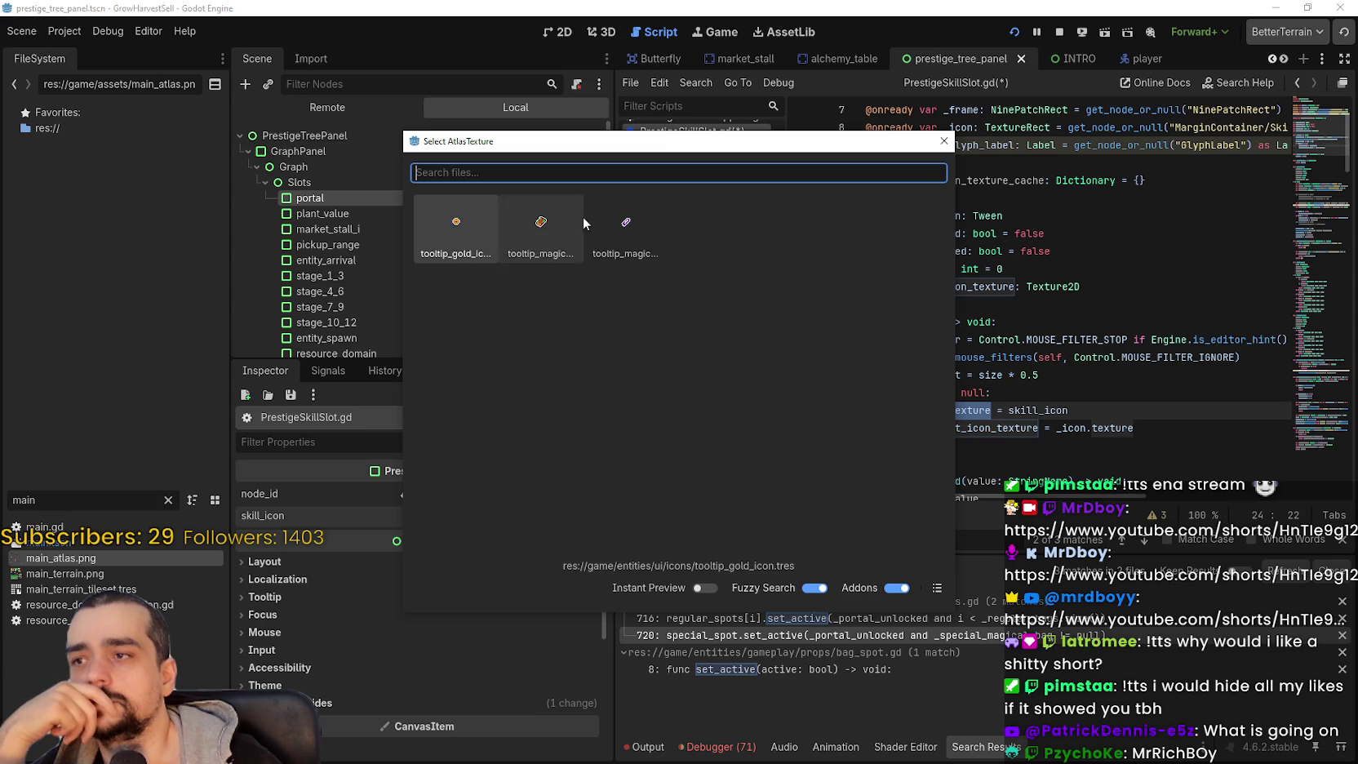
# - Create a new AtlasTexture for skill_icon with main_atlas.png as its atlas
pyautogui.click(944, 141)
pyautogui.click(505, 515)
pyautogui.click(531, 560)
pyautogui.click(514, 520)
pyautogui.scroll(-2, 492, 698)
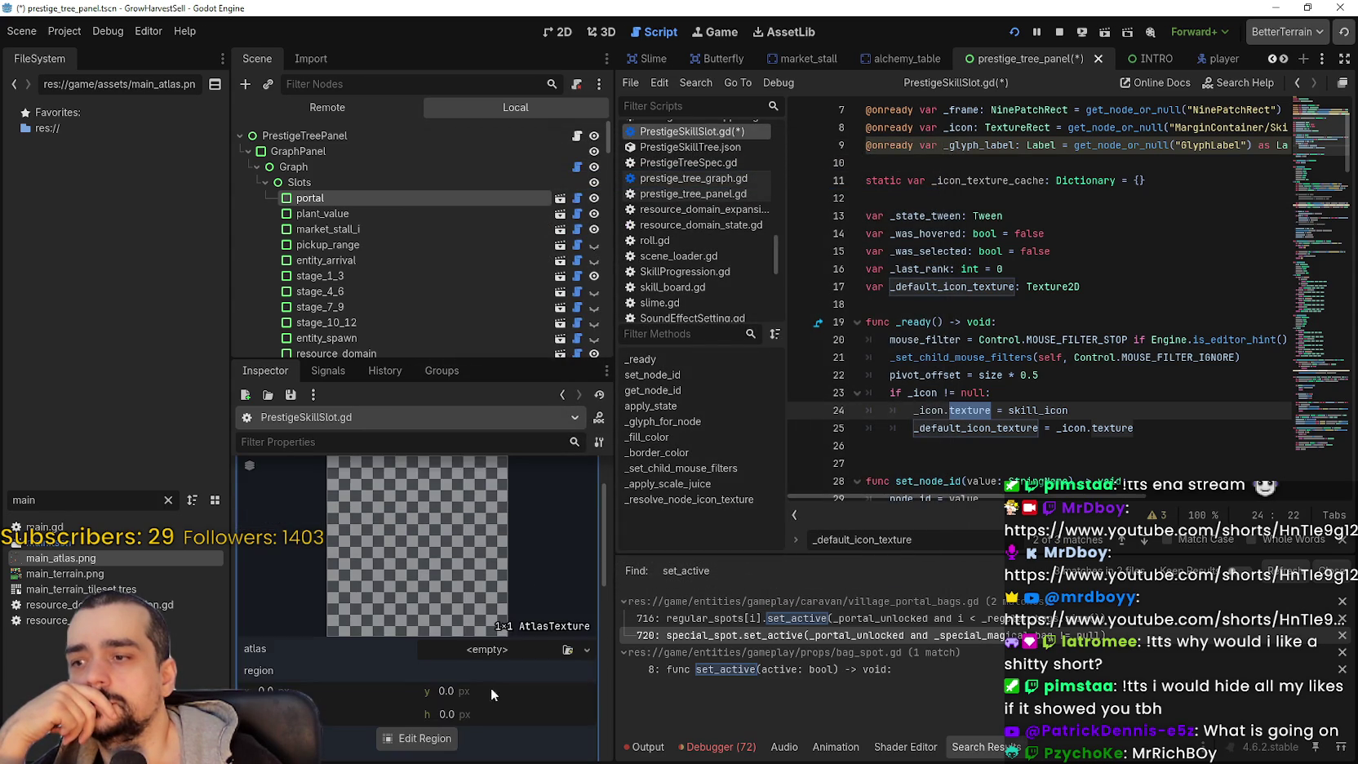
pyautogui.click(494, 652)
pyautogui.click(493, 724)
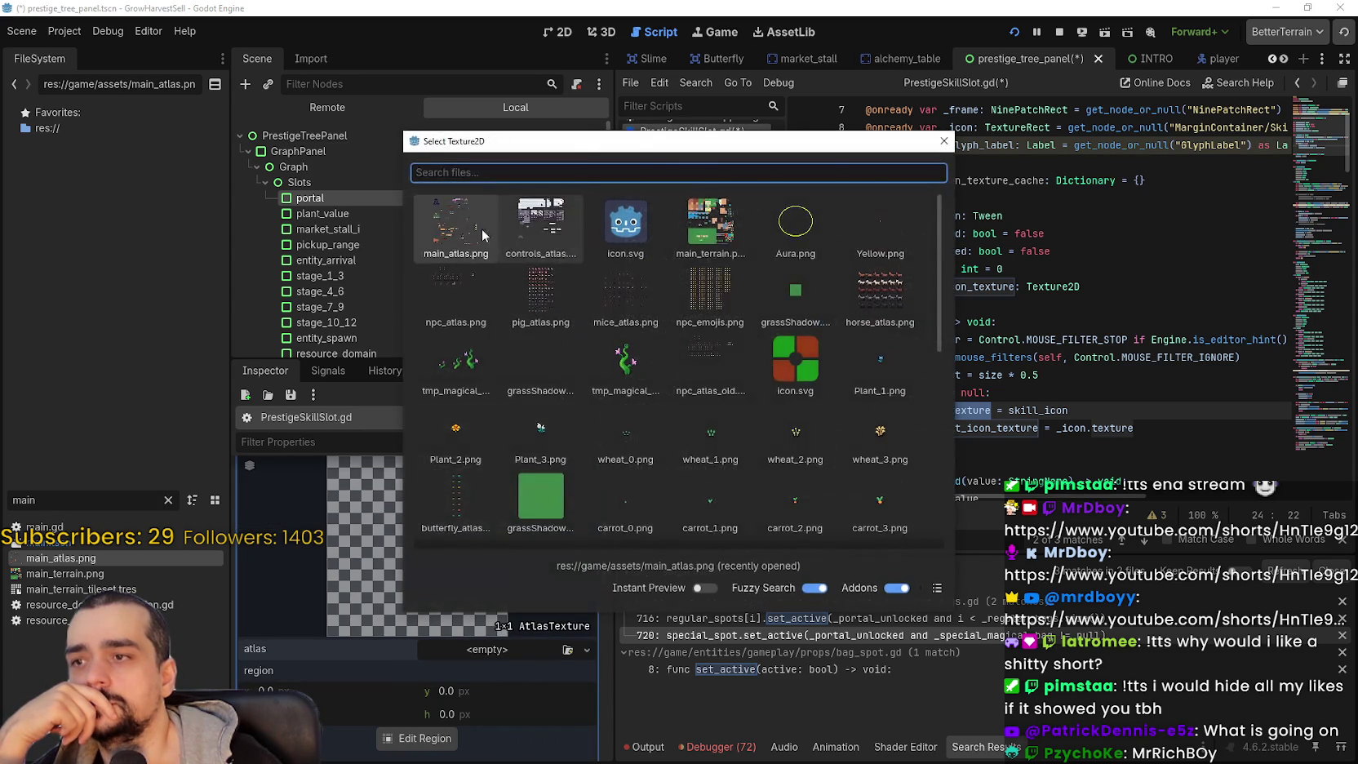
pyautogui.doubleClick(491, 236)
# - Snap the Region Editor to grid and select the purple gem tile (x 1248, y 1760, 32×32)
pyautogui.click(422, 584)
pyautogui.scroll(-5, 551, 417)
pyautogui.scroll(-3, 663, 278)
pyautogui.click(465, 209)
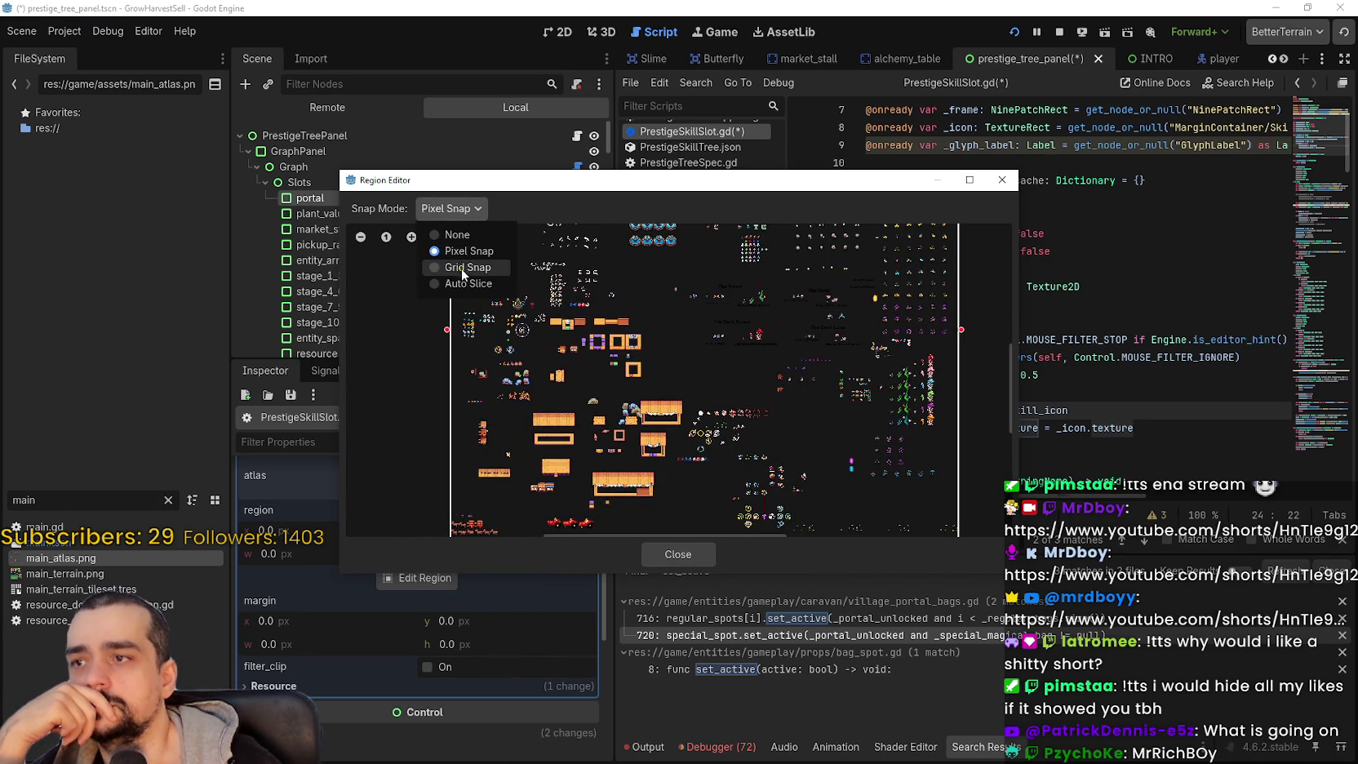
pyautogui.click(462, 268)
pyautogui.scroll(3, 780, 353)
pyautogui.scroll(5, 728, 412)
pyautogui.scroll(5, 683, 383)
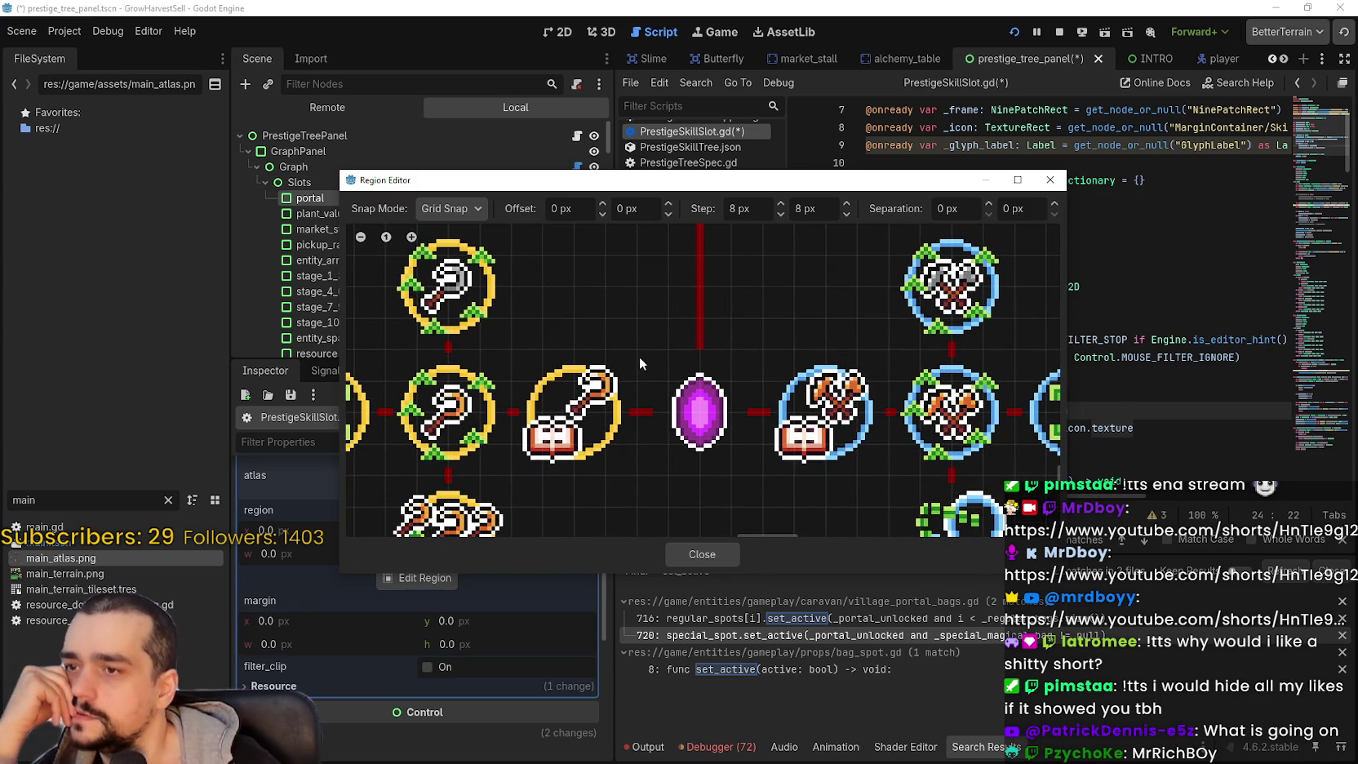
pyautogui.moveTo(640, 356); pyautogui.dragTo(754, 486)
pyautogui.scroll(-1, 749, 491)
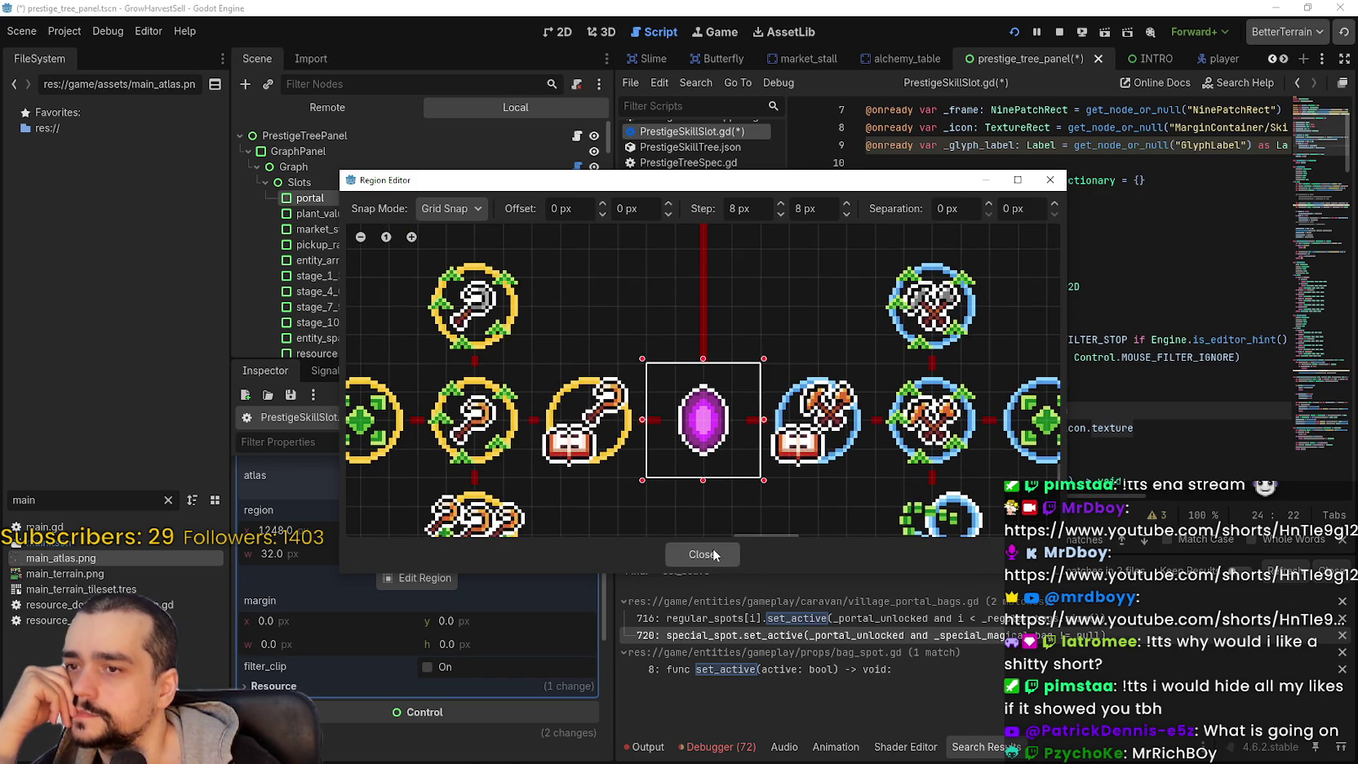
pyautogui.click(702, 554)
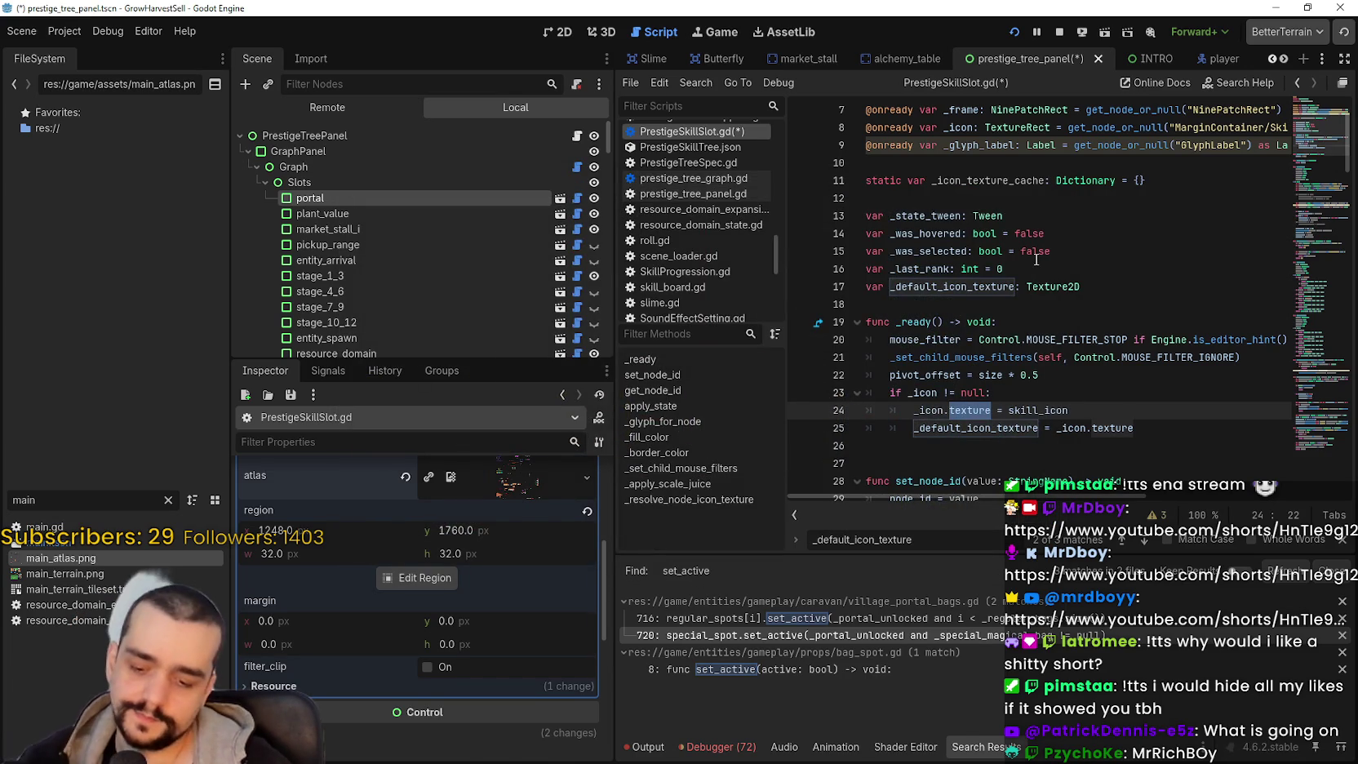
# - Save the scene and slot script, check the atlas in Aseprite, then collapse the skill_icon preview
pyautogui.hotkey('ctrl', 's')
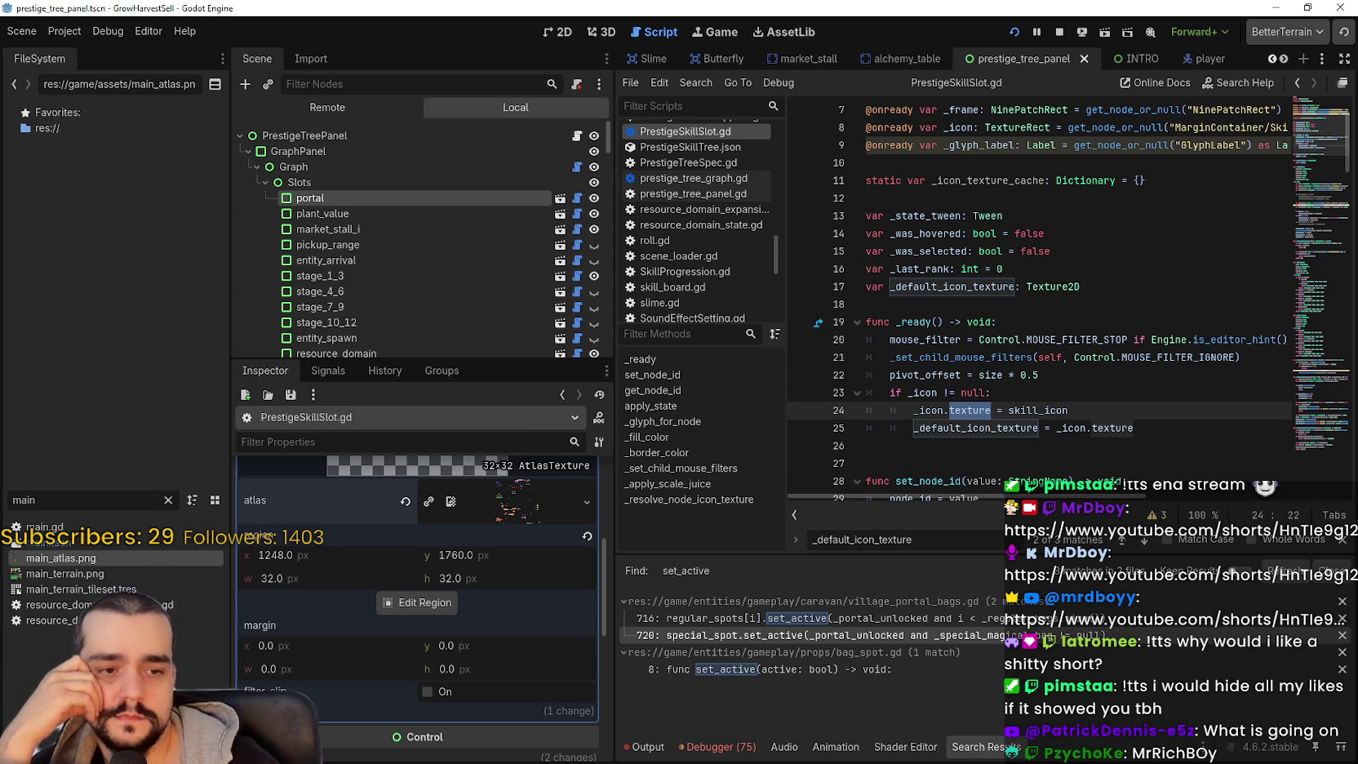
pyautogui.hotkey('alt', 'Tab')
pyautogui.hotkey('alt', 'Tab')
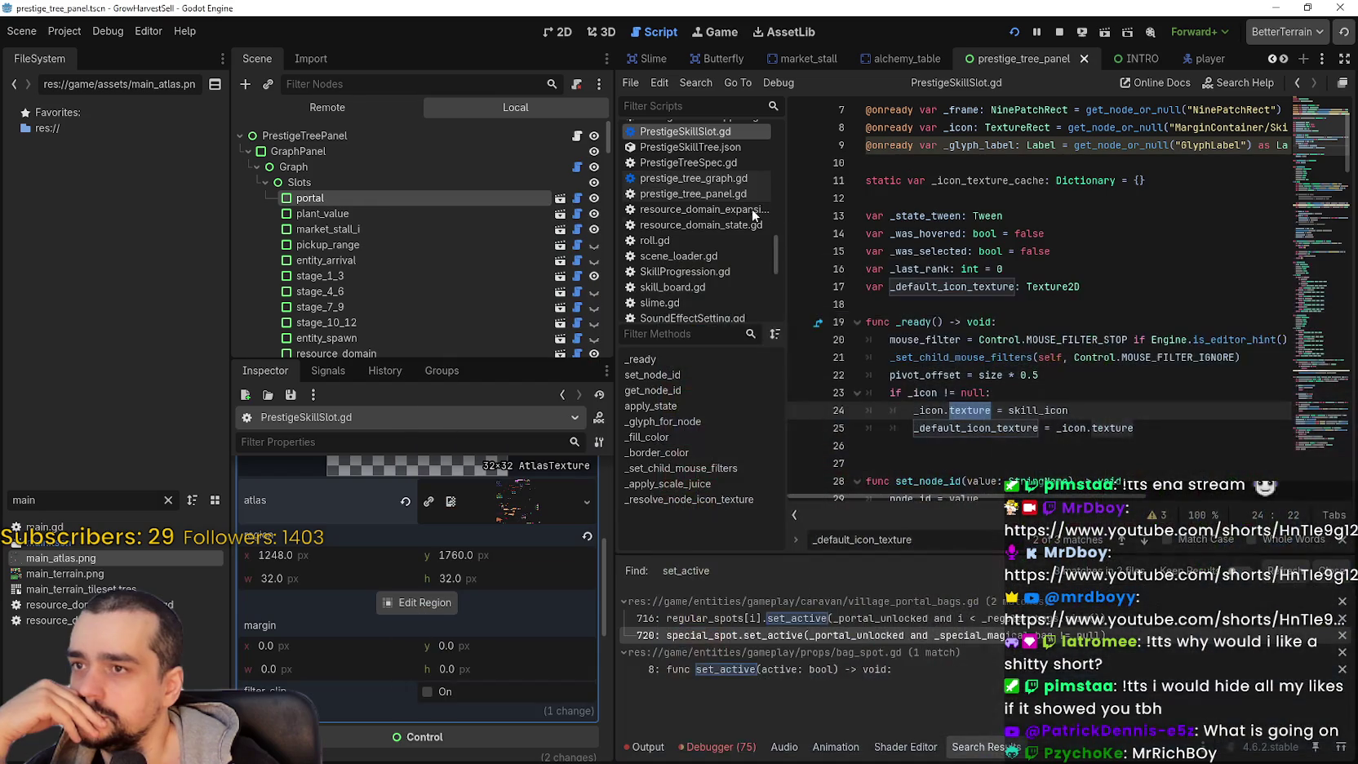
pyautogui.click(550, 32)
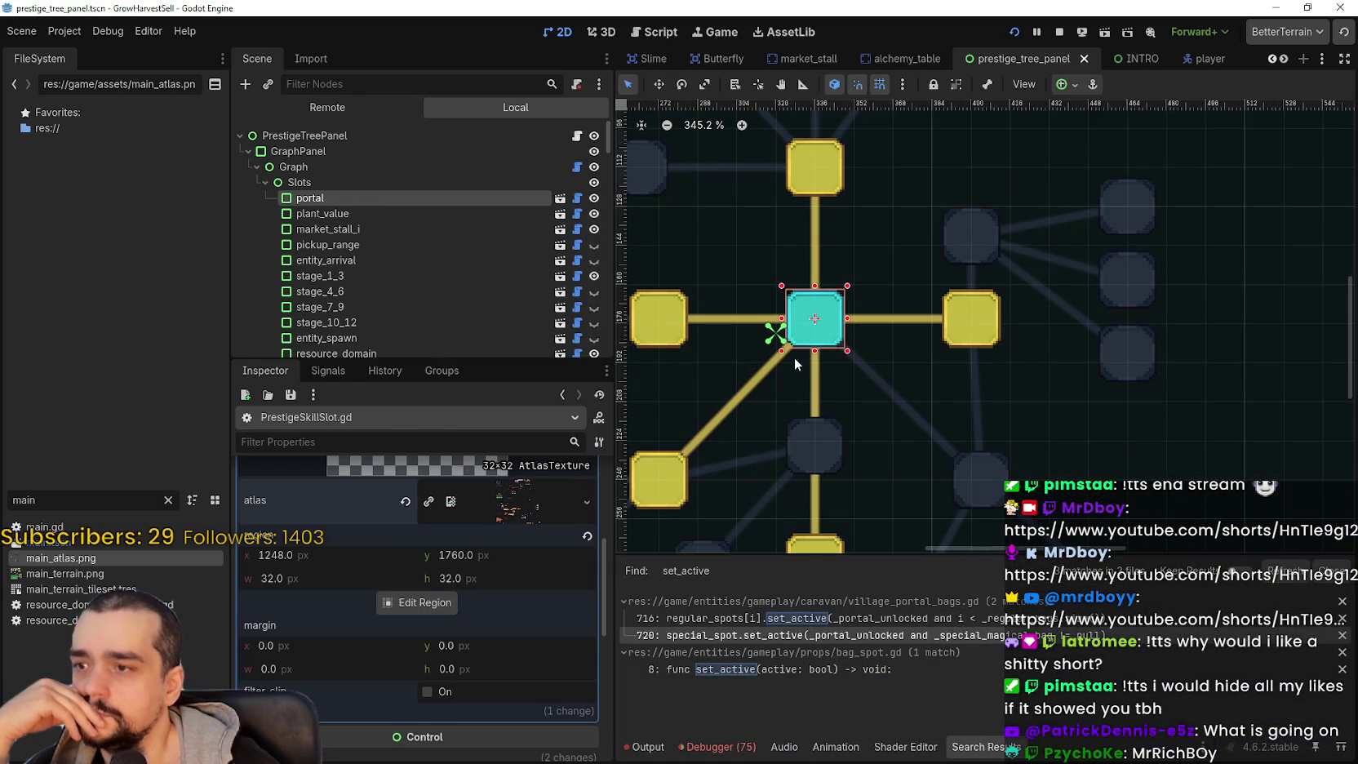
pyautogui.scroll(5, 475, 547)
pyautogui.click(517, 529)
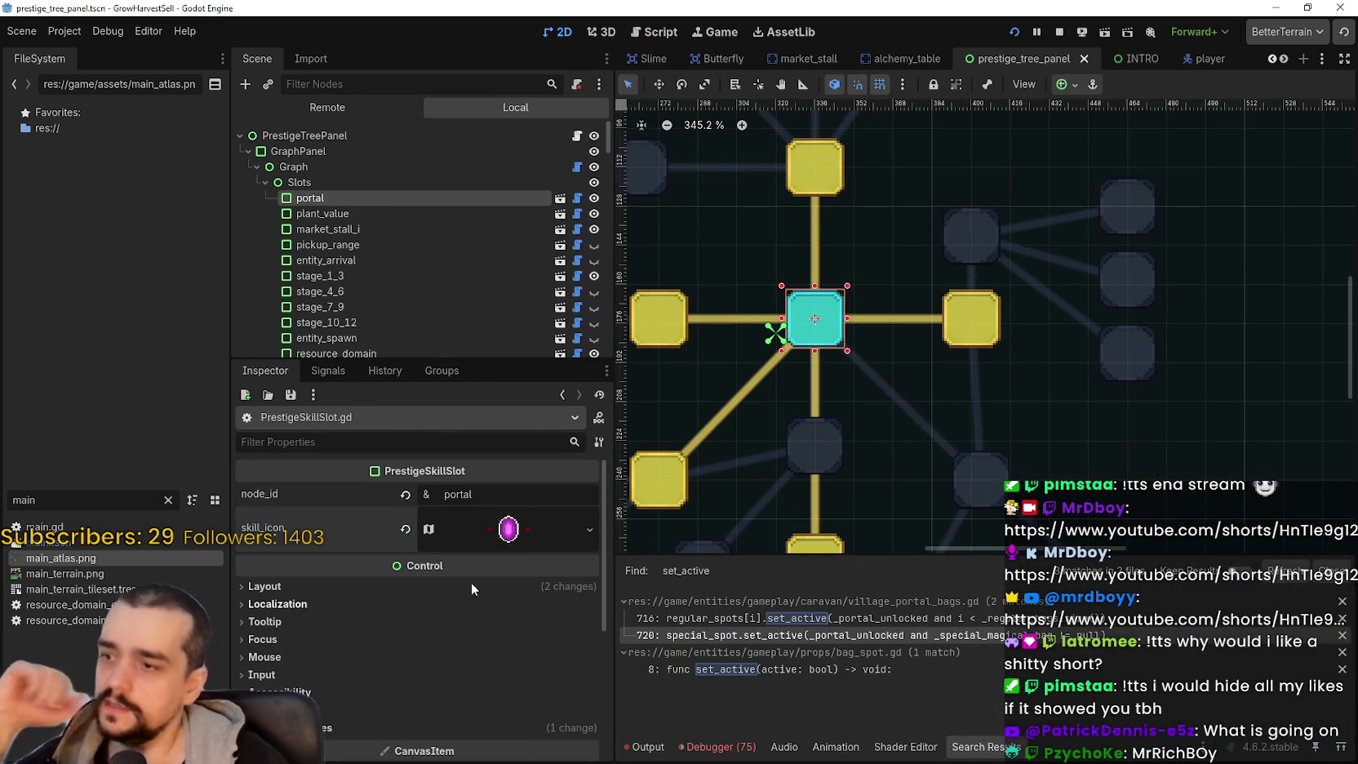
# - Return to the PrestigeSkillSlot.gd code in the script editor
pyautogui.scroll(3, 812, 304)
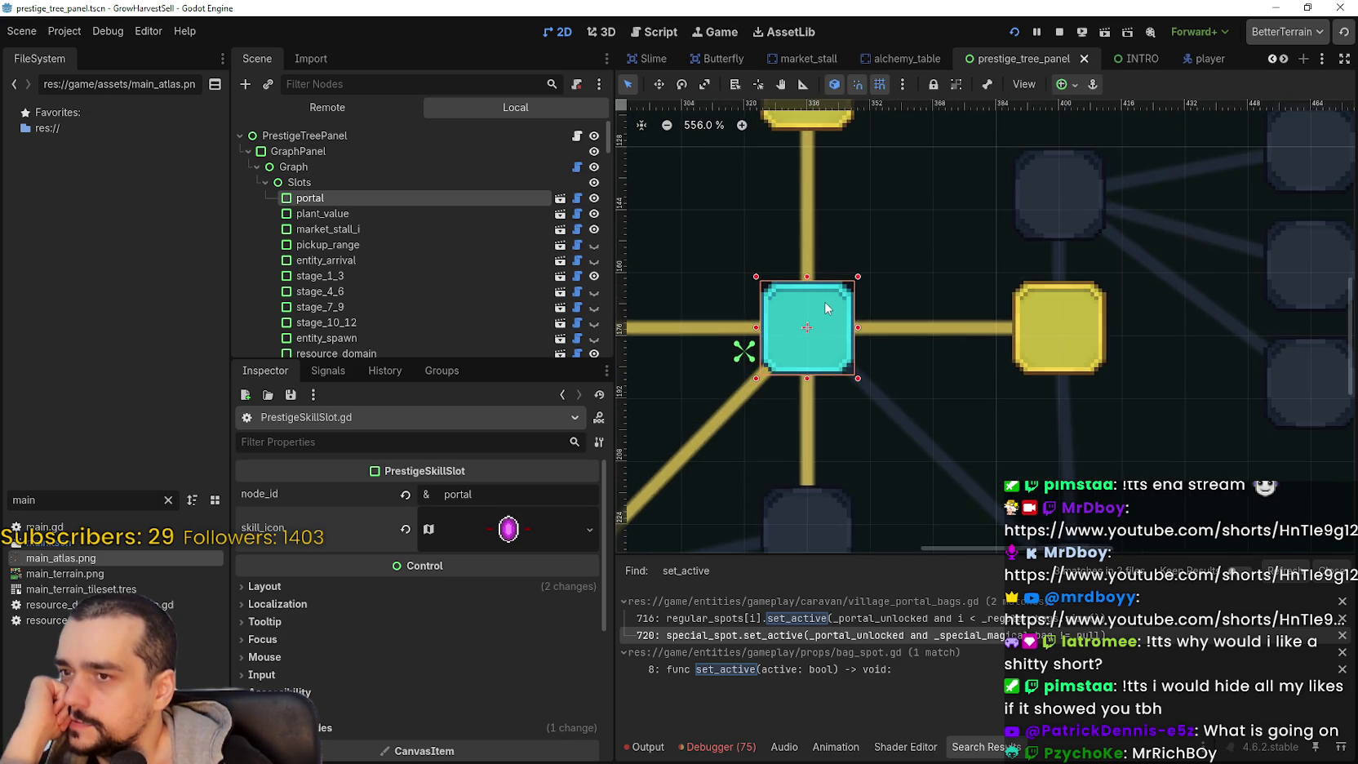
pyautogui.scroll(-2, 826, 308)
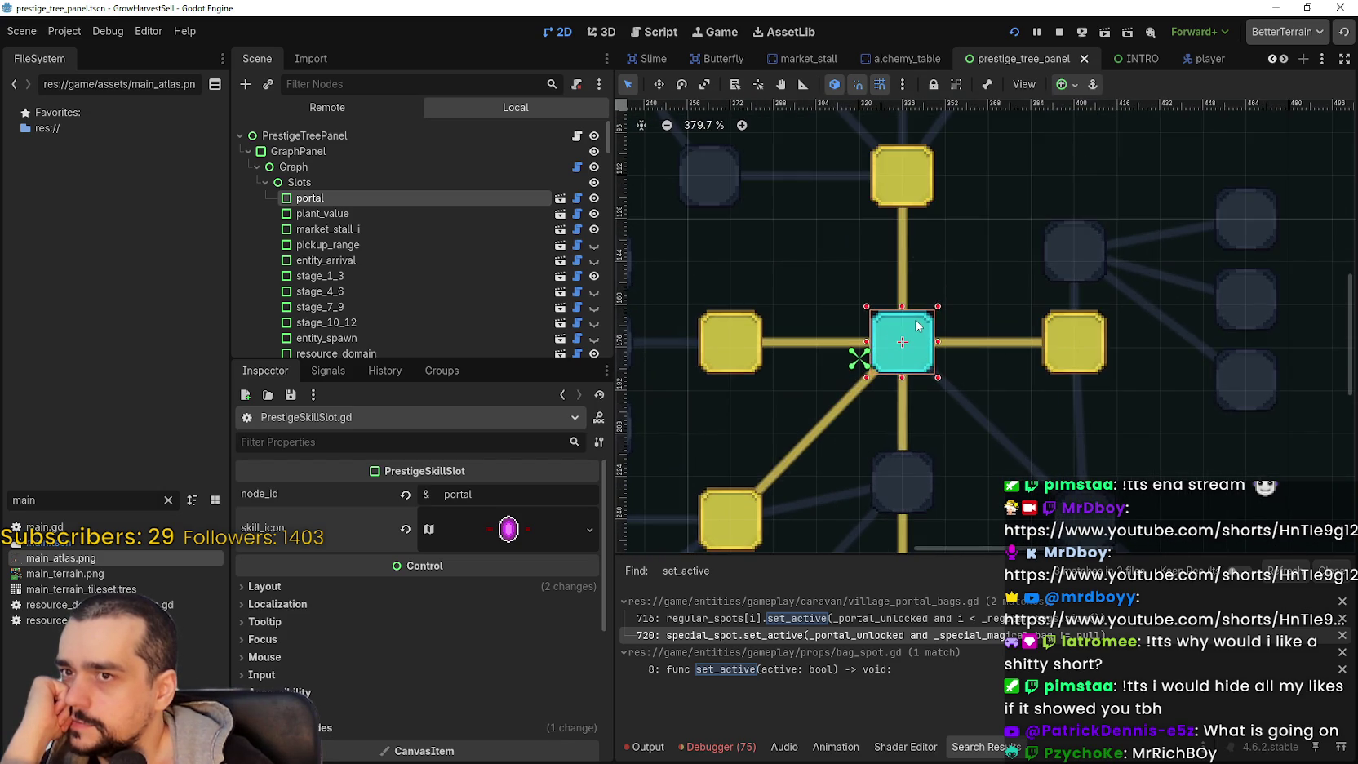
pyautogui.scroll(-5, 916, 325)
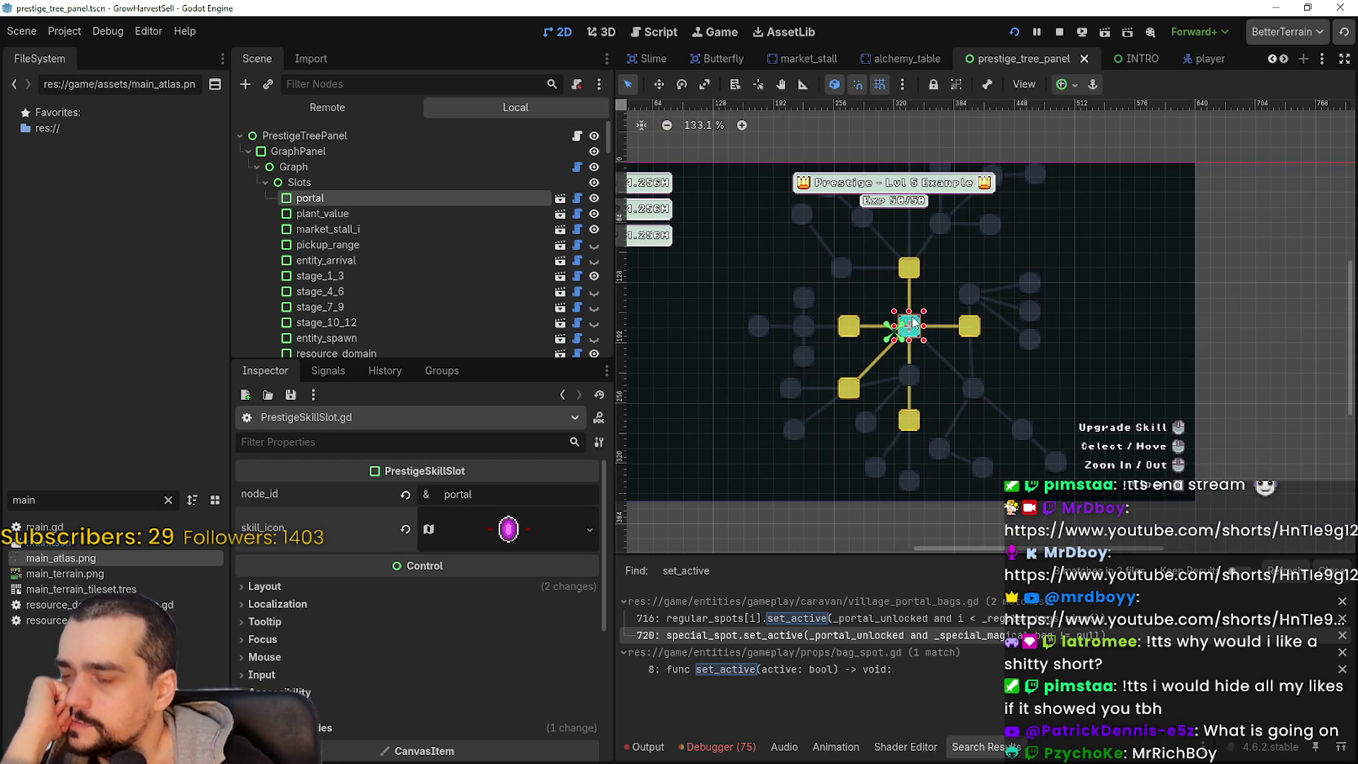
pyautogui.scroll(2, 914, 322)
pyautogui.click(577, 197)
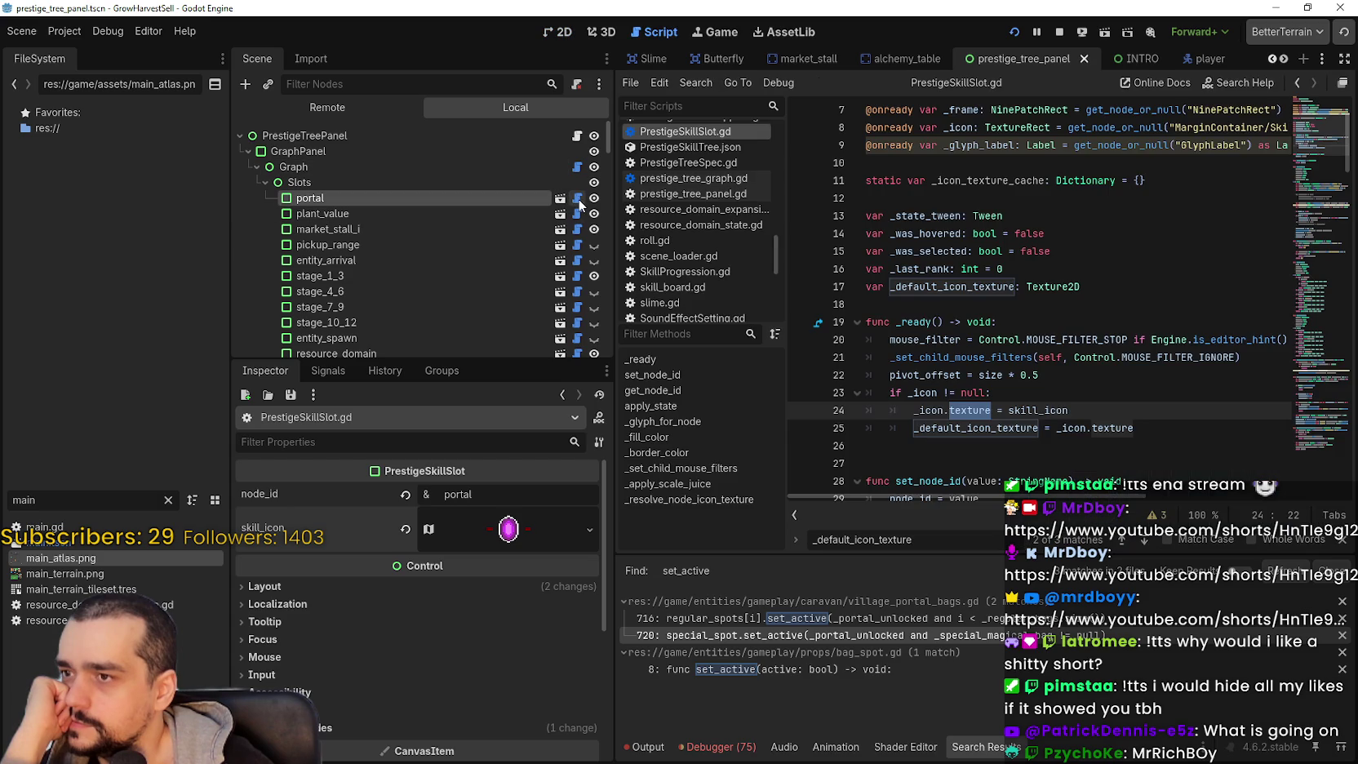
pyautogui.click(1051, 307)
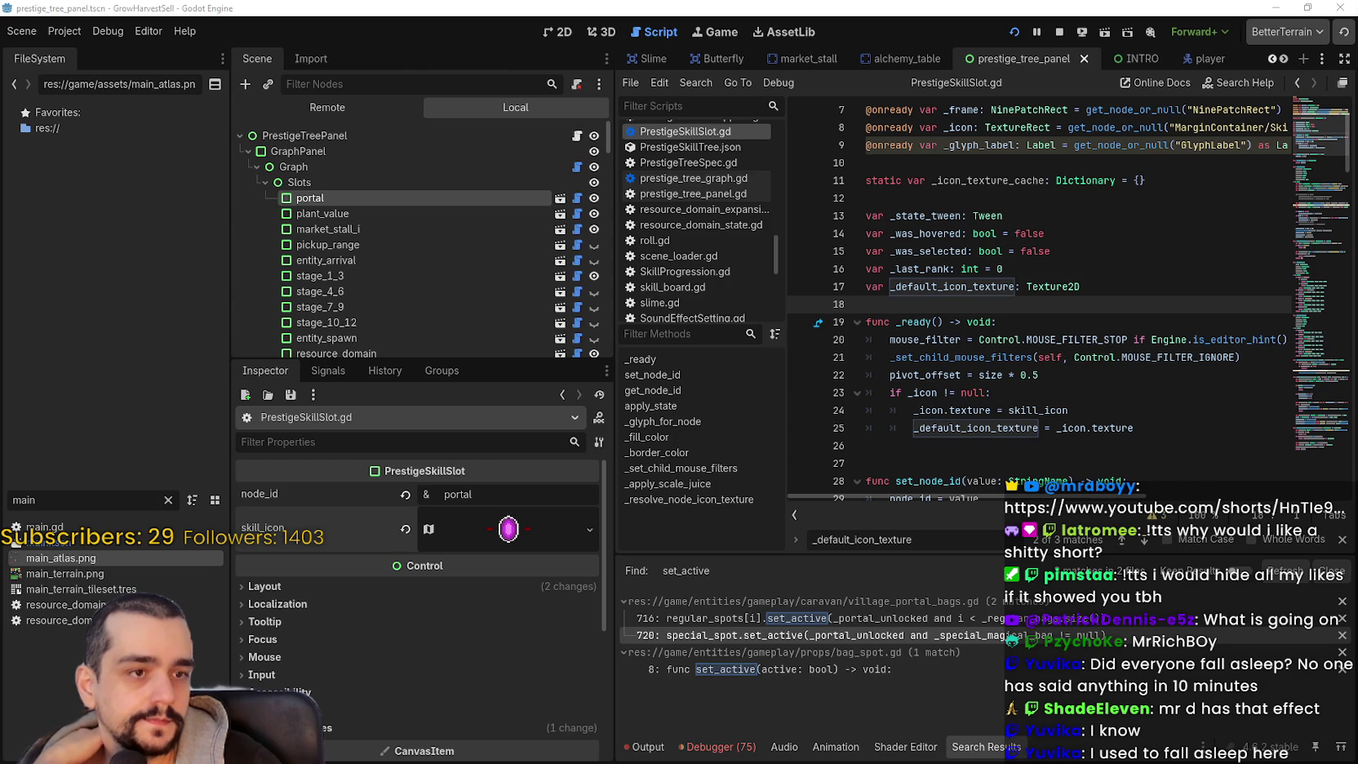
pyautogui.scroll(2, 1280, 368)
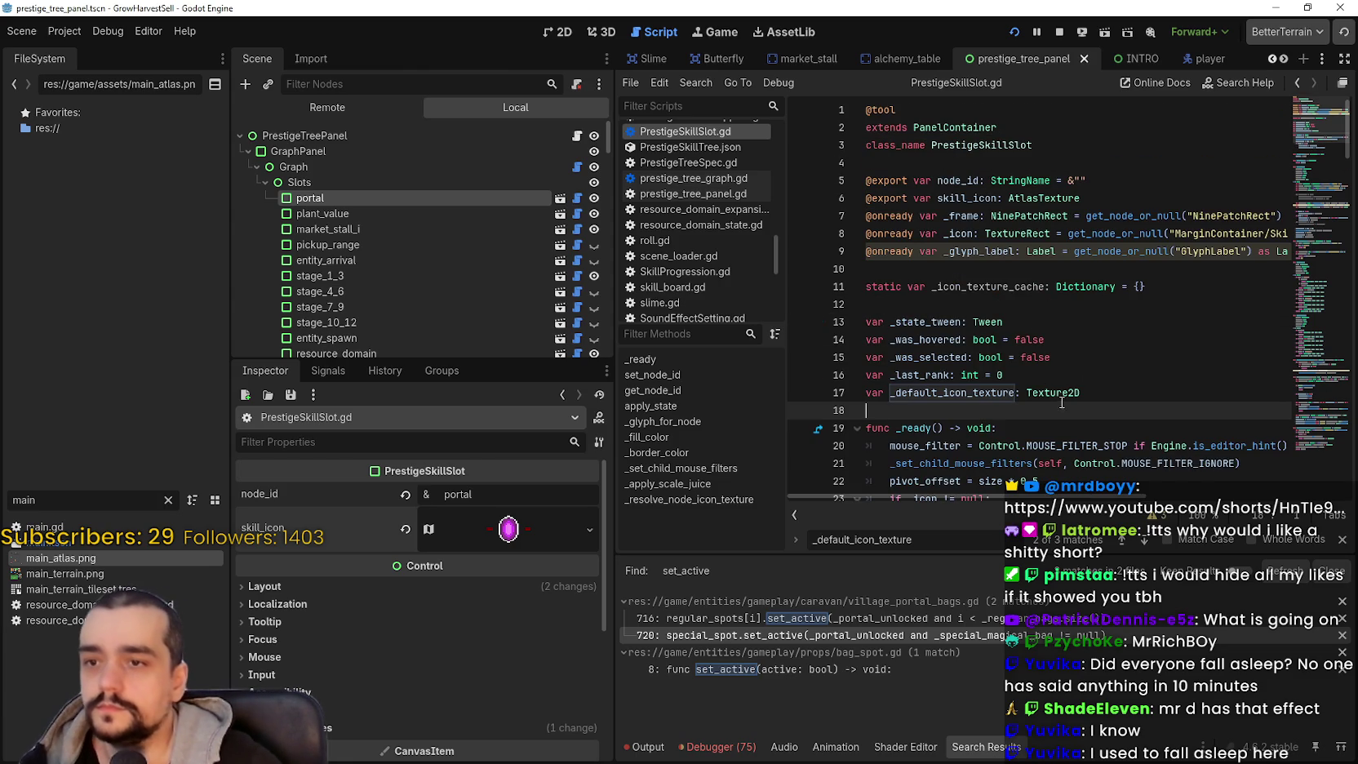
# - Change skill_icon's export type on line 6 from AtlasTexture to Texture2D
pyautogui.click(1043, 377)
pyautogui.doubleClick(1030, 198)
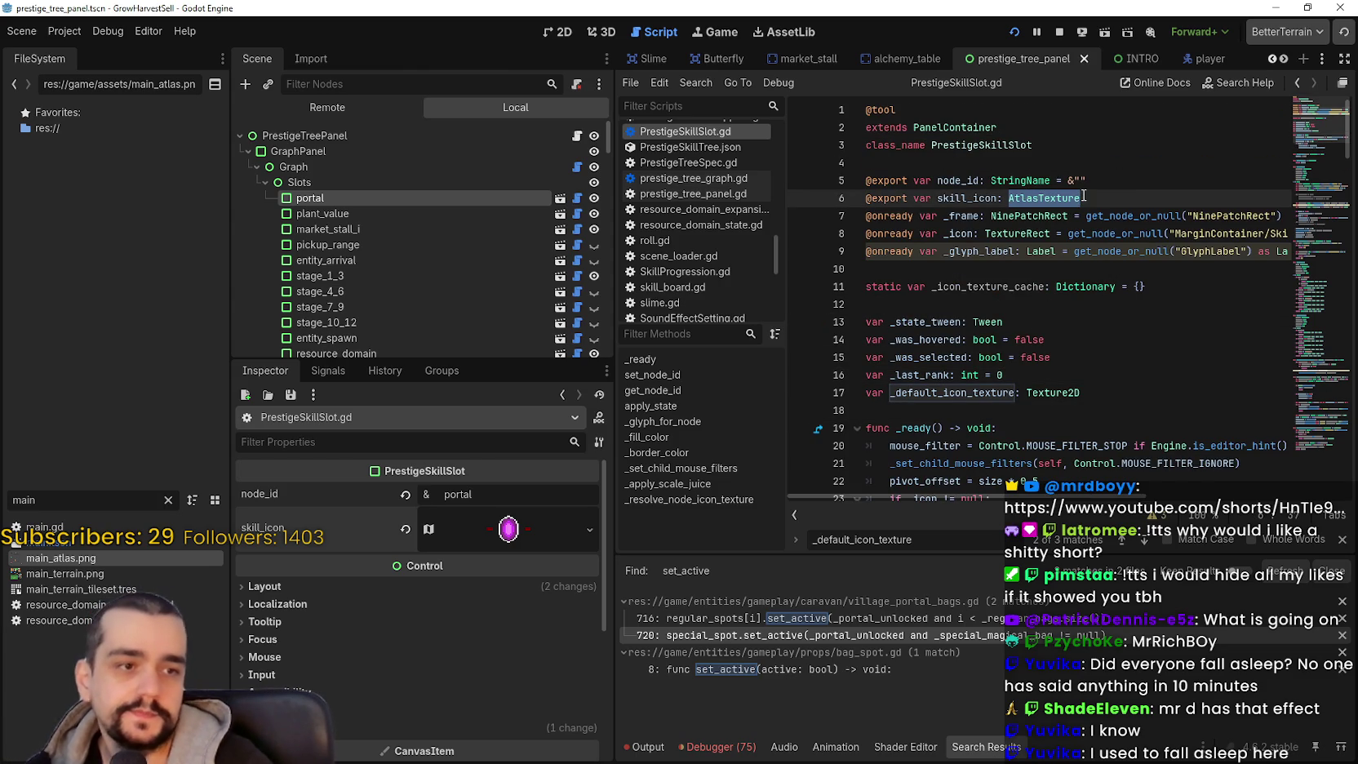
pyautogui.write('Texture2')
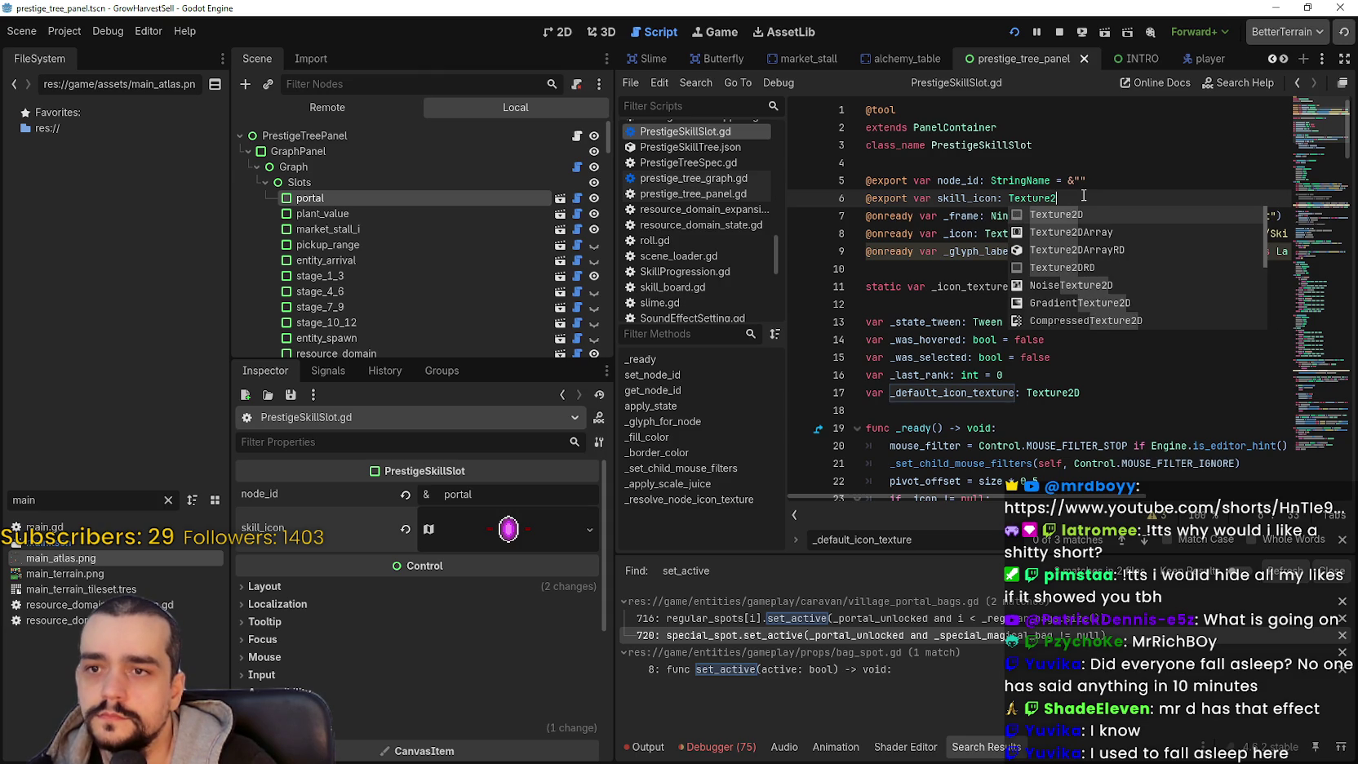
pyautogui.press('Return')
# - Add a set(value) setter to skill_icon that stores skill_icon = value
pyautogui.write(':')
pyautogui.press('Return')
pyautogui.write('s')
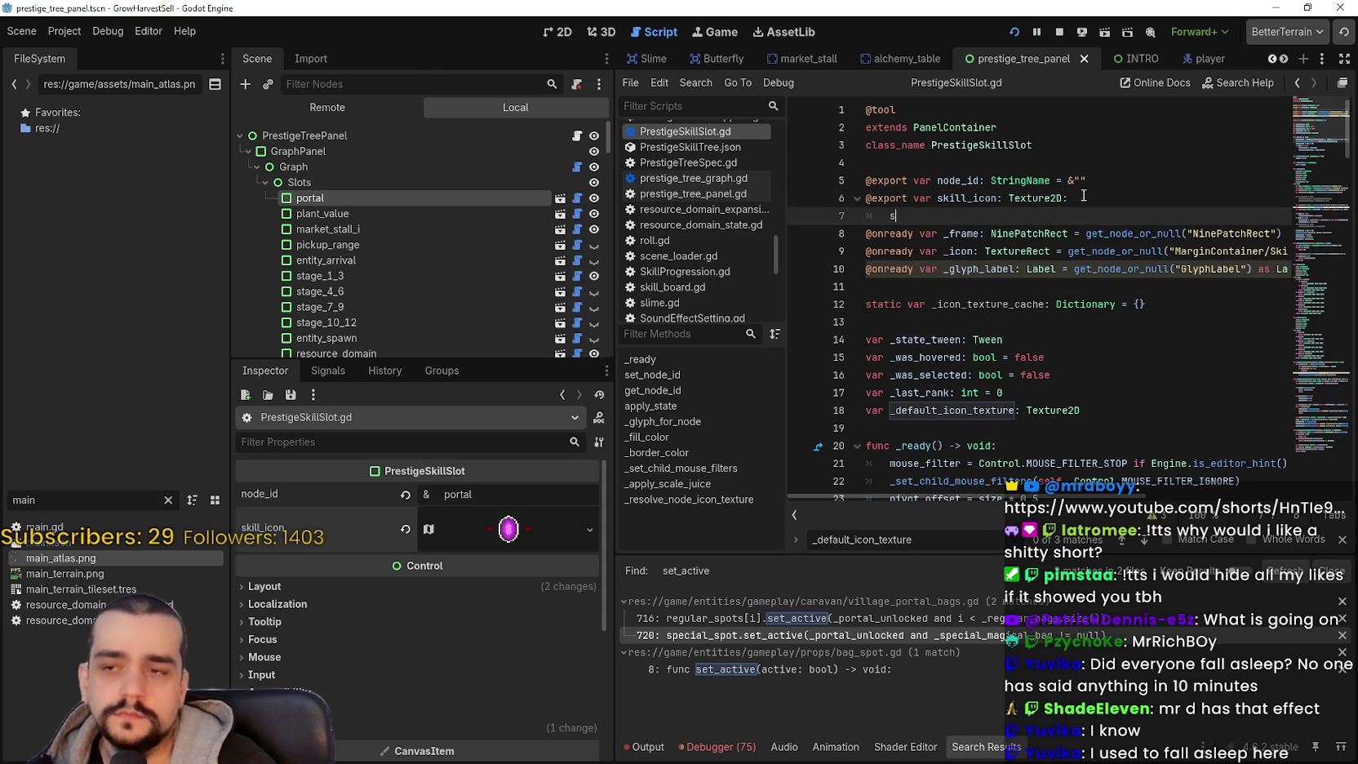
pyautogui.write('et')
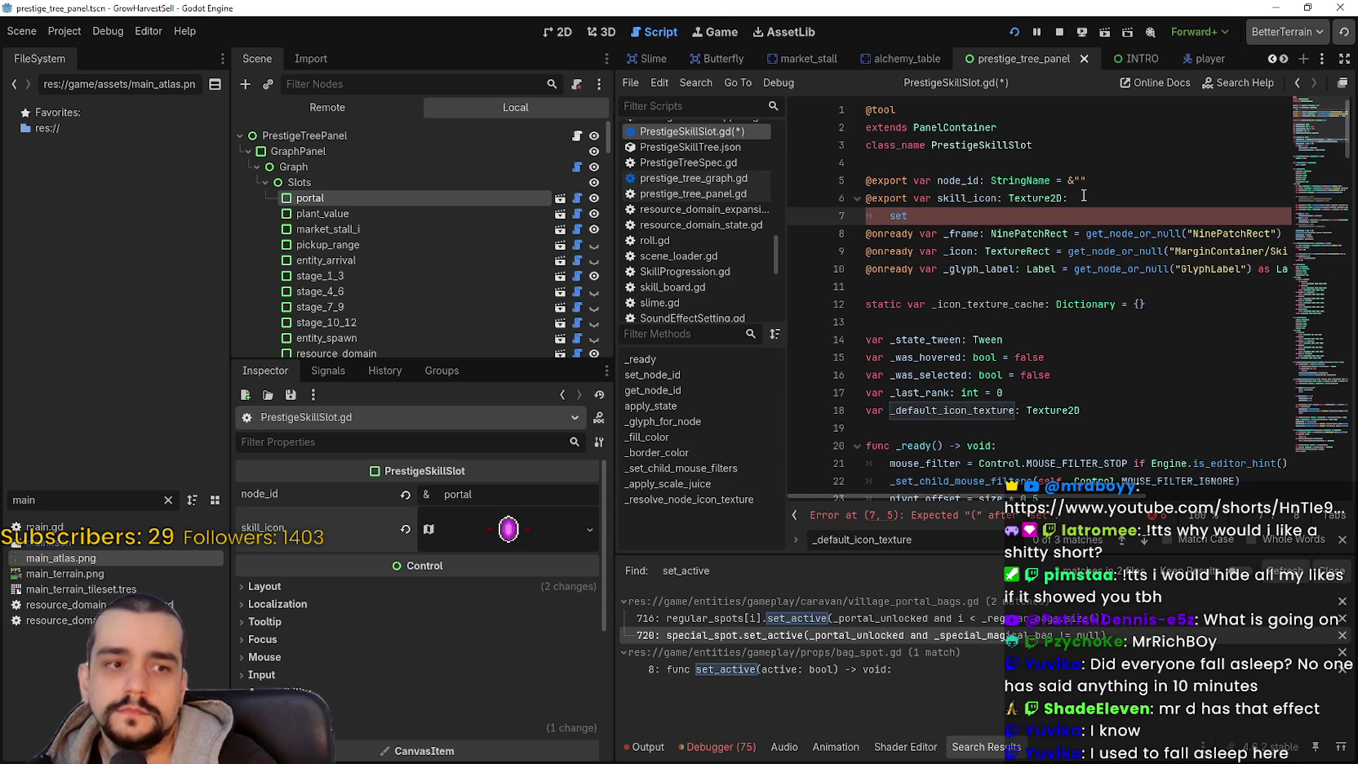
pyautogui.write('(value)')
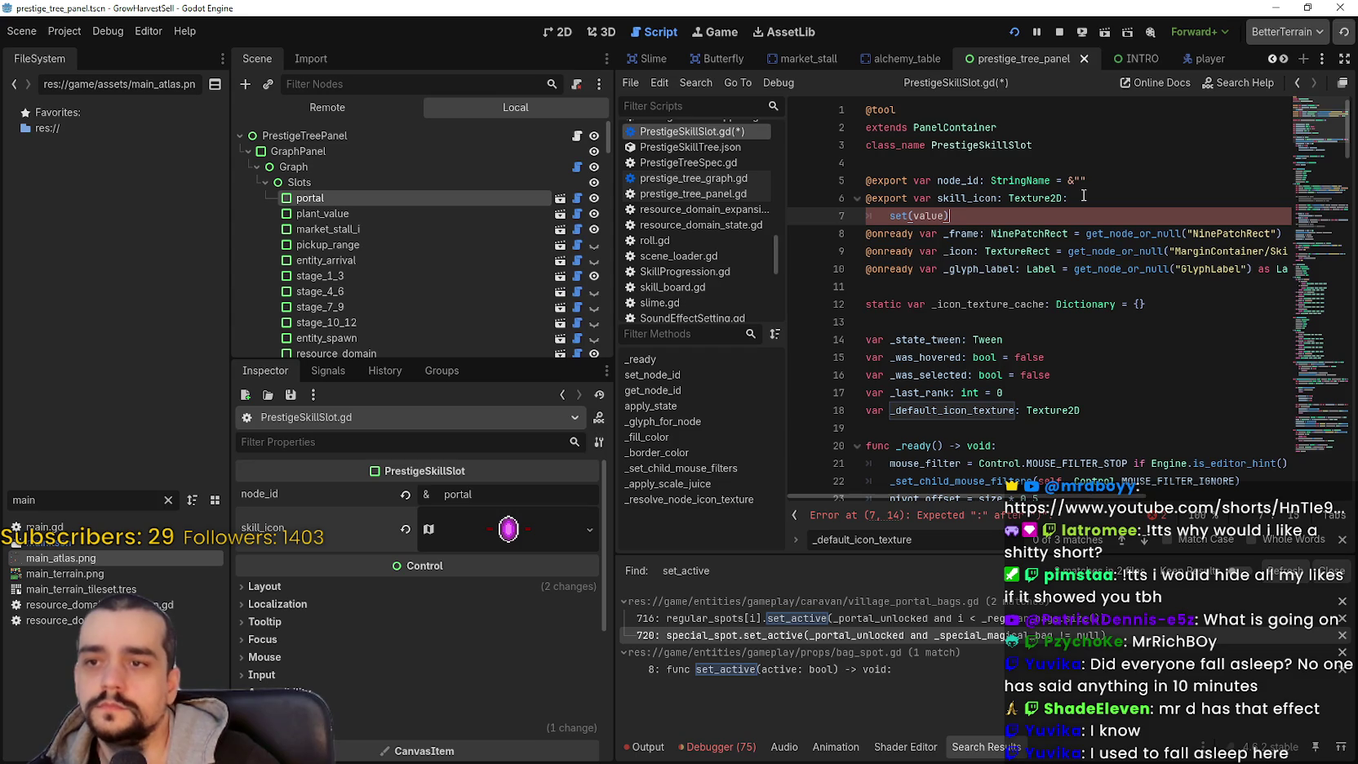
pyautogui.write(':')
pyautogui.press('Return')
pyautogui.write('skill_icon')
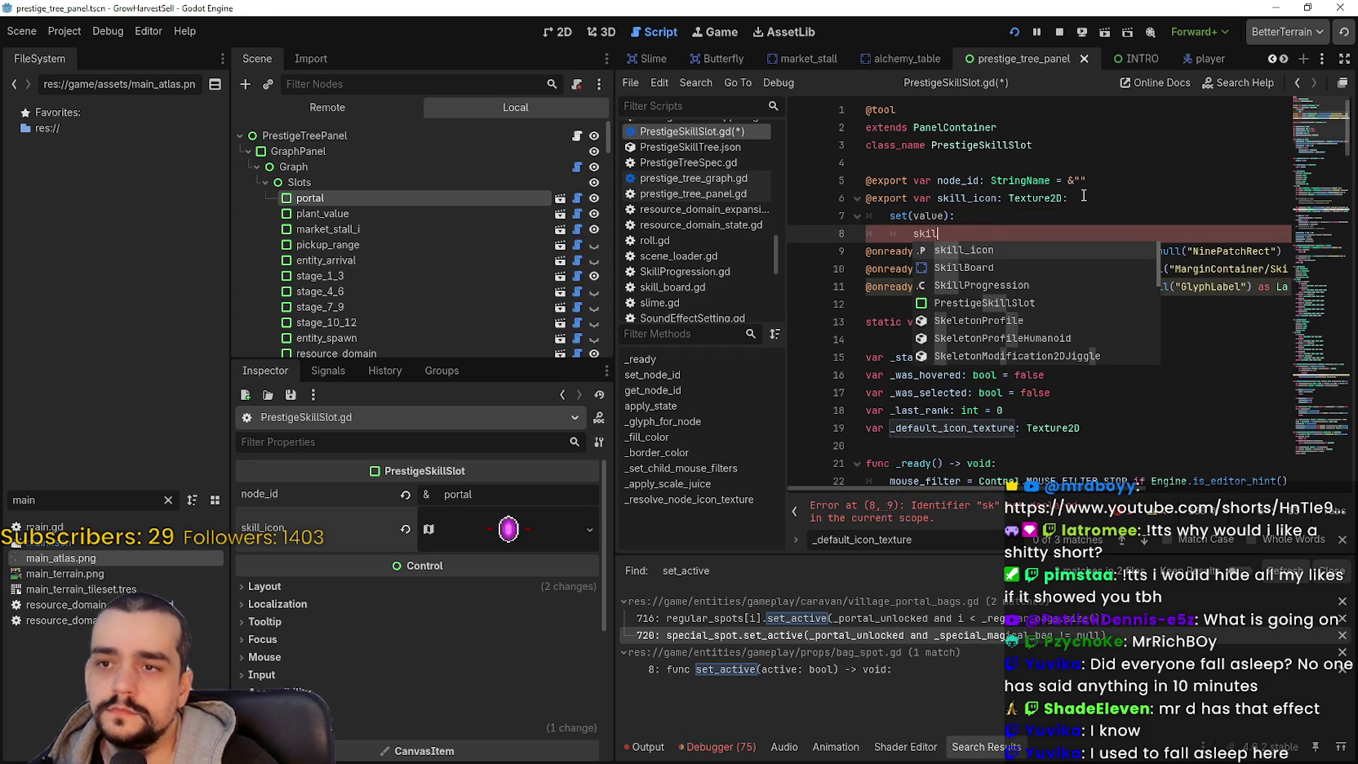
pyautogui.press('Return')
pyautogui.write('= value')
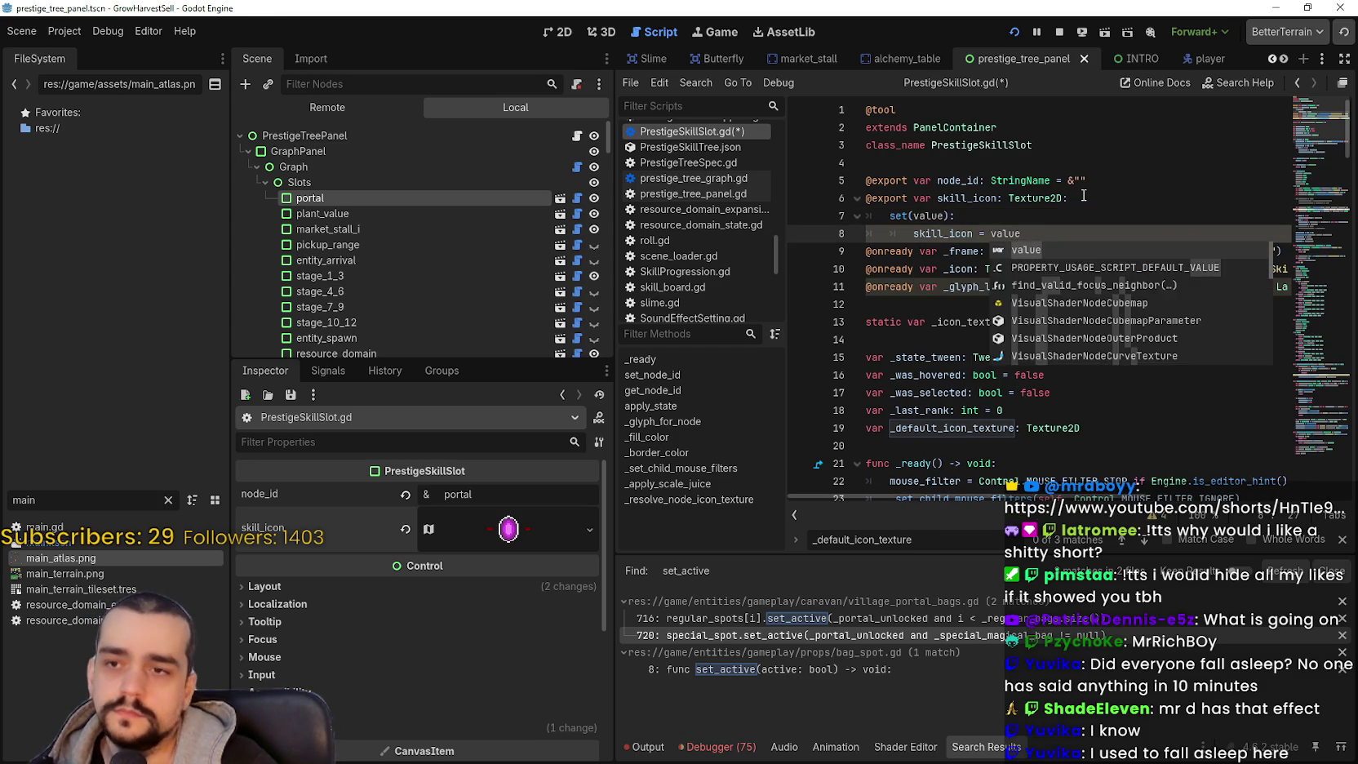
# - Make the skill_icon setter also call _refresh_icon_preview()
pyautogui.press('Return')
pyautogui.press('Return')
pyautogui.write('refr')
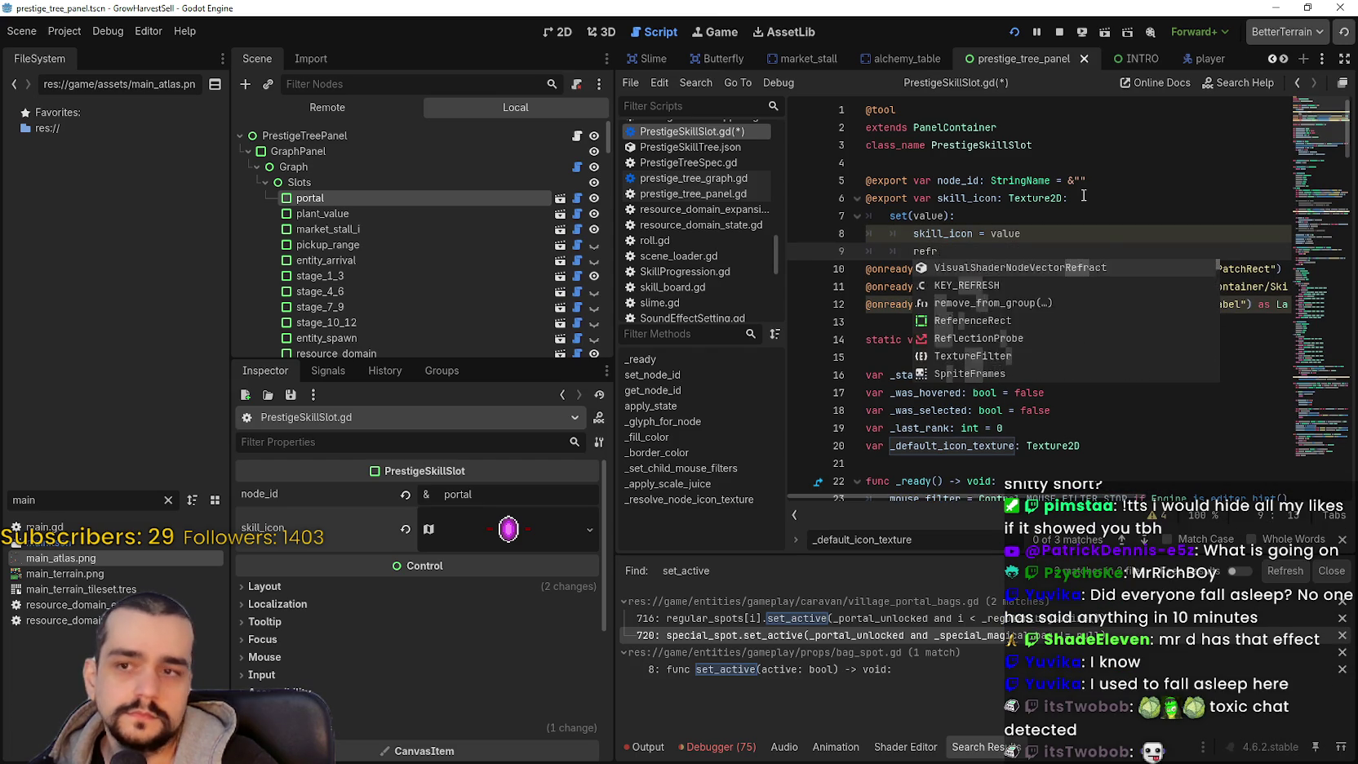
pyautogui.press('BackSpace')
pyautogui.press('BackSpace')
pyautogui.write('_refre')
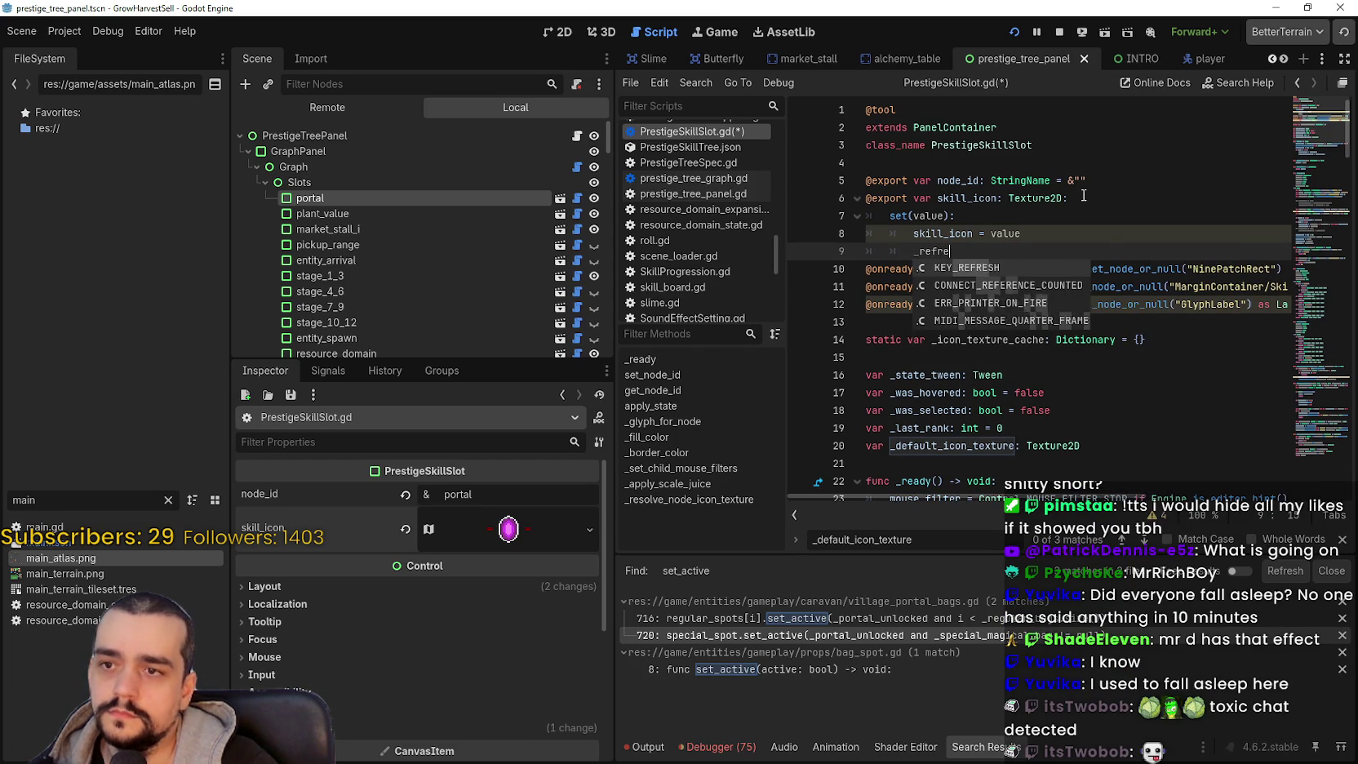
pyautogui.write('sh_icon')
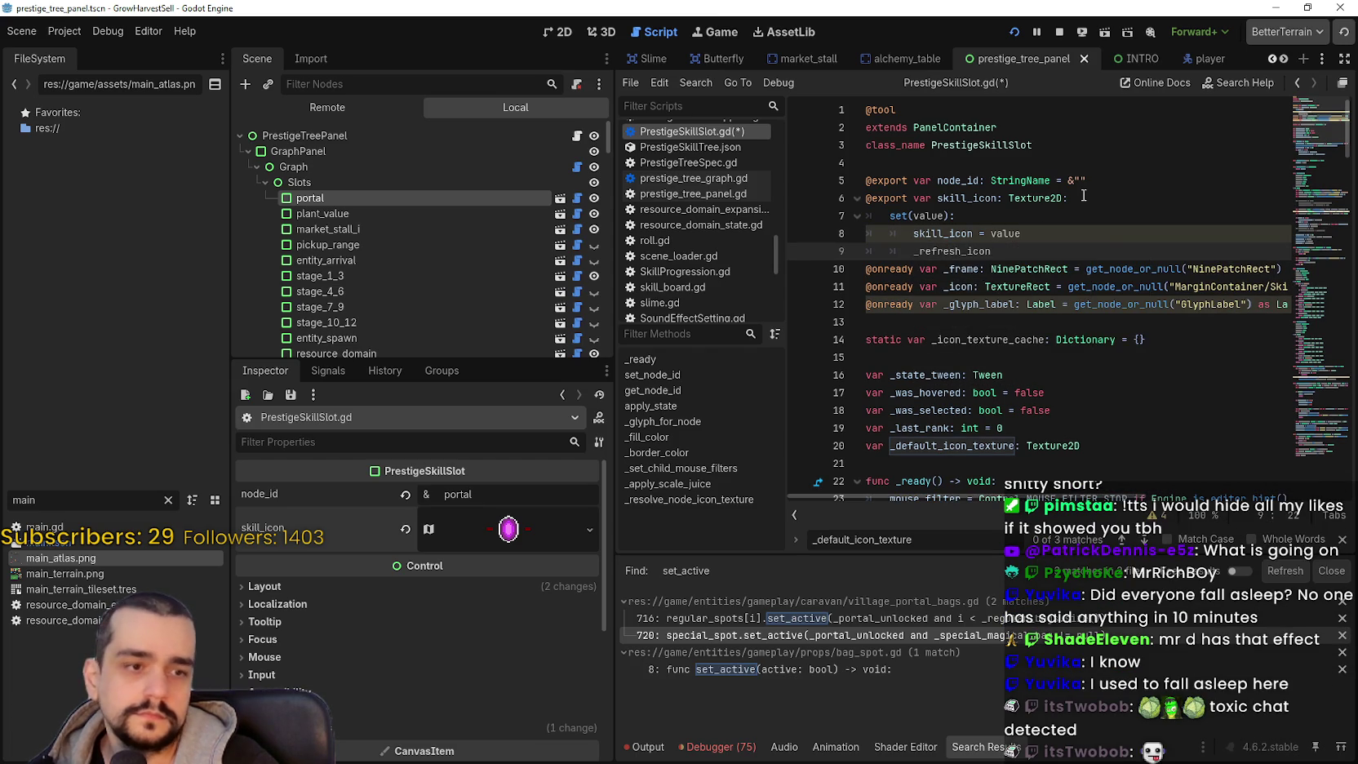
pyautogui.write('_preview')
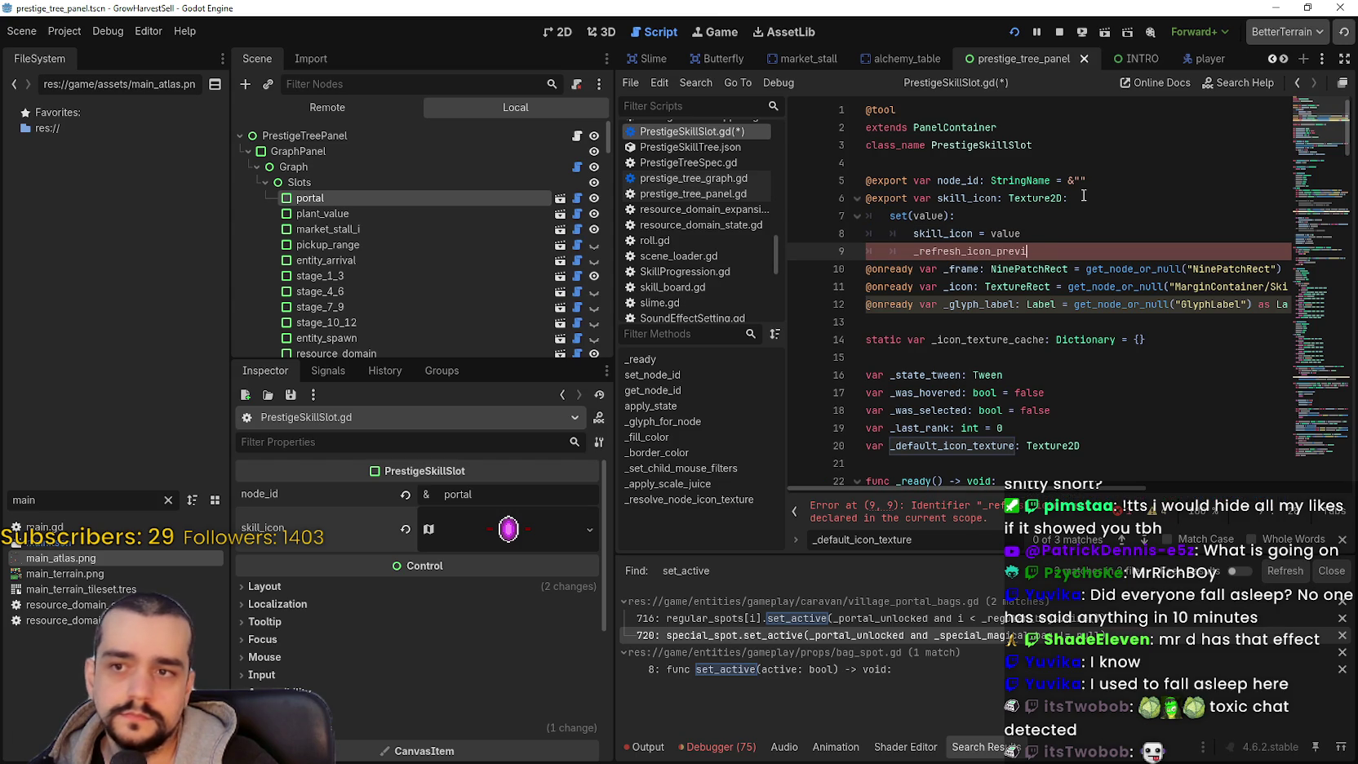
pyautogui.hotkey('alt', 'Tab')
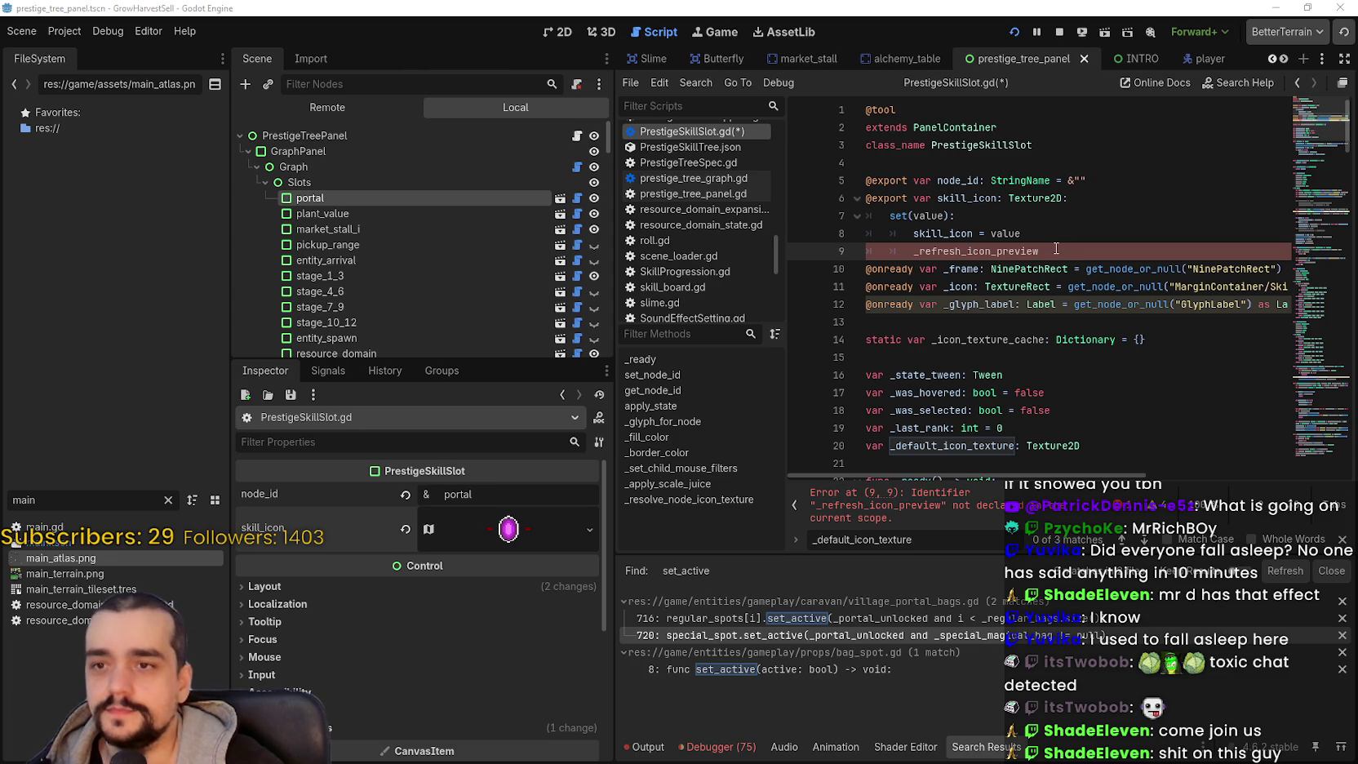
pyautogui.write('(')
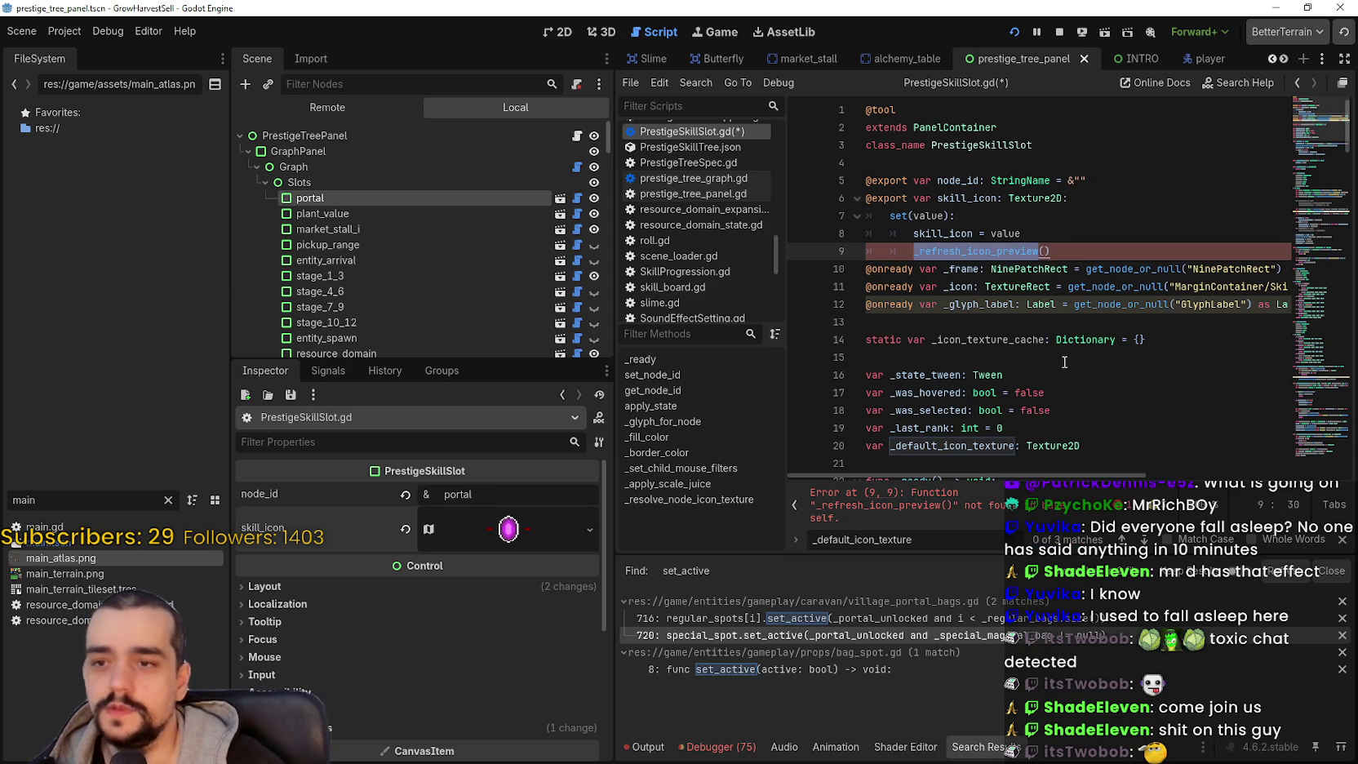
pyautogui.scroll(-3, 958, 293)
# - Add a func _refresh_icon_preview() -> void stub with pass after _ready()
pyautogui.scroll(-3, 954, 299)
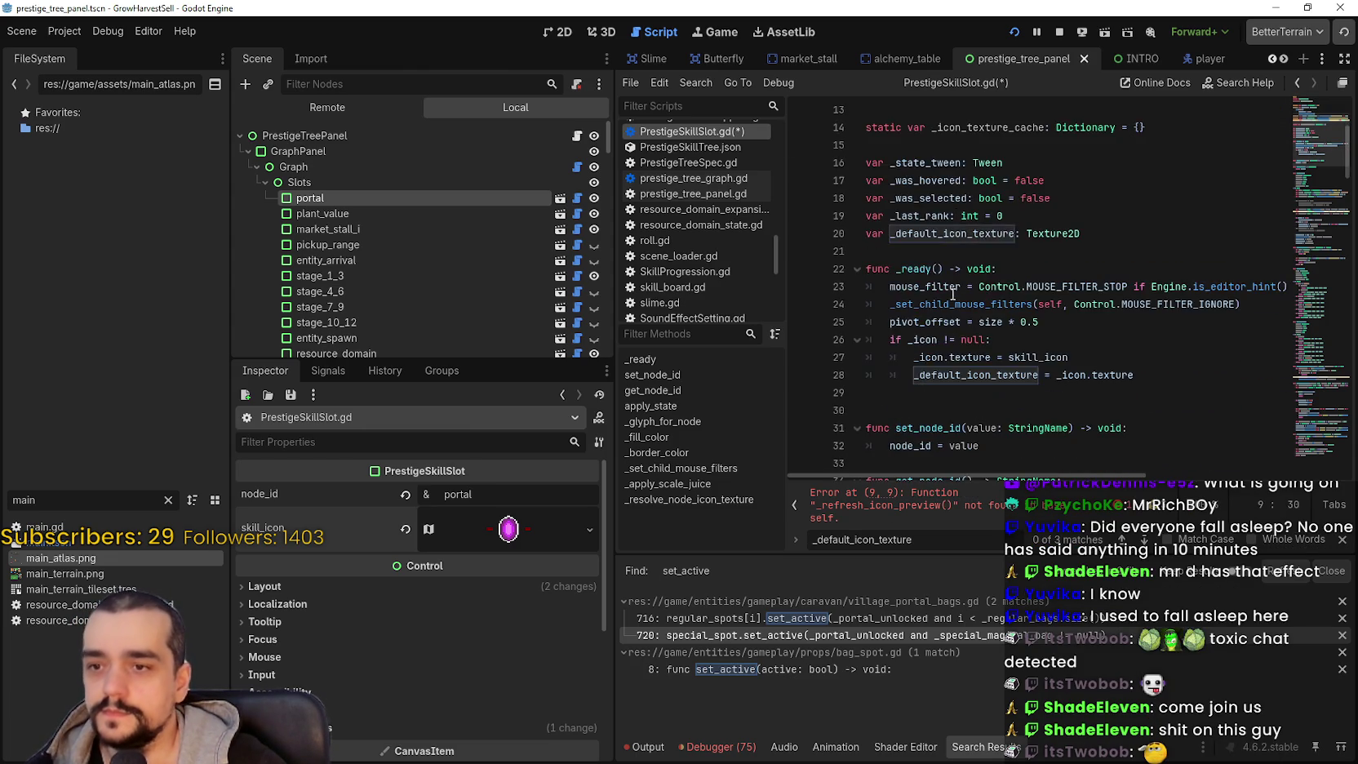
pyautogui.click(887, 302)
pyautogui.write('func _refresh_icon_preview(')
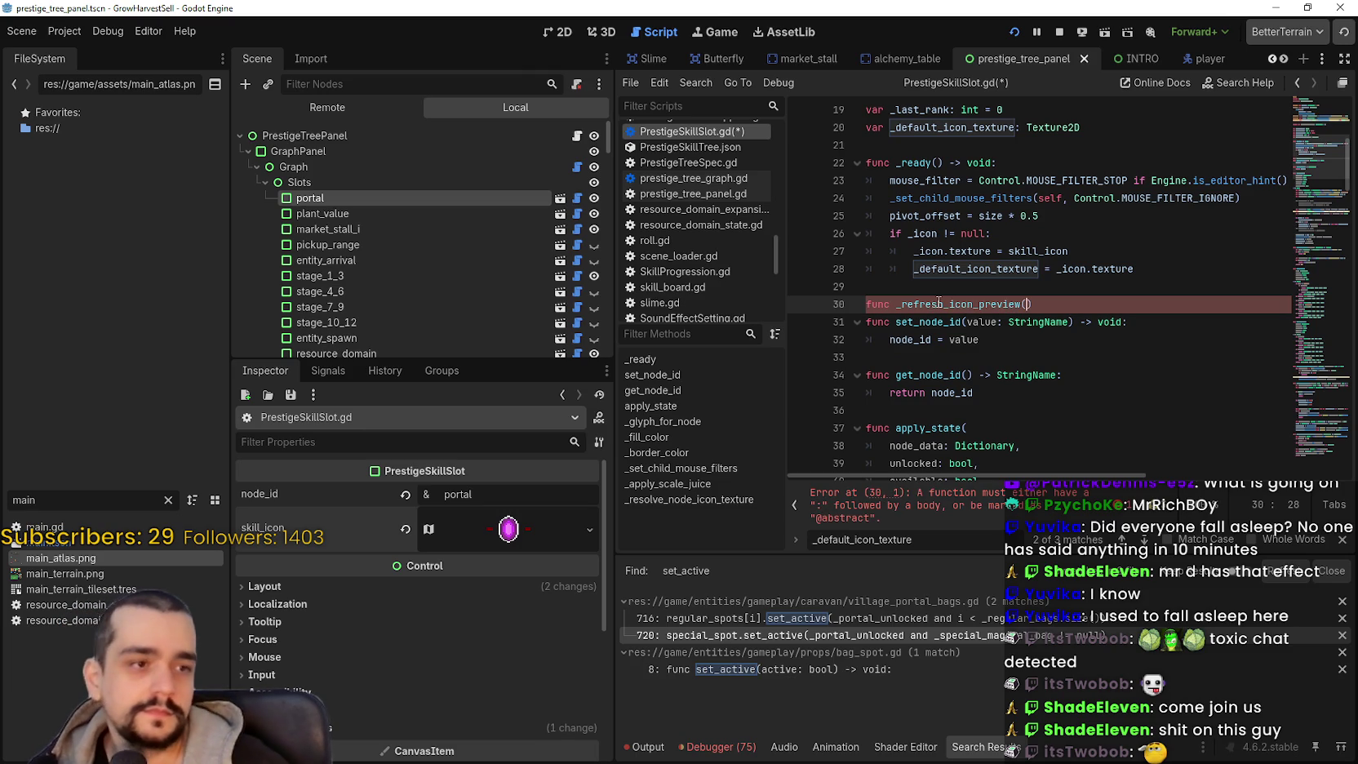
pyautogui.scroll(-1, 962, 269)
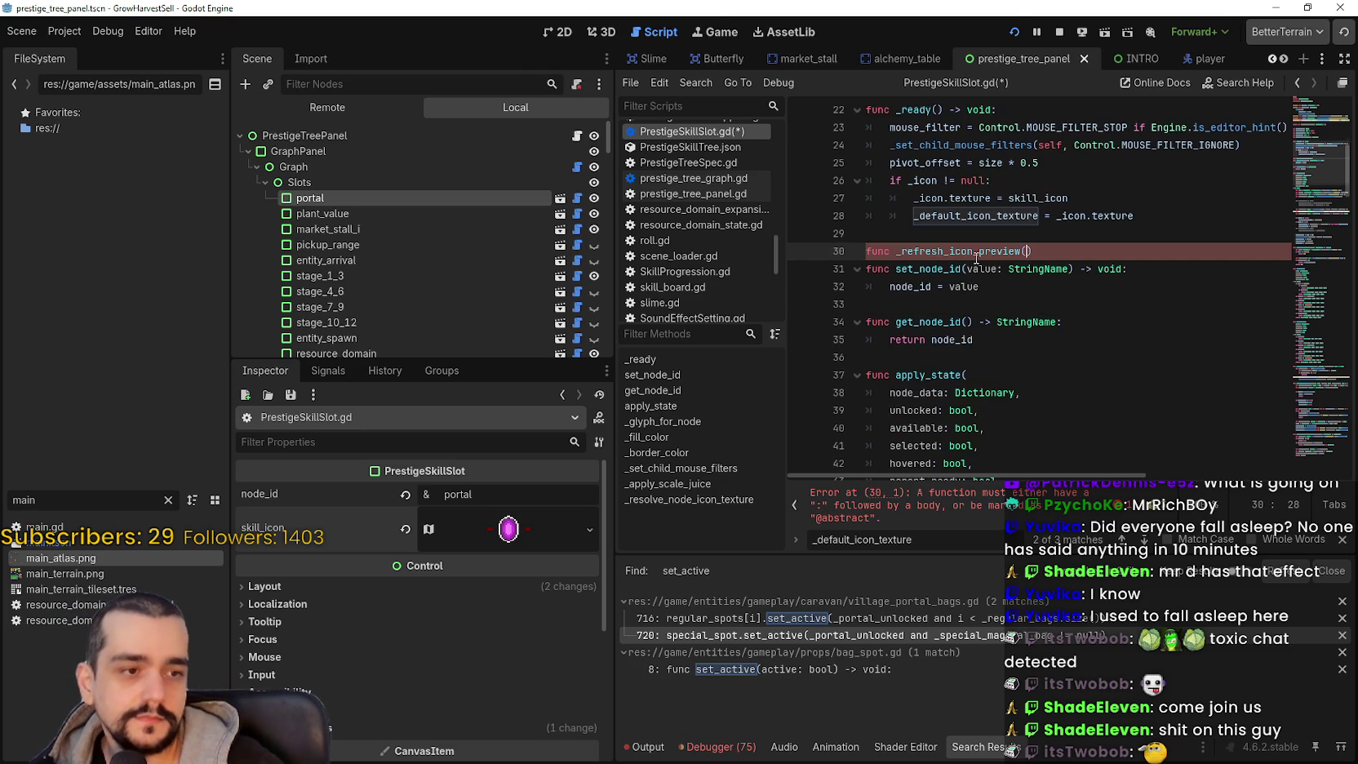
pyautogui.click(1030, 251)
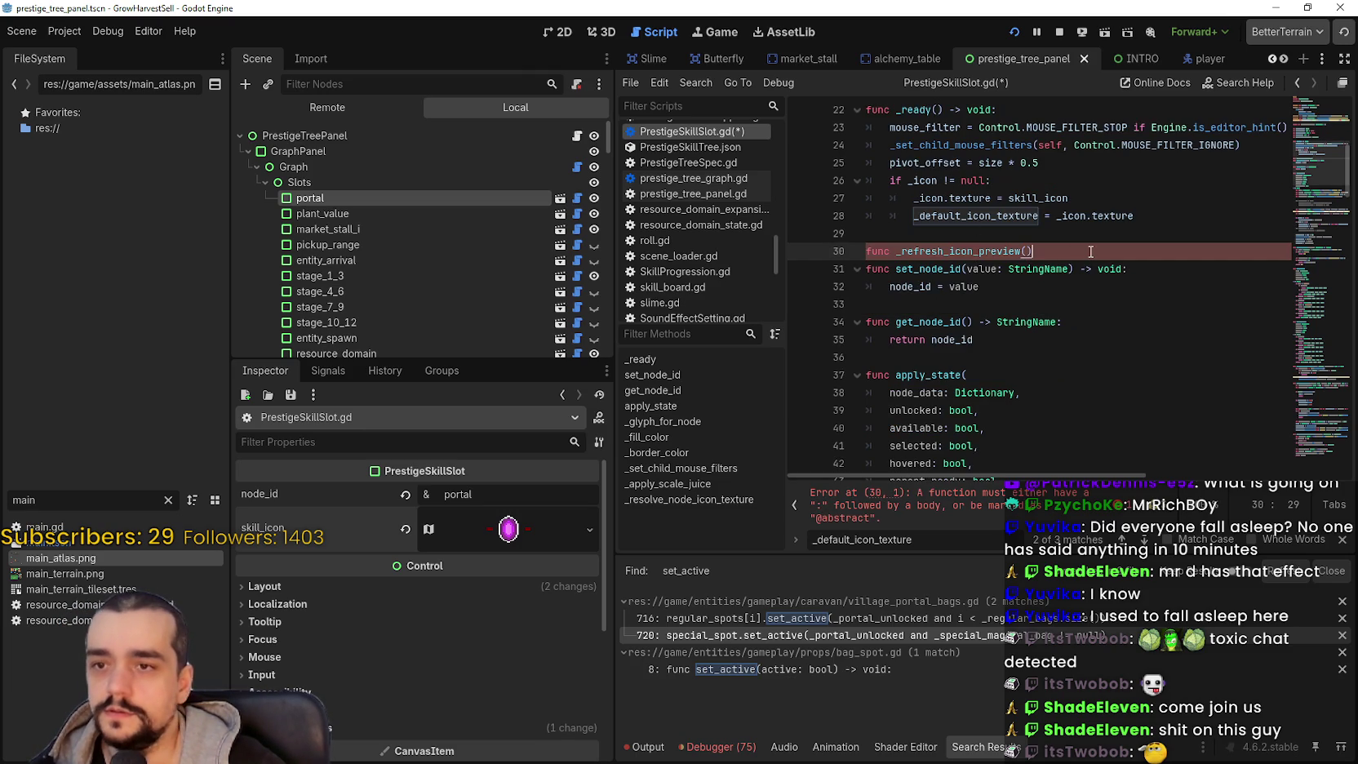
pyautogui.write(': ')
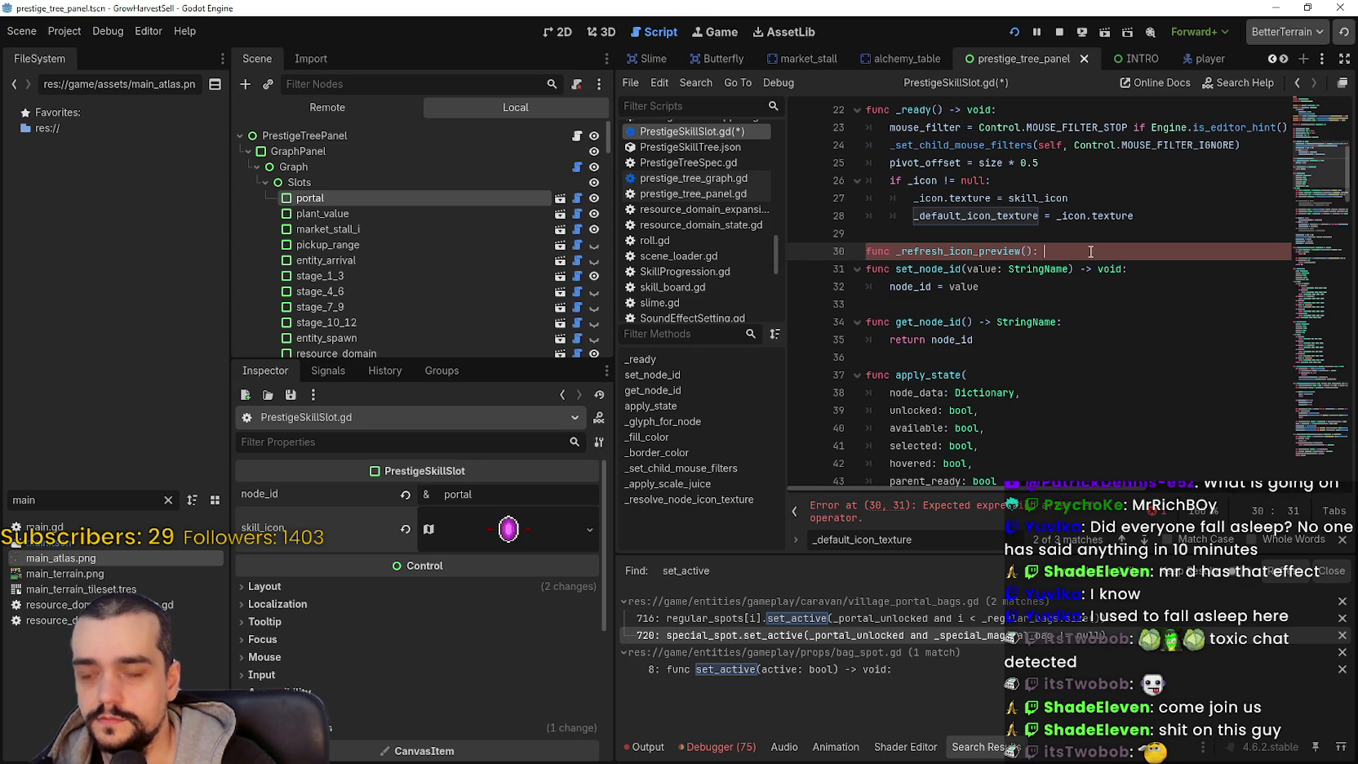
pyautogui.write('-> void:')
pyautogui.press('Return')
pyautogui.write('pass')
# - Delete the stray colon from the _refresh_icon_preview header and copy the function name
pyautogui.scroll(1, 971, 326)
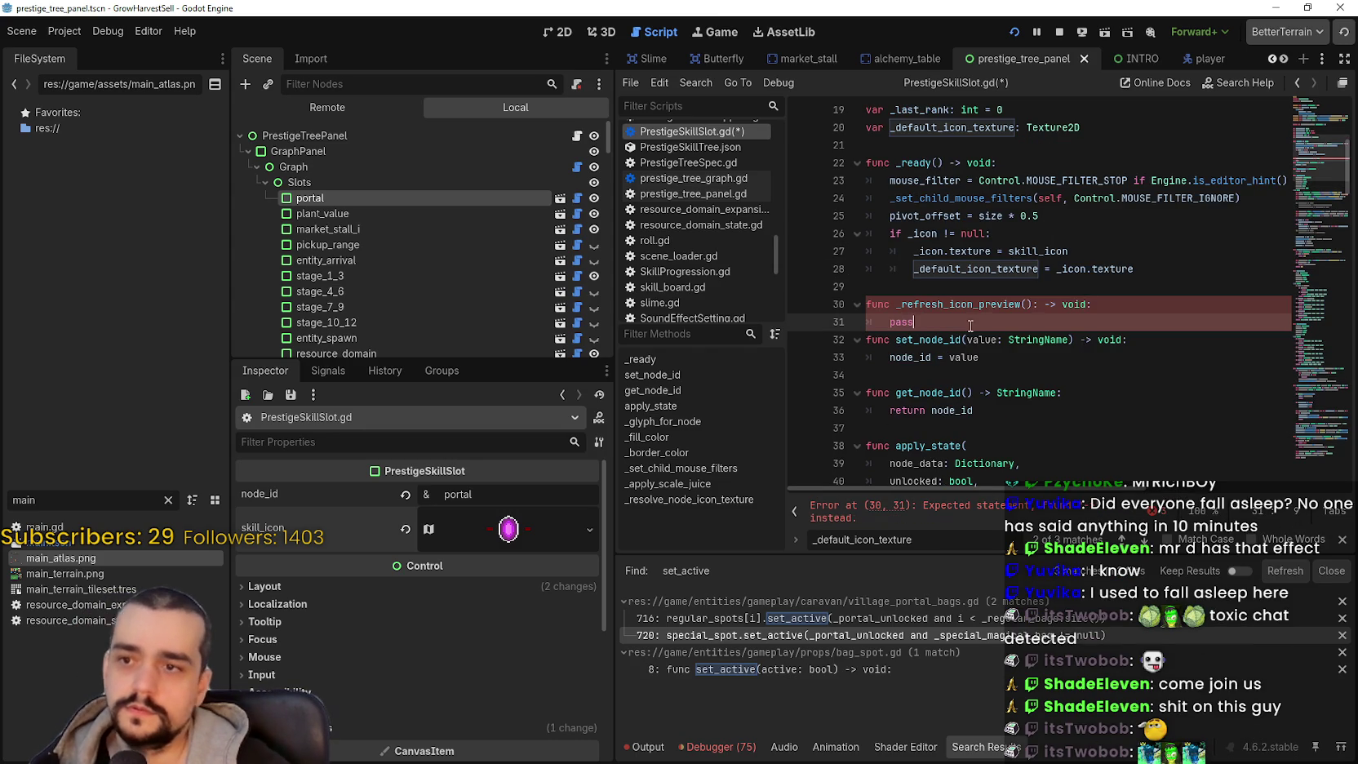
pyautogui.doubleClick(963, 304)
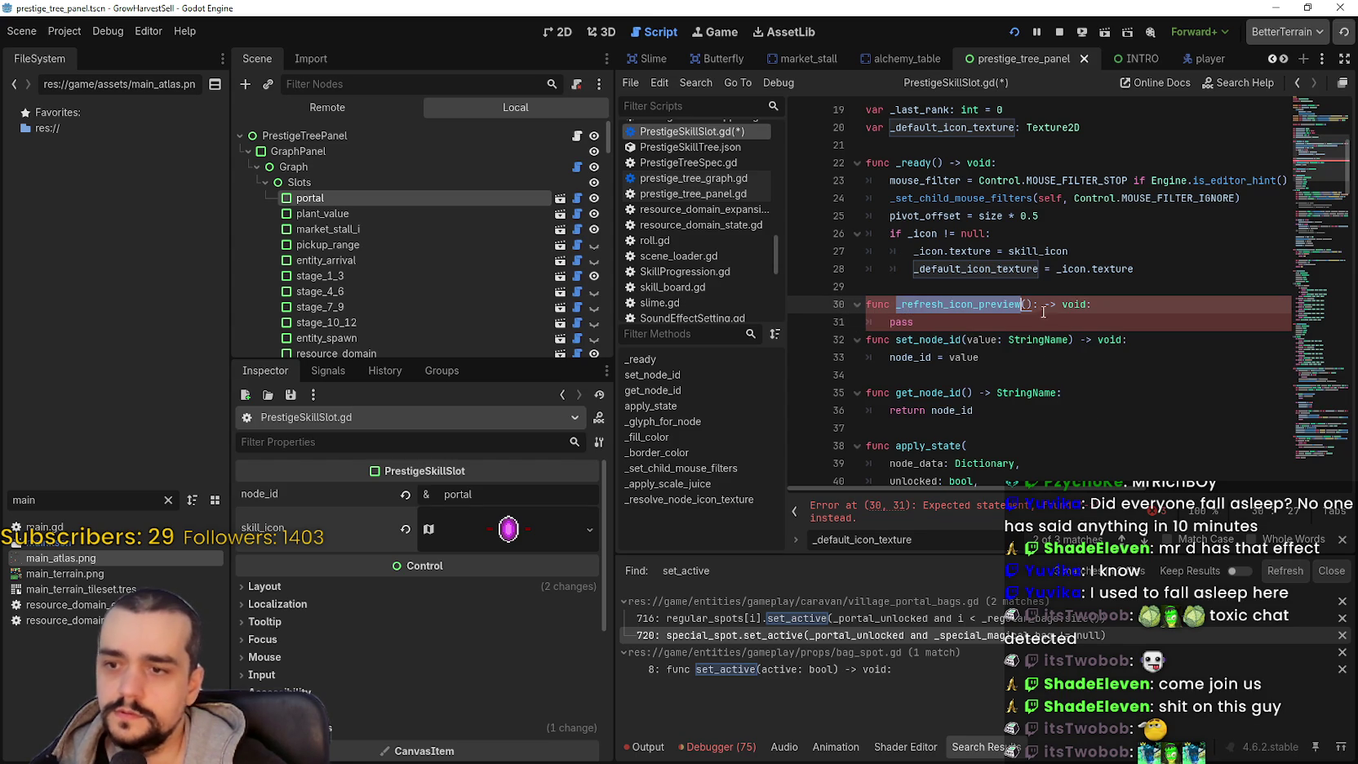
pyautogui.click(1035, 305)
pyautogui.press('BackSpace')
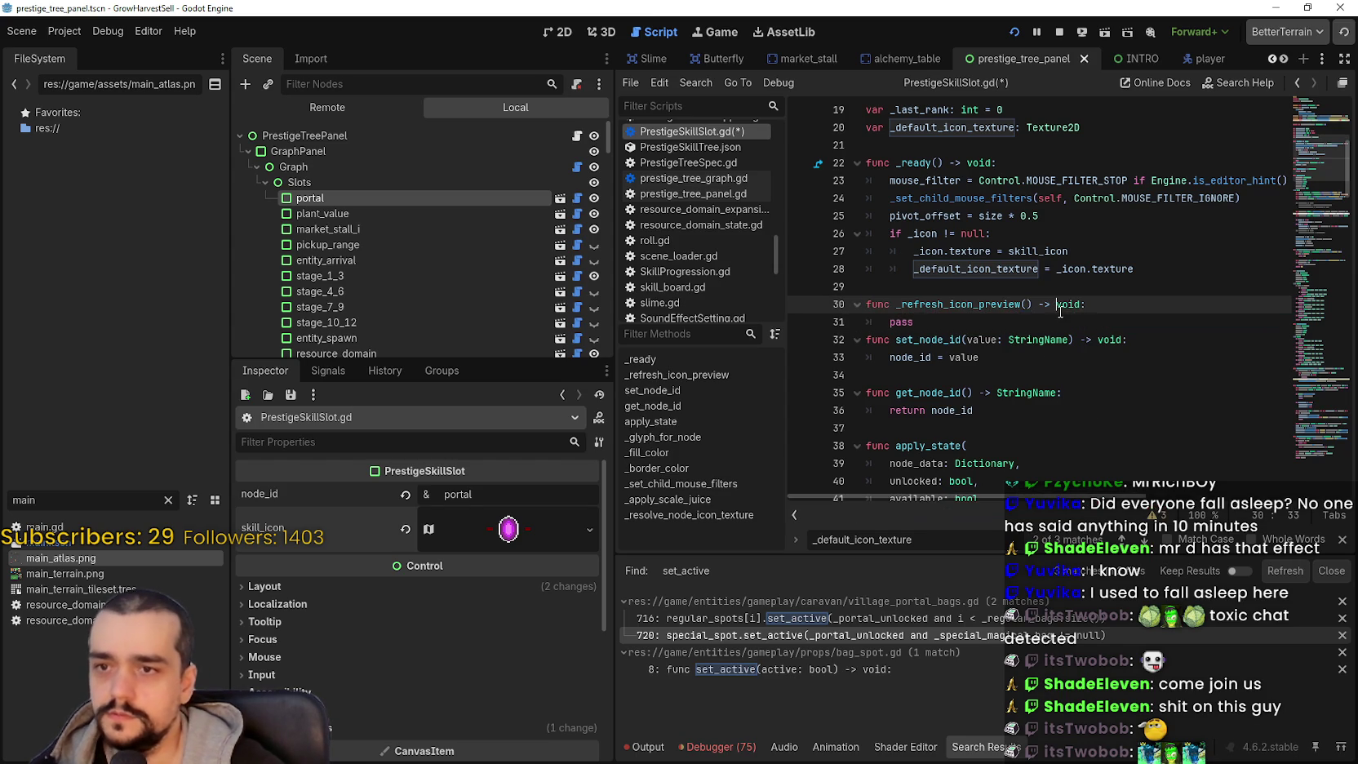
pyautogui.doubleClick(988, 304)
pyautogui.hotkey('ctrl', 'c')
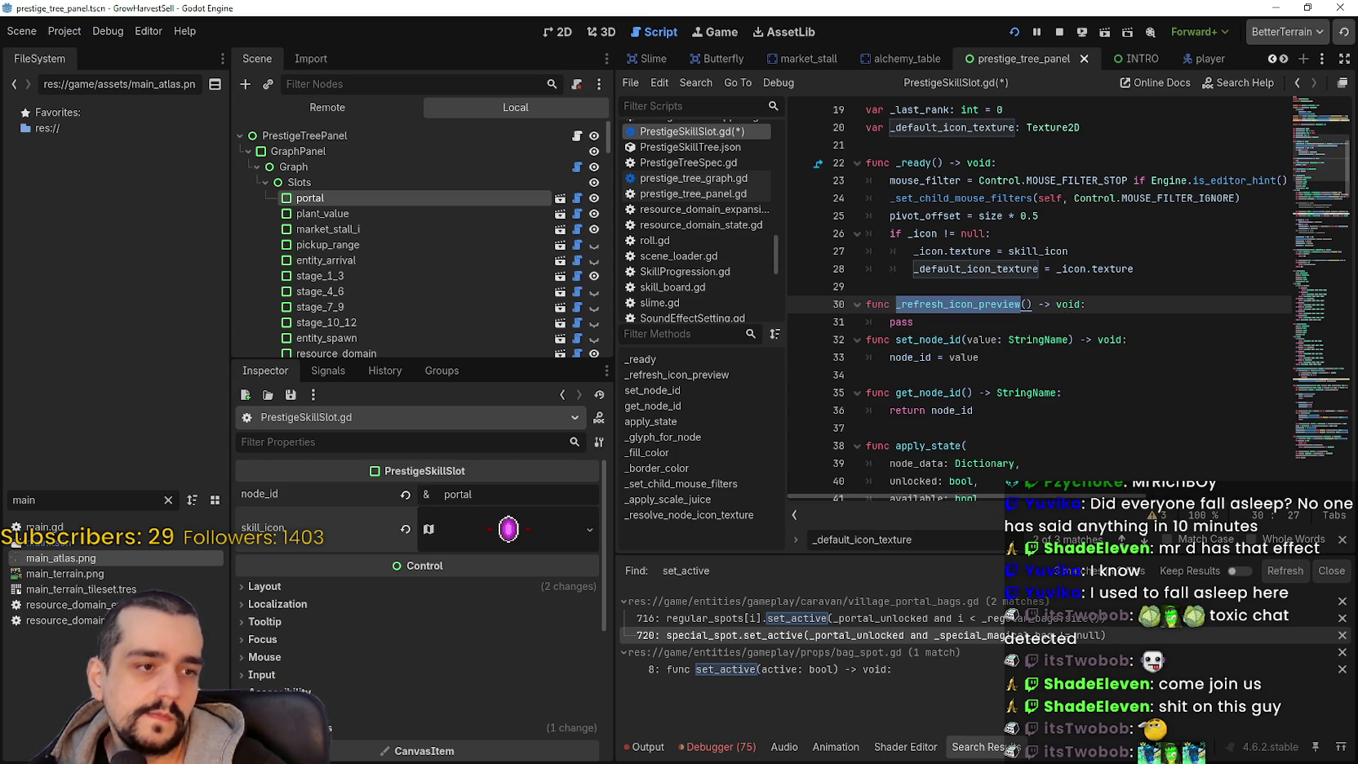
pyautogui.click(1093, 252)
pyautogui.click(1213, 279)
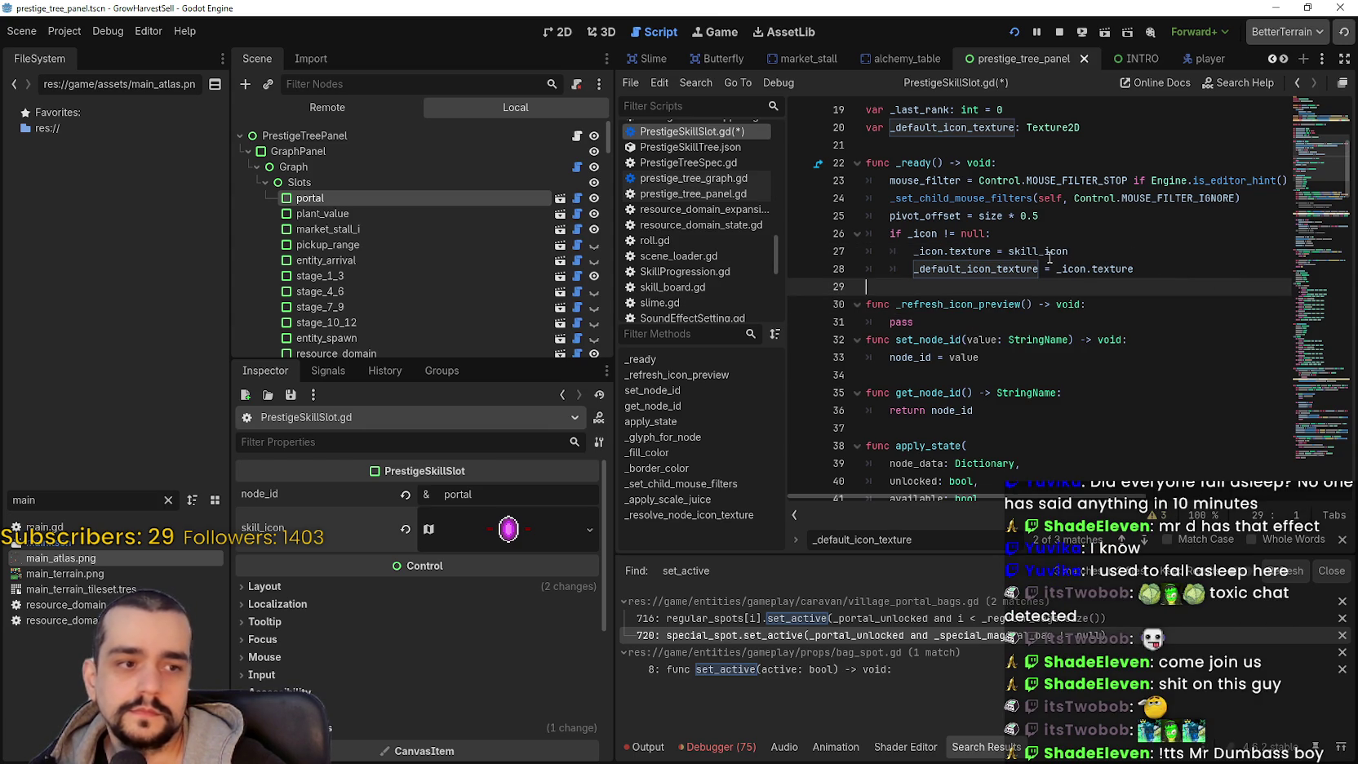
# - Call _refresh_icon_preview() in _ready after the pivot_offset line
pyautogui.click(1142, 216)
pyautogui.press('Return')
pyautogui.hotkey('ctrl', 'v')
pyautogui.write('()')
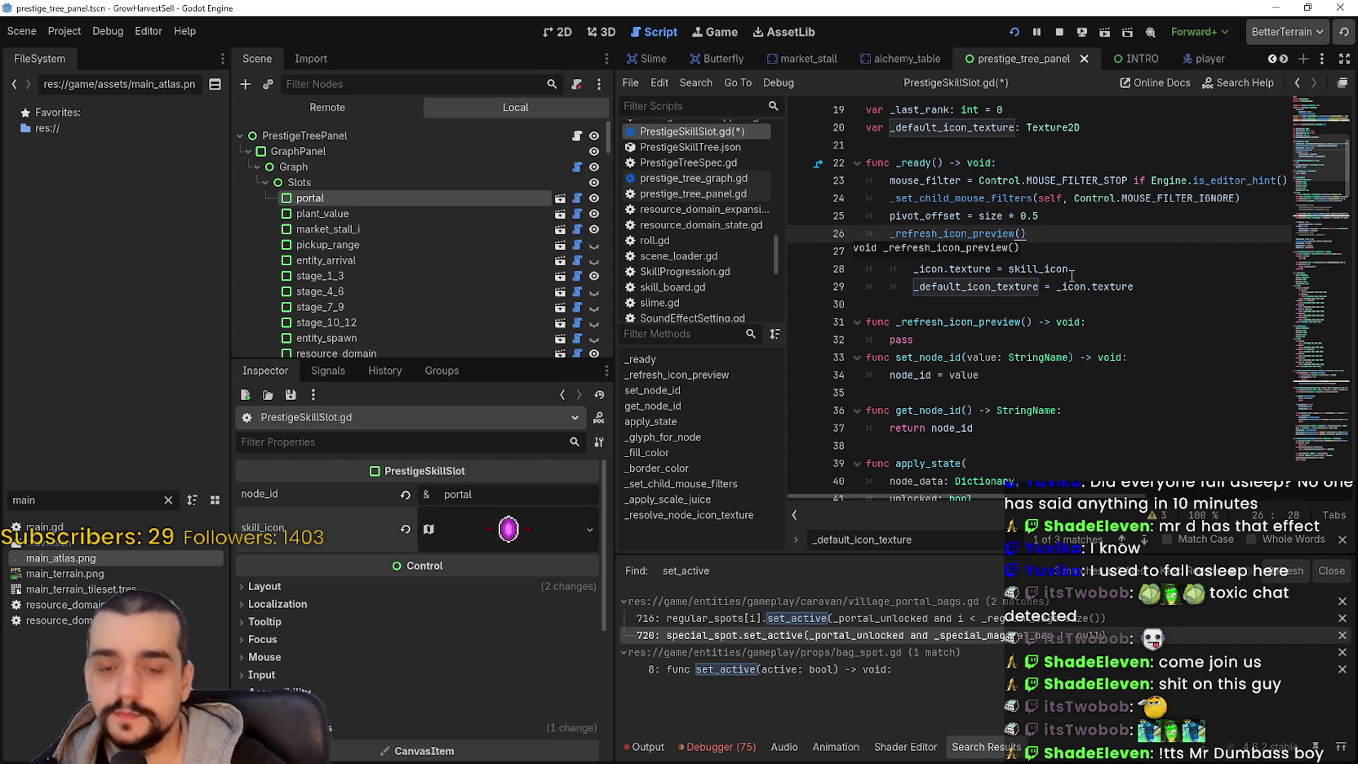
# - Remove the _icon.texture assignment and set _default_icon_texture to skill_icon instead
pyautogui.moveTo(1065, 270); pyautogui.dragTo(855, 258)
pyautogui.press('BackSpace')
pyautogui.press('Delete')
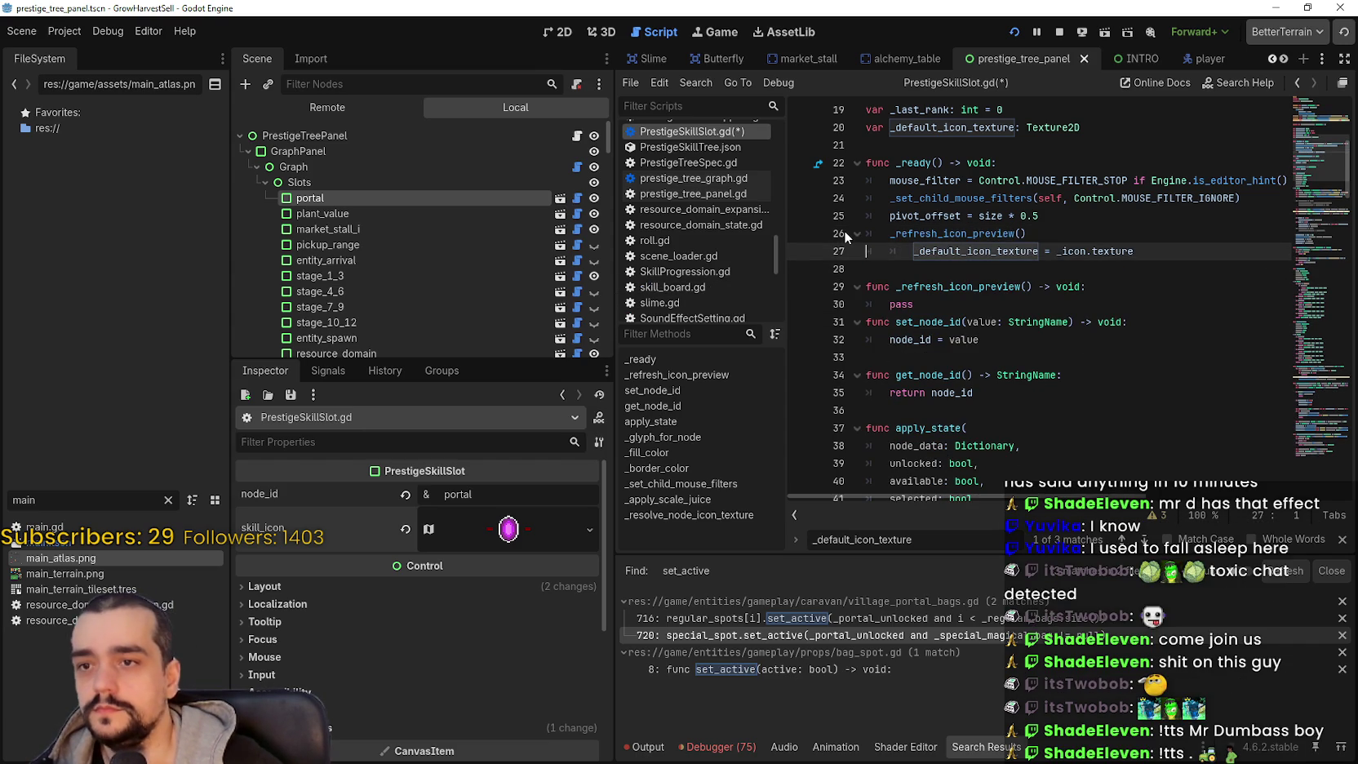
pyautogui.press('Right')
pyautogui.press('Right')
pyautogui.press('BackSpace')
pyautogui.moveTo(1033, 250); pyautogui.dragTo(1110, 251)
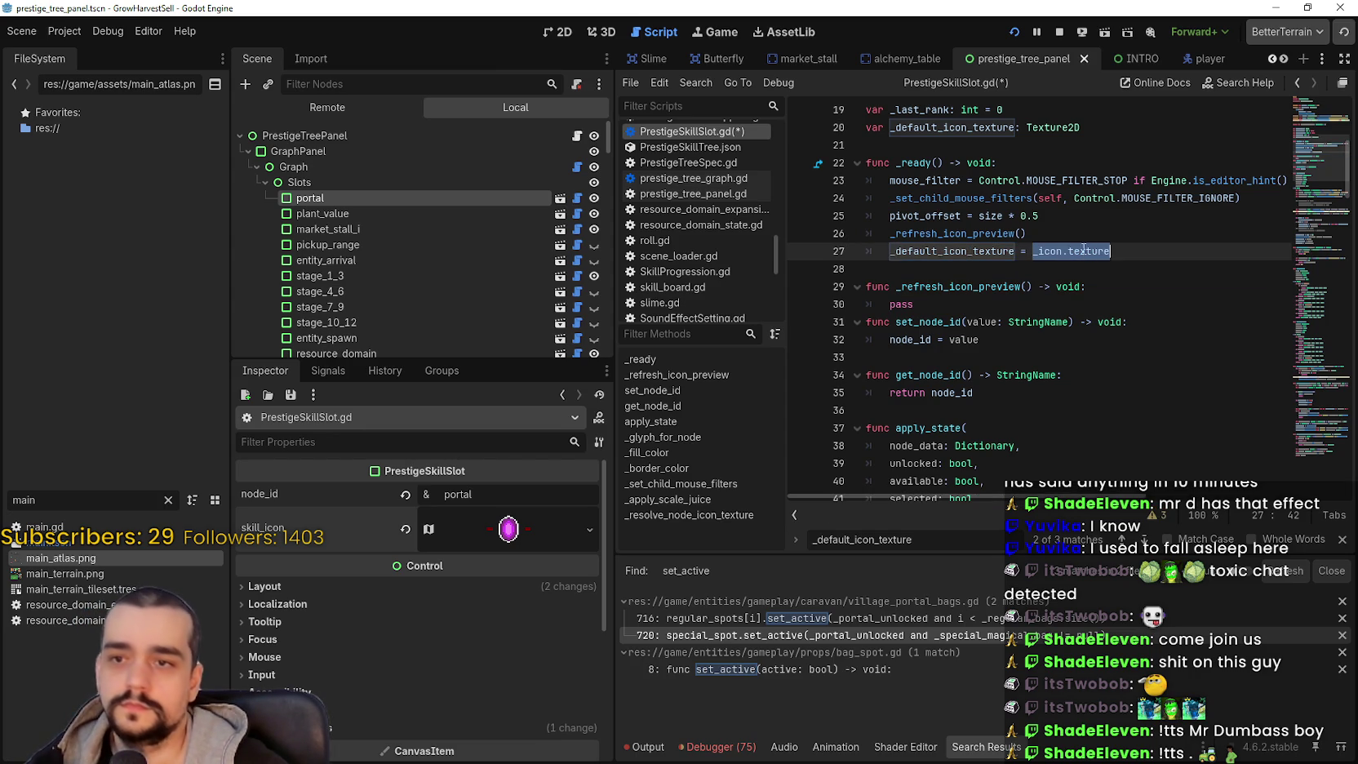
pyautogui.write('skill_icon')
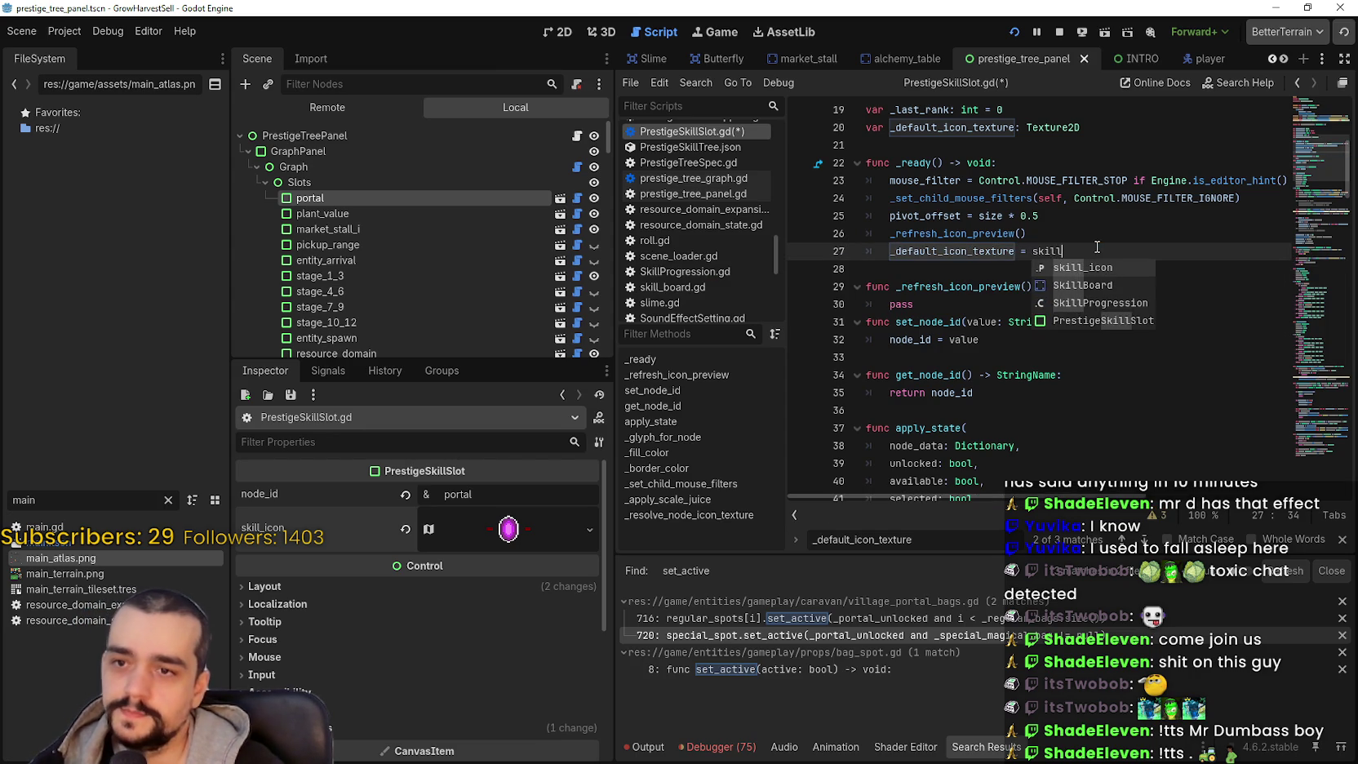
# - Review the _default_icon_texture line, then add a new line after pass in _refresh_icon_preview
pyautogui.click(1088, 275)
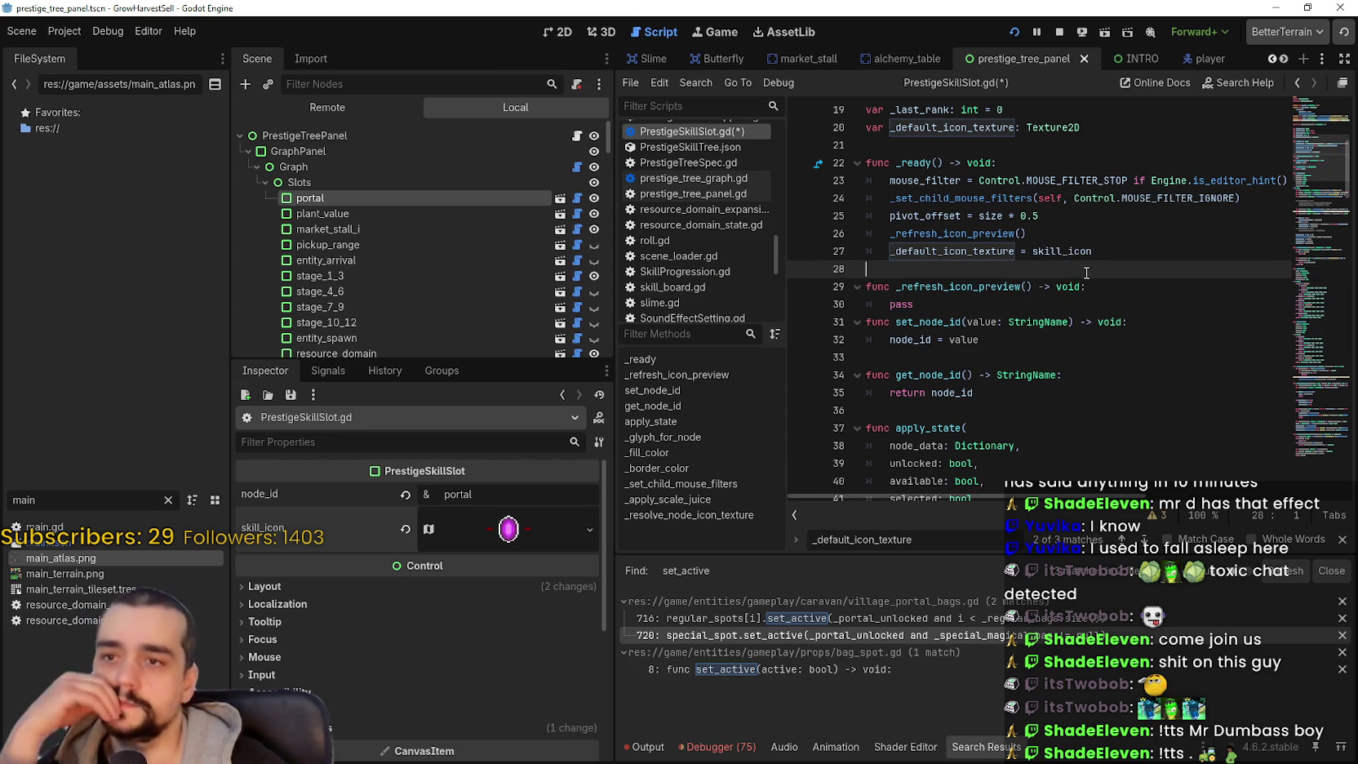
pyautogui.press('Up')
pyautogui.press('Home')
pyautogui.hotkey('ctrl', 'shift', 'Right')
pyautogui.scroll(1, 1048, 274)
pyautogui.scroll(-1, 1048, 273)
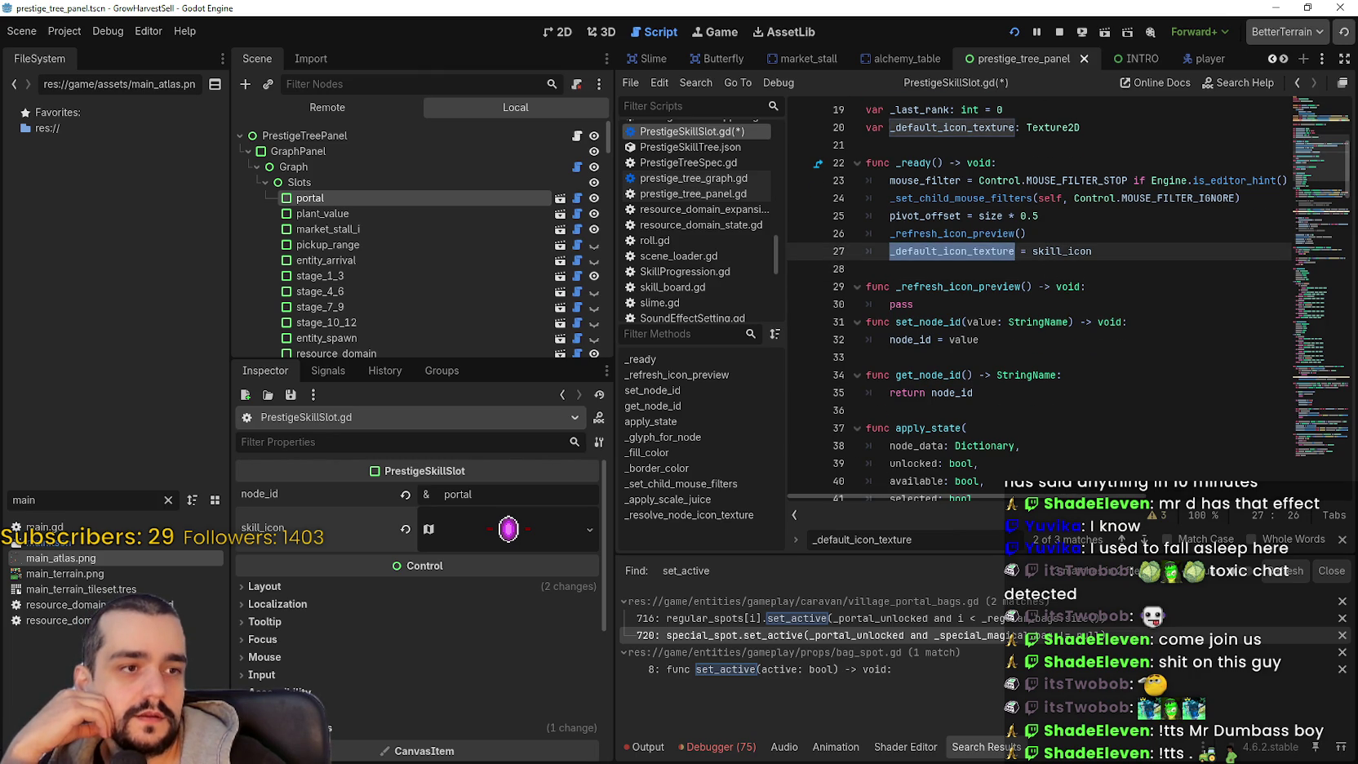
pyautogui.click(963, 375)
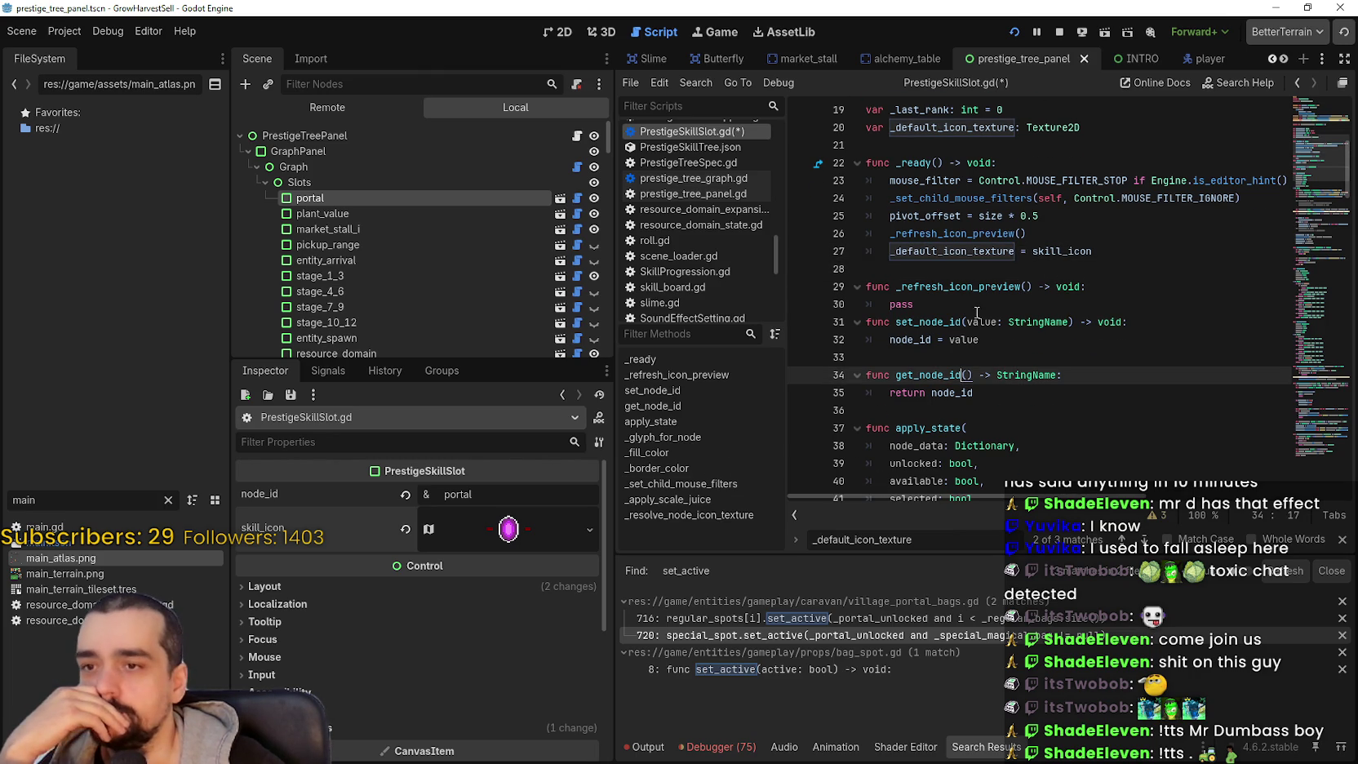
pyautogui.click(1029, 301)
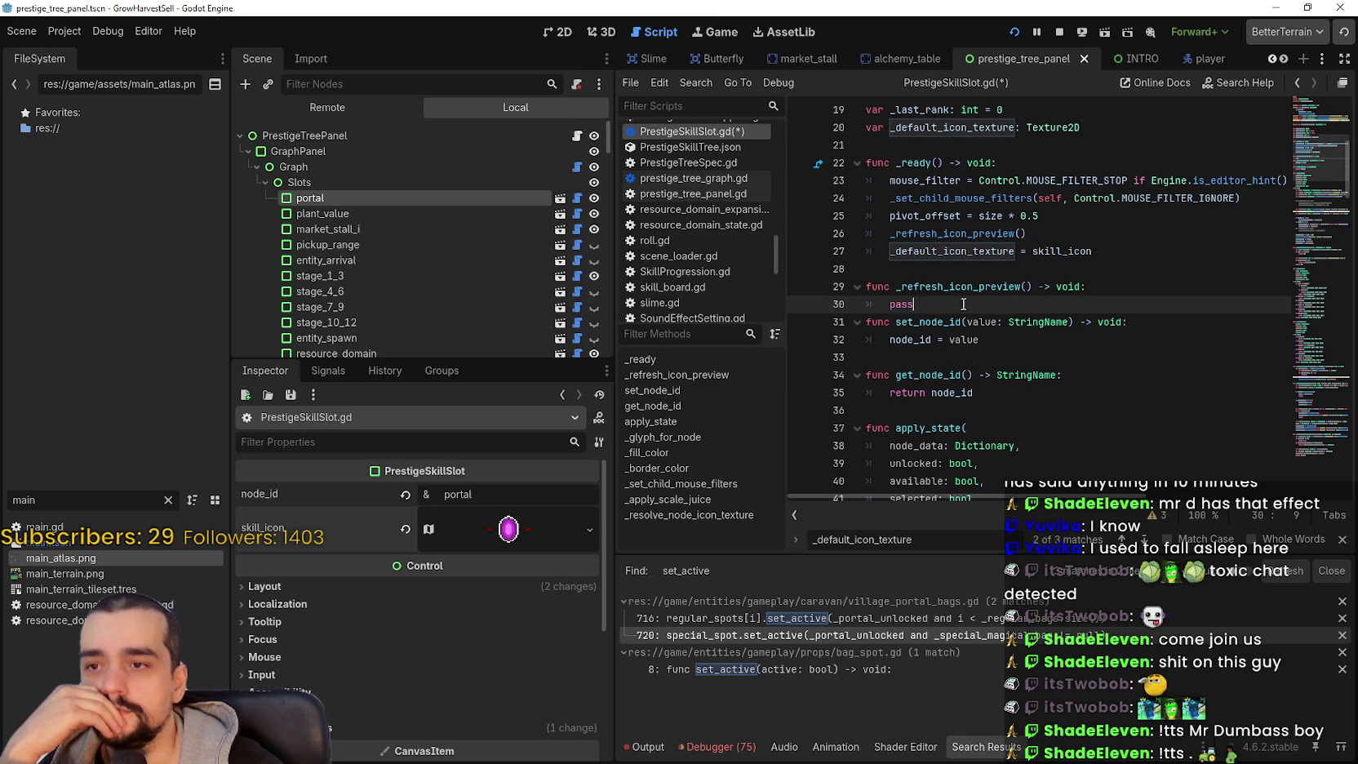
pyautogui.press('Return')
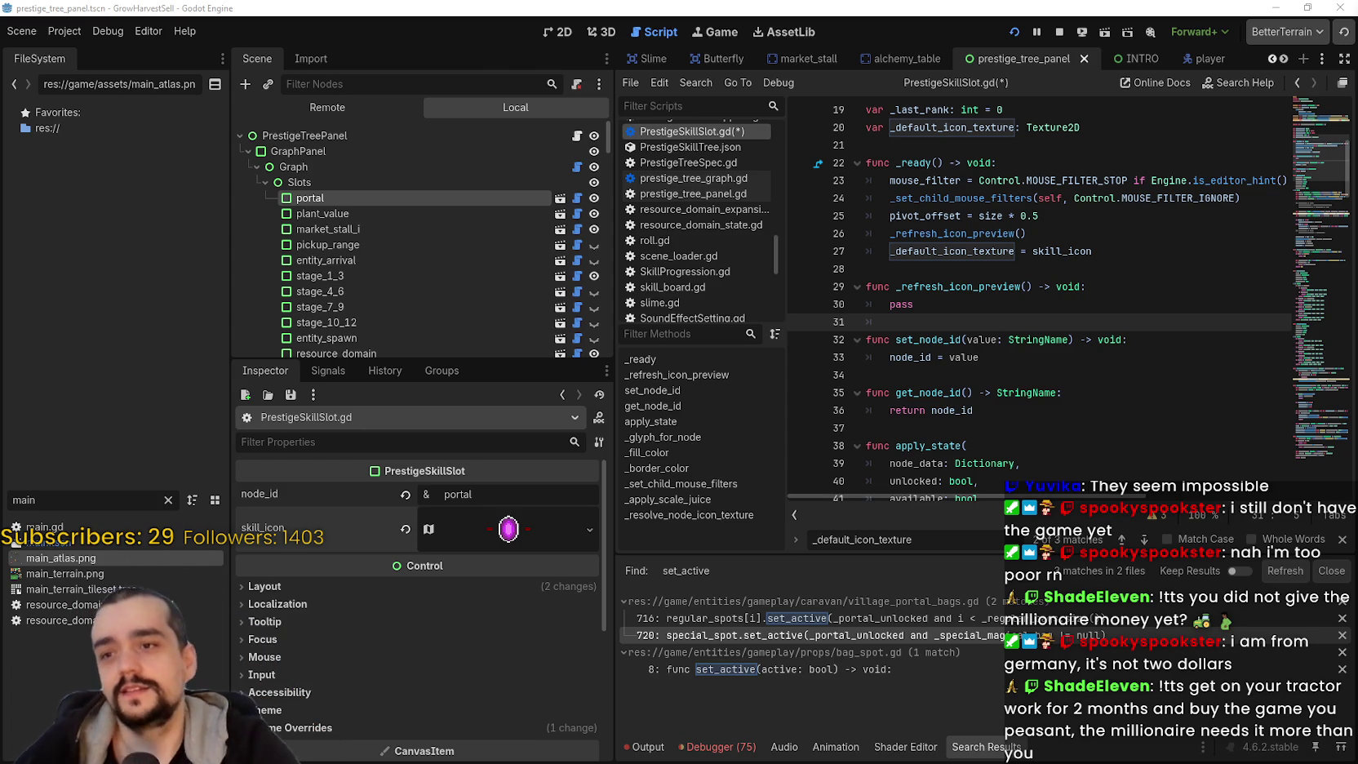
pyautogui.click(997, 282)
pyautogui.click(988, 303)
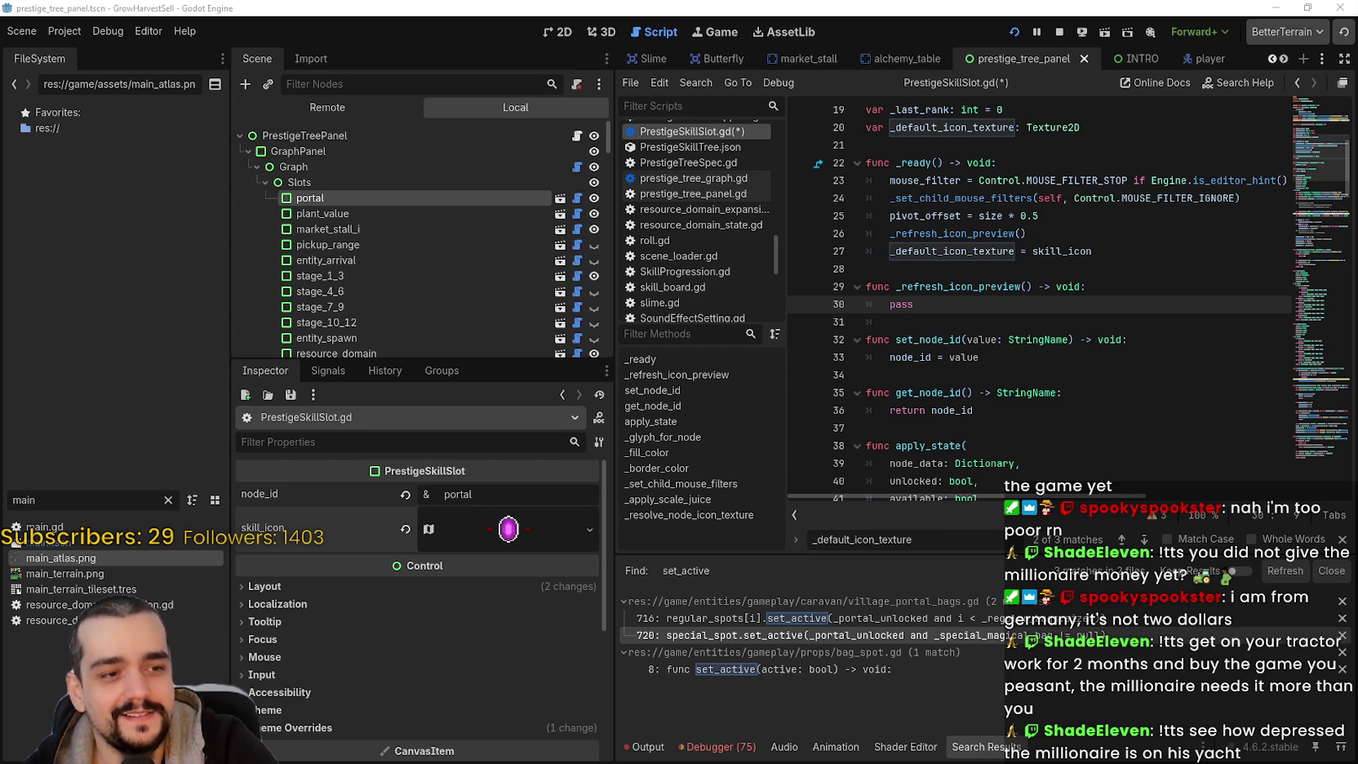
# - Replace pass with a var icon_rect assigned from get_node_or_null()
pyautogui.doubleClick(963, 298)
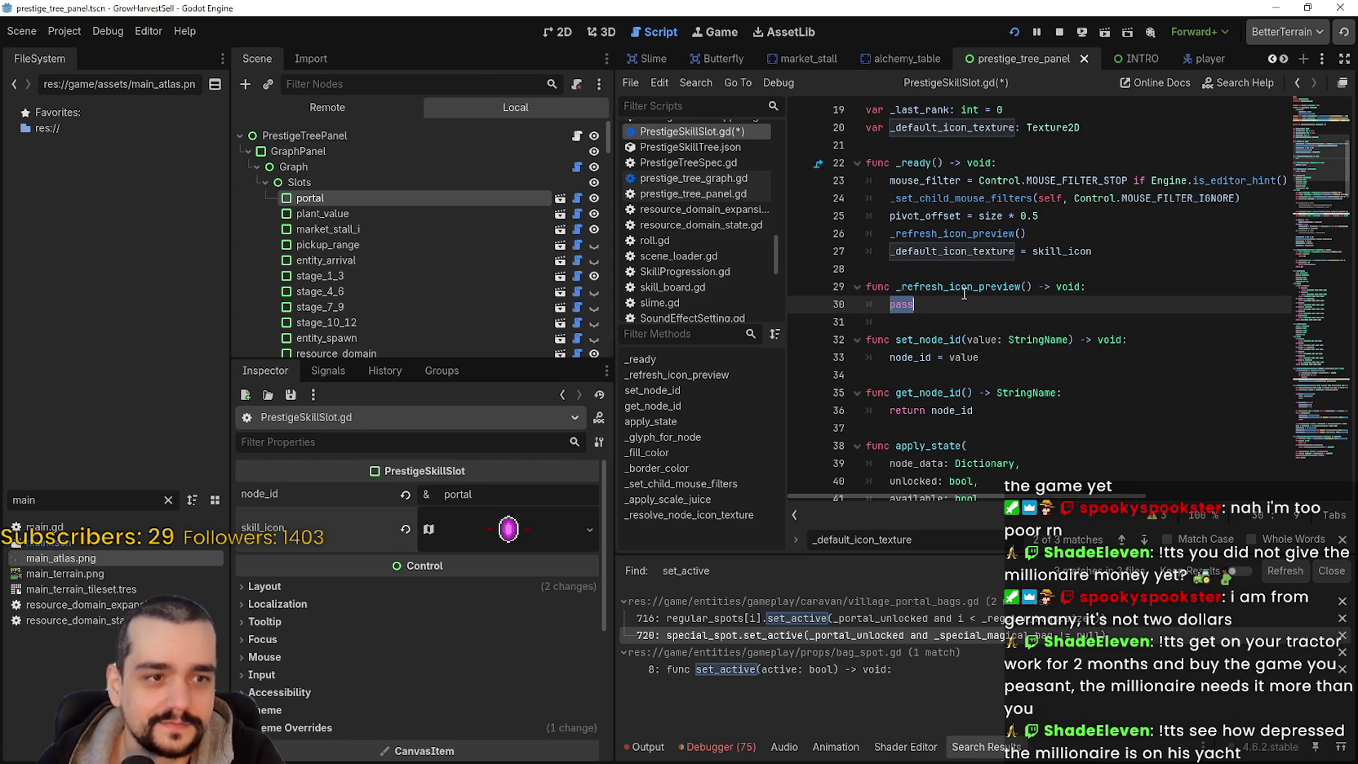
pyautogui.write('var ')
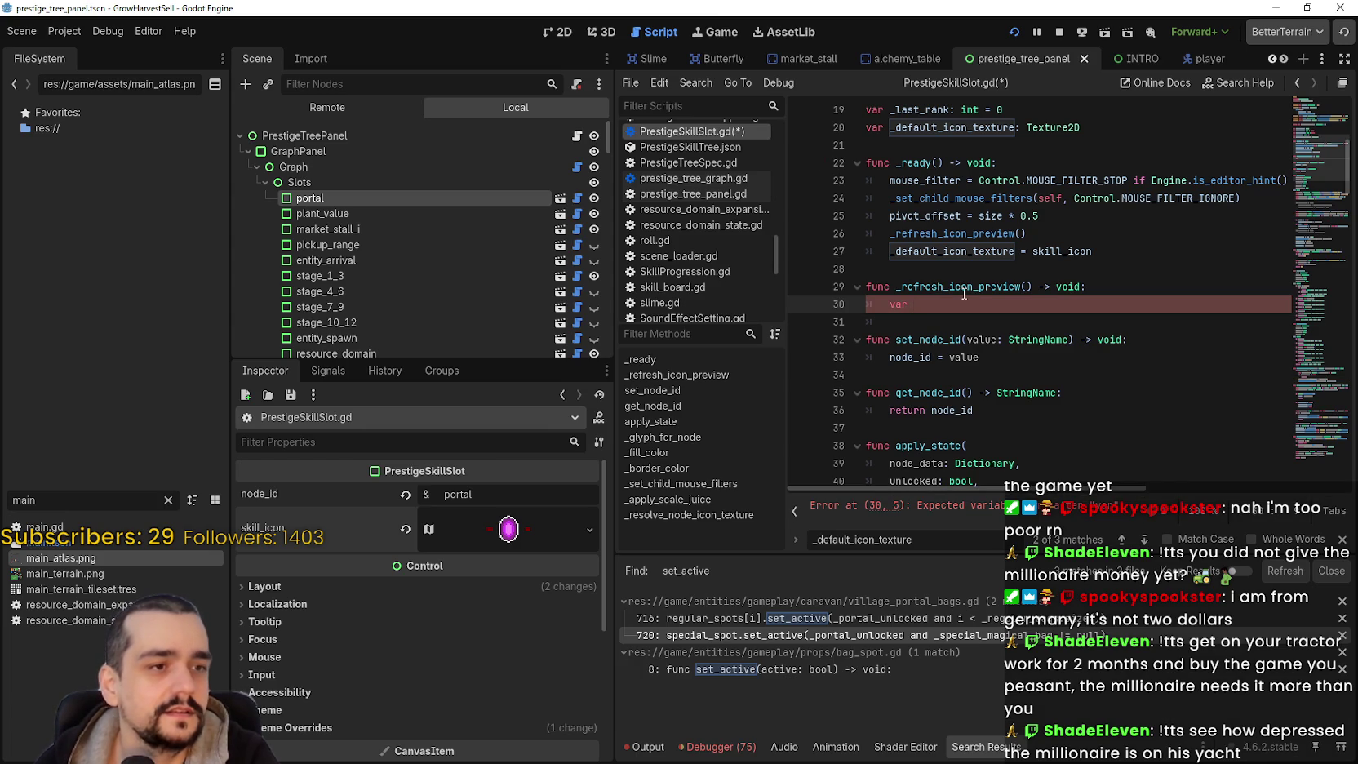
pyautogui.write('ico')
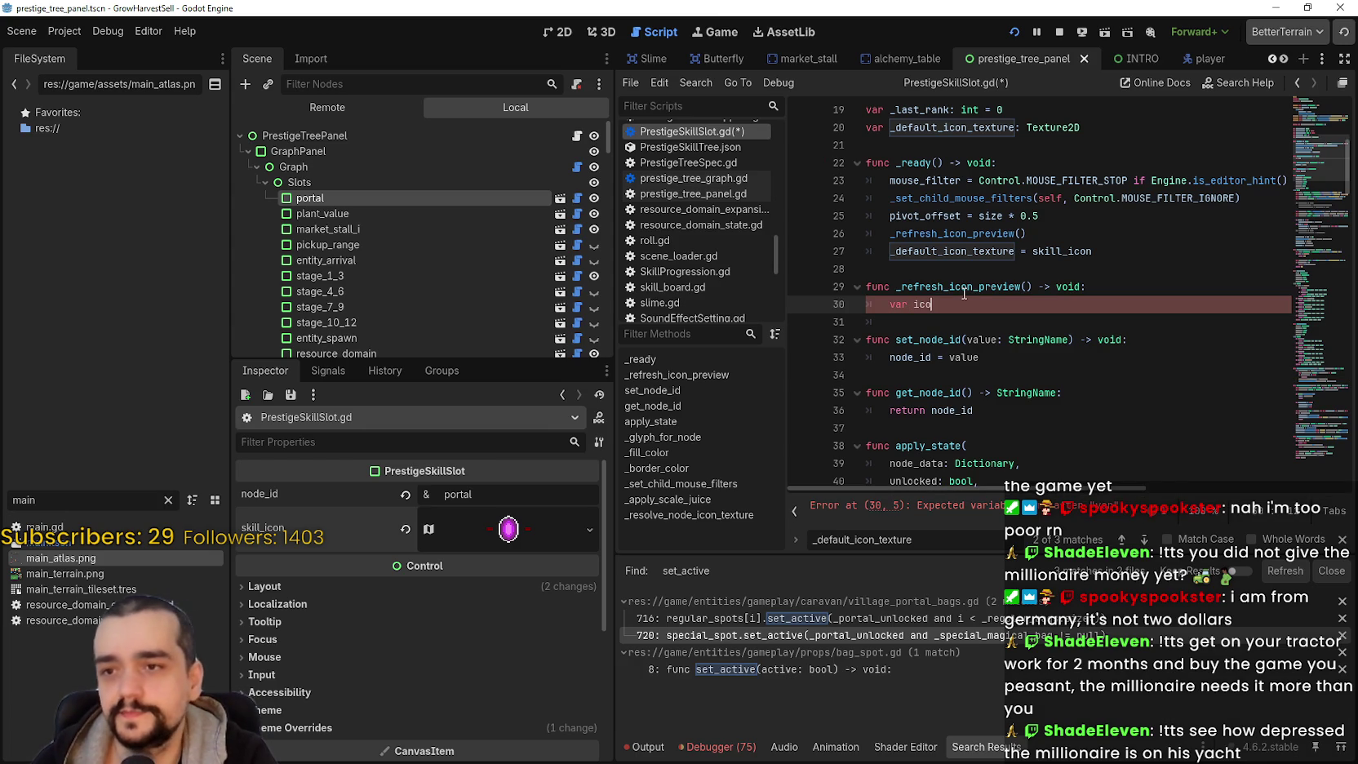
pyautogui.write('n_rect')
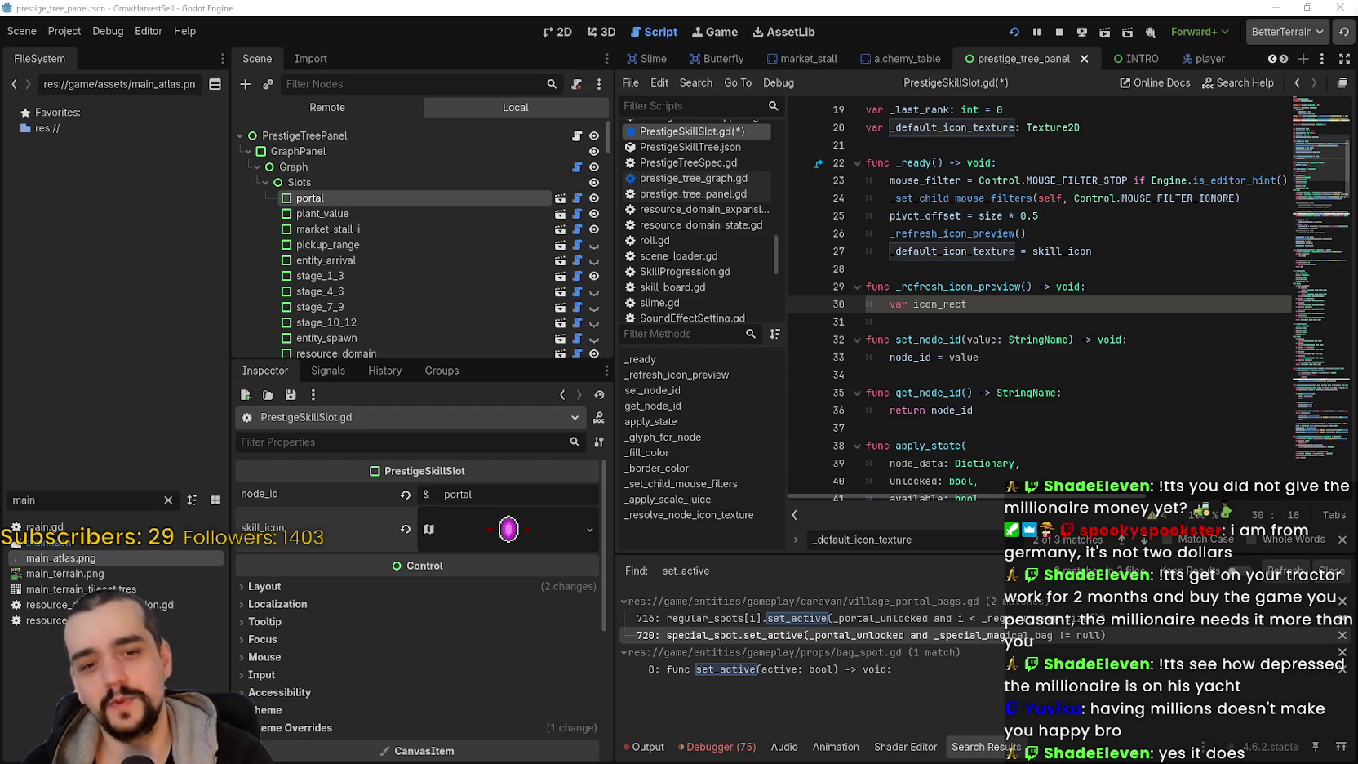
pyautogui.doubleClick(1009, 310)
pyautogui.click(1018, 306)
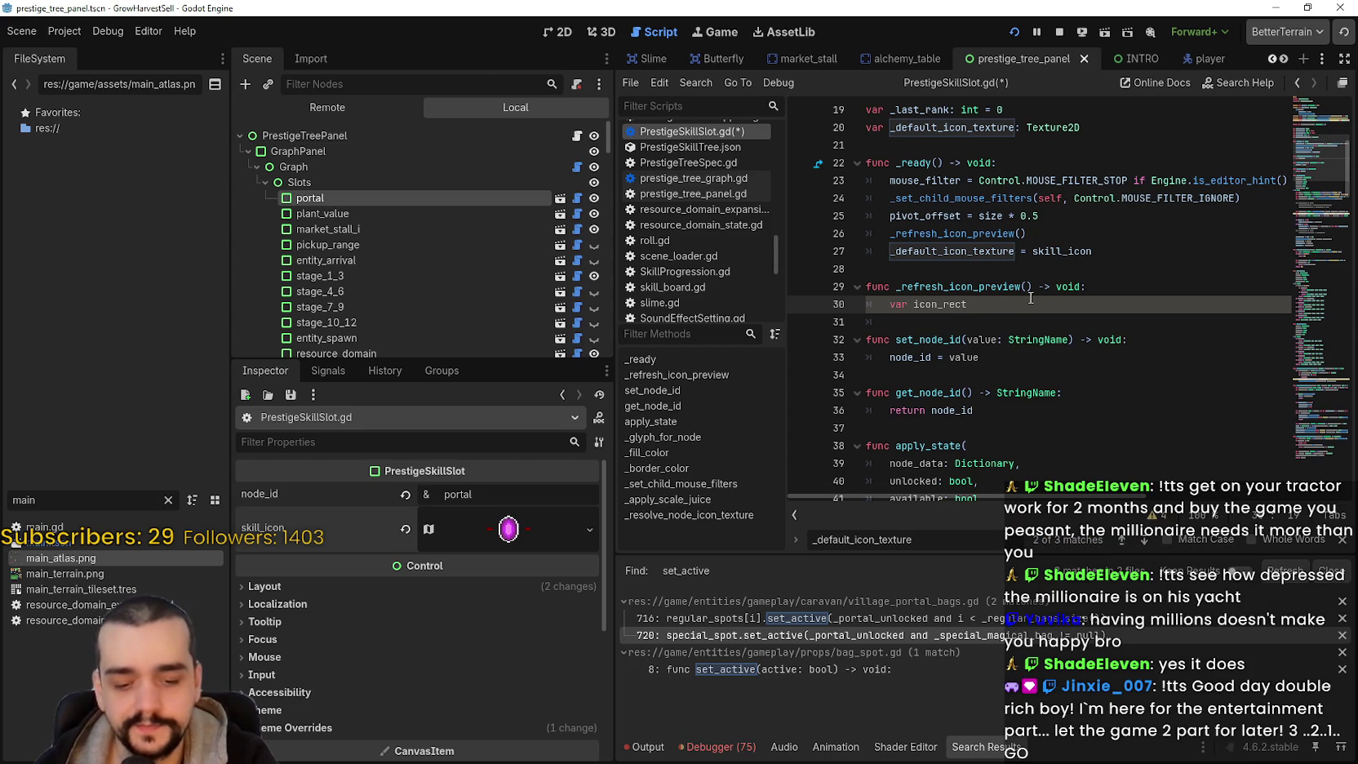
pyautogui.write(' :')
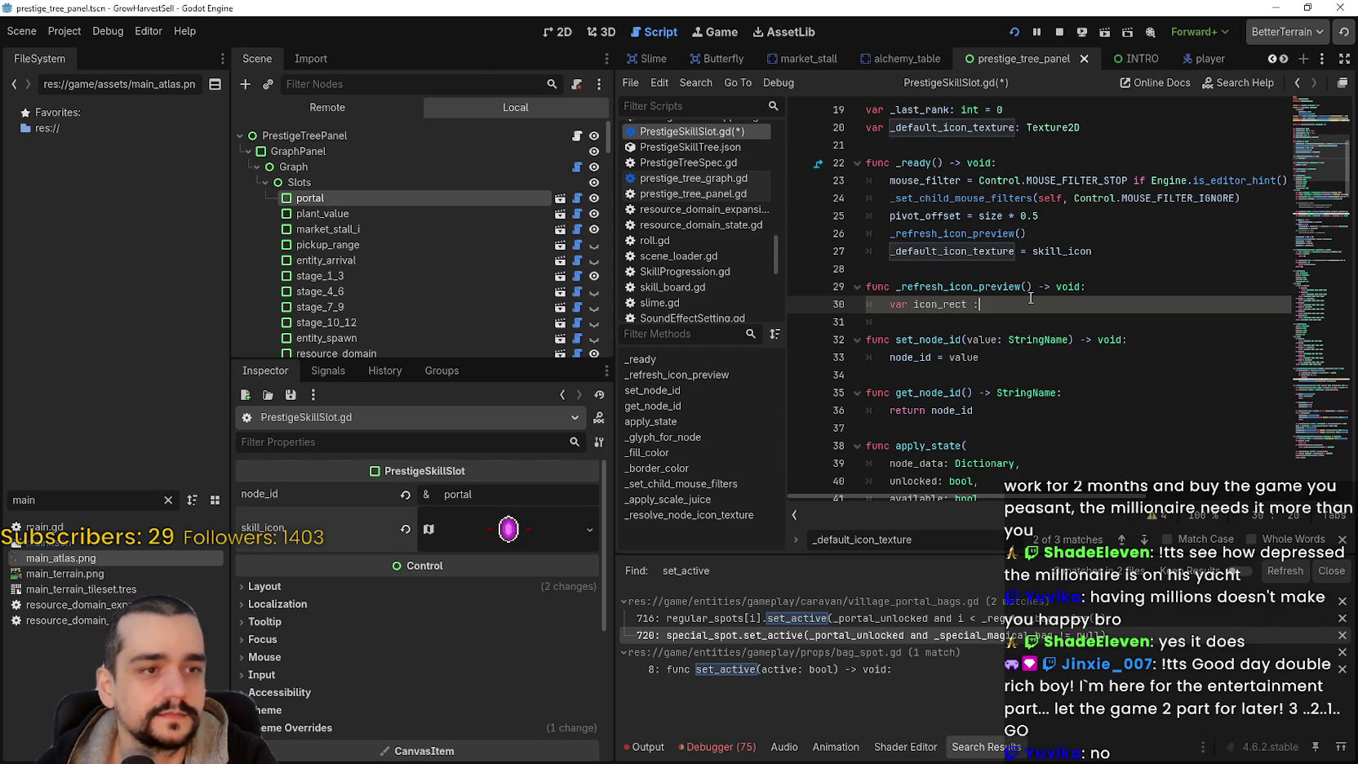
pyautogui.press('BackSpace')
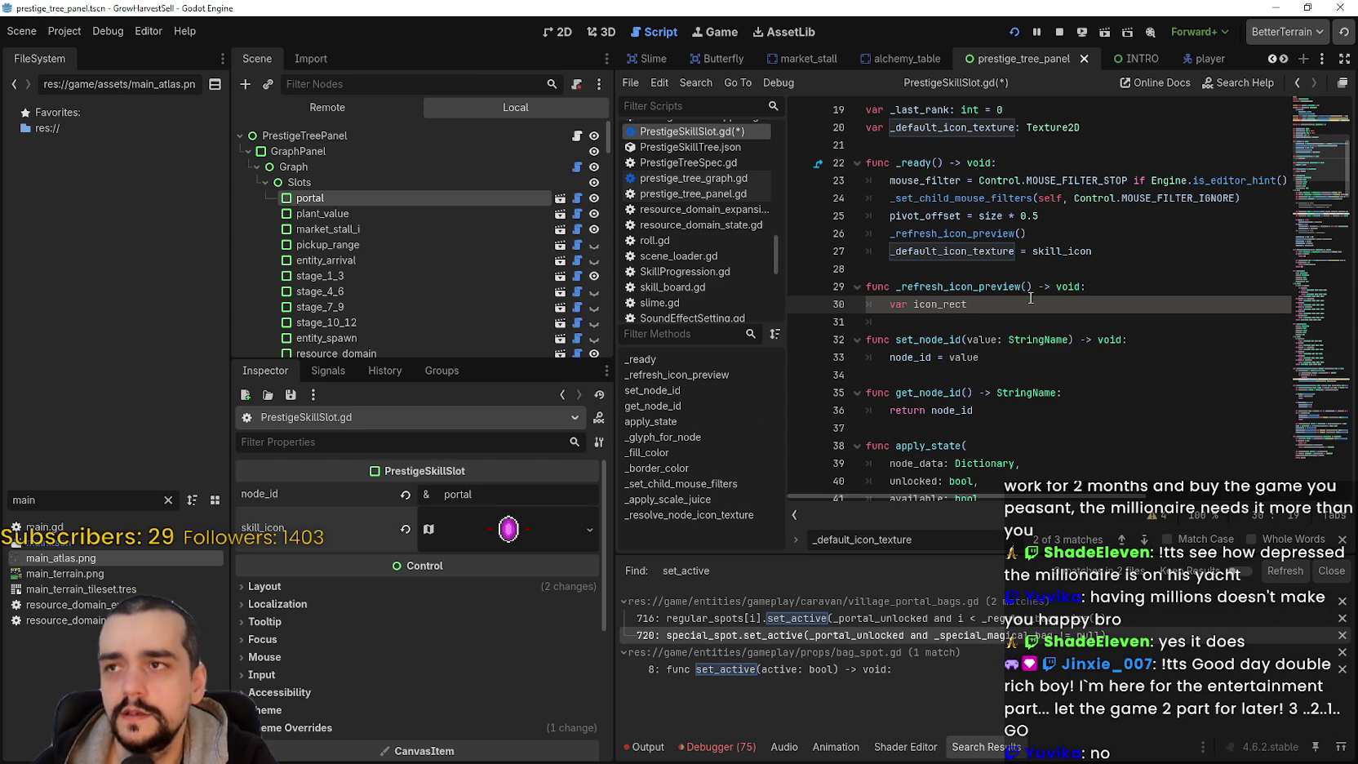
pyautogui.write('=get_no')
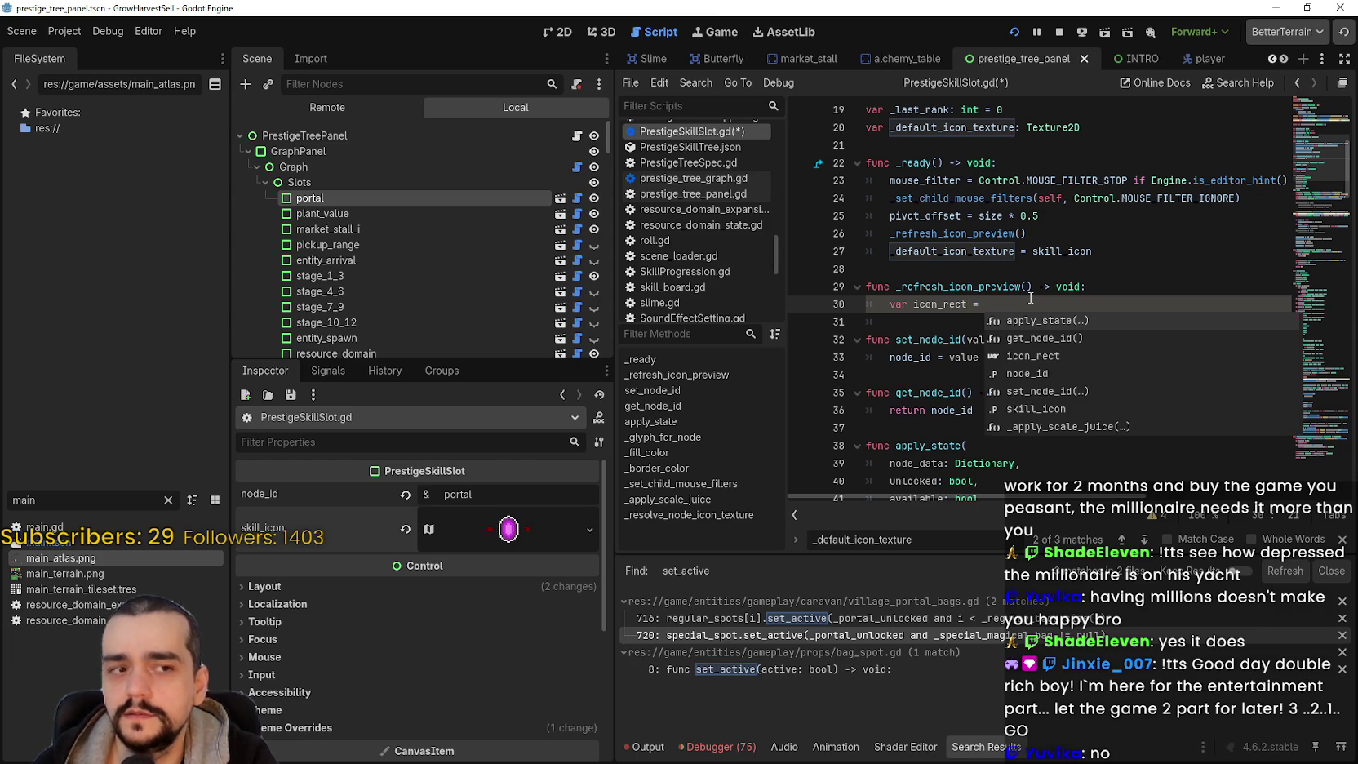
pyautogui.write('de_or')
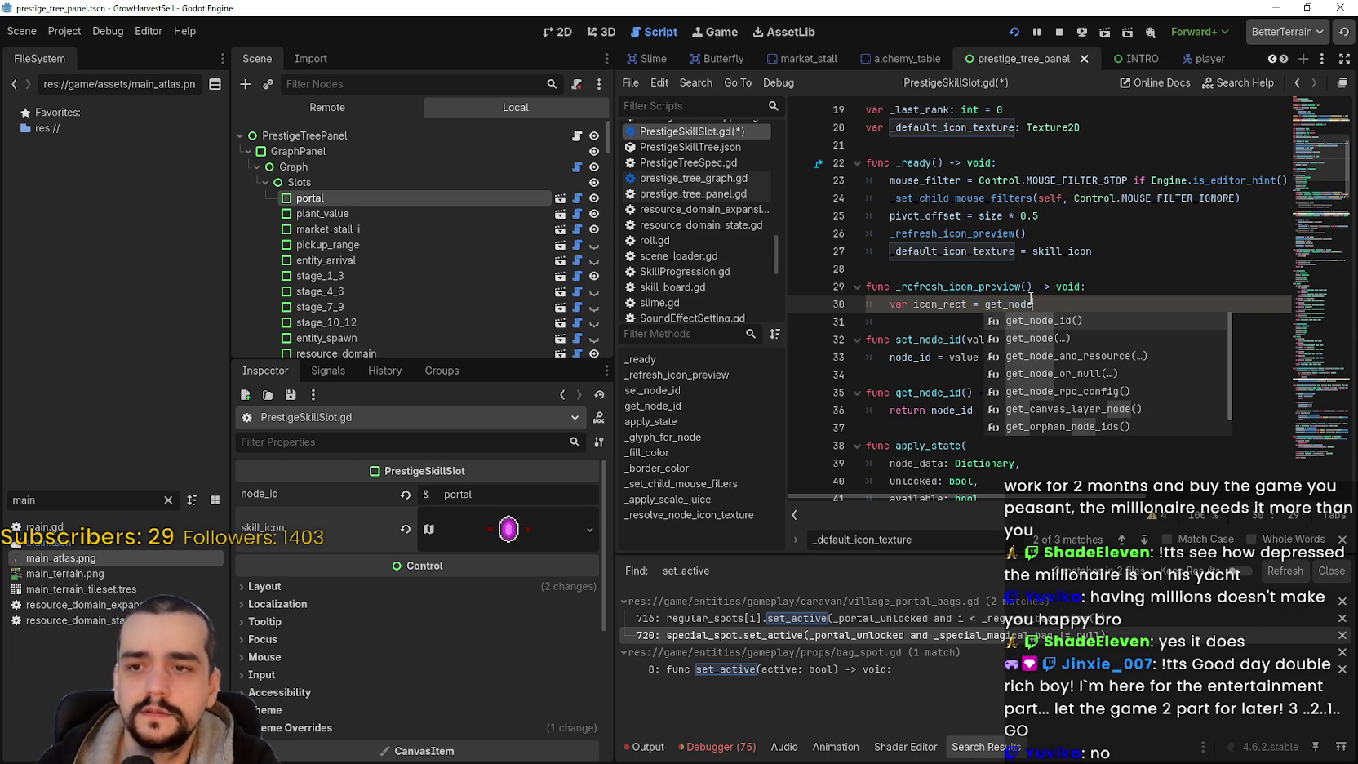
pyautogui.press('Return')
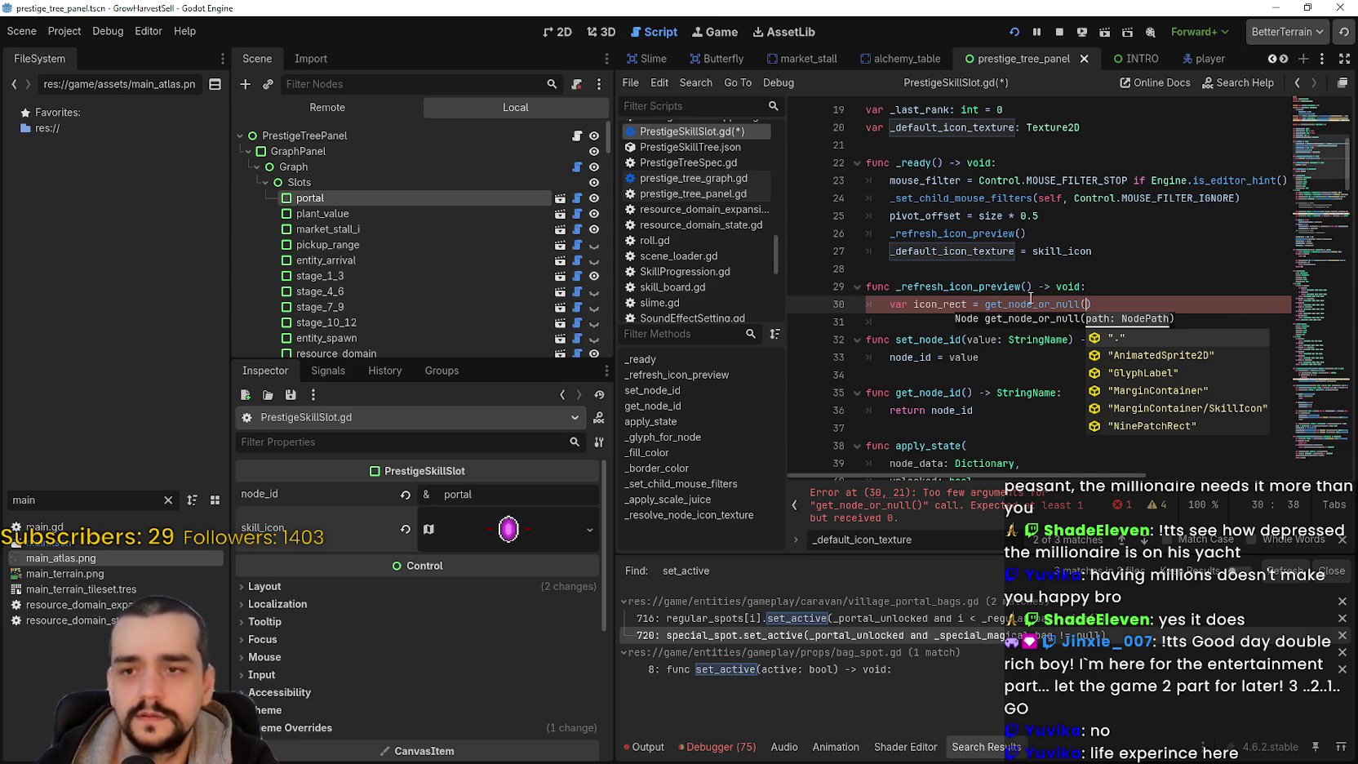
# - Pass the "MarginContainer/SkillIcon" path to get_node_or_null() from the suggestions
pyautogui.press('End')
pyautogui.press('Return')
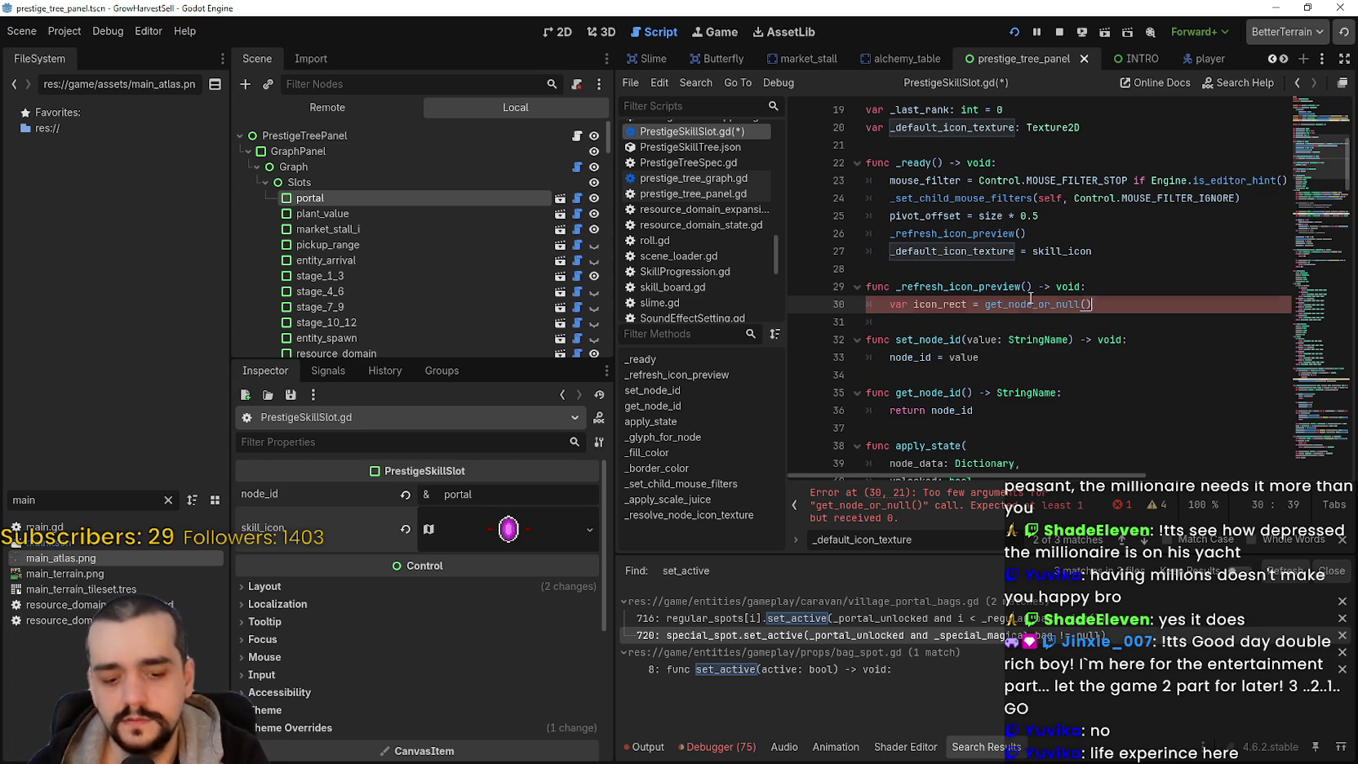
pyautogui.press('BackSpace')
pyautogui.press('Down')
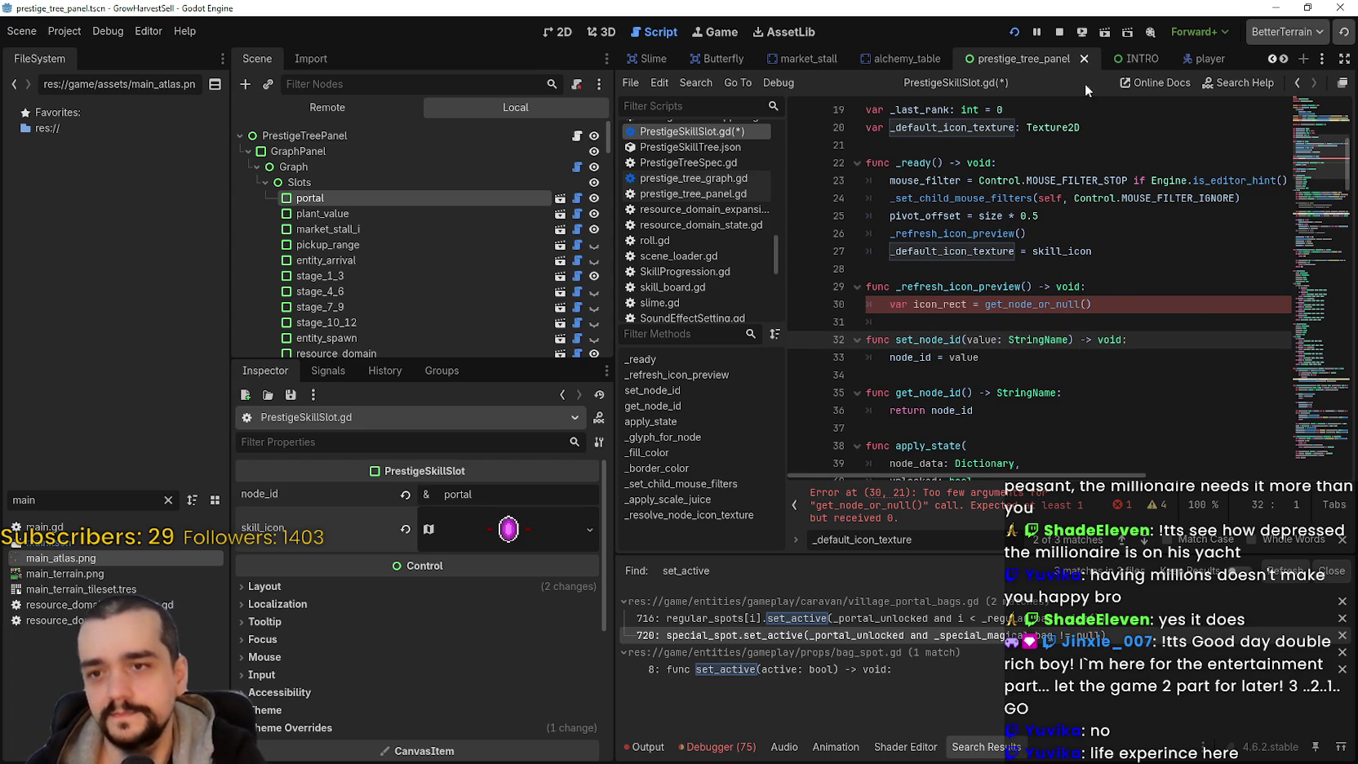
pyautogui.click(1087, 303)
pyautogui.write('"')
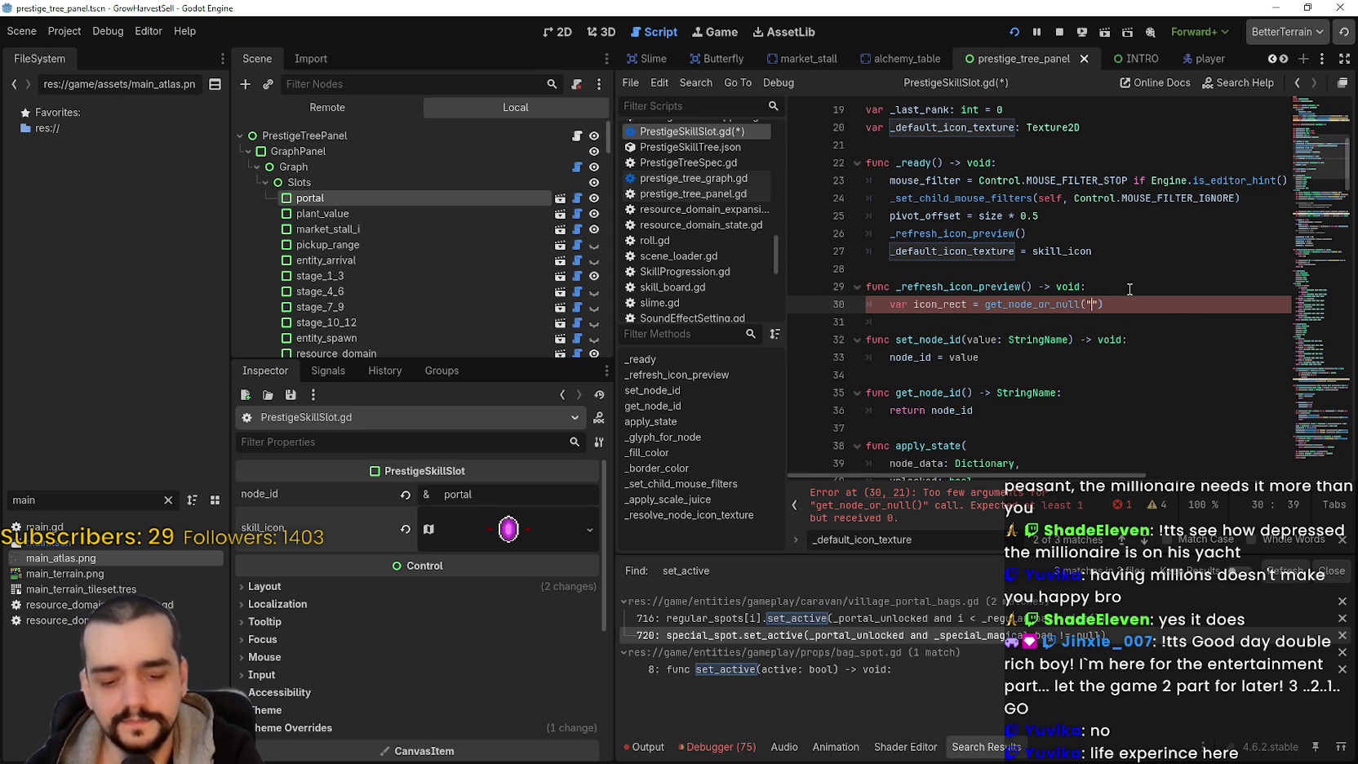
pyautogui.press('Down')
pyautogui.press('Down')
pyautogui.press('Down')
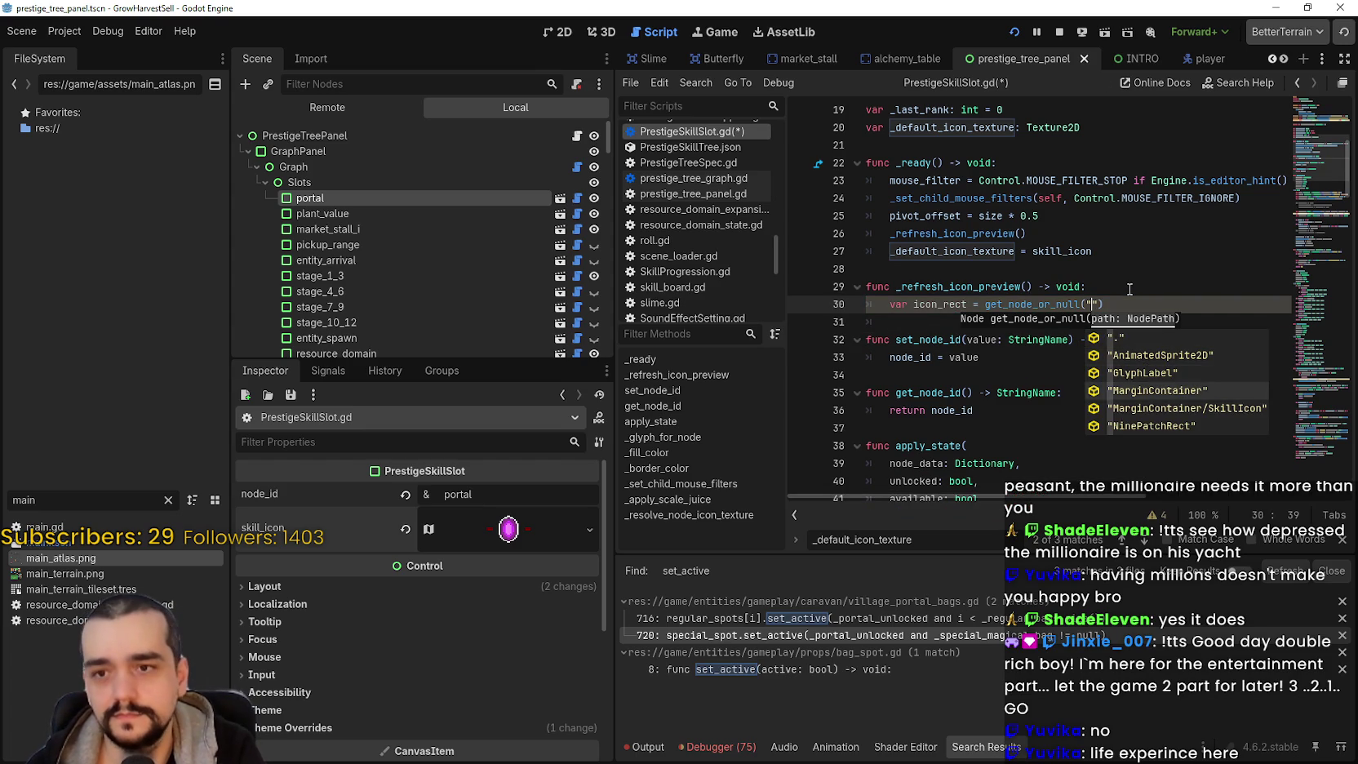
pyautogui.press('Return')
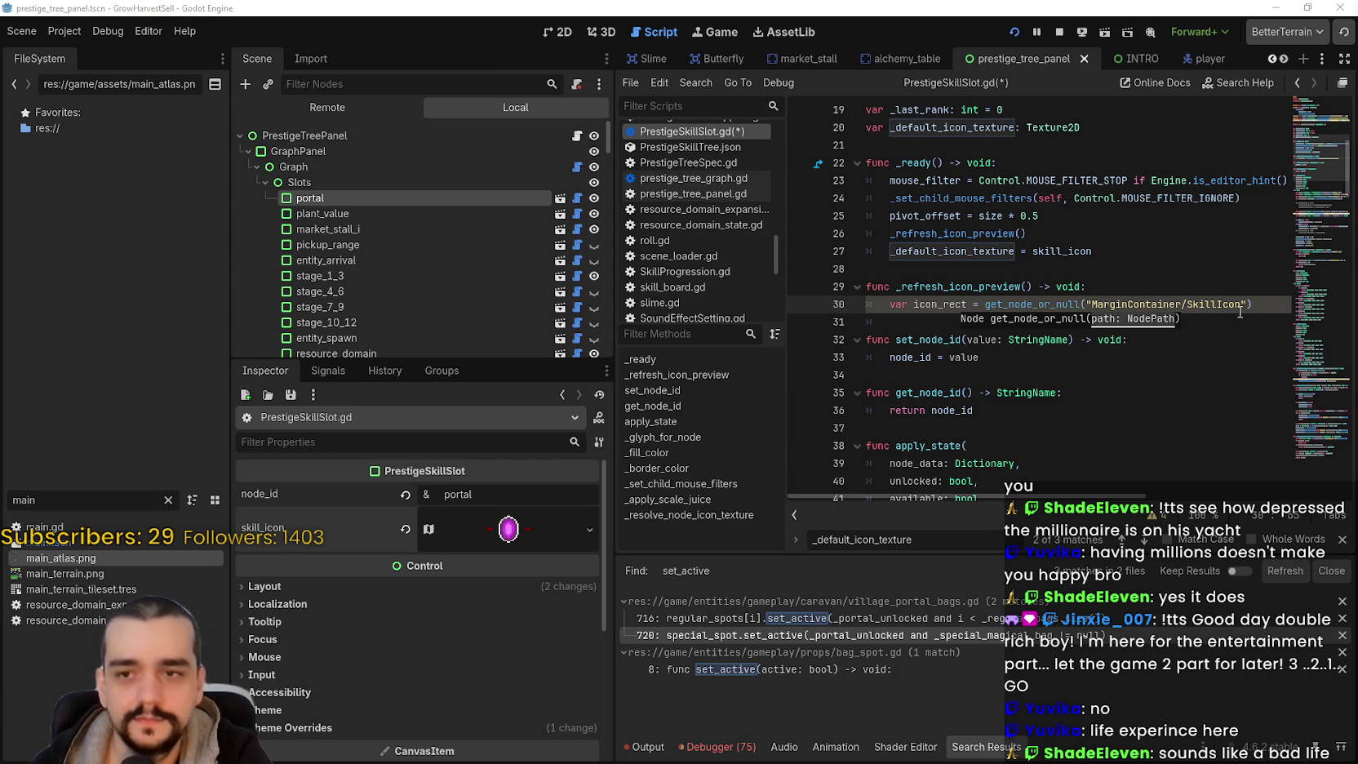
# - Cast the fetched node with 'as TextureRect', replacing the initial Texture2D cast
pyautogui.click(1275, 305)
pyautogui.write('as Texture')
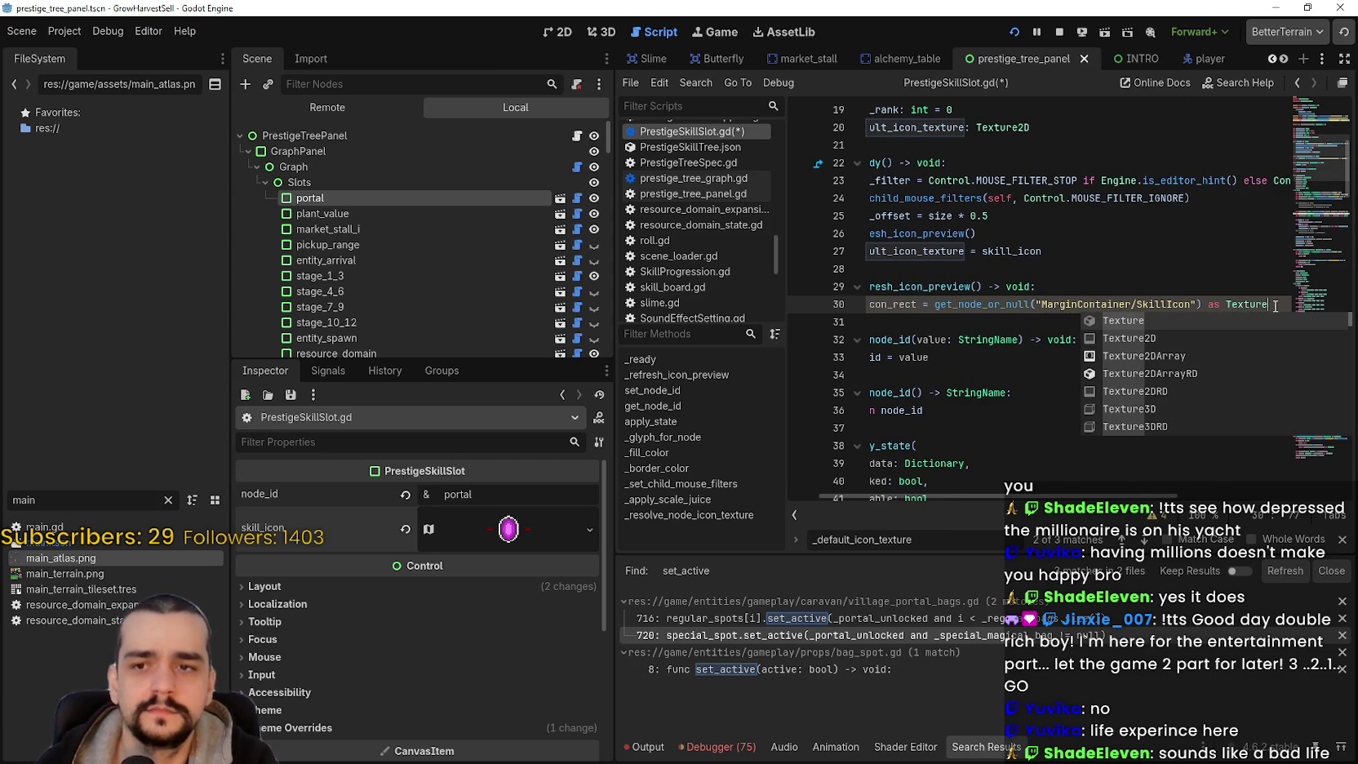
pyautogui.write('2')
pyautogui.press('Return')
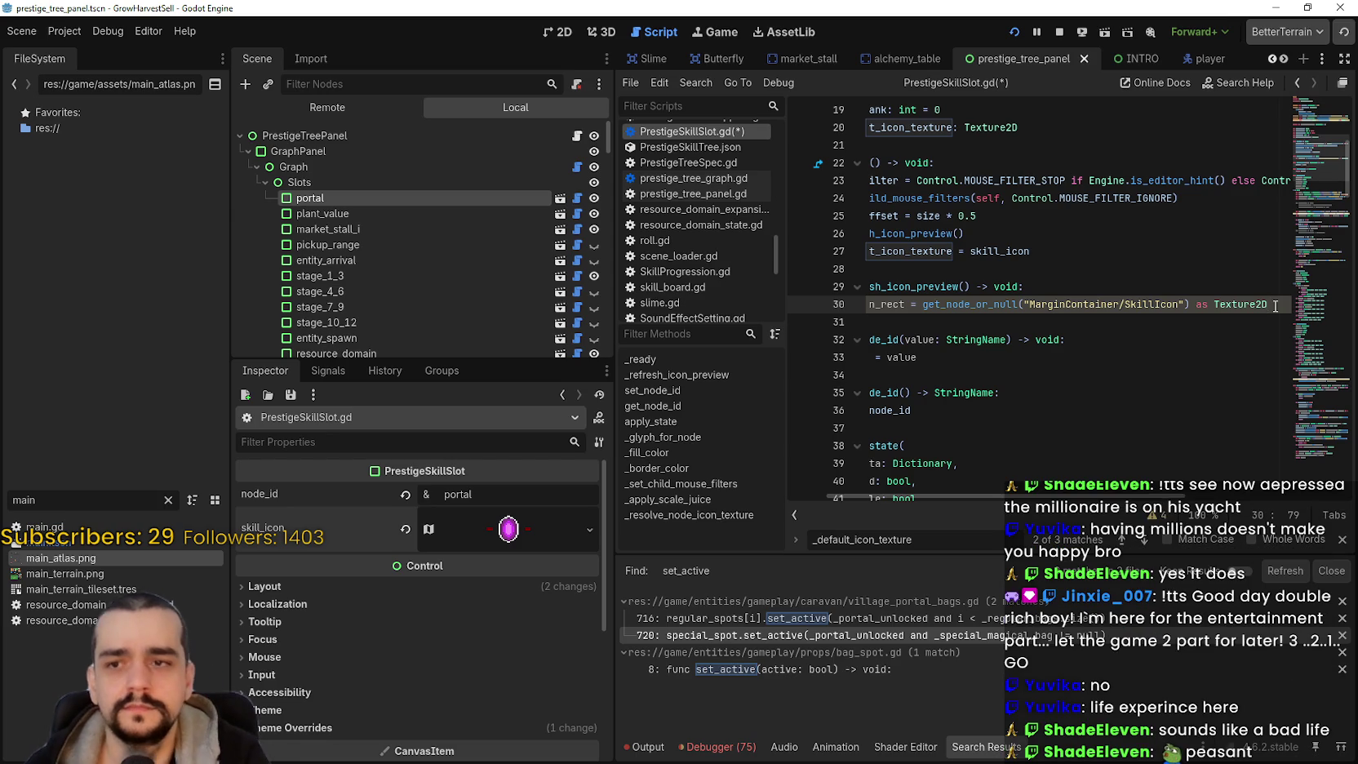
pyautogui.moveTo(987, 310)
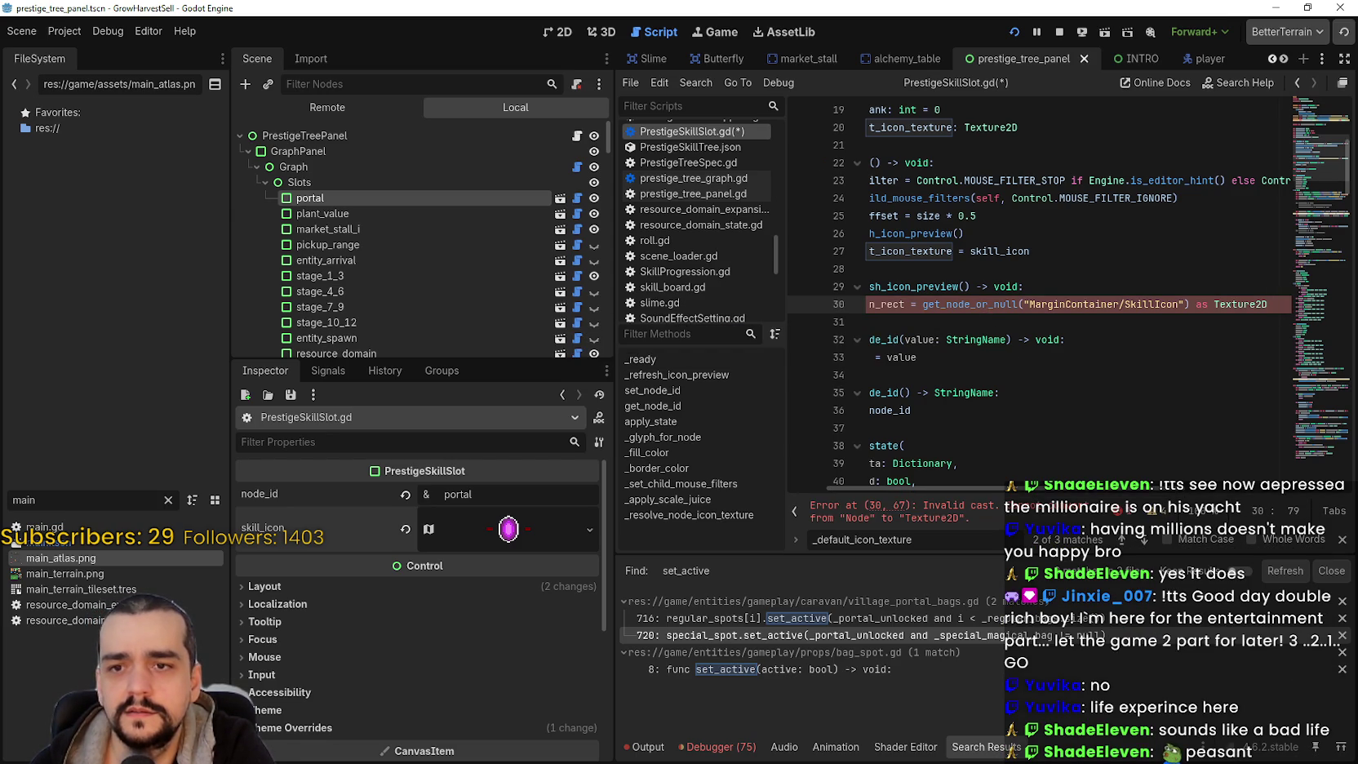
pyautogui.doubleClick(1263, 304)
pyautogui.write('TextureRe')
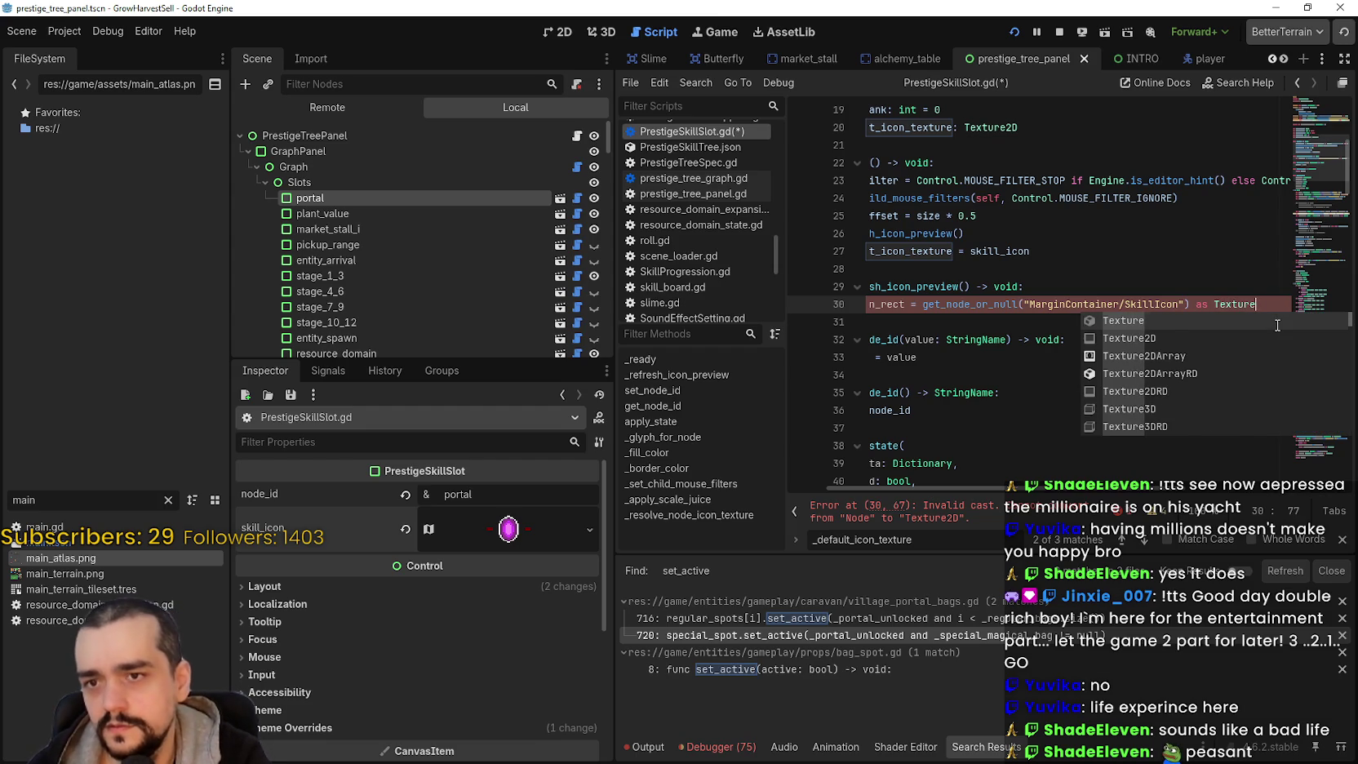
pyautogui.press('Return')
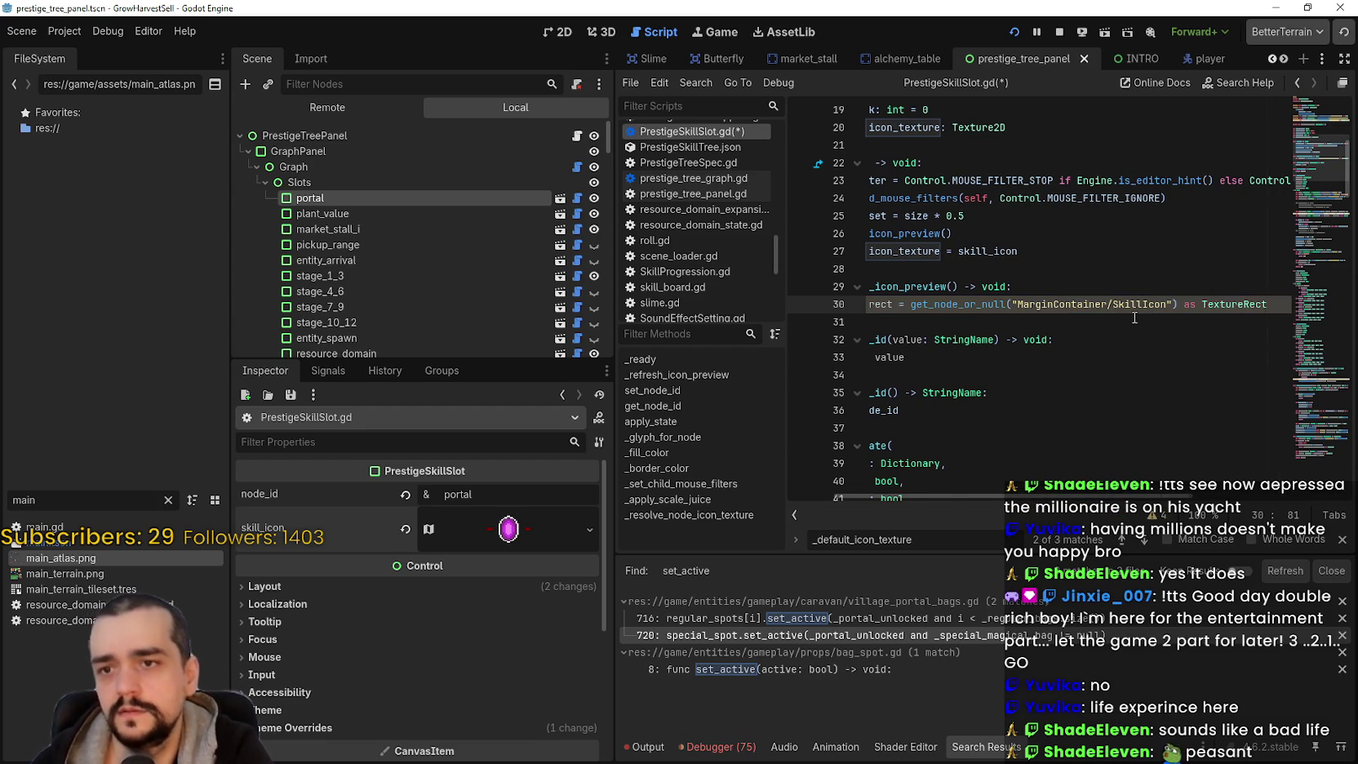
pyautogui.click(1133, 318)
pyautogui.doubleClick(915, 304)
pyautogui.click(948, 304)
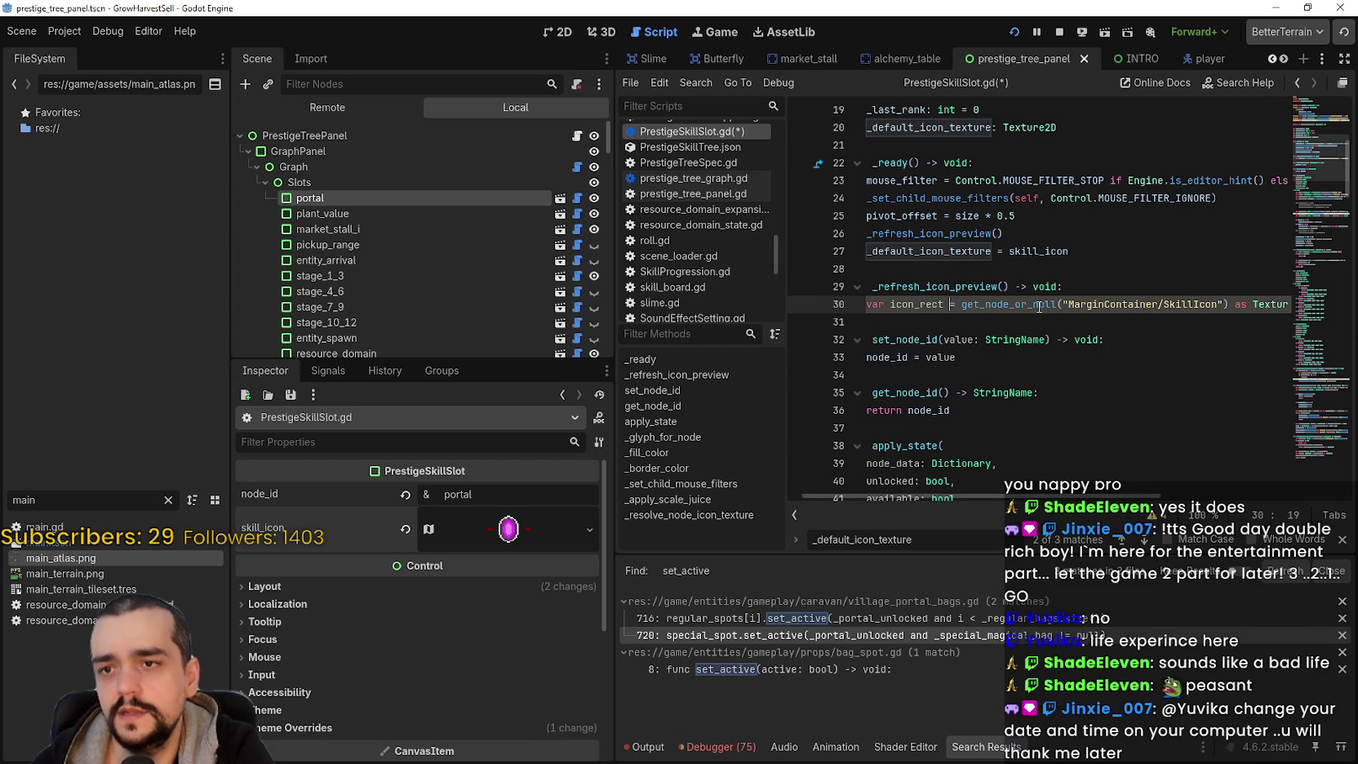
# - Annotate icon_rect on line 30 with ': TextureRect' using the autocomplete suggestion
pyautogui.moveTo(1038, 307)
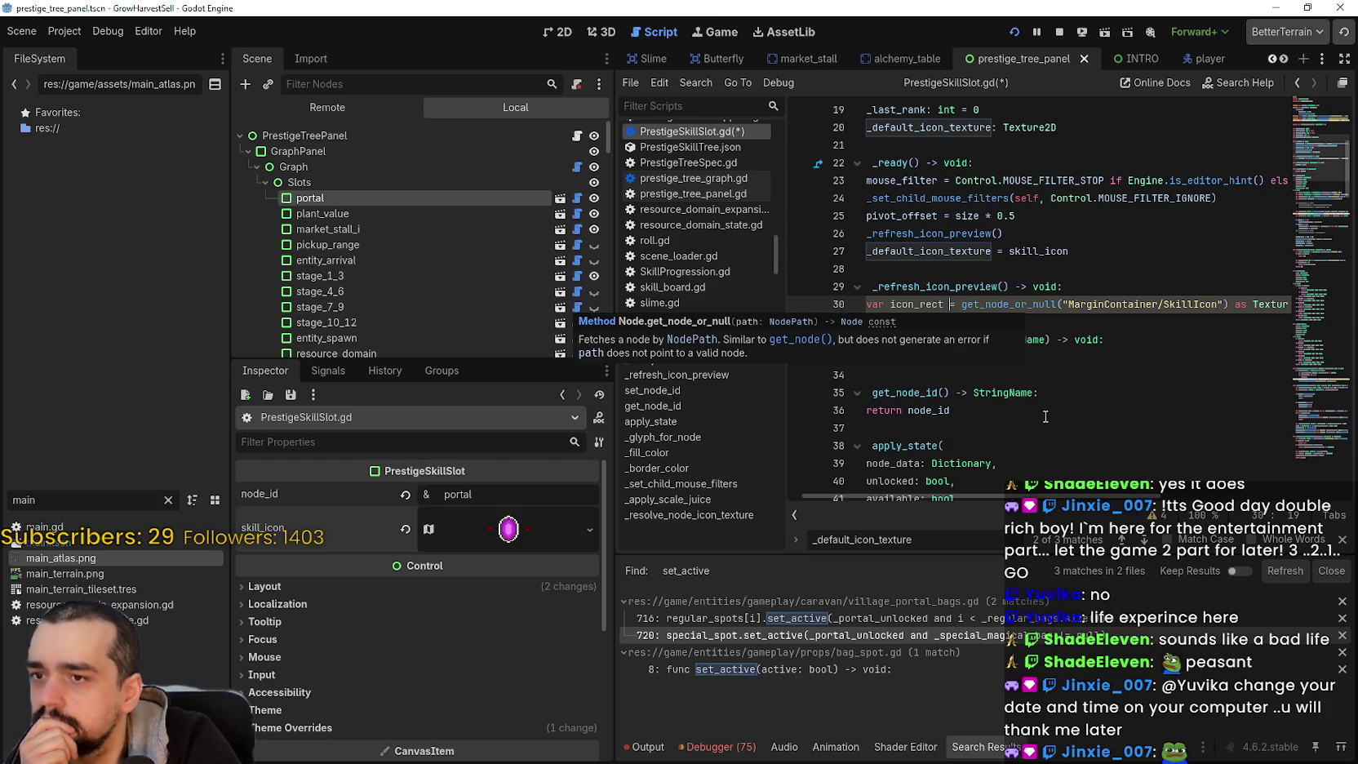
pyautogui.moveTo(1056, 495)
pyautogui.mouseDown()
pyautogui.moveTo(1119, 494)
pyautogui.moveTo(967, 325)
pyautogui.mouseUp()
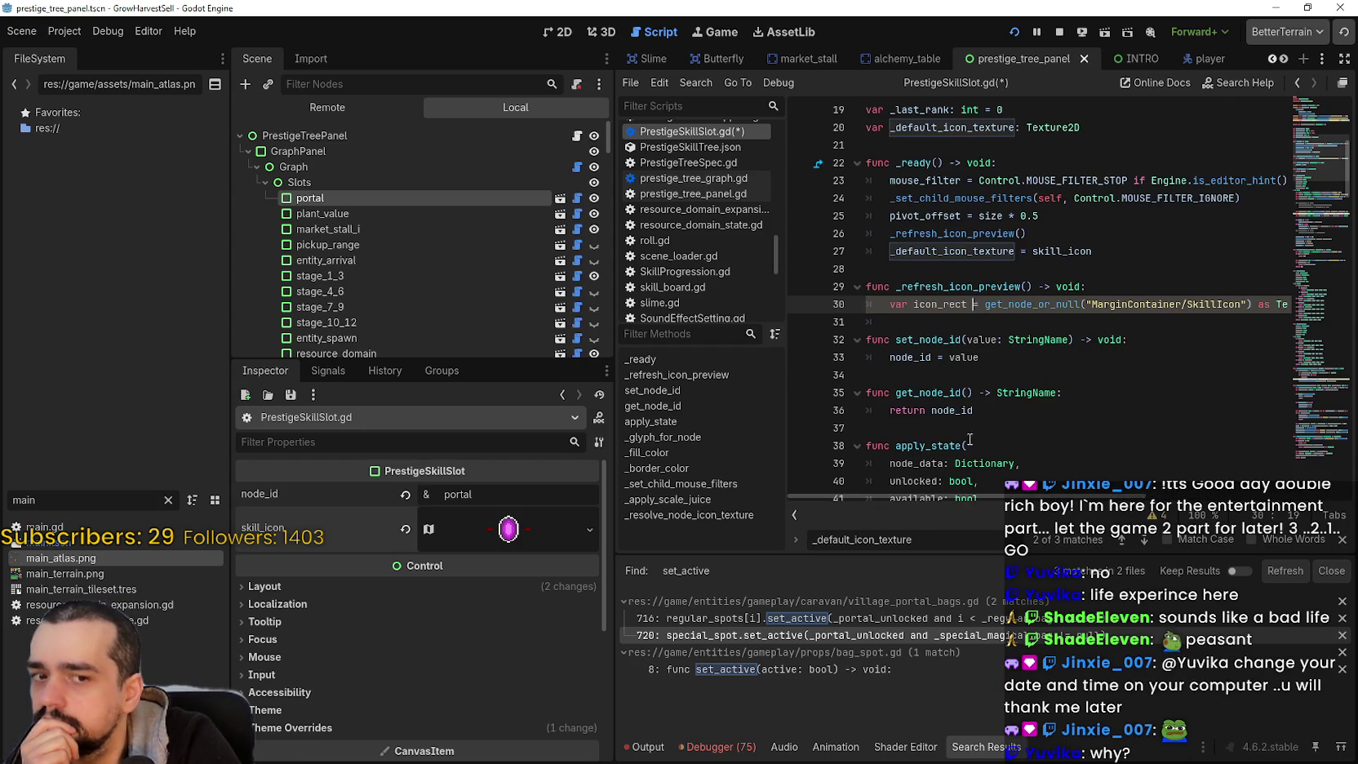
pyautogui.moveTo(1049, 498)
pyautogui.mouseDown()
pyautogui.moveTo(1131, 500)
pyautogui.moveTo(983, 314)
pyautogui.mouseUp()
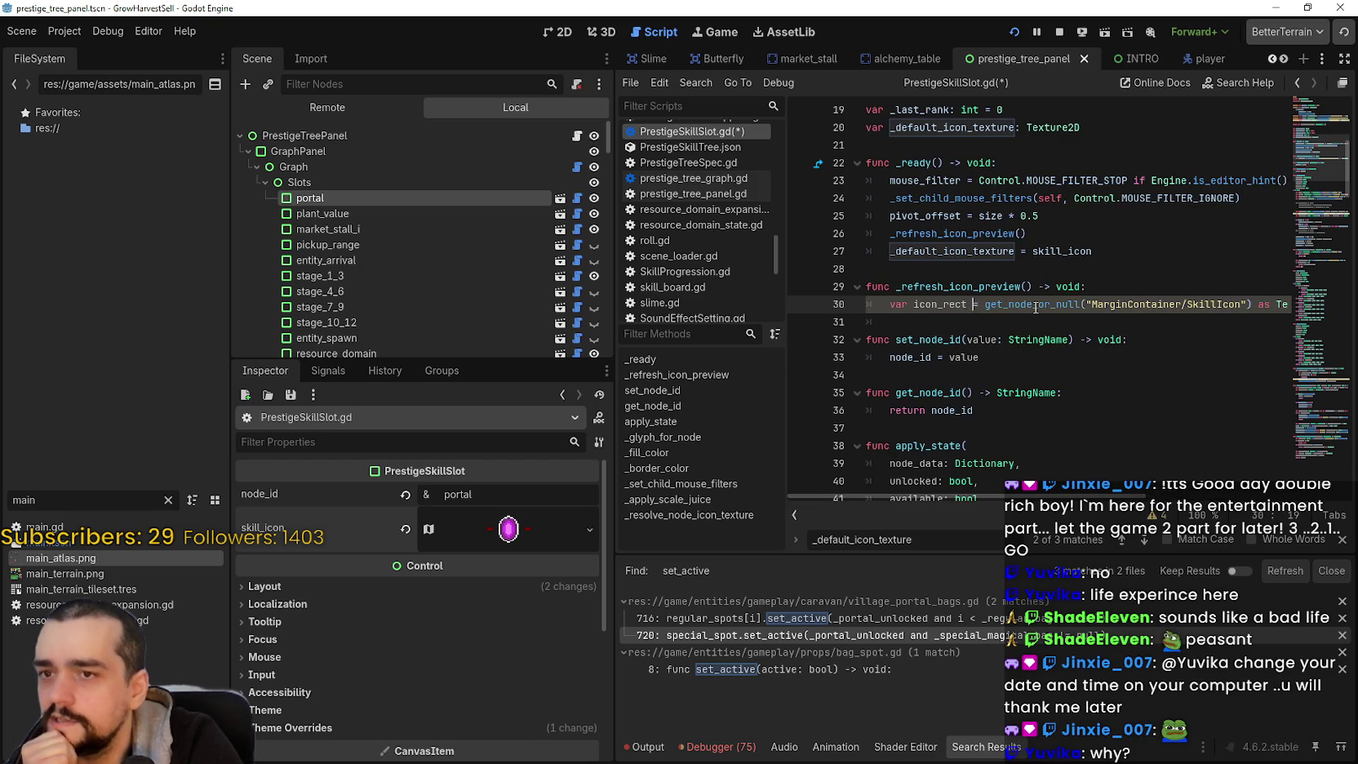
pyautogui.click(968, 305)
pyautogui.write(': Texc')
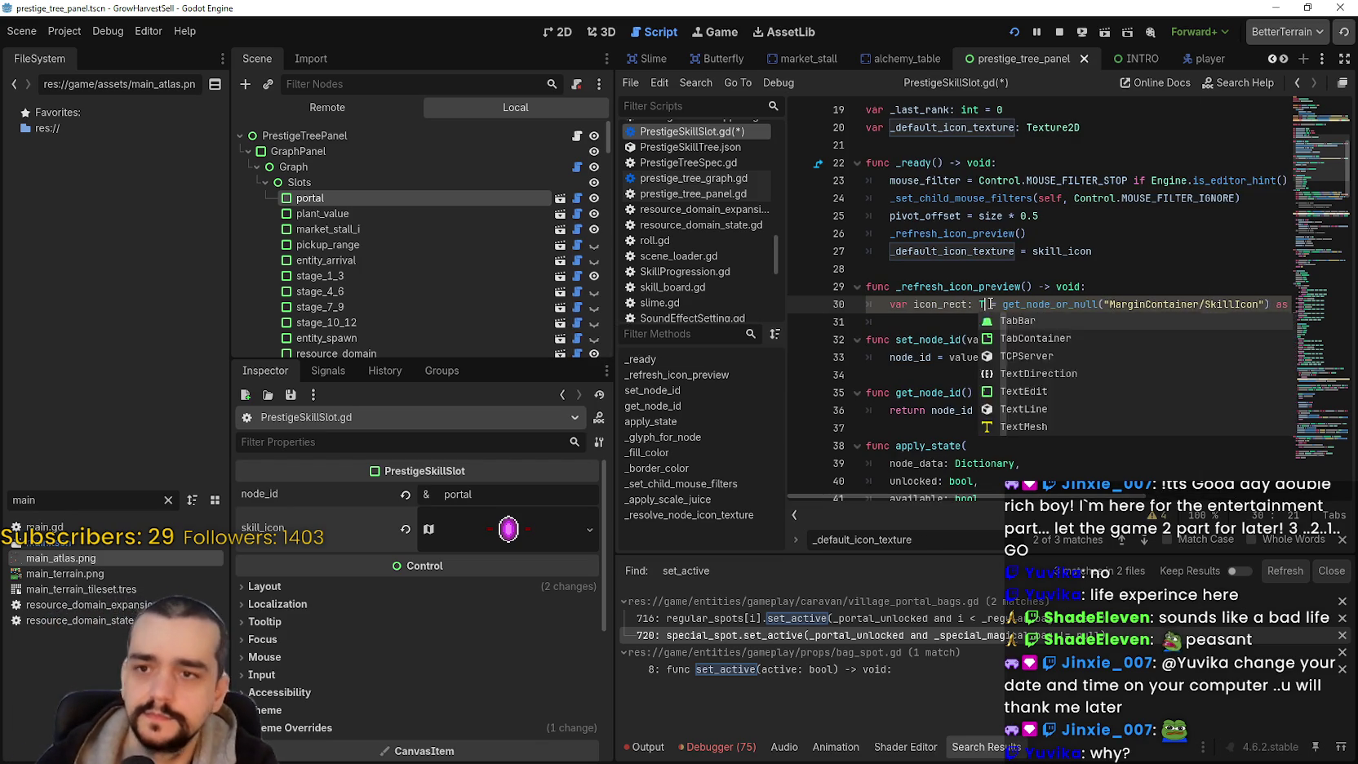
pyautogui.press('BackSpace')
pyautogui.write('xx')
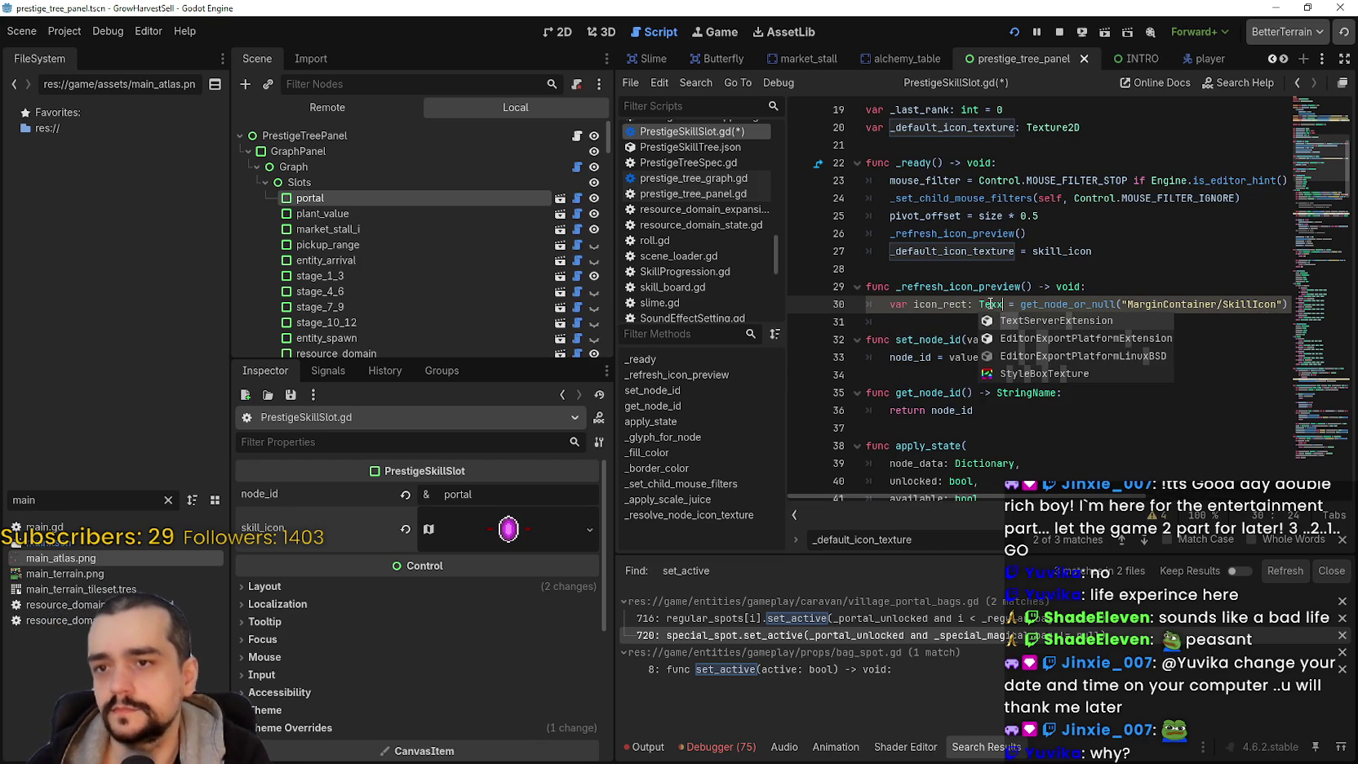
pyautogui.press('BackSpace')
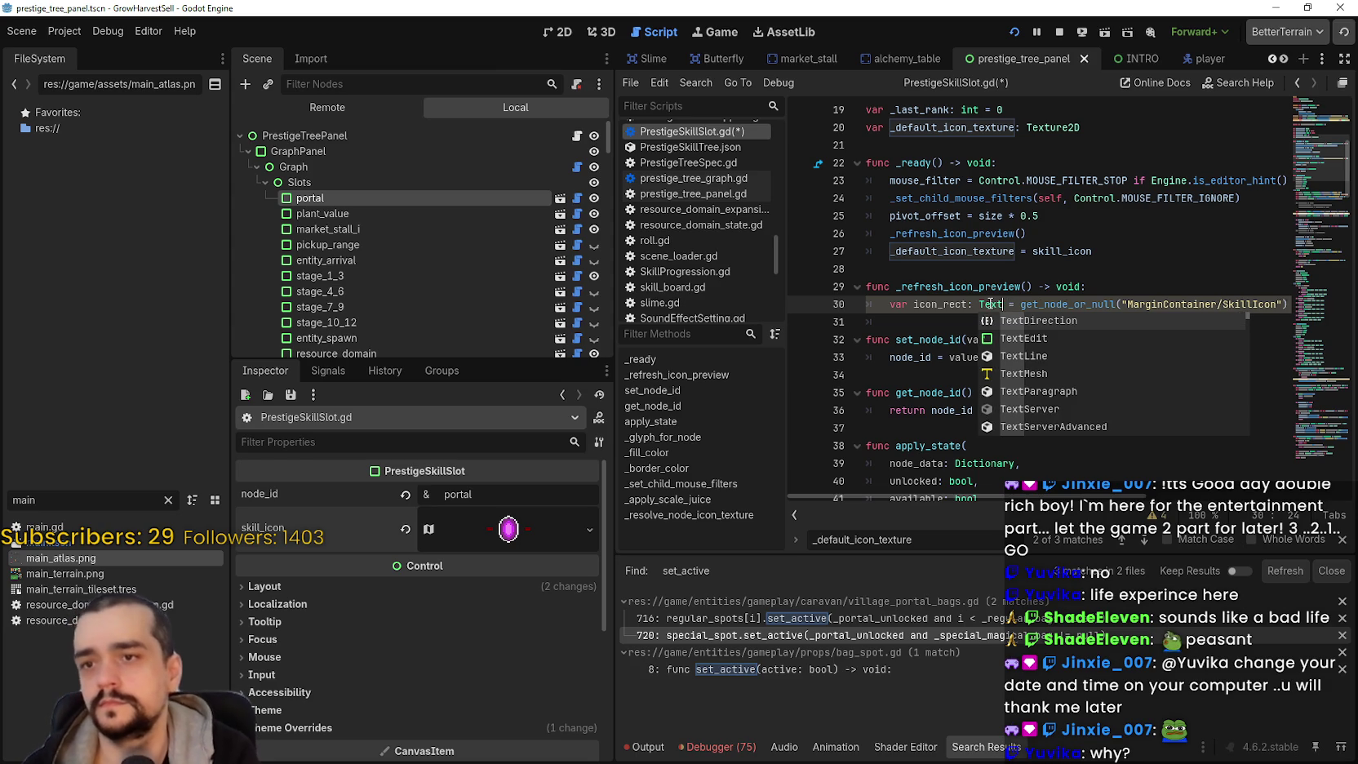
pyautogui.write('u')
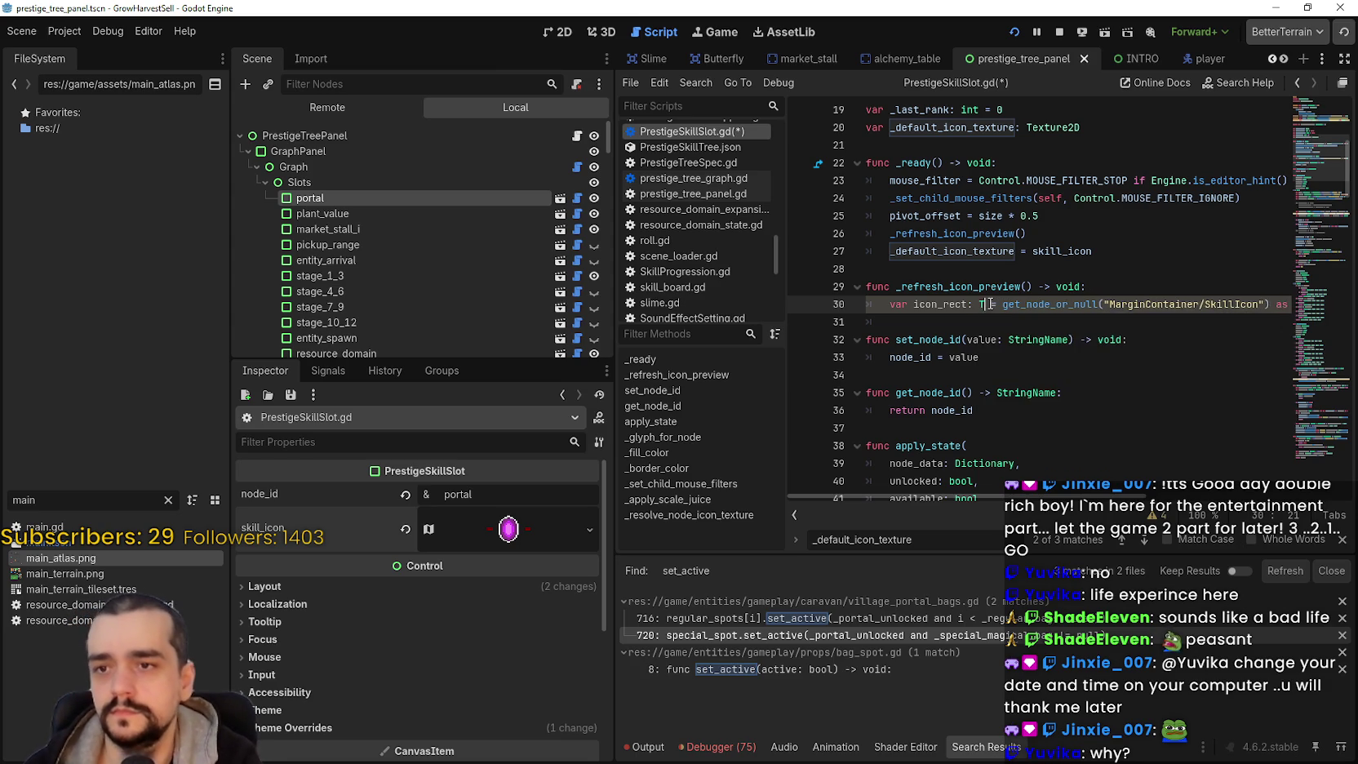
pyautogui.press('BackSpace')
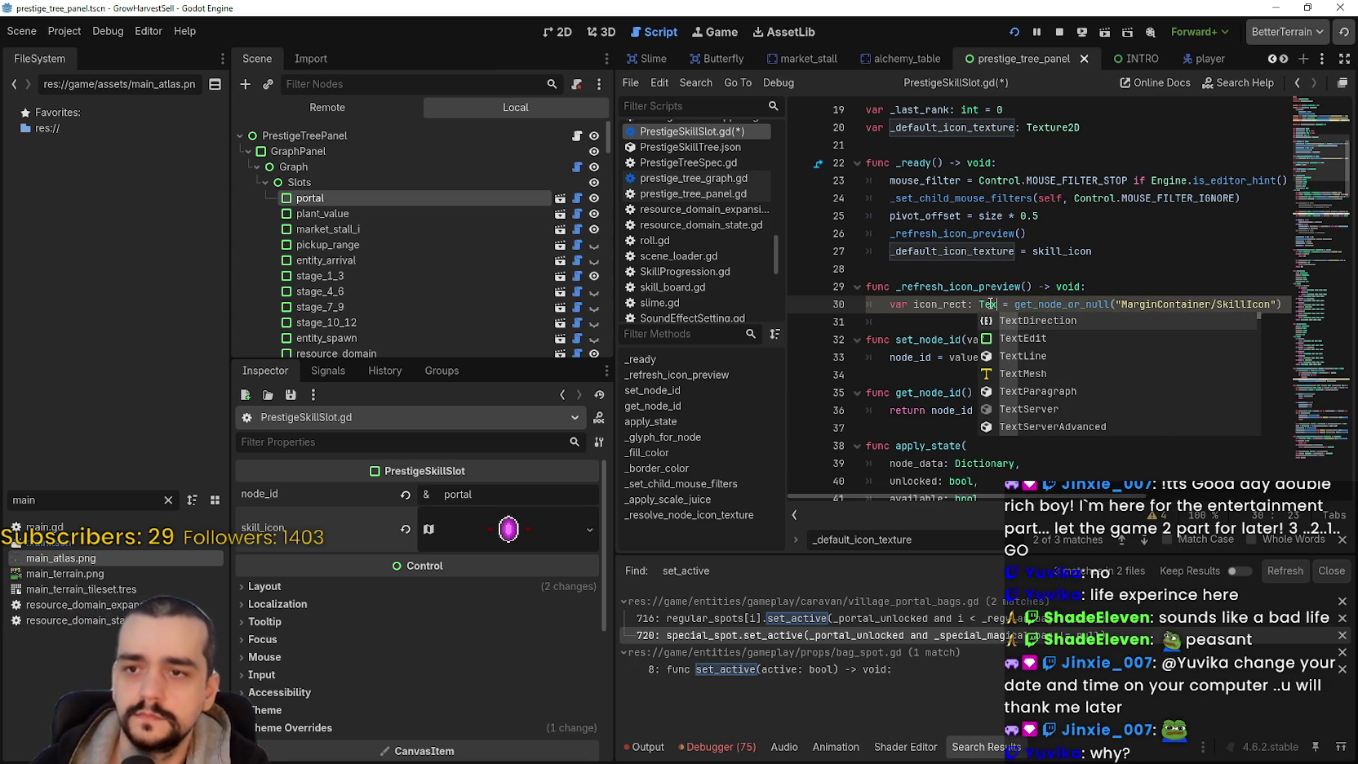
pyautogui.press('Escape')
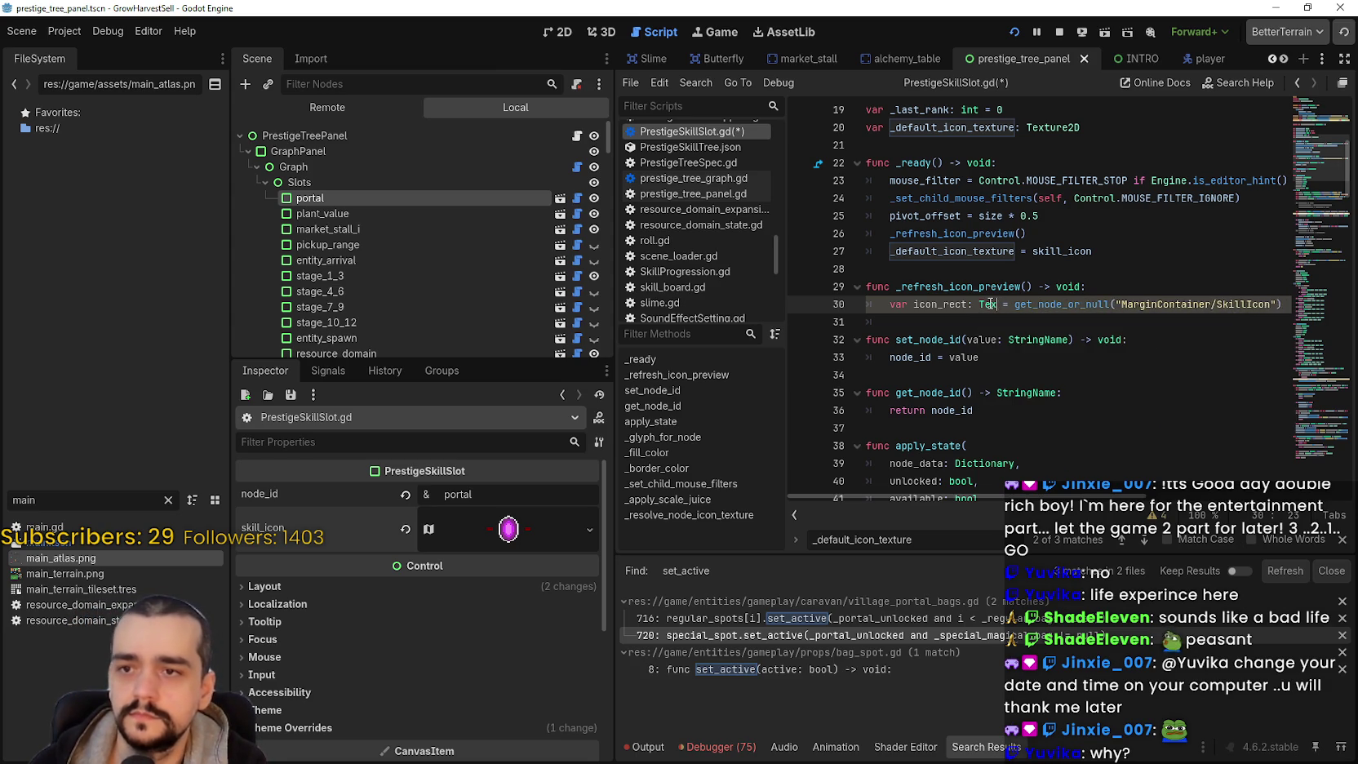
pyautogui.hotkey('ctrl', 'space')
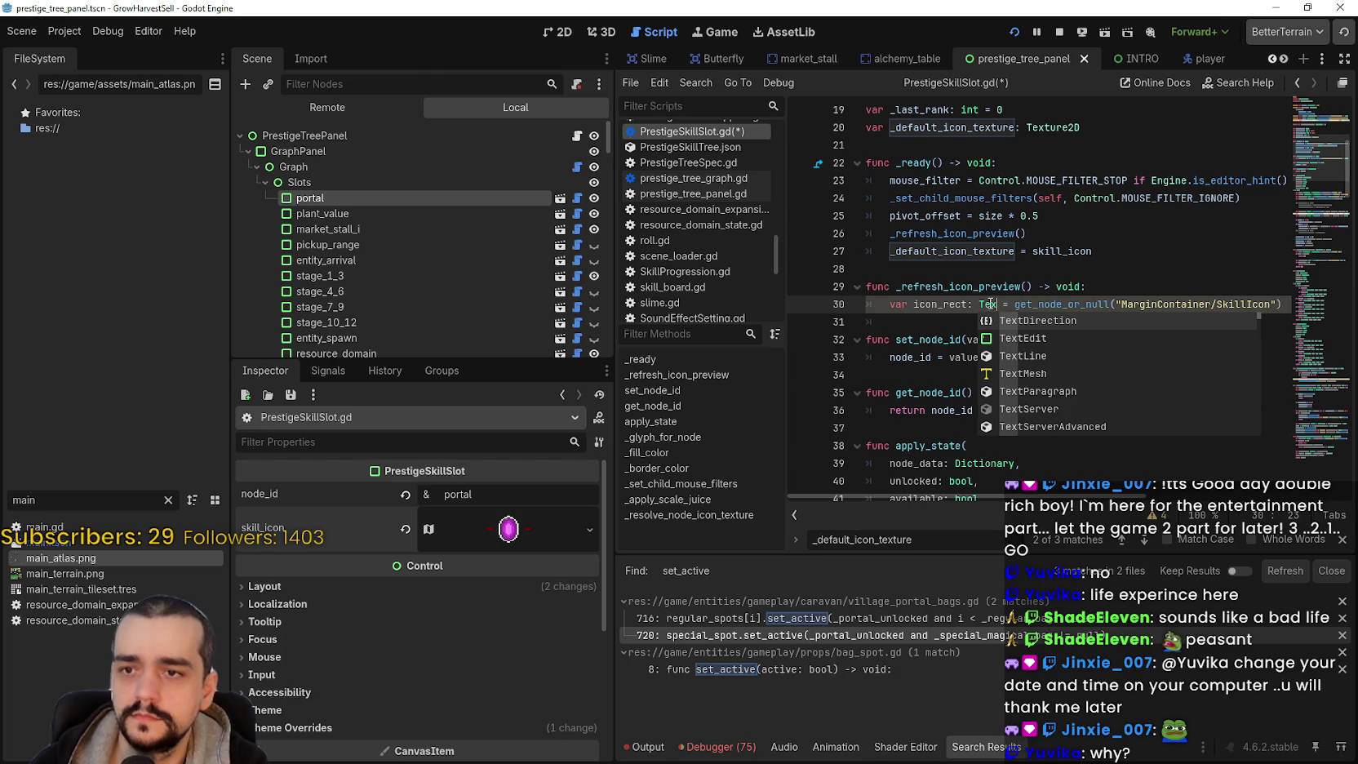
pyautogui.press('BackSpace')
pyautogui.press('BackSpace')
pyautogui.press('BackSpace')
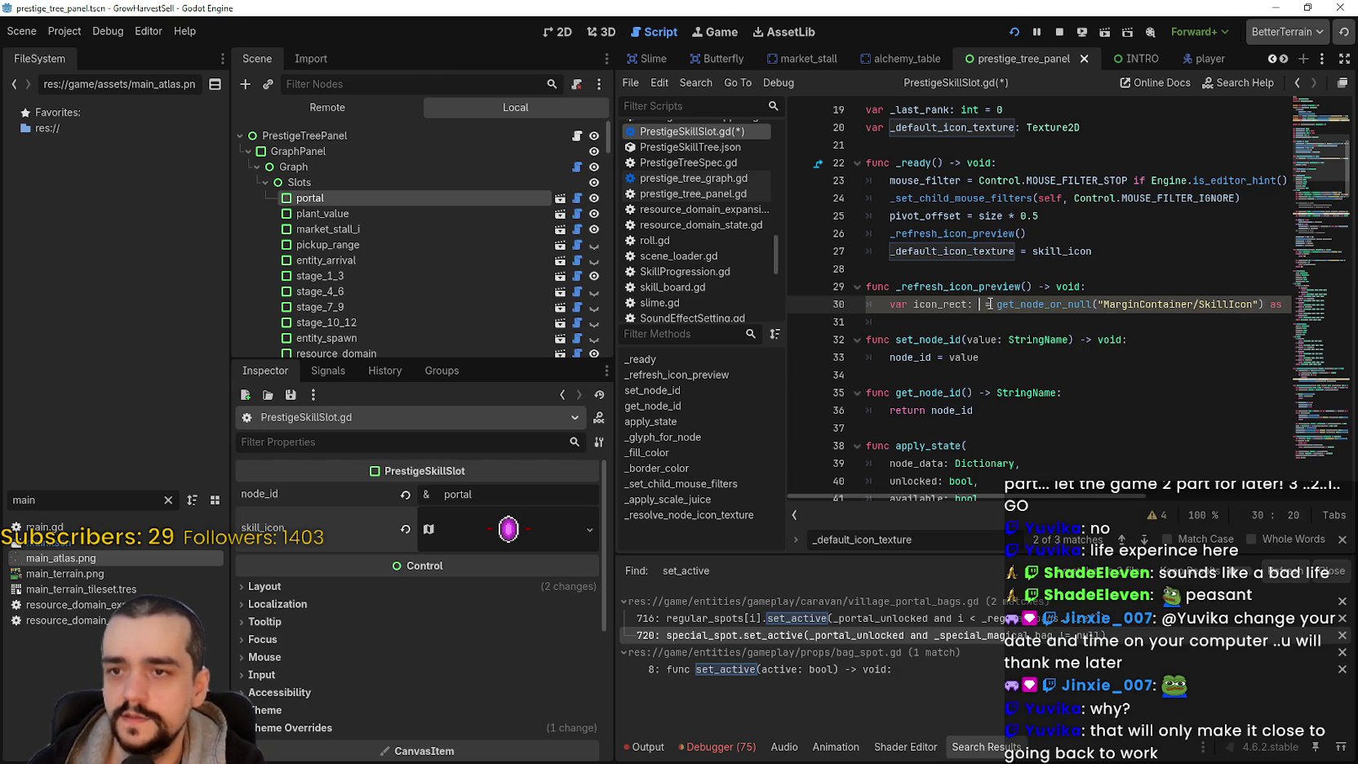
pyautogui.write('Te')
pyautogui.write('xtureRect')
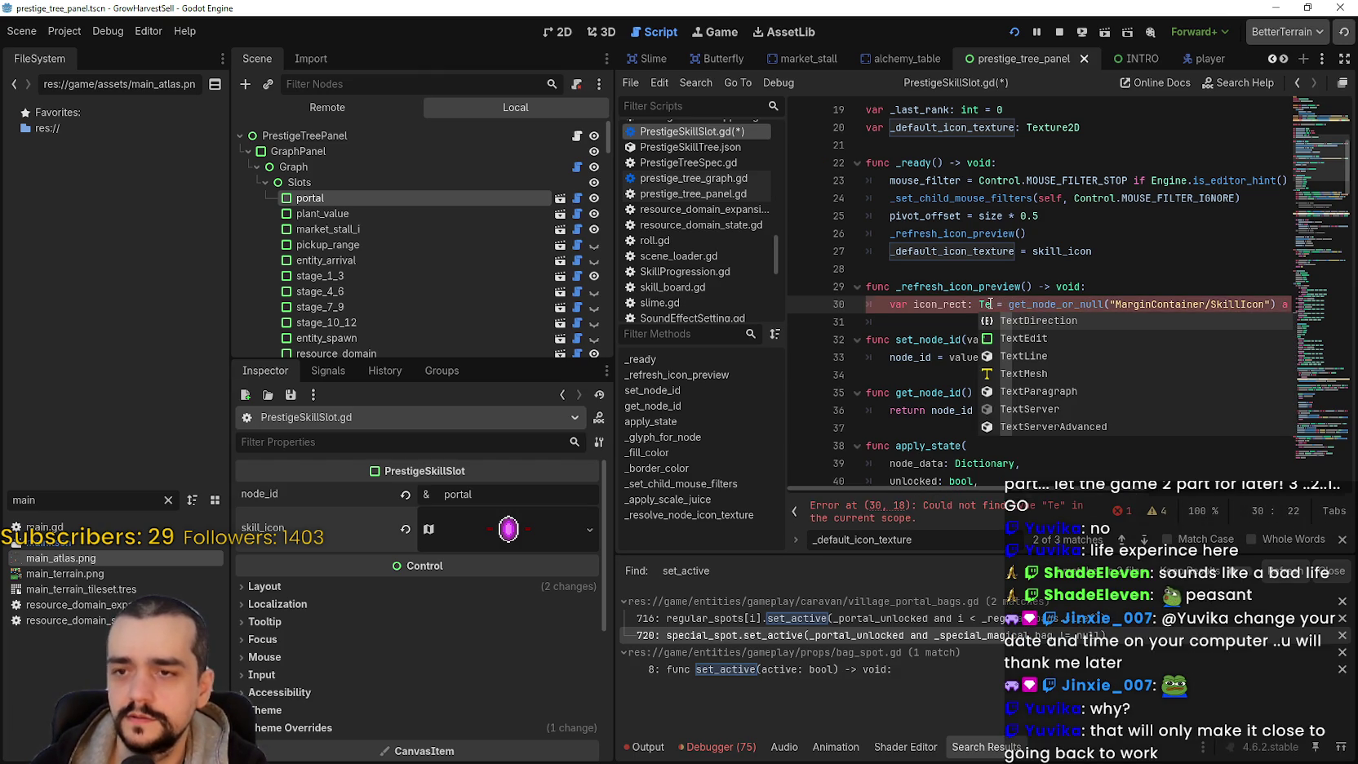
pyautogui.click(956, 316)
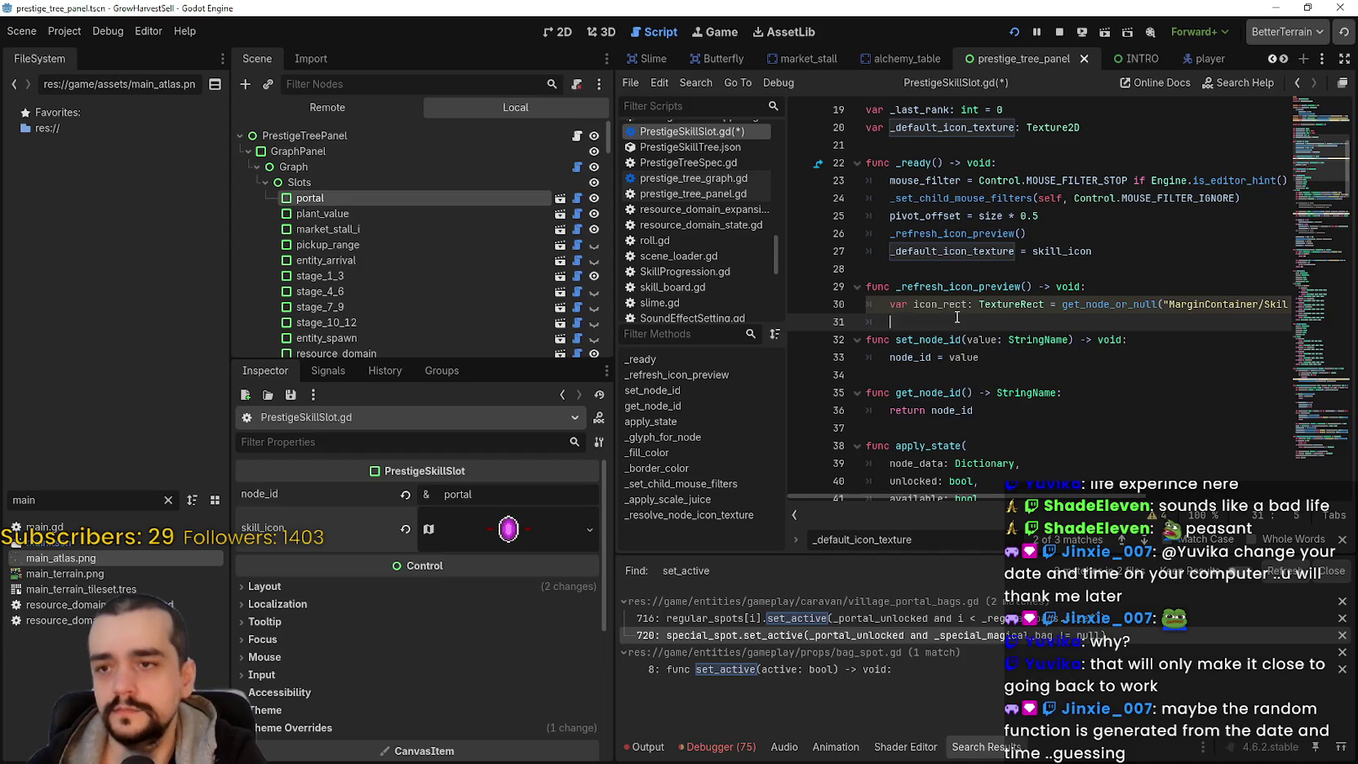
# - Add 'if icon_rect != null:' setting 'icon_rect.texture = skill_icon', then save the script
pyautogui.write('if icon_rect != null')
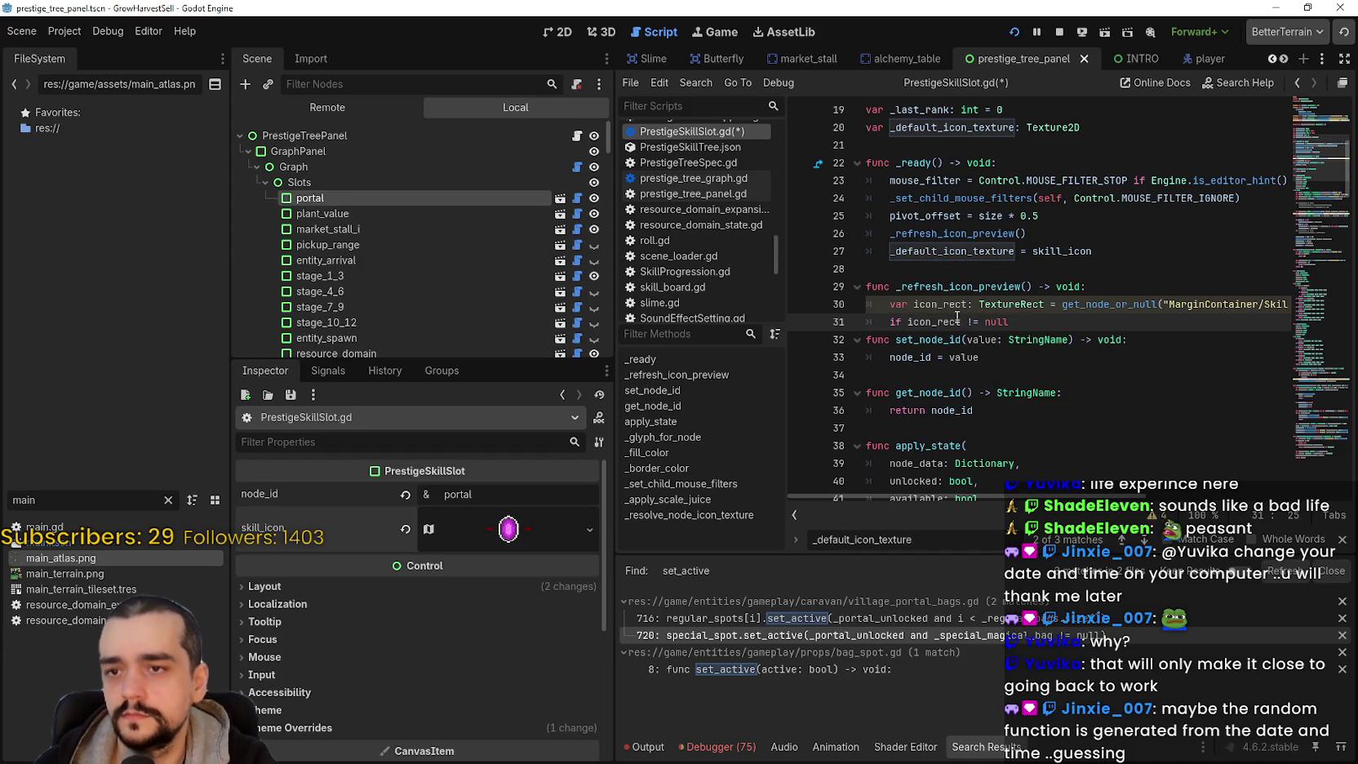
pyautogui.write(':')
pyautogui.press('Return')
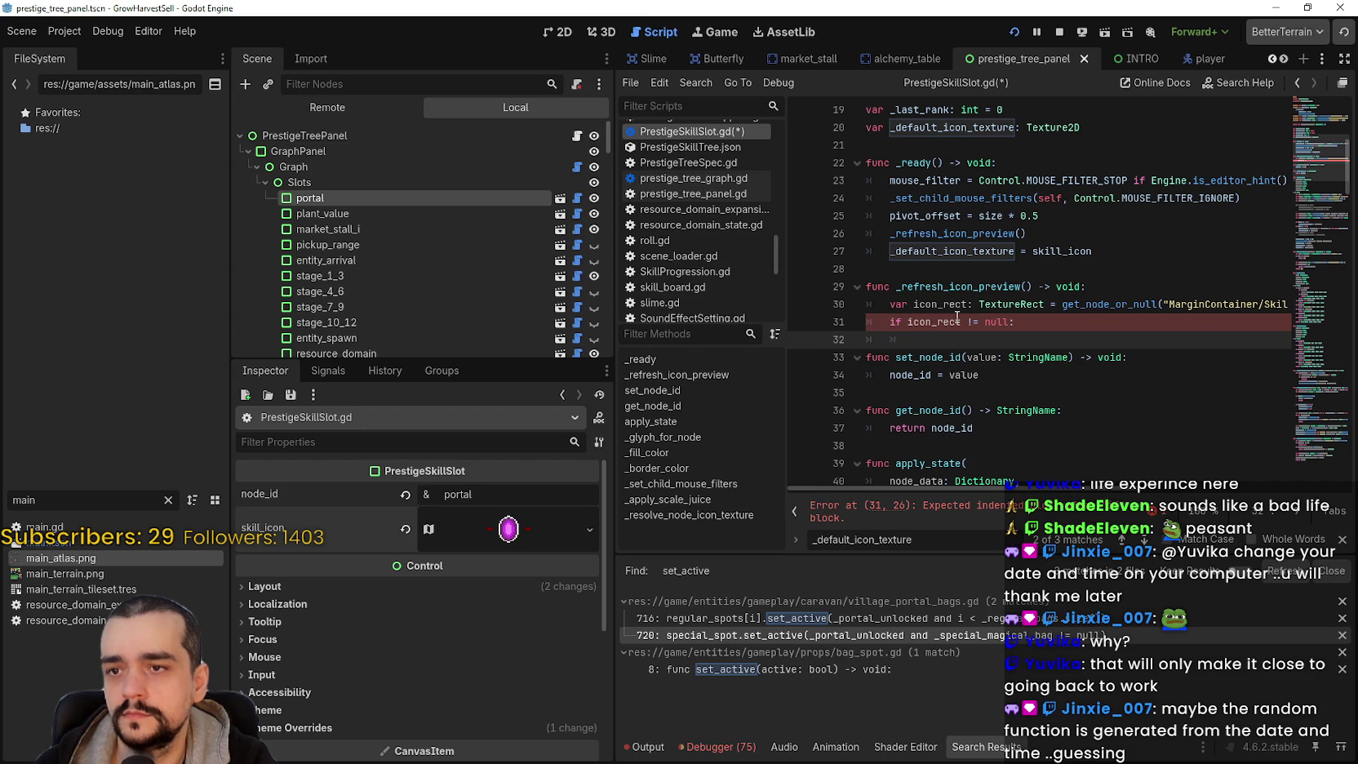
pyautogui.write('ico')
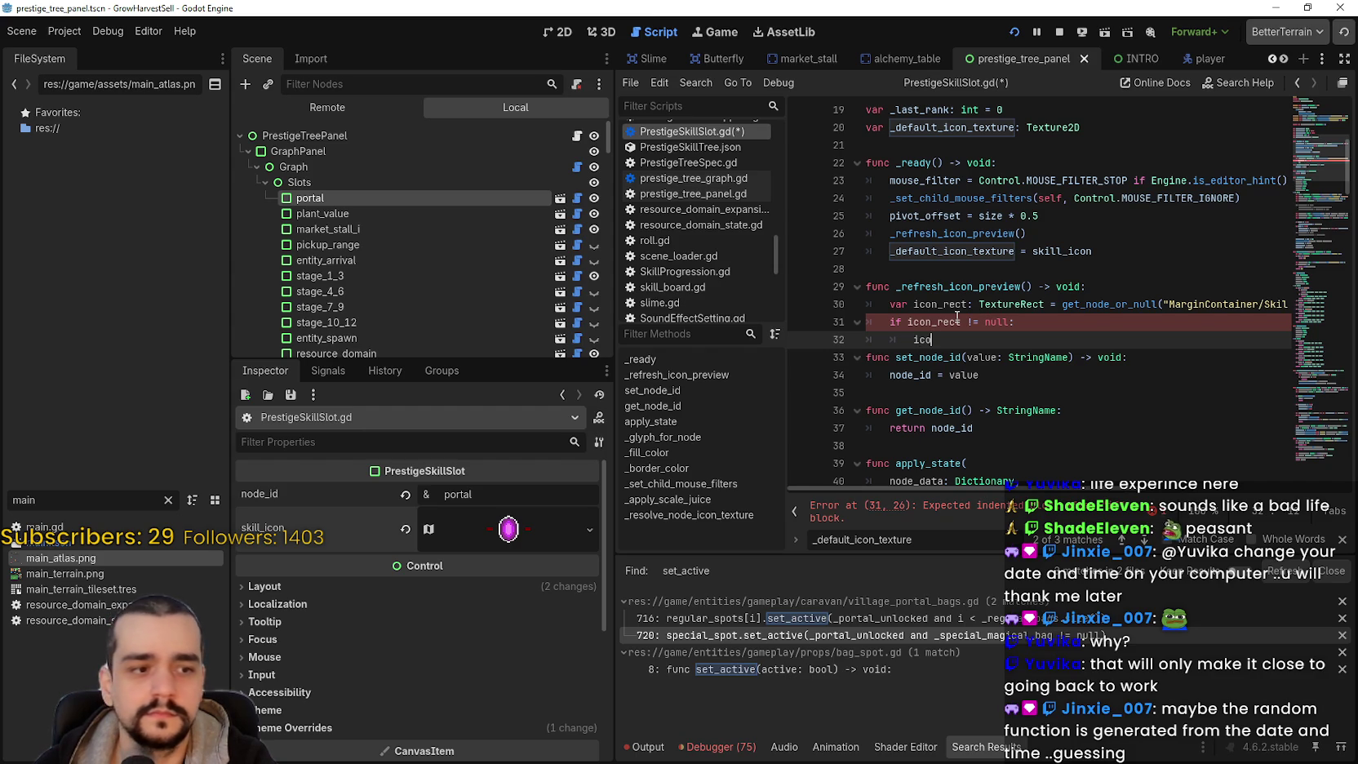
pyautogui.write('n_re')
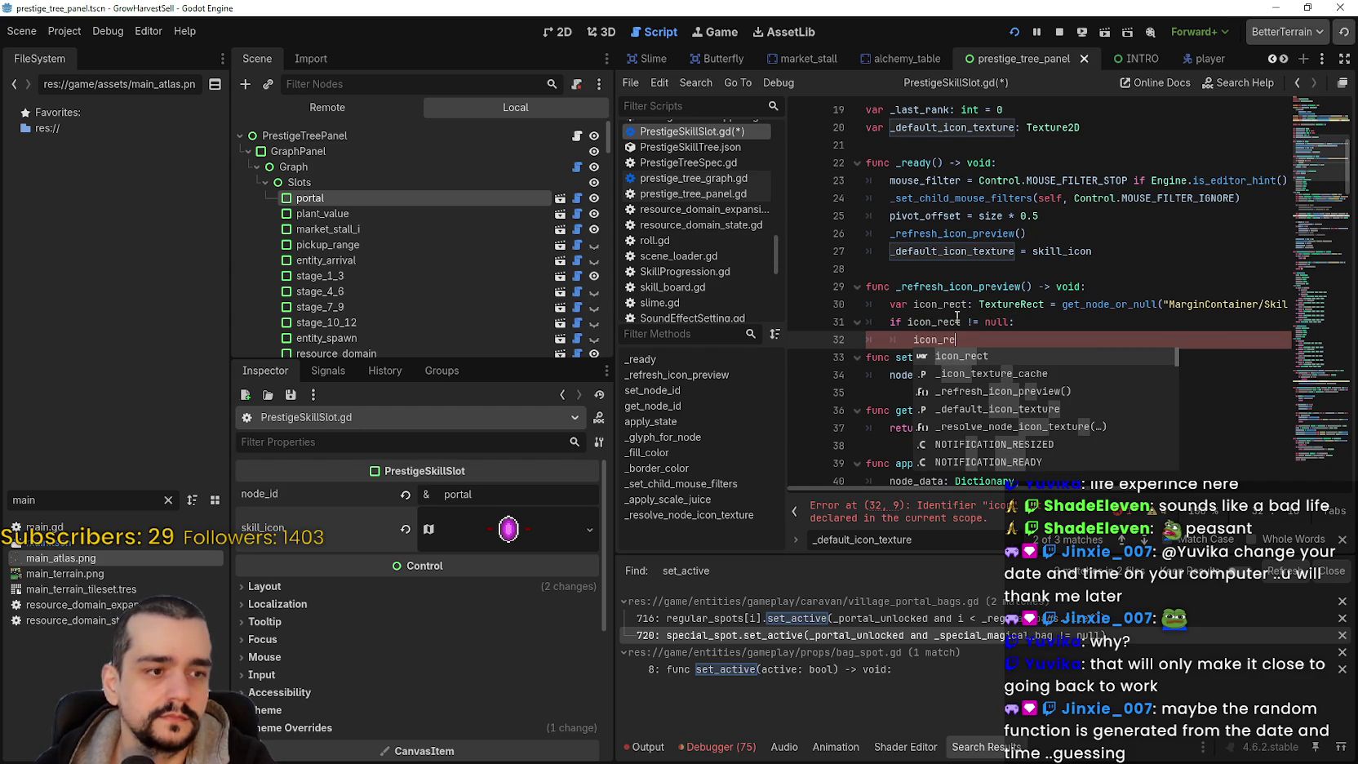
pyautogui.press('Return')
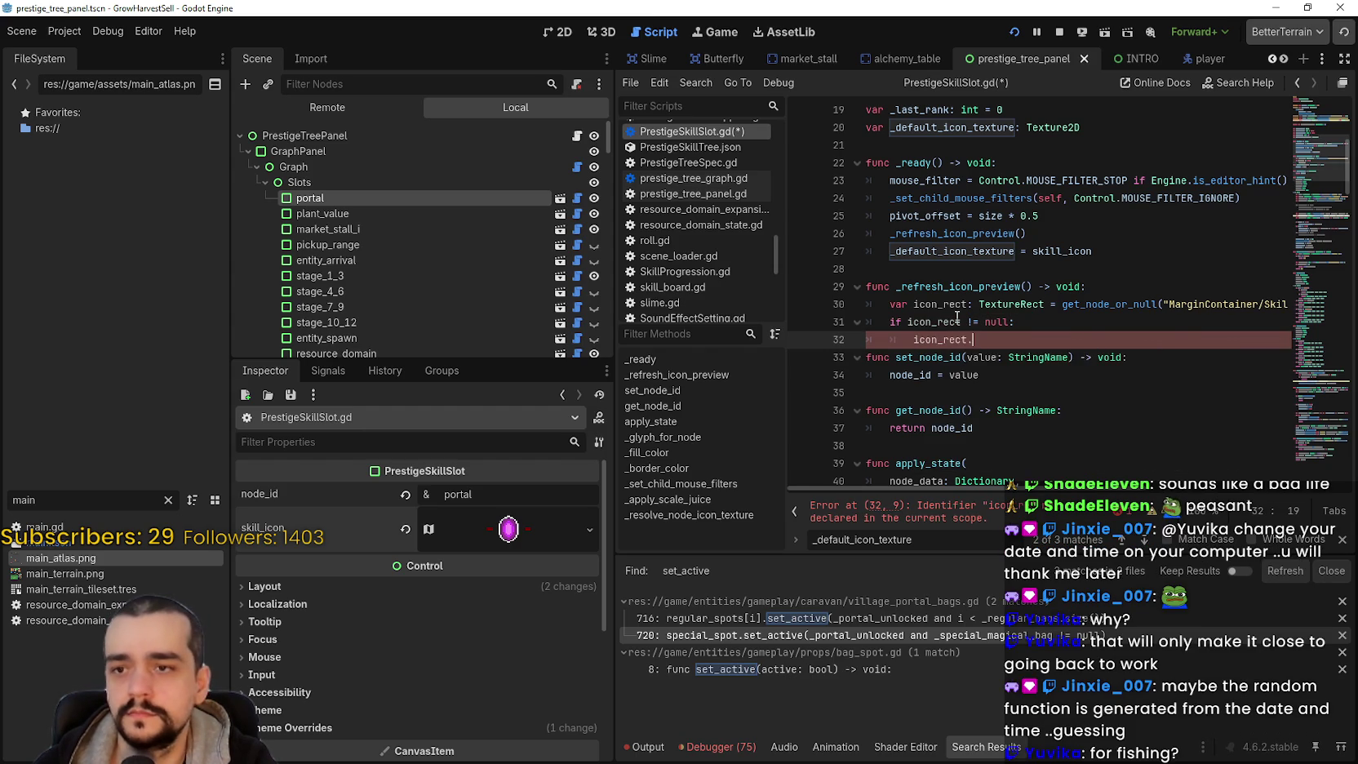
pyautogui.write('.texture =')
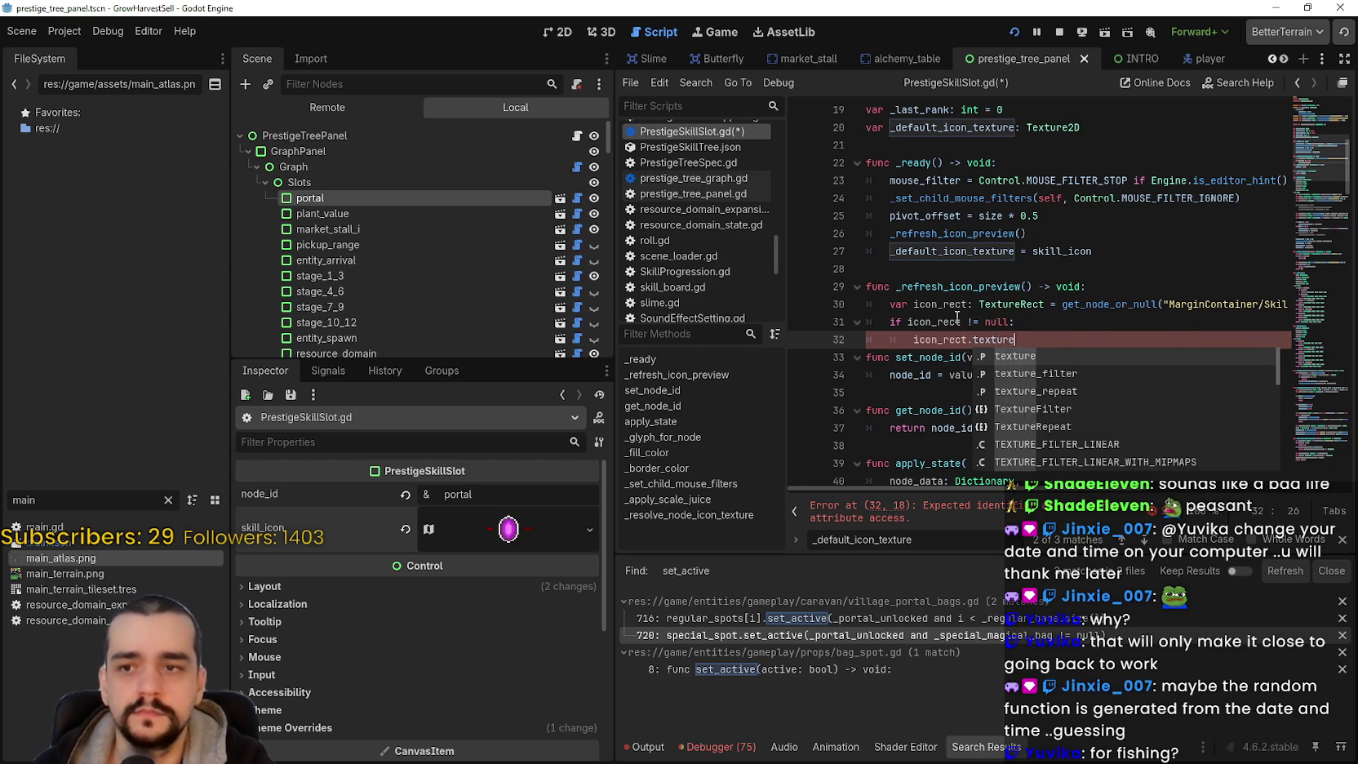
pyautogui.write(' skill_icon')
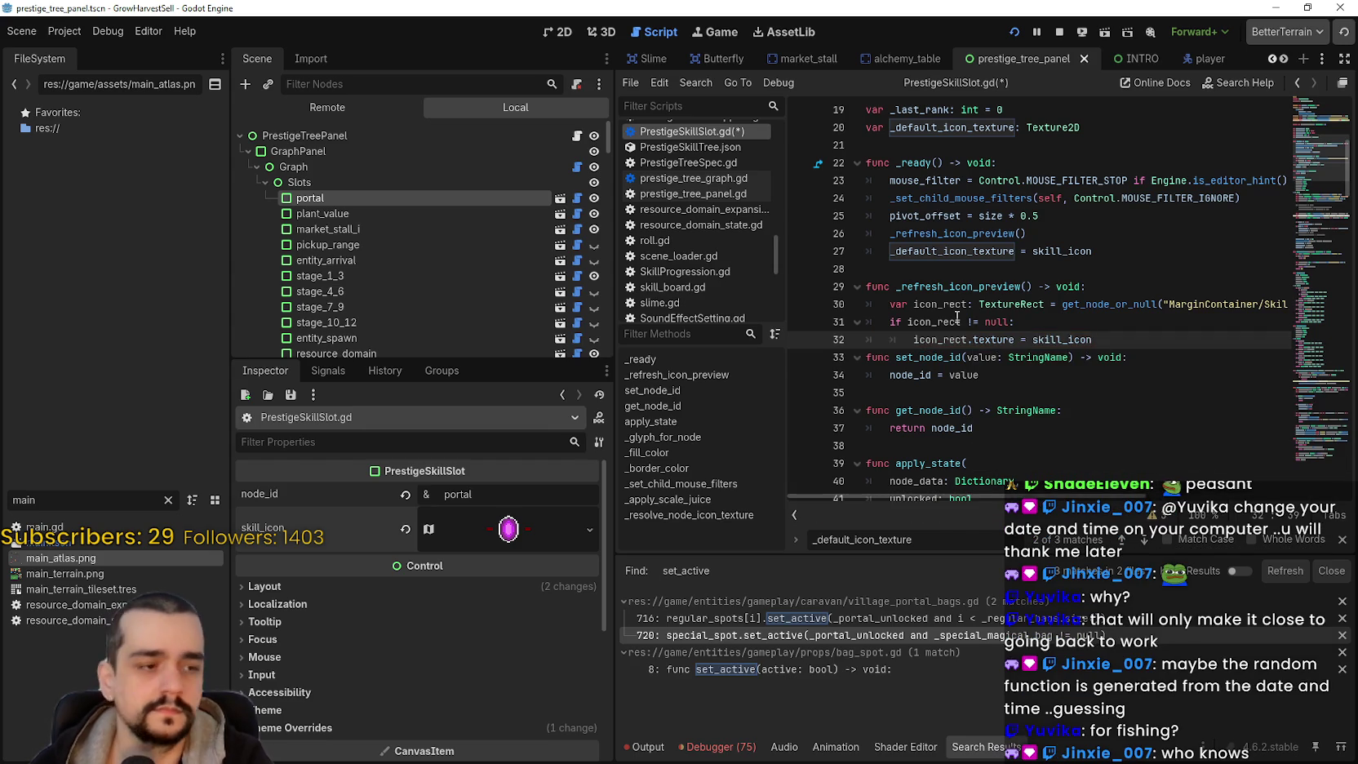
pyautogui.press('Return')
pyautogui.hotkey('ctrl', 's')
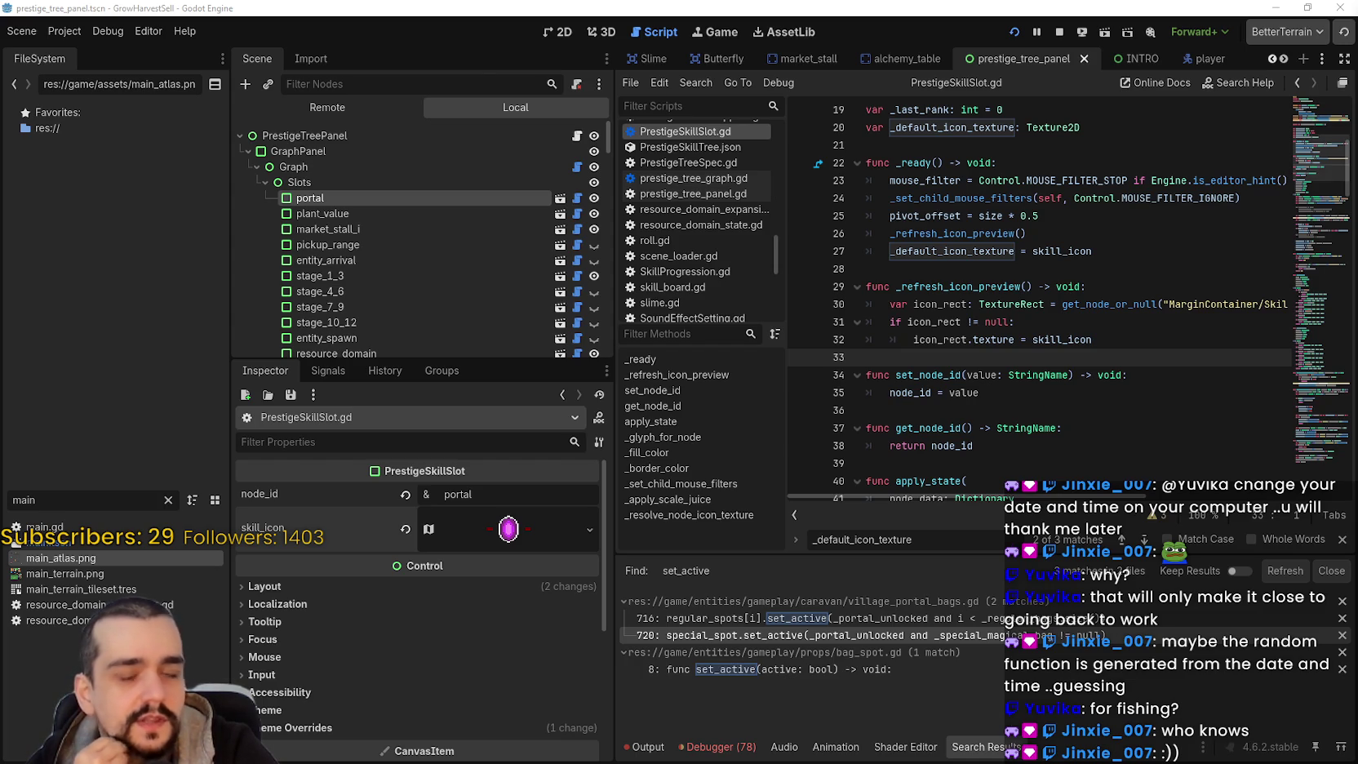
# - Move from the end of the texture assignment line down to empty line 33
pyautogui.click(1142, 338)
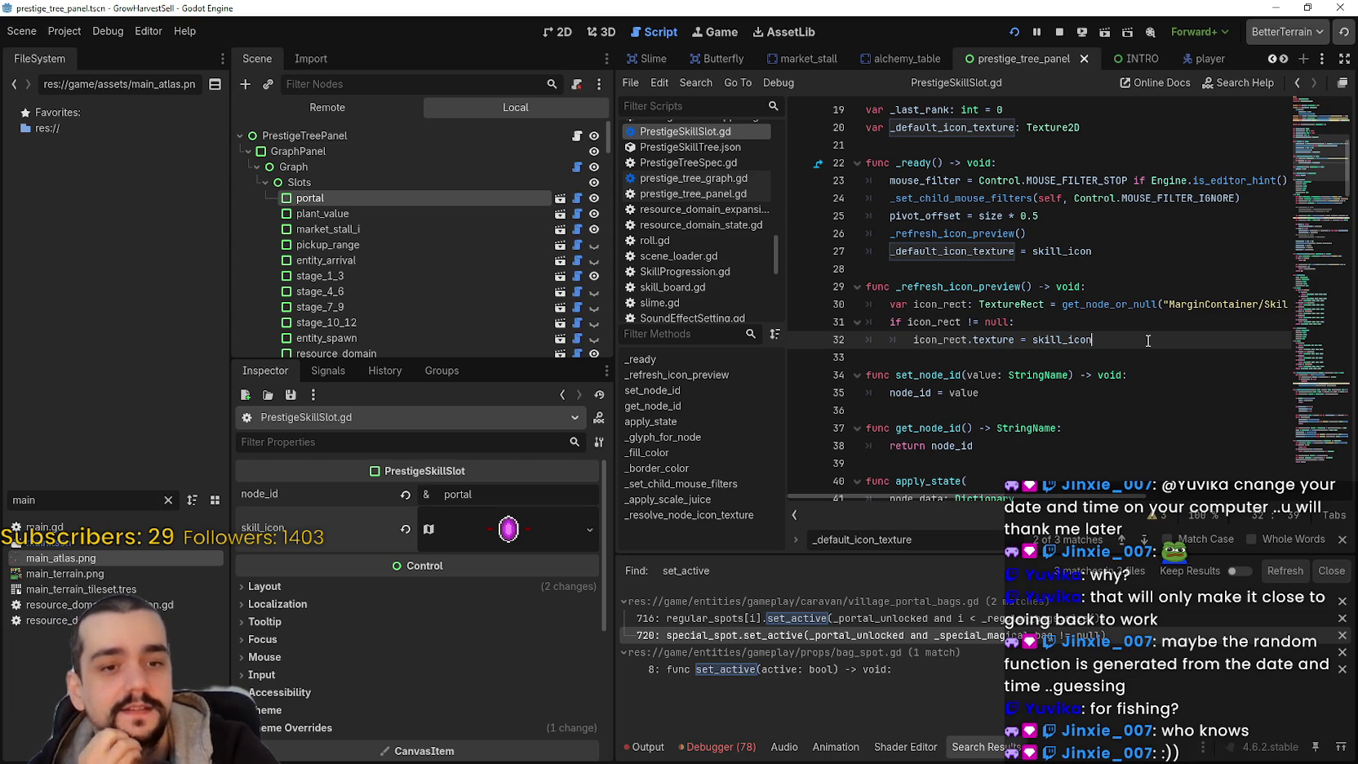
pyautogui.press('Down')
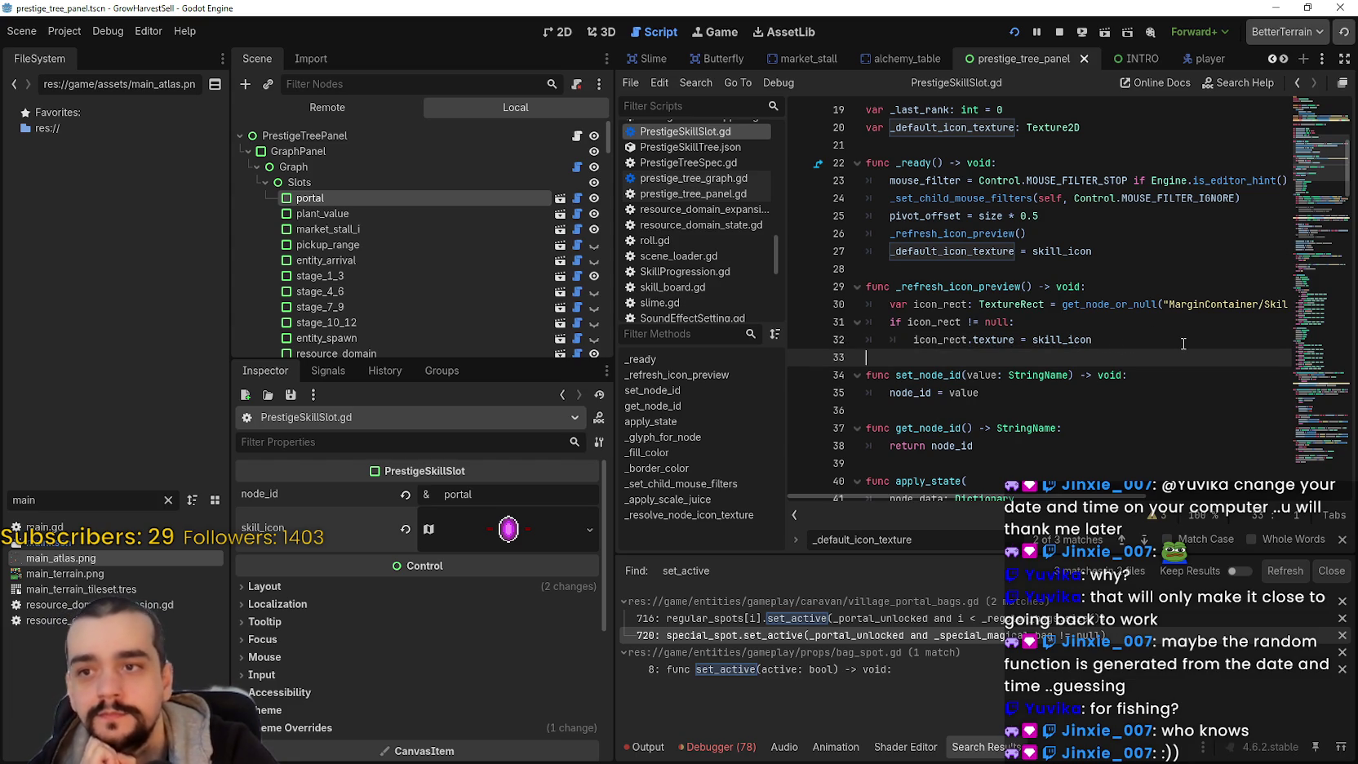
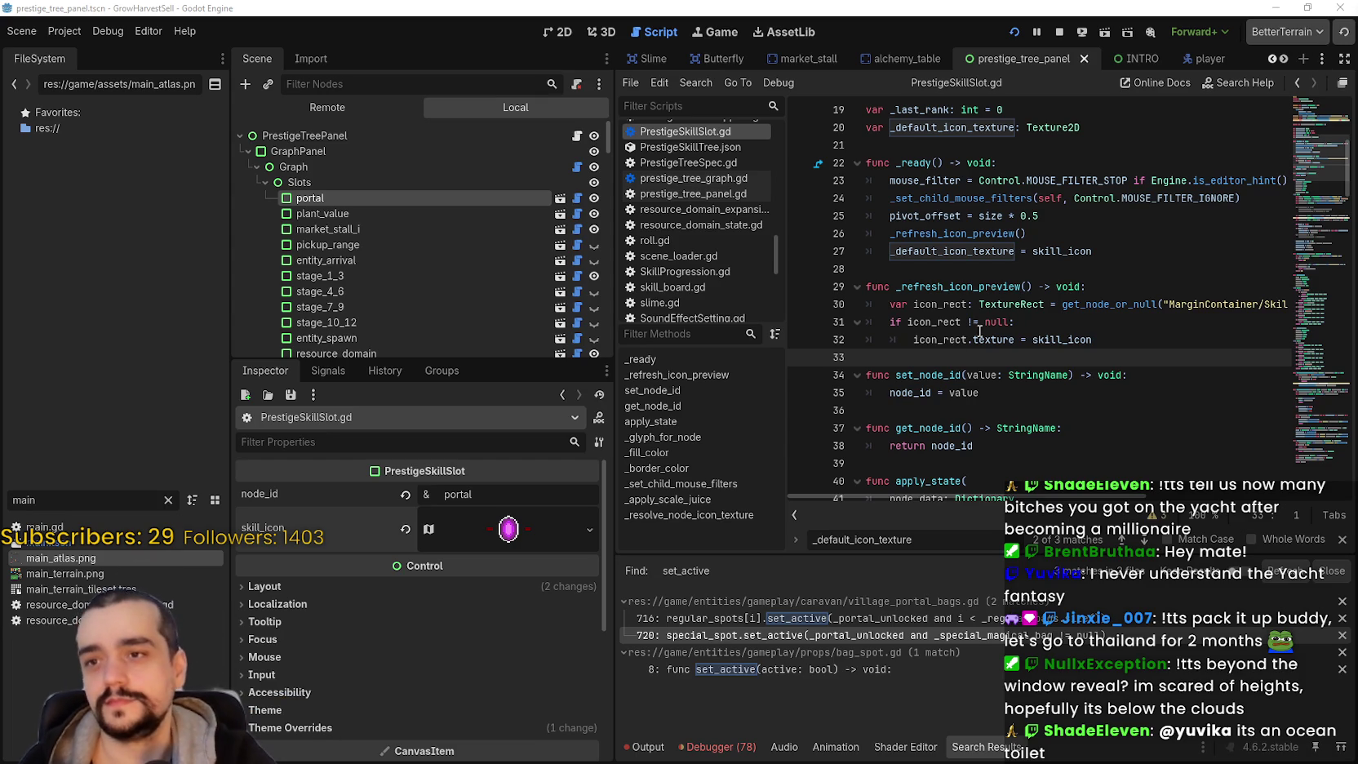
# - Stop the running game and save the current scene
pyautogui.click(970, 269)
pyautogui.click(1060, 33)
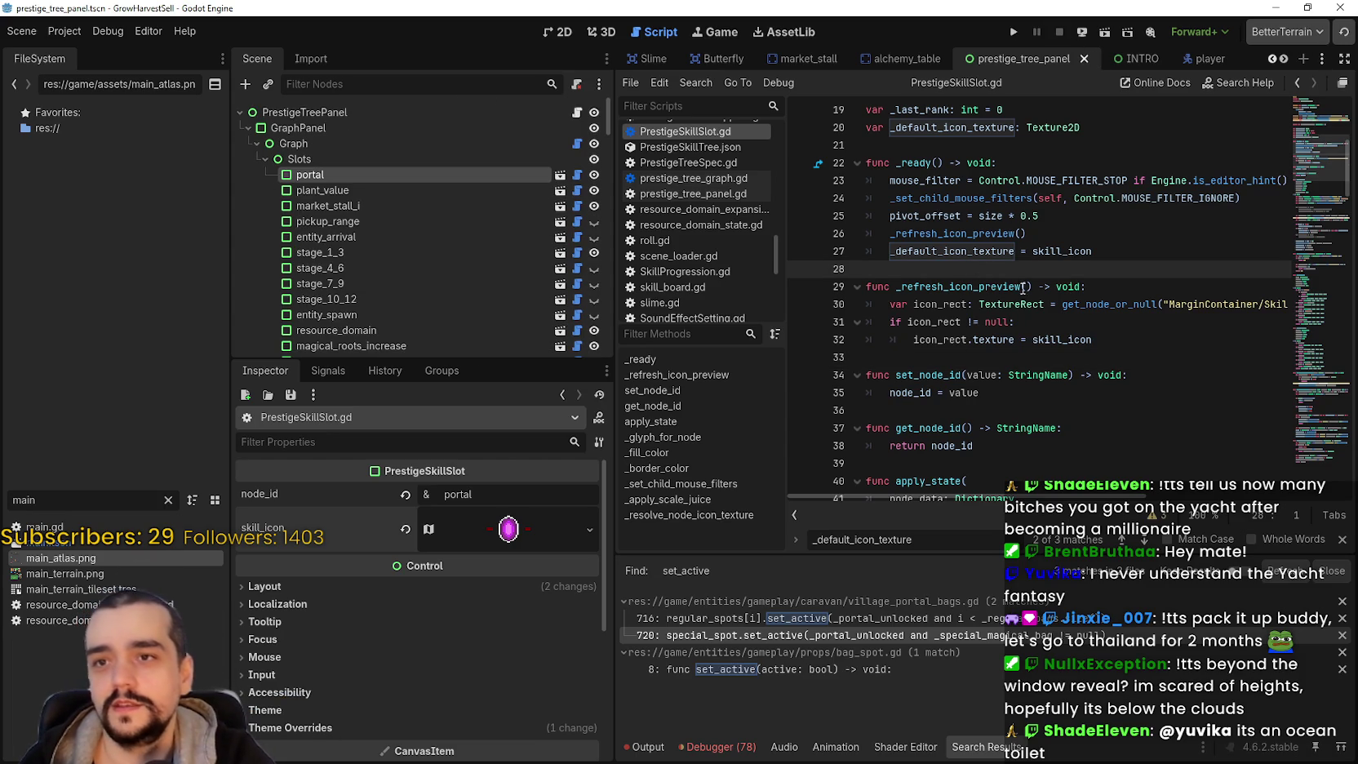
pyautogui.click(1025, 286)
pyautogui.hotkey('ctrl', 's')
# - Inspect the plant_value slot in the 2D editor, then close the prestige_tree_panel scene
pyautogui.scroll(4, 1011, 293)
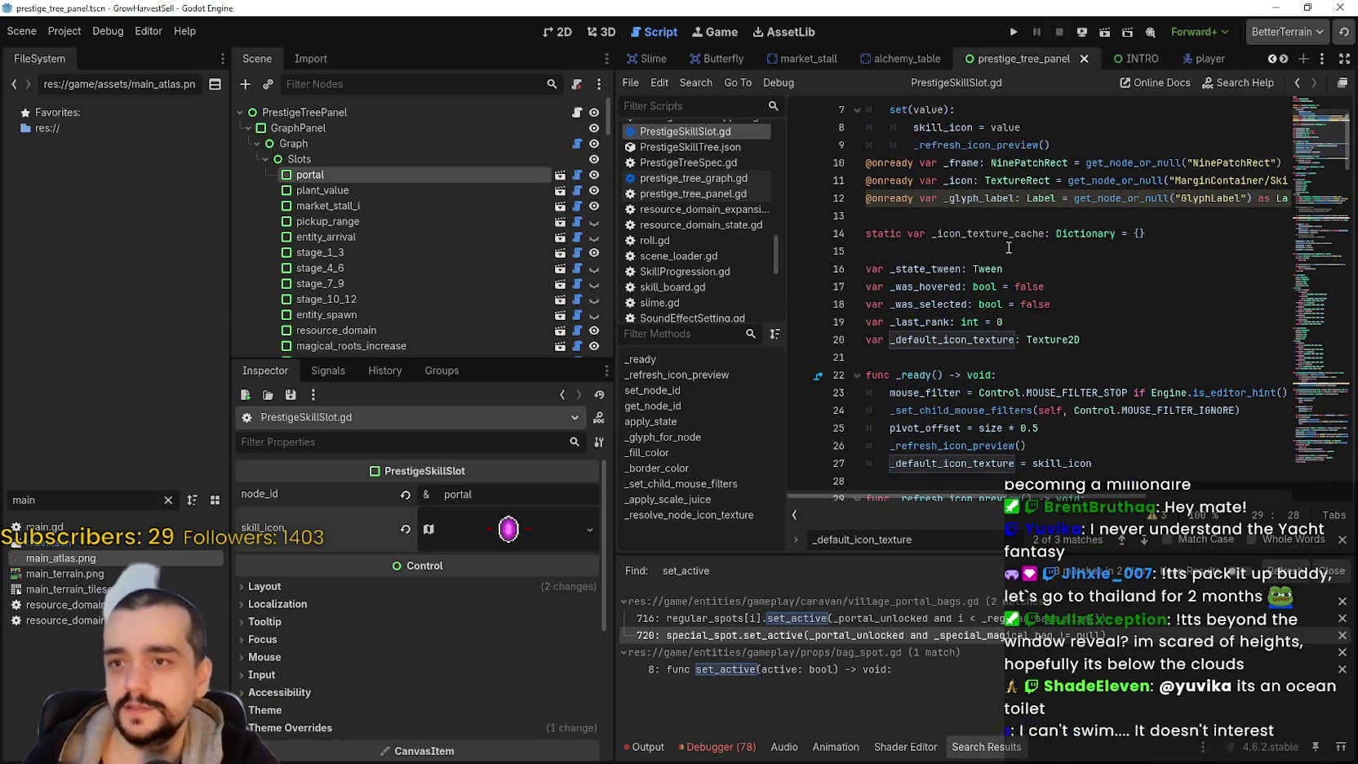
pyautogui.click(574, 35)
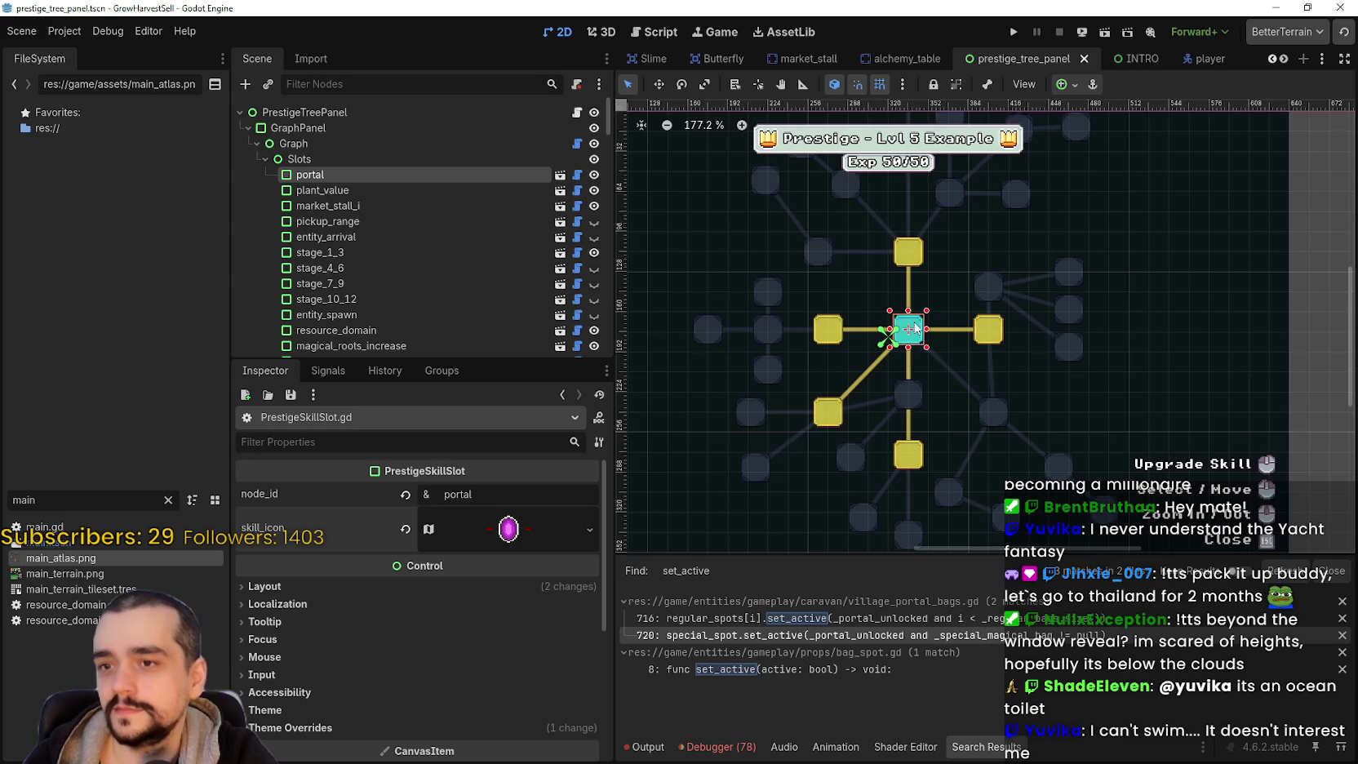
pyautogui.scroll(7, 864, 347)
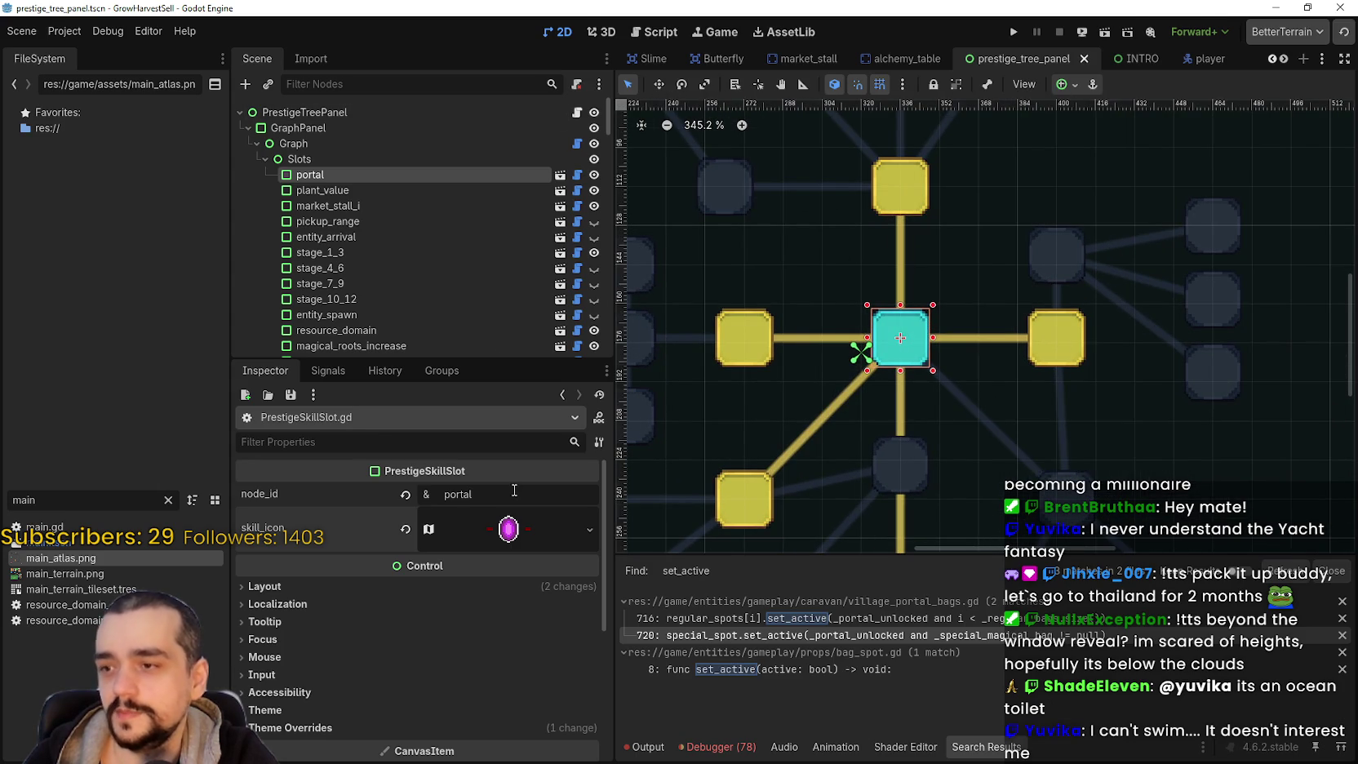
pyautogui.click(425, 192)
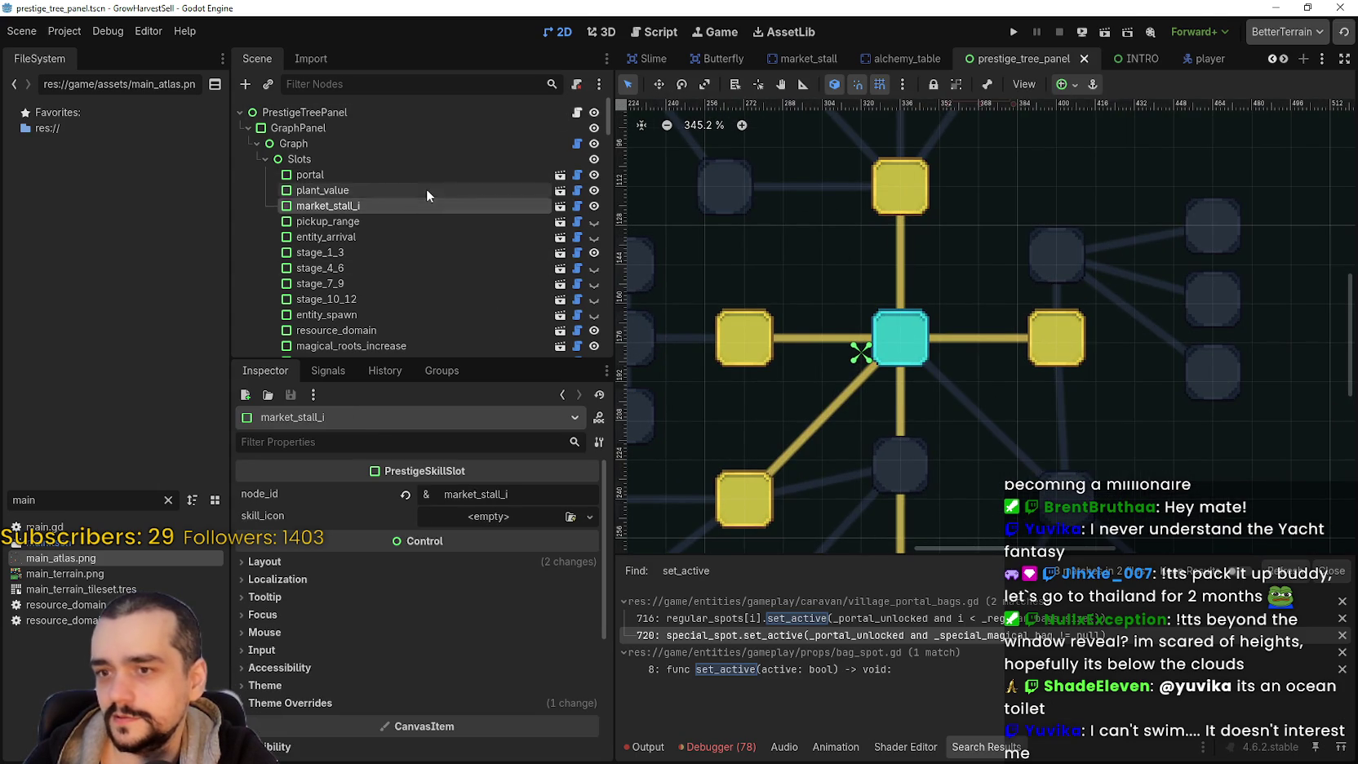
pyautogui.click(1088, 59)
# - Filter the FileSystem by 'presti' and open the PrestigeSkillSlot and PrestigePanel scenes in 2D
pyautogui.click(72, 505)
pyautogui.doubleClick(34, 499)
pyautogui.write('presti')
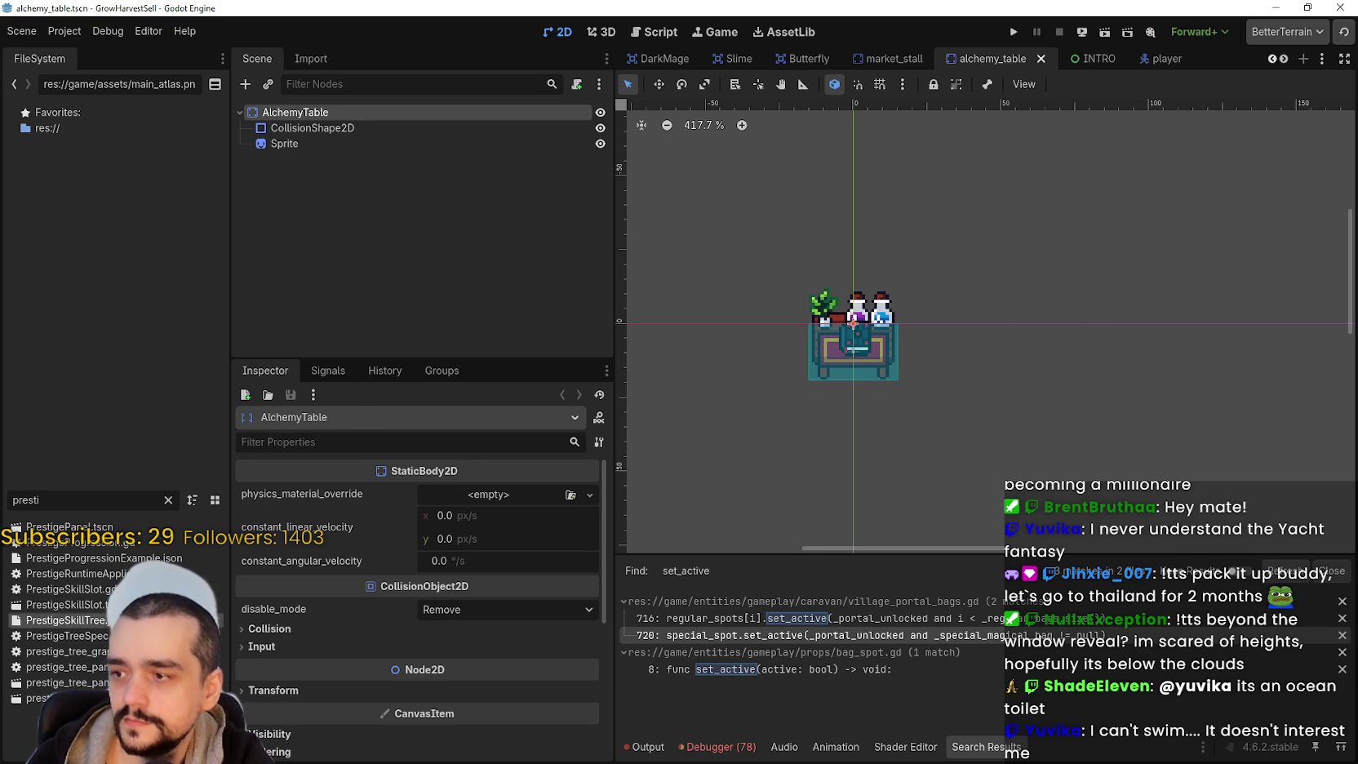
pyautogui.doubleClick(49, 603)
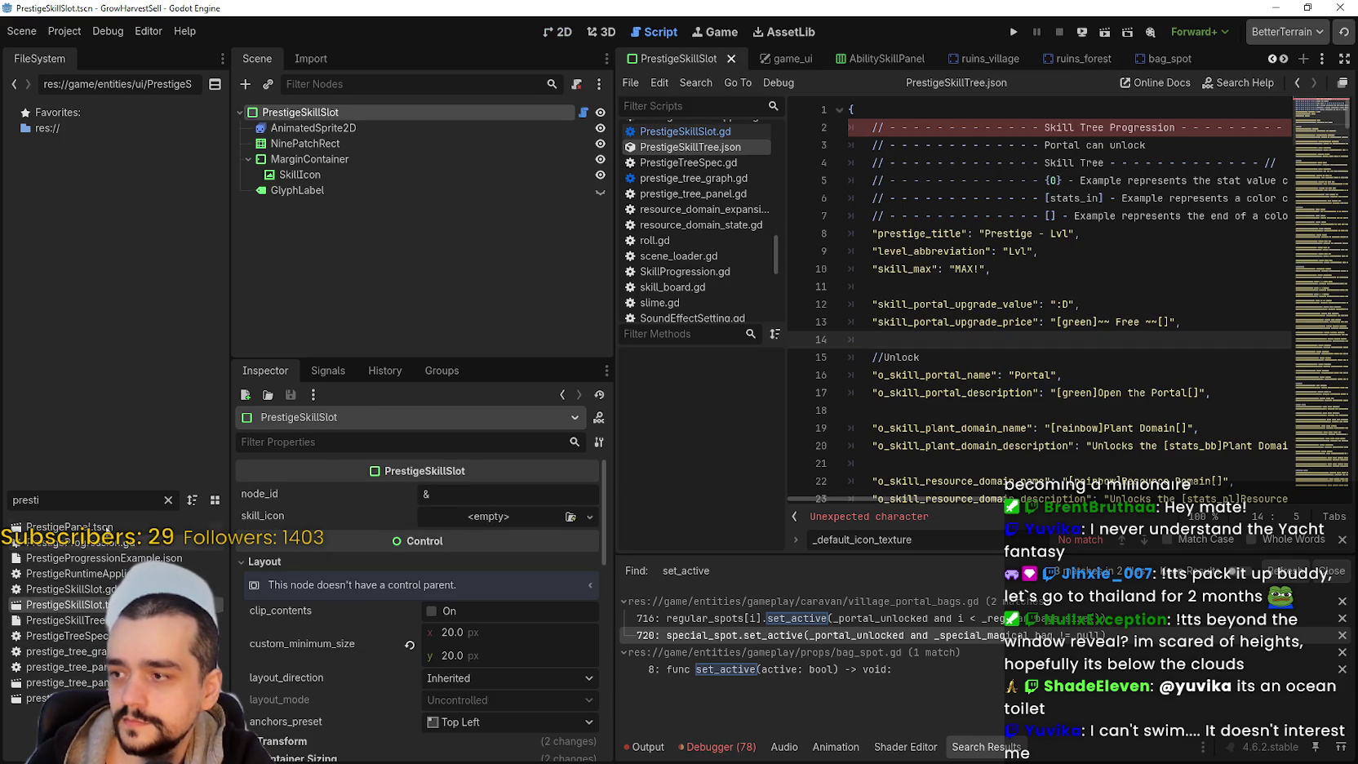
pyautogui.doubleClick(49, 526)
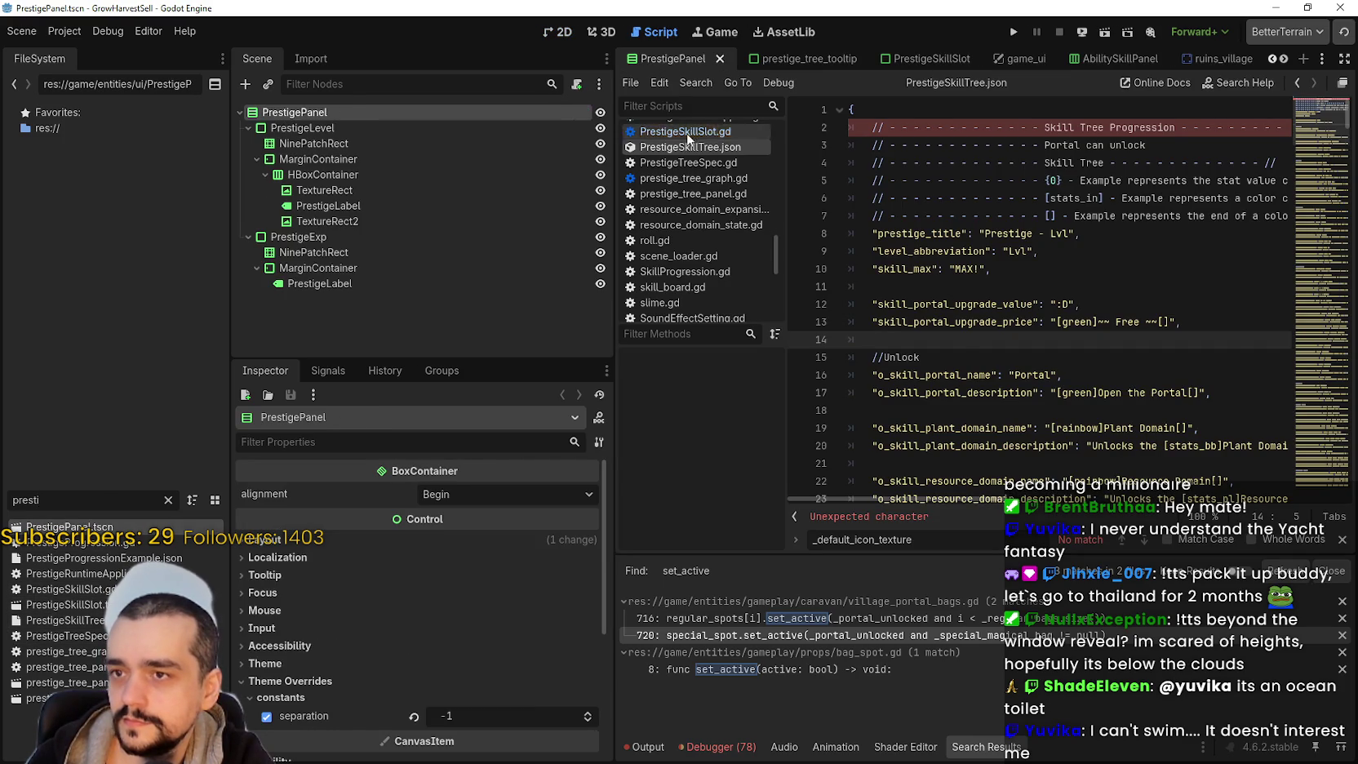
pyautogui.click(661, 131)
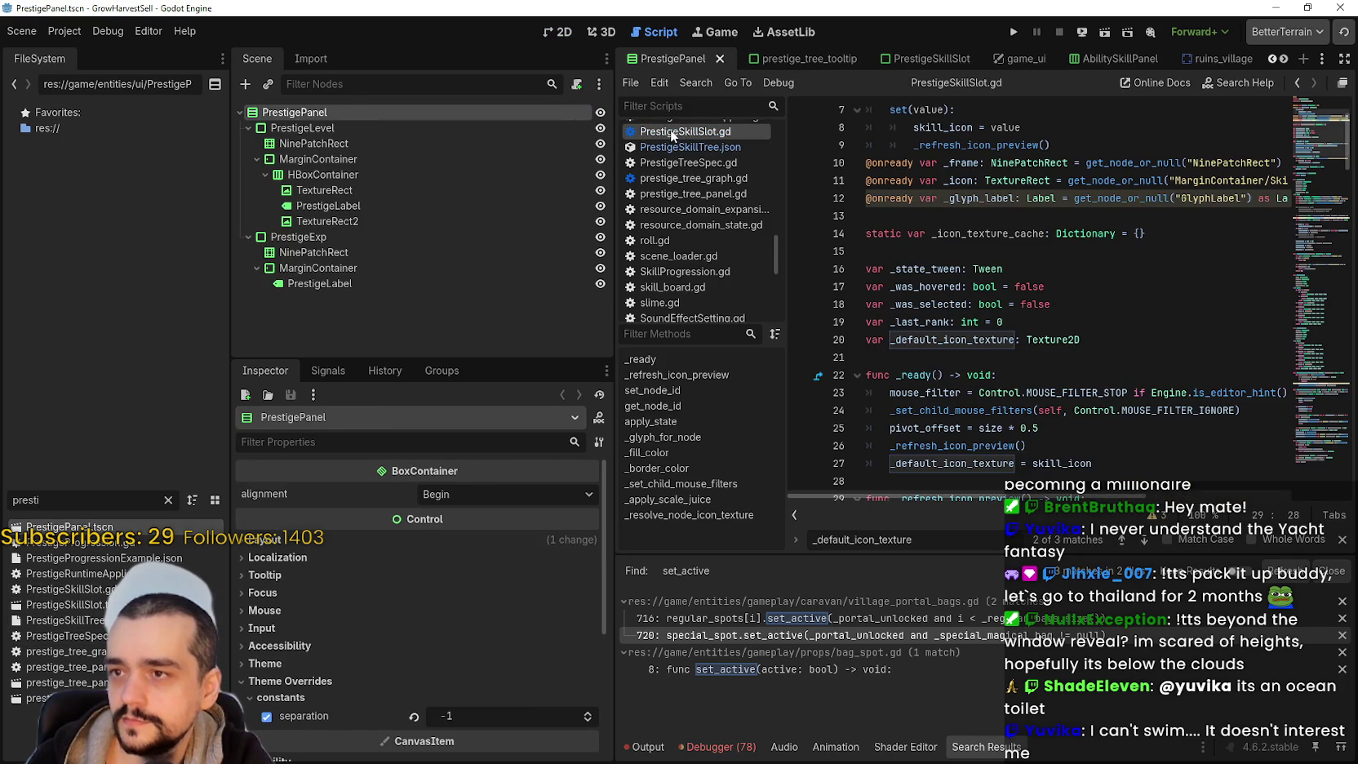
pyautogui.click(601, 32)
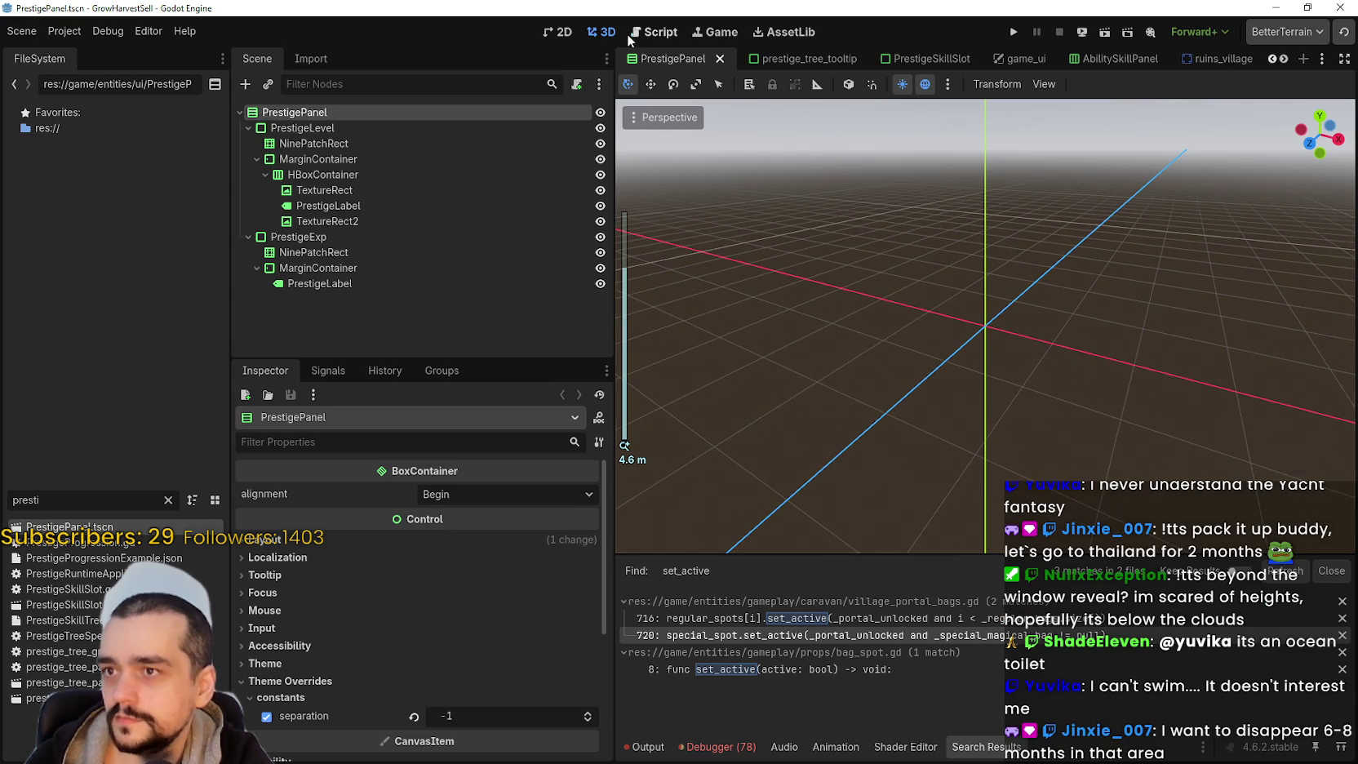
pyautogui.click(653, 31)
pyautogui.click(558, 32)
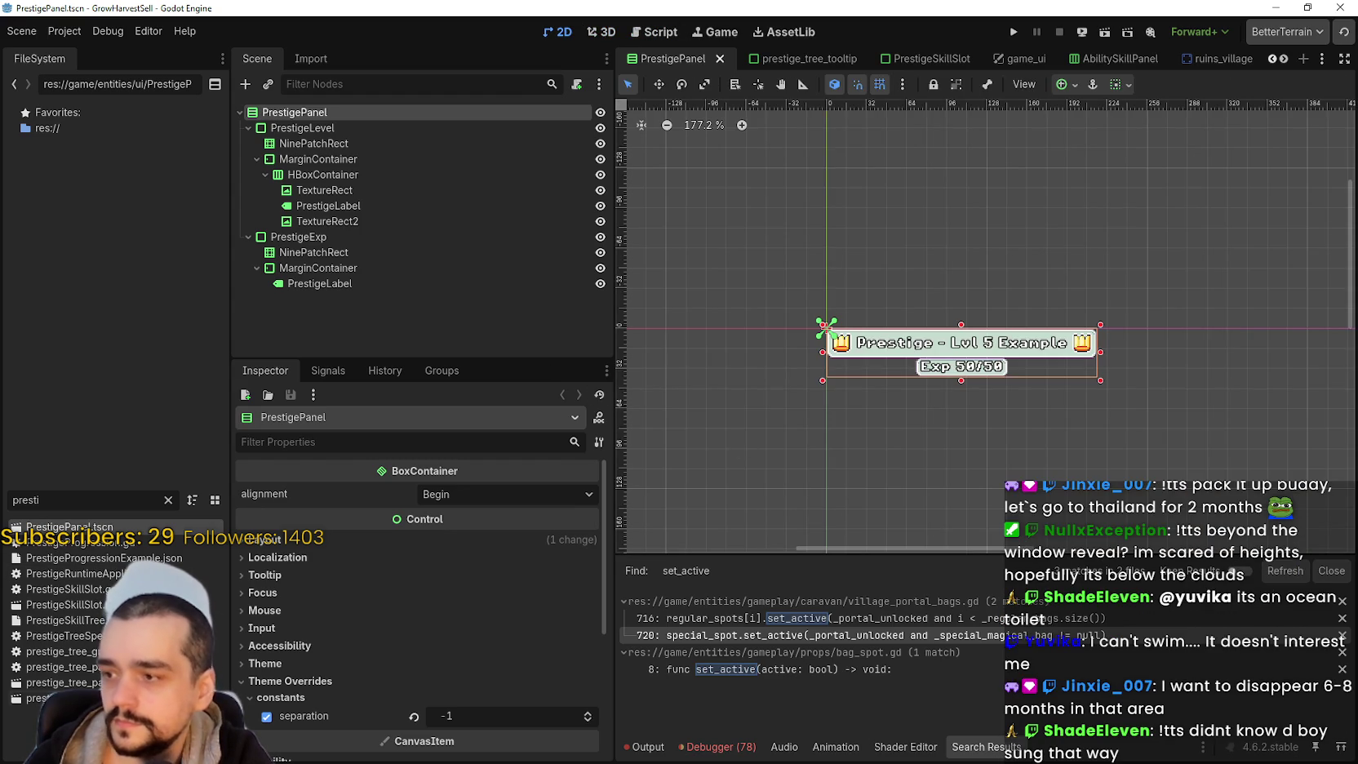
# - Reopen prestige_tree_panel.tscn and zoom in on the portal slot
pyautogui.doubleClick(94, 684)
pyautogui.scroll(5, 898, 349)
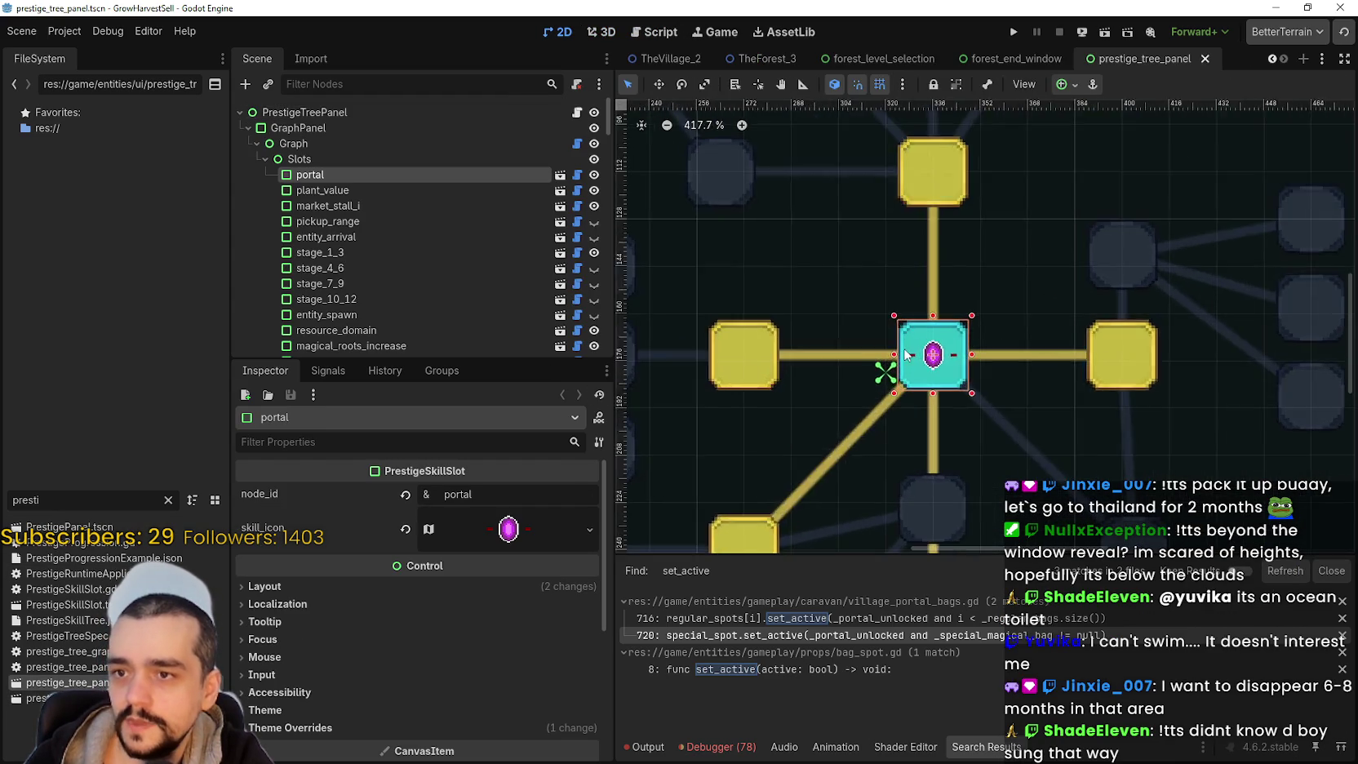
pyautogui.scroll(3, 897, 350)
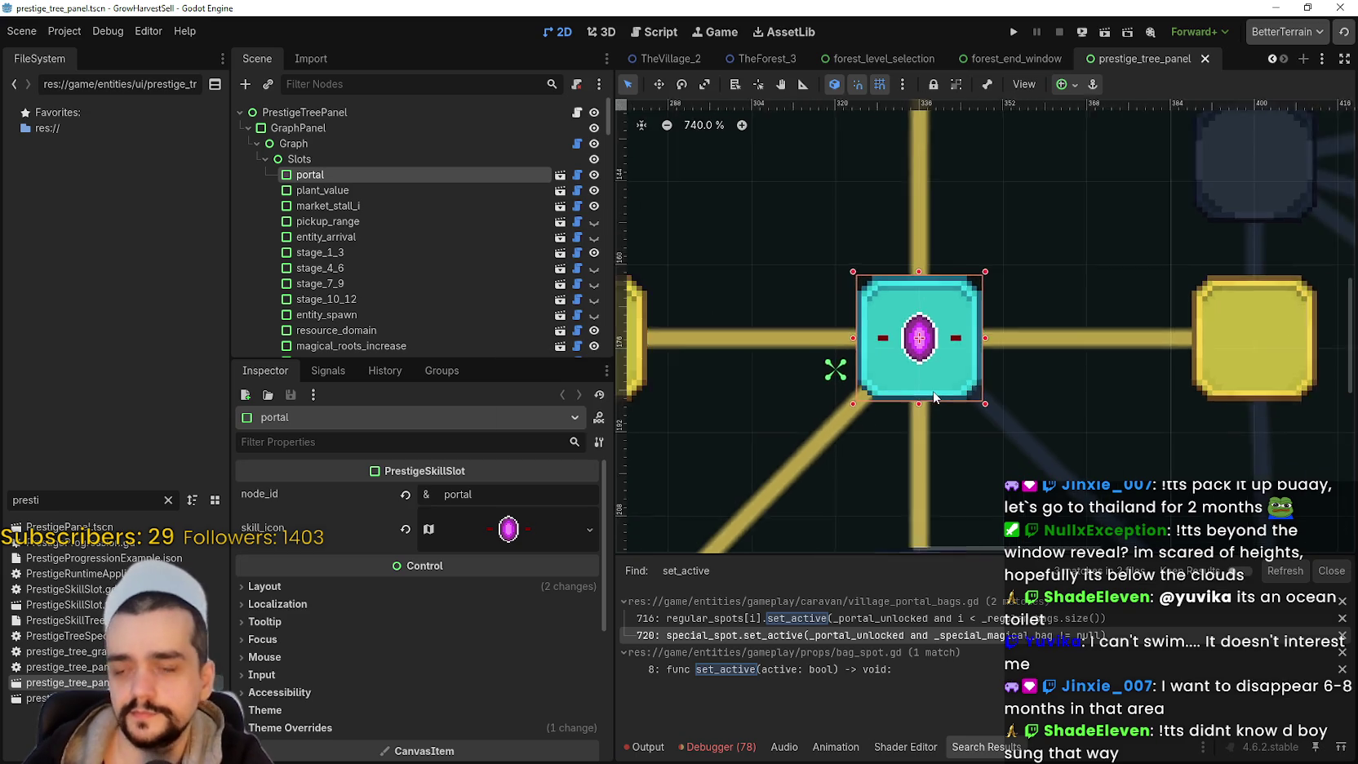
pyautogui.scroll(1, 935, 397)
pyautogui.hotkey('alt', 'Tab')
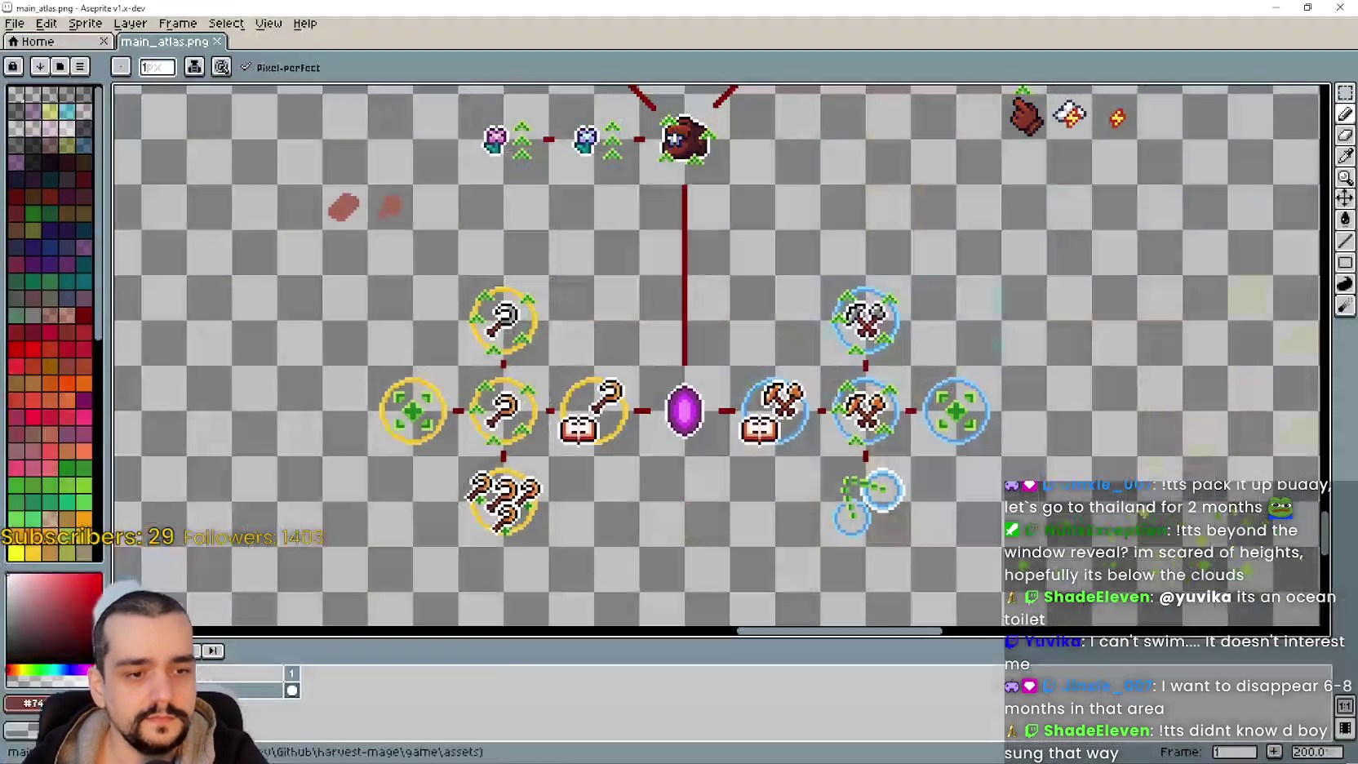
# - Bring the skill-tree icons into view and choose the Paint Bucket with Contiguous enabled
pyautogui.moveTo(706, 338); pyautogui.dragTo(785, 490)
pyautogui.scroll(-1, 788, 457)
pyautogui.scroll(3, 788, 457)
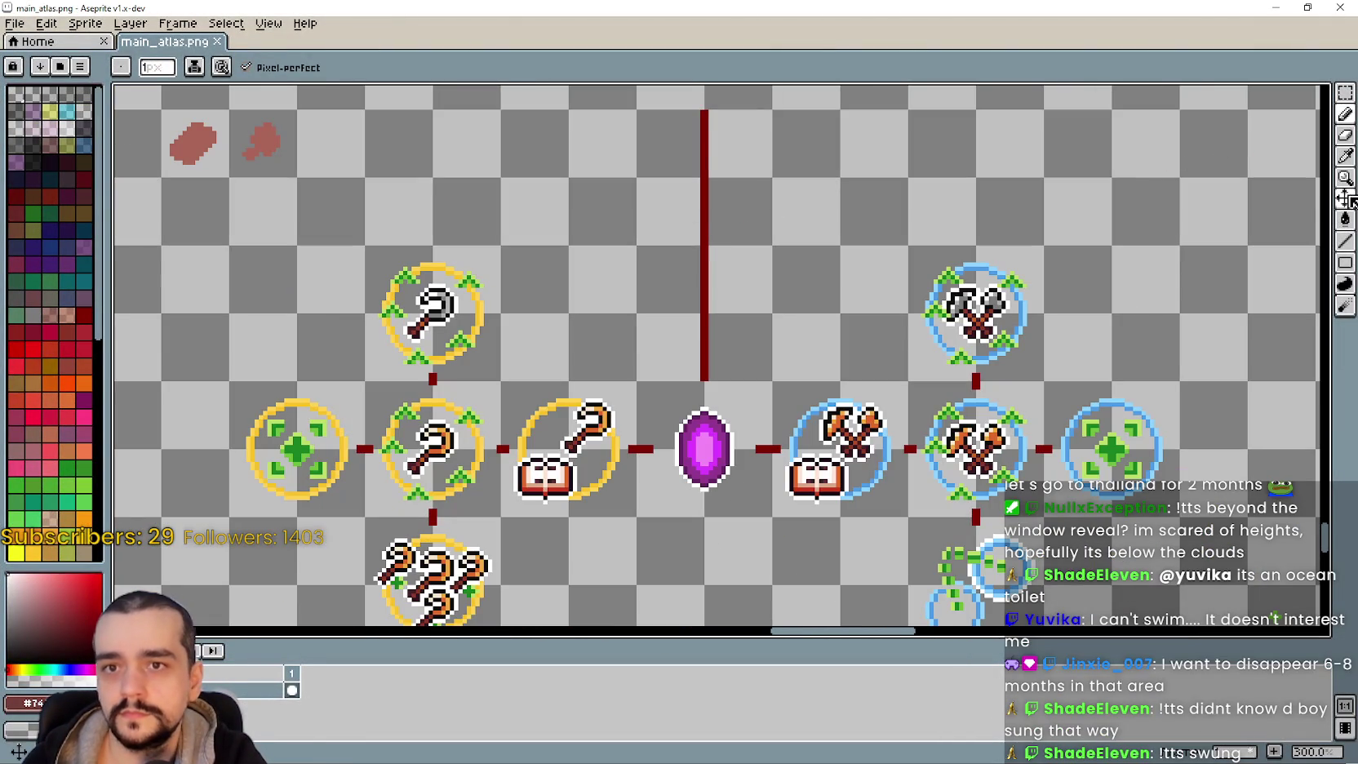
pyautogui.click(1345, 218)
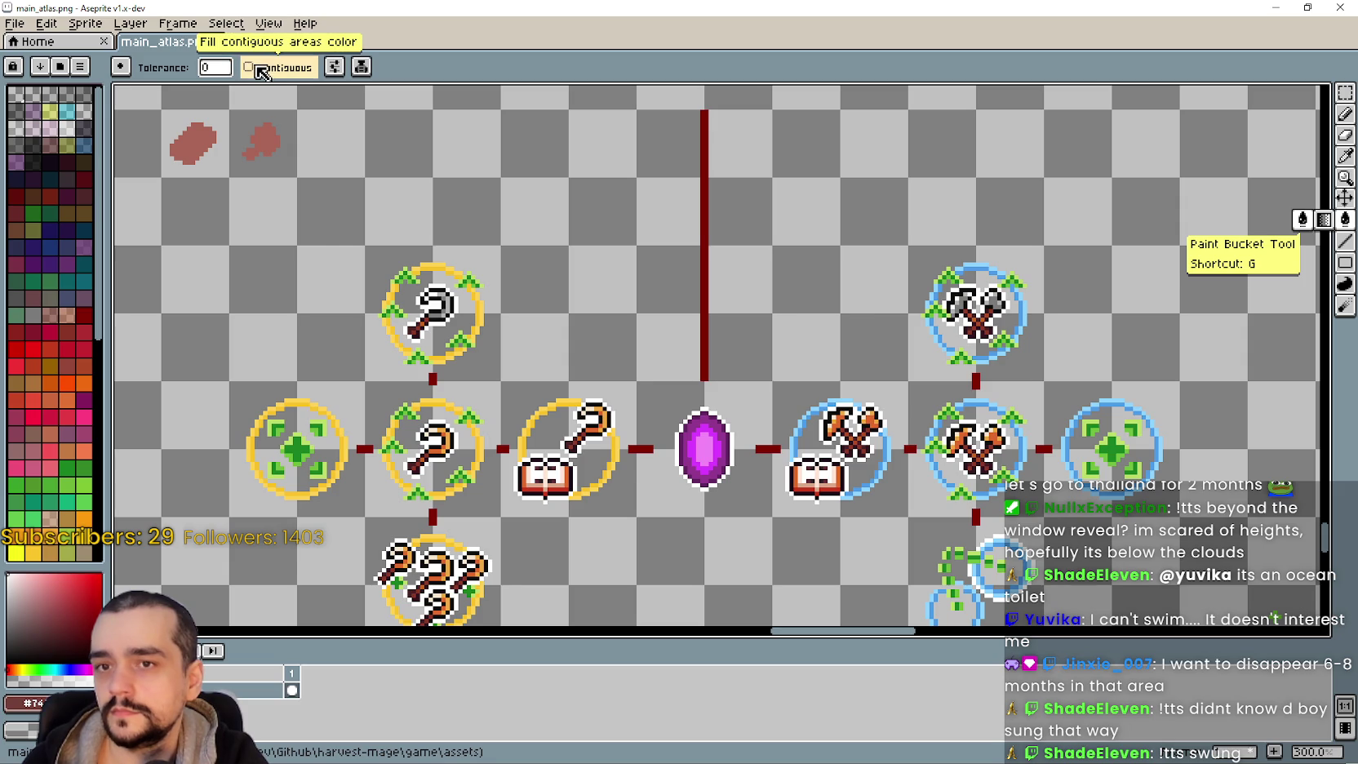
pyautogui.click(252, 68)
pyautogui.scroll(-2, 787, 375)
pyautogui.scroll(2, 755, 412)
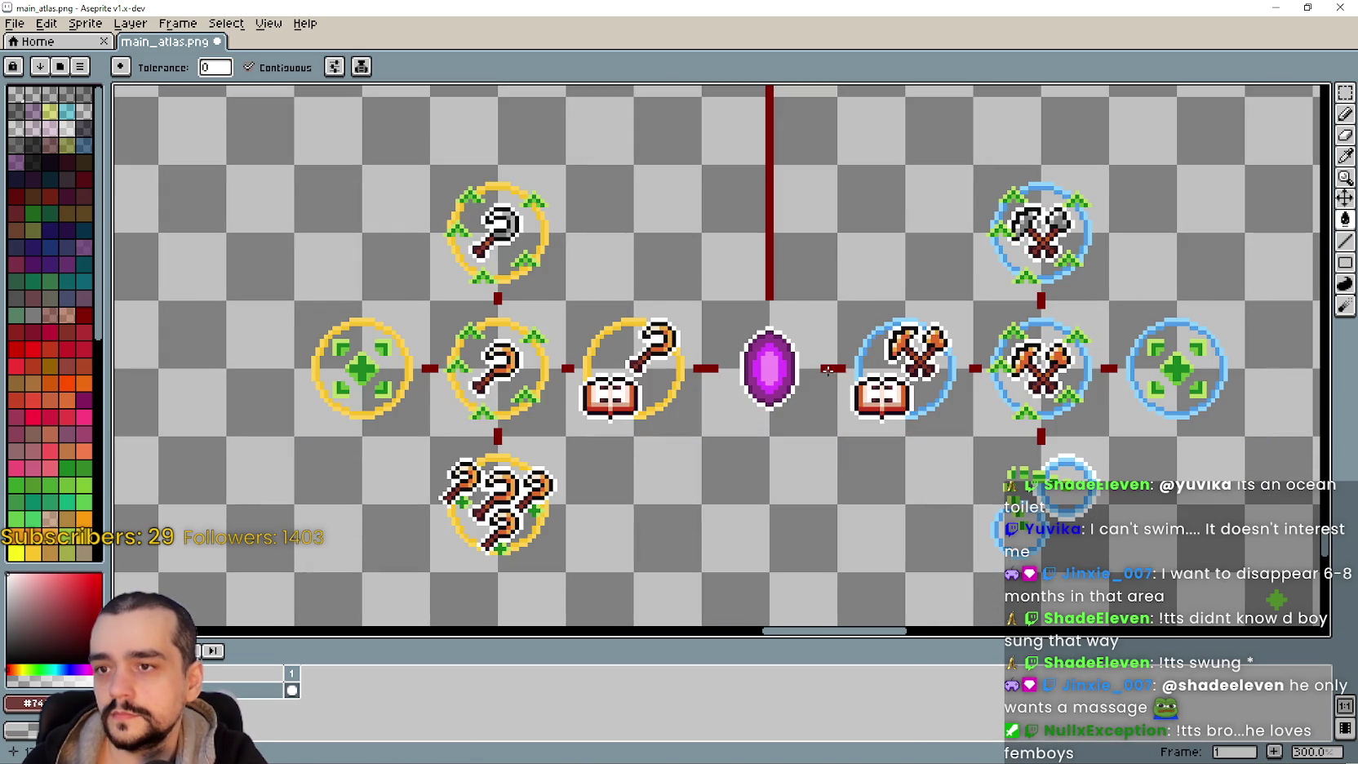
# - Fill the red connector between the book icon and the gem to clear it
pyautogui.click(715, 369)
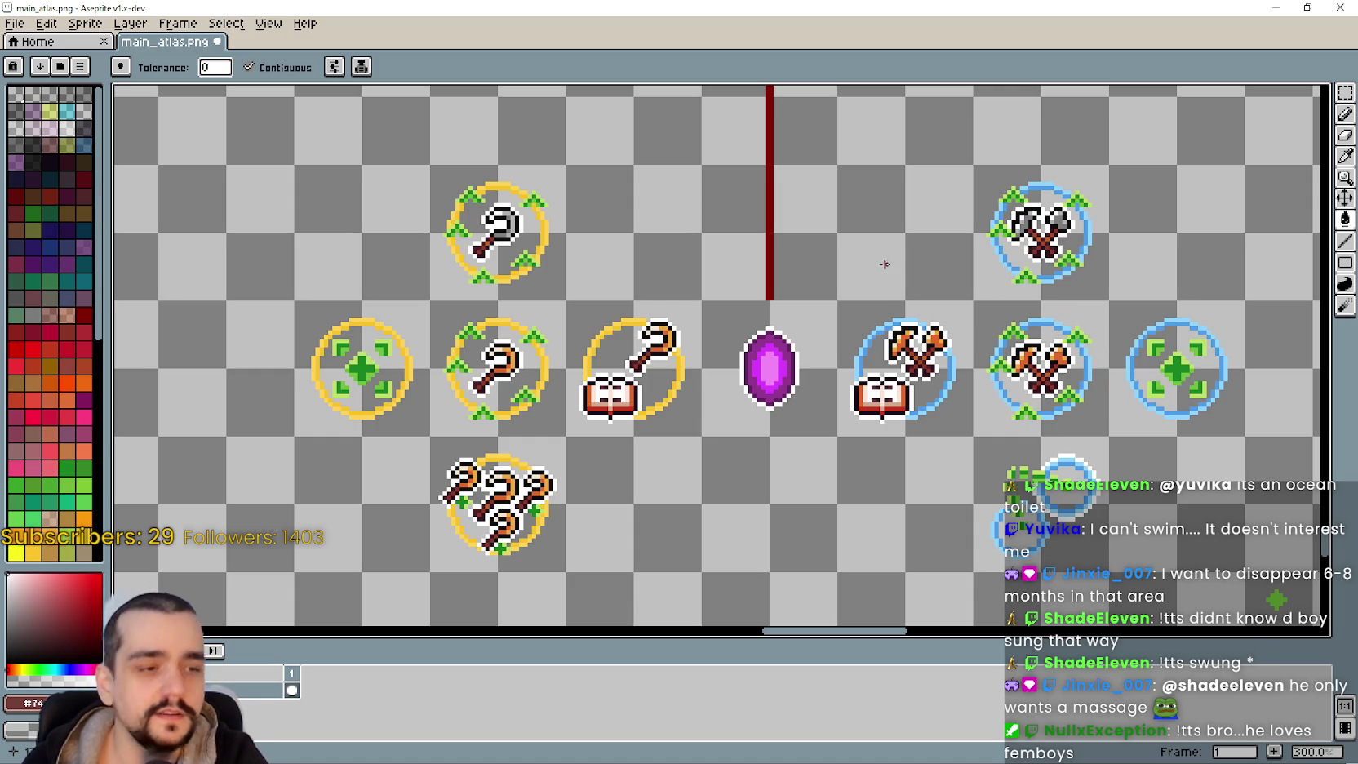
pyautogui.scroll(3, 897, 264)
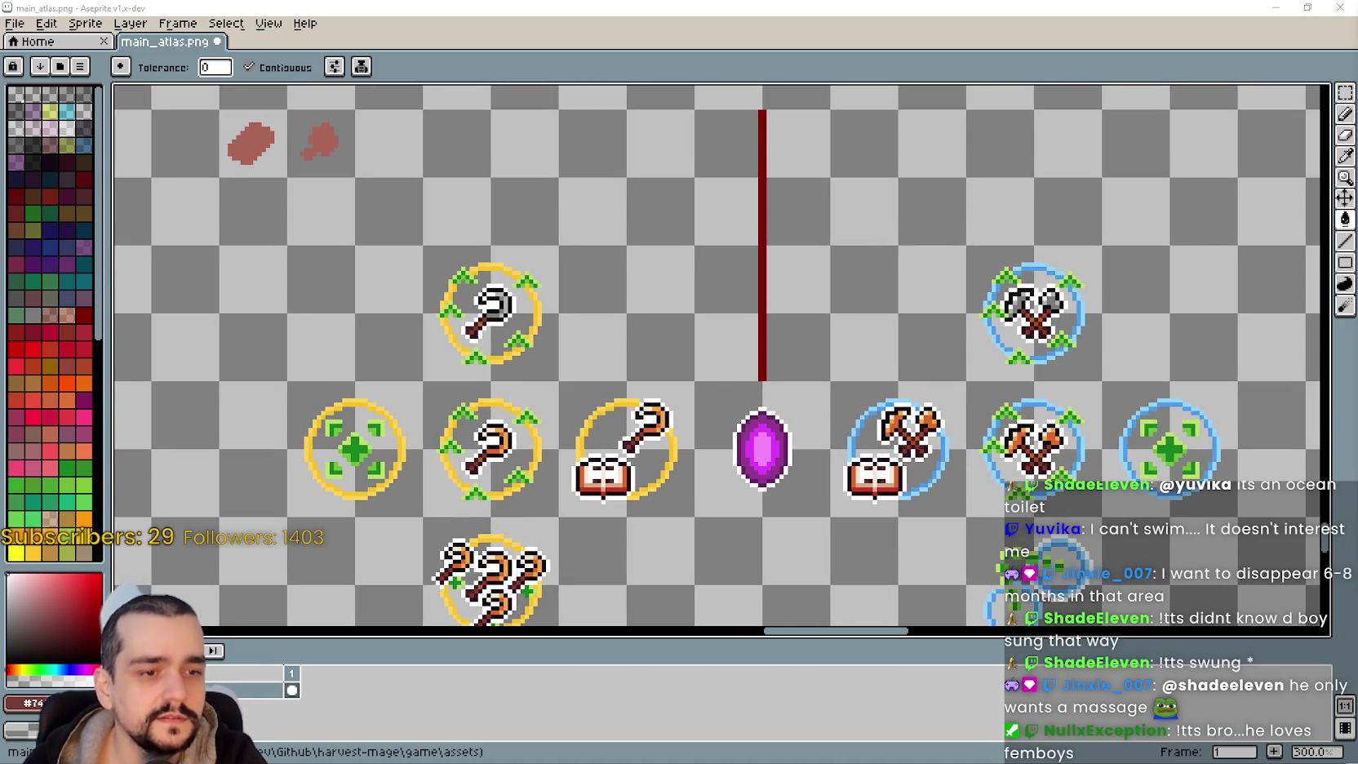
pyautogui.scroll(3, 748, 357)
pyautogui.scroll(-1, 794, 356)
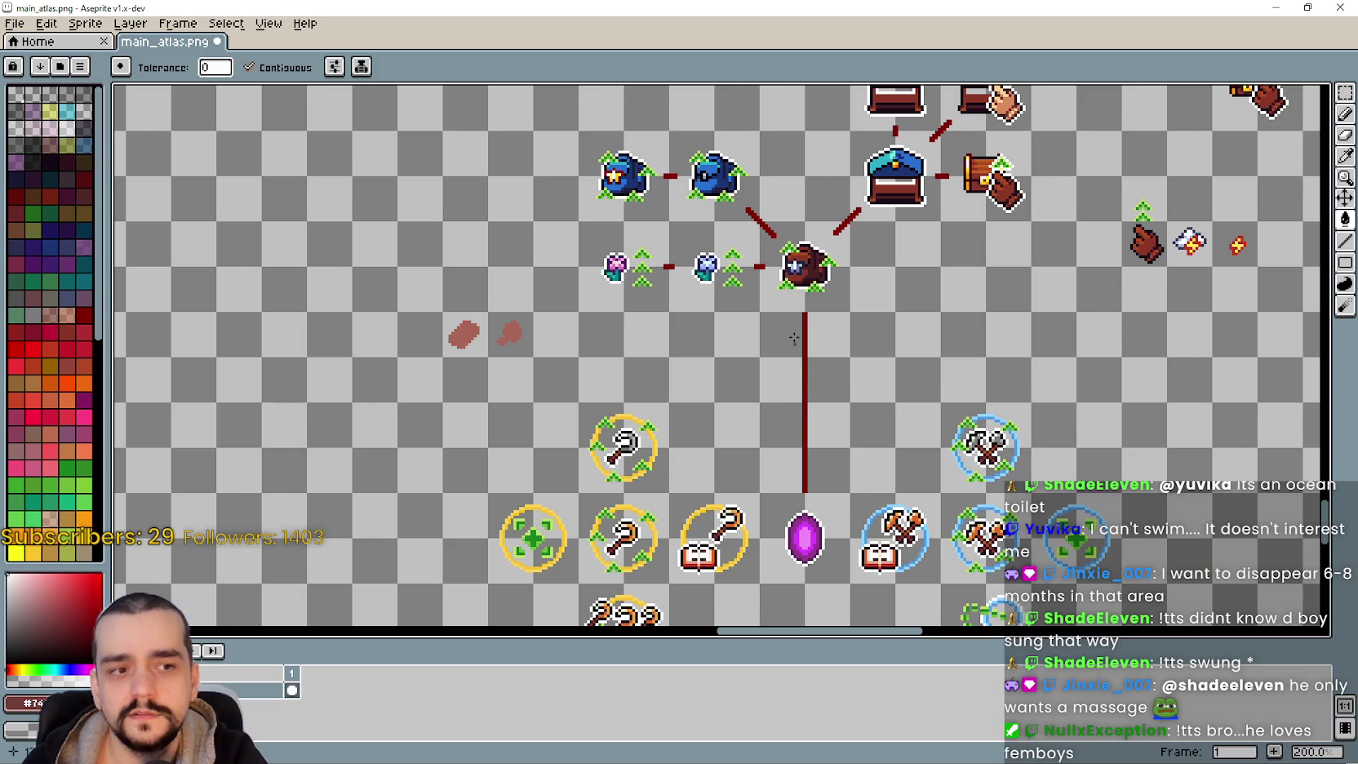
# - Remove the vertical red line, the flower-to-chest dash and the diagonal dark-red stroke
pyautogui.hotkey('ctrl', 'z')
pyautogui.scroll(2, 787, 357)
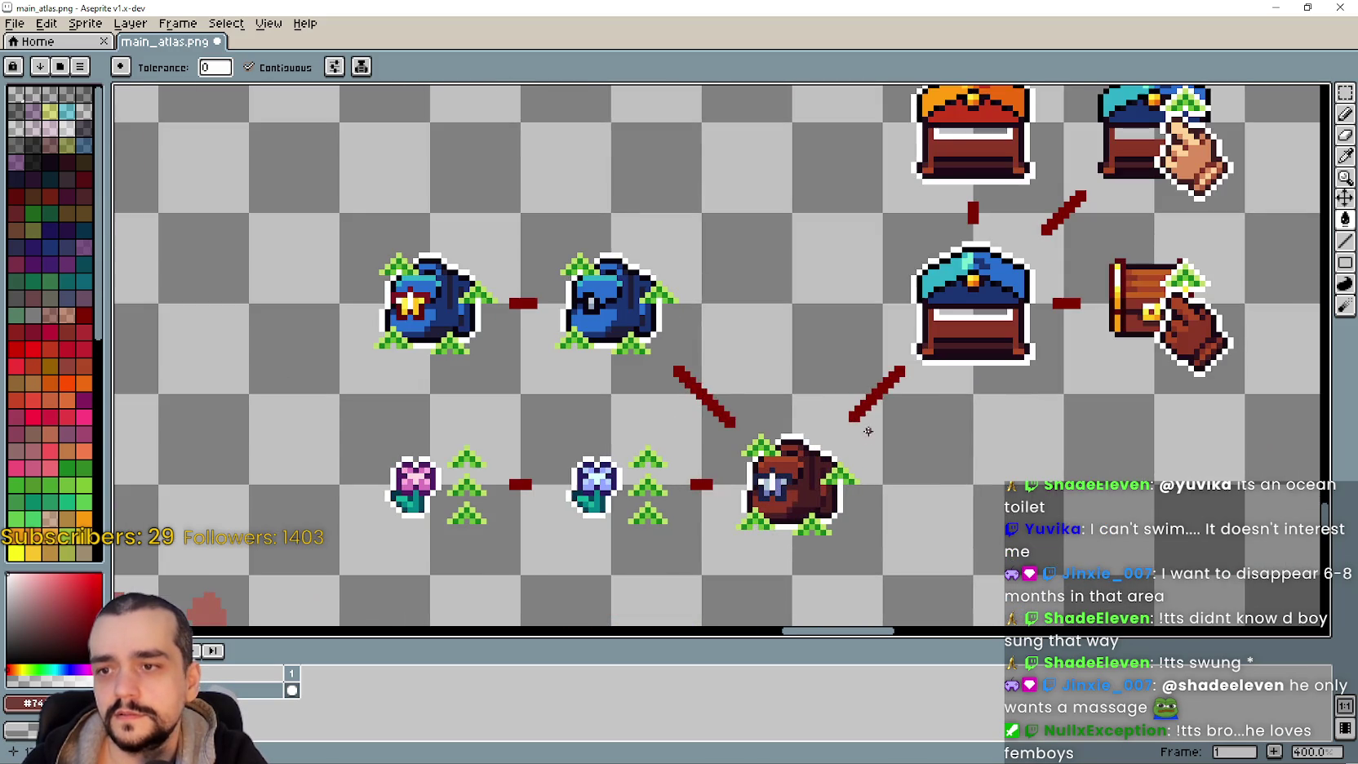
pyautogui.rightClick(709, 484)
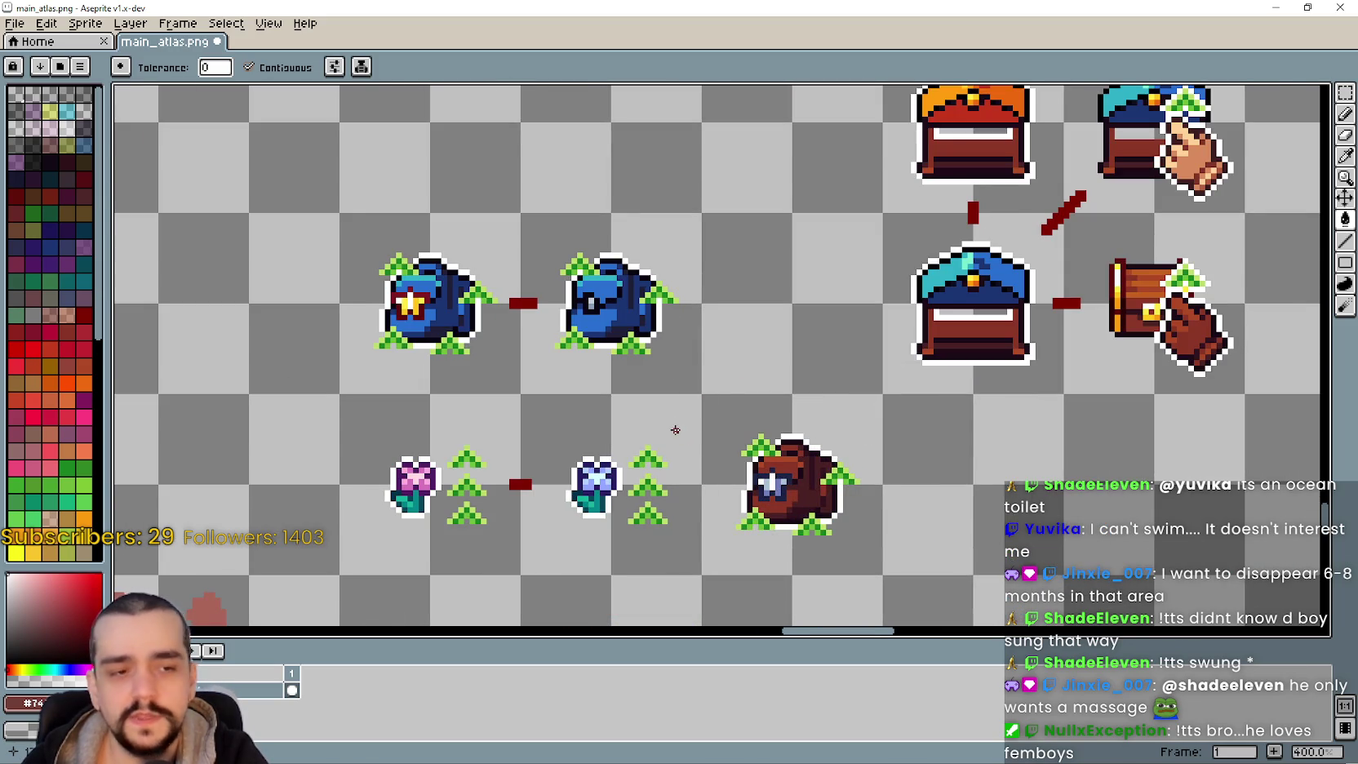
pyautogui.scroll(1, 672, 426)
pyautogui.scroll(-2, 670, 428)
pyautogui.scroll(2, 653, 428)
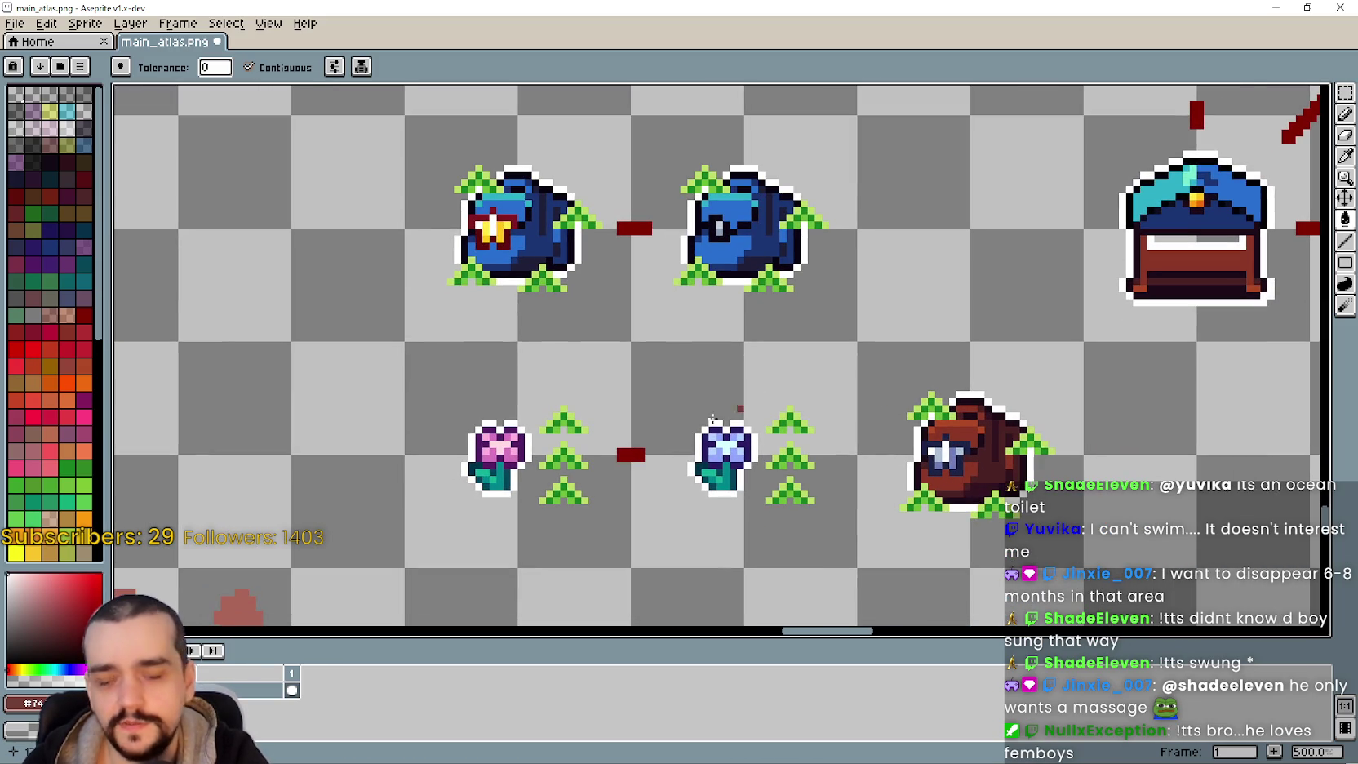
pyautogui.scroll(3, 642, 450)
pyautogui.scroll(-1, 934, 411)
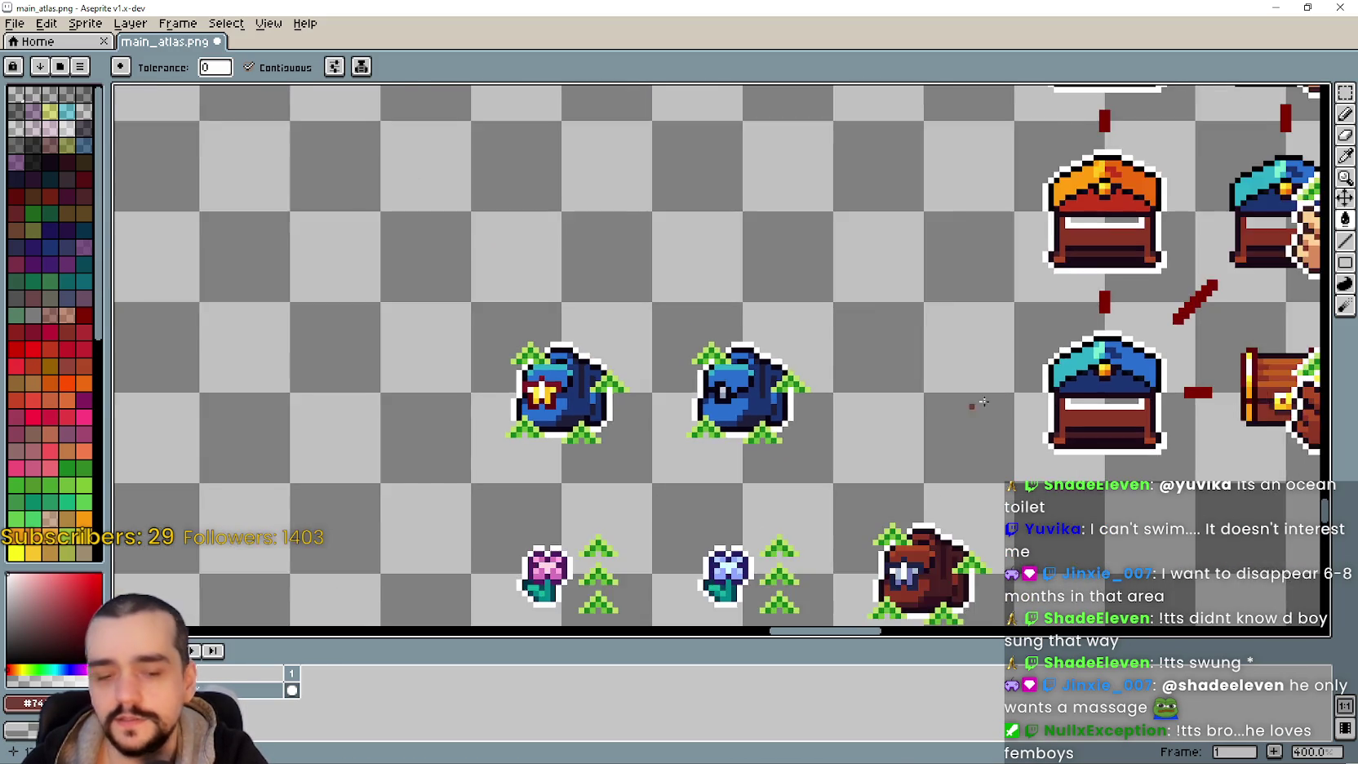
pyautogui.scroll(2, 934, 410)
pyautogui.hotkey('ctrl', 'z')
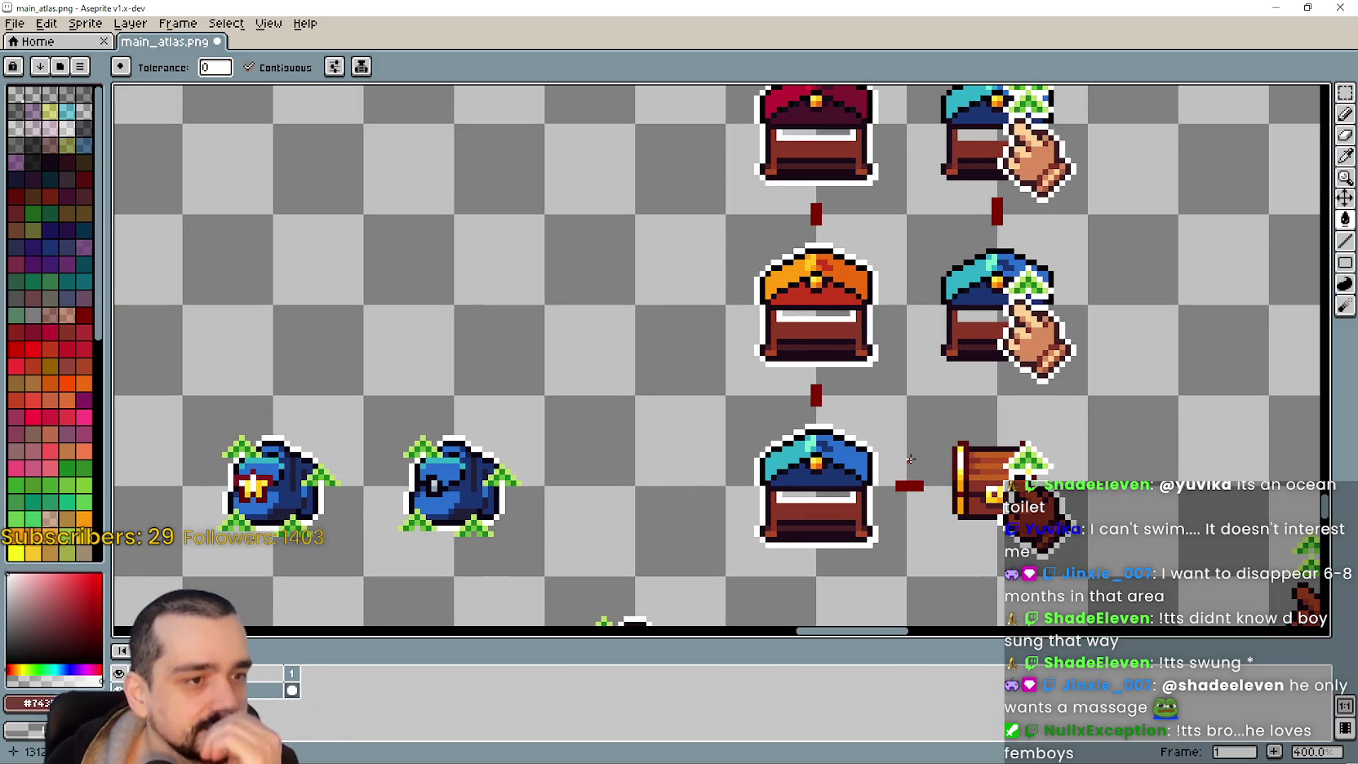
pyautogui.scroll(1, 881, 188)
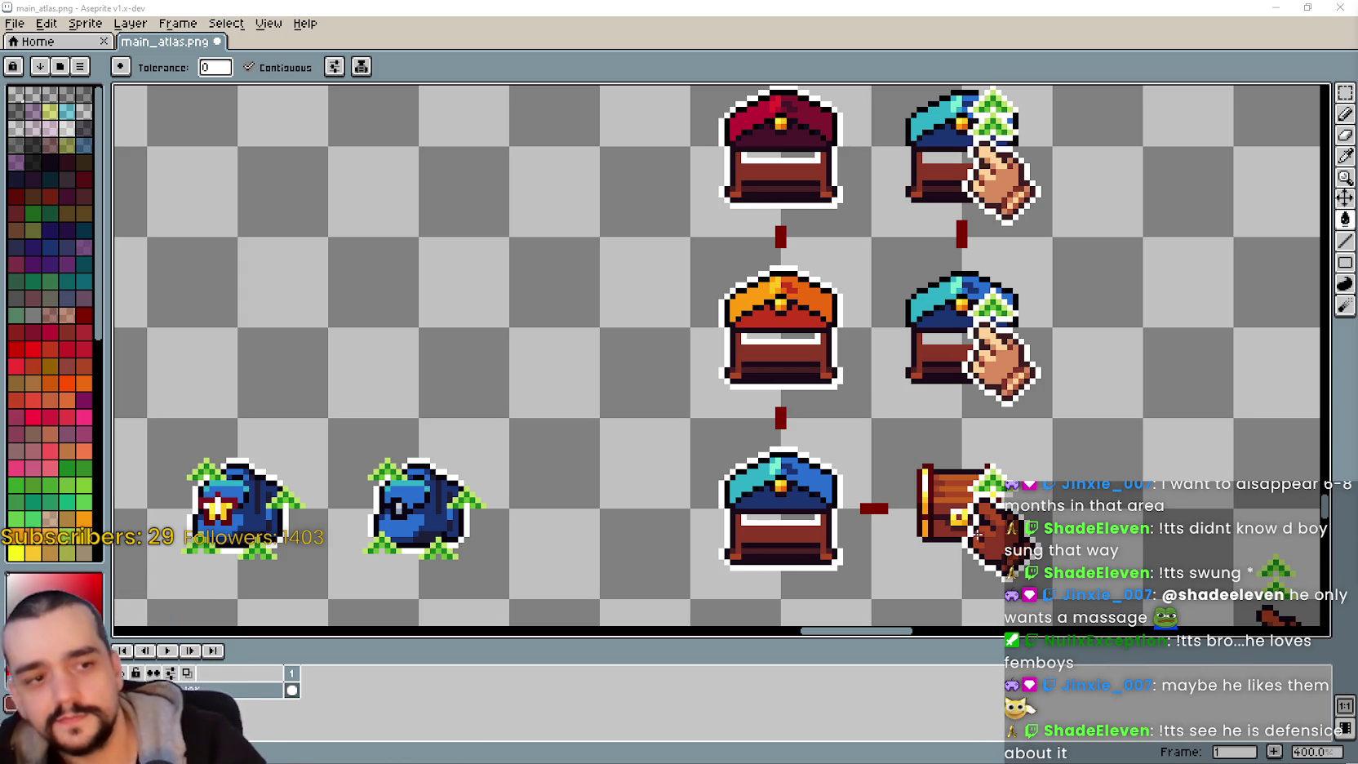
# - Pan around the atlas to review the chests, bottom row and remaining sprites
pyautogui.moveTo(879, 513); pyautogui.dragTo(858, 459)
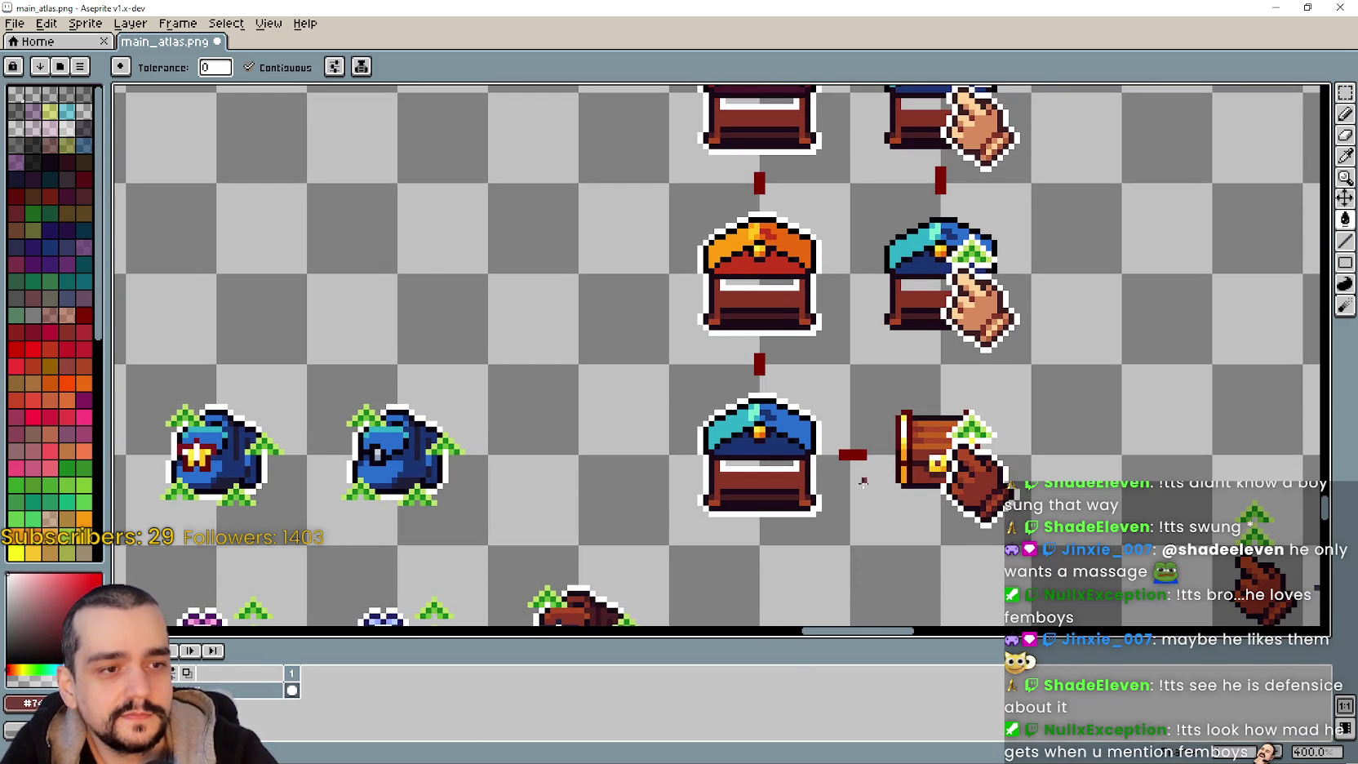
pyautogui.moveTo(857, 479); pyautogui.dragTo(851, 439)
pyautogui.moveTo(734, 324)
pyautogui.mouseDown()
pyautogui.moveTo(750, 331)
pyautogui.moveTo(655, 501)
pyautogui.mouseUp()
pyautogui.scroll(-1, 695, 336)
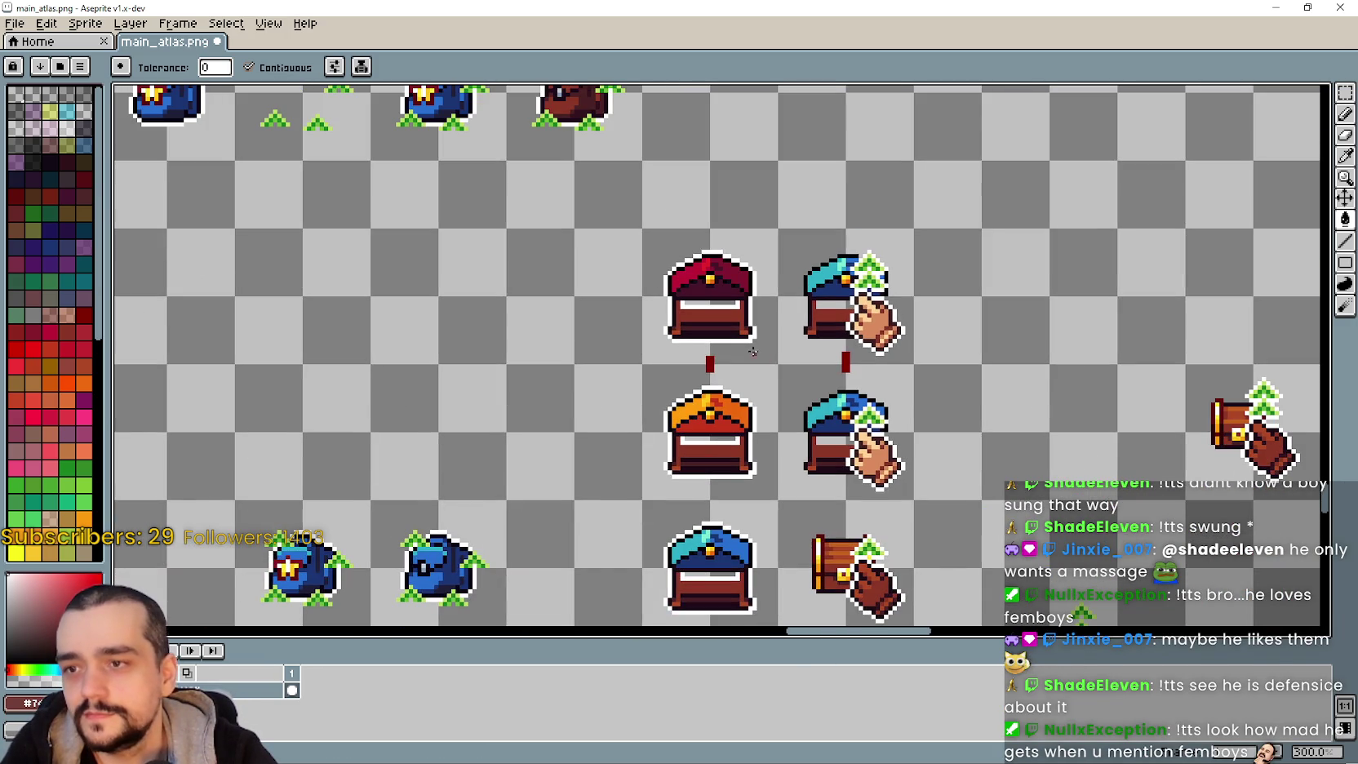
pyautogui.moveTo(951, 408); pyautogui.dragTo(842, 328)
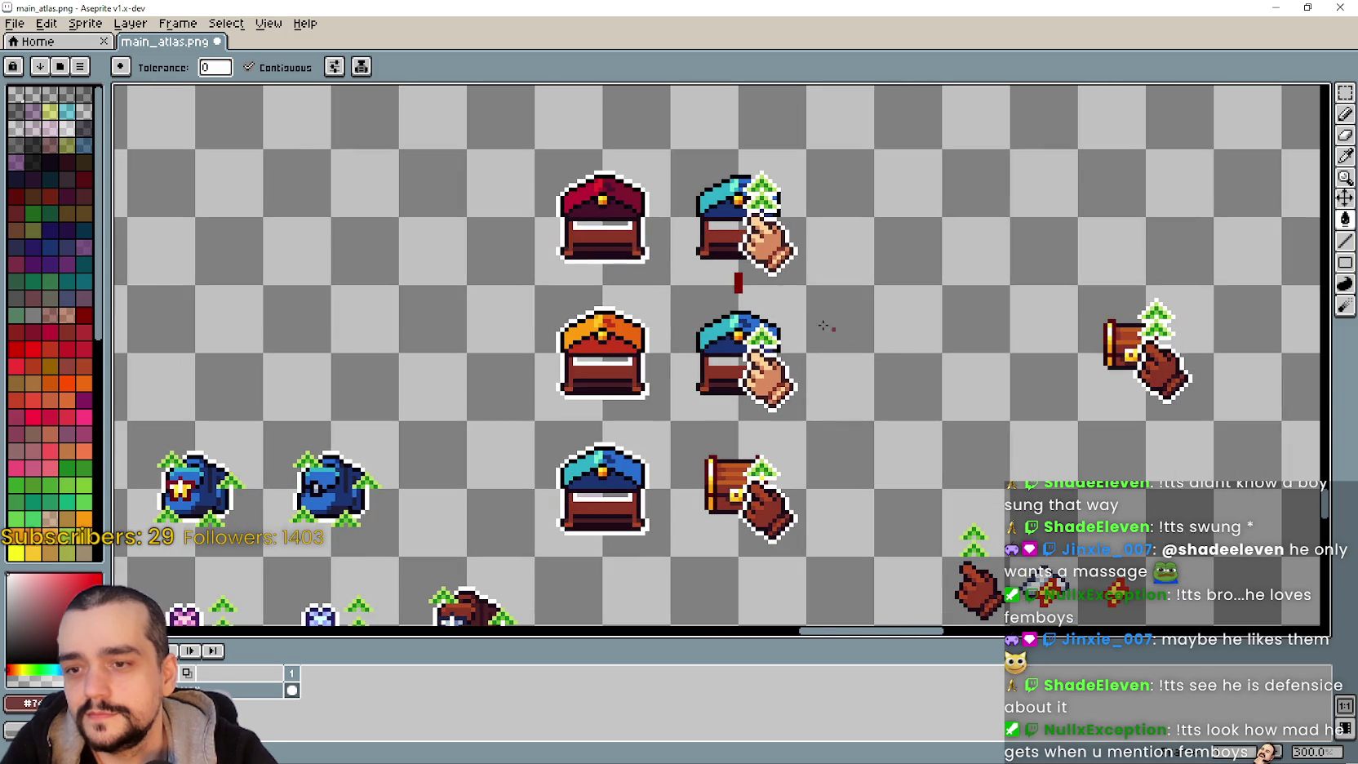
pyautogui.moveTo(711, 284); pyautogui.dragTo(769, 439)
pyautogui.moveTo(703, 224); pyautogui.dragTo(899, 427)
pyautogui.scroll(-2, 775, 386)
pyautogui.moveTo(776, 386)
pyautogui.mouseDown()
pyautogui.moveTo(718, 331)
pyautogui.moveTo(728, 131)
pyautogui.mouseUp()
pyautogui.scroll(-1, 753, 442)
pyautogui.scroll(2, 754, 442)
pyautogui.moveTo(753, 442); pyautogui.dragTo(913, 382)
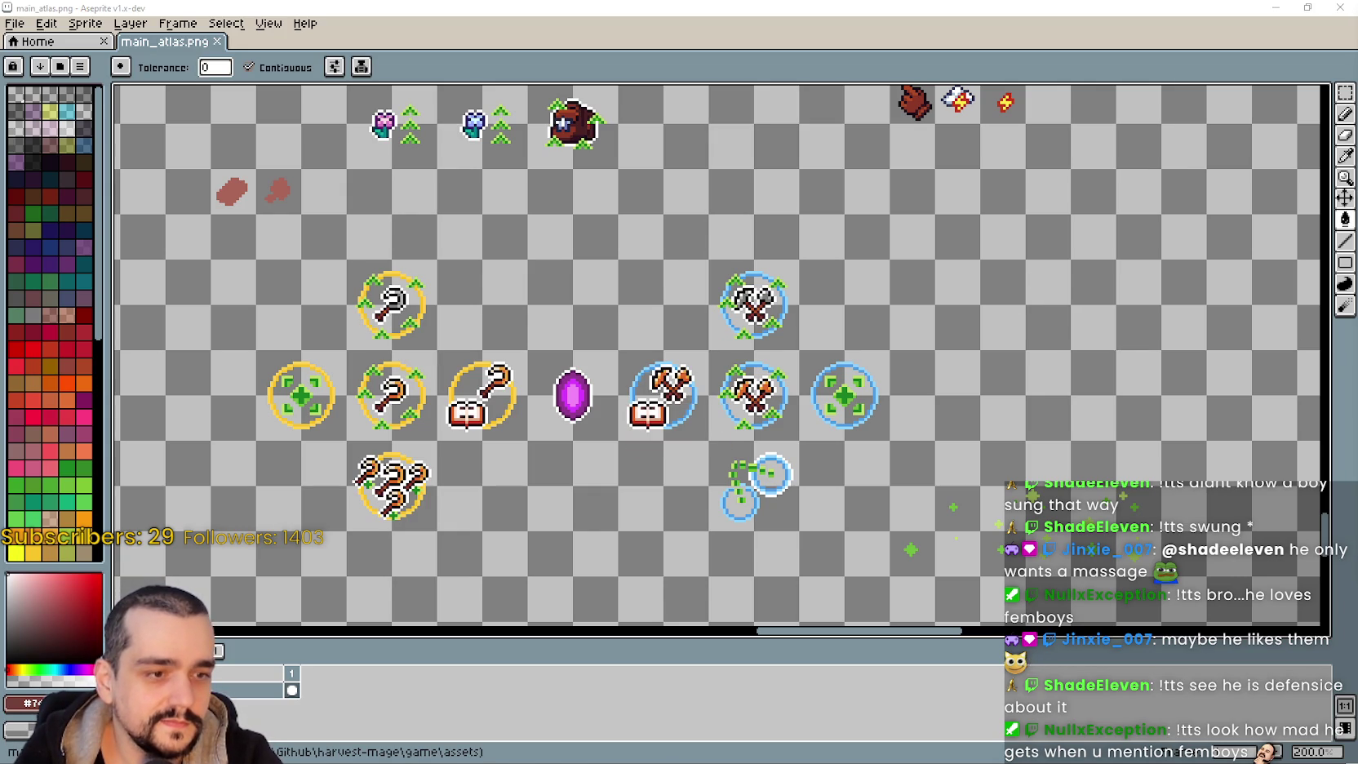
pyautogui.hotkey('alt', 'Tab')
# - Save the prestige tree scene and select the plant_domain slot
pyautogui.scroll(-6, 999, 437)
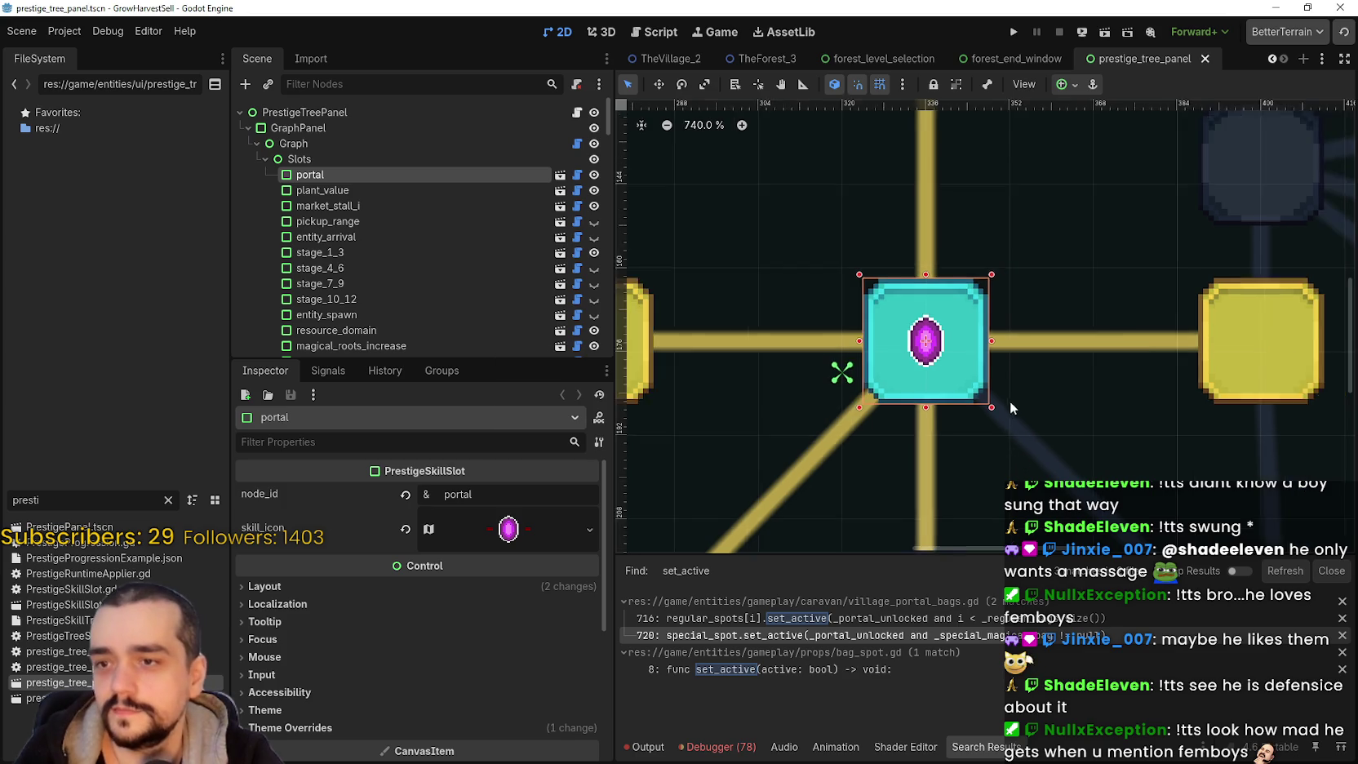
pyautogui.hotkey('ctrl', 's')
pyautogui.scroll(5, 916, 379)
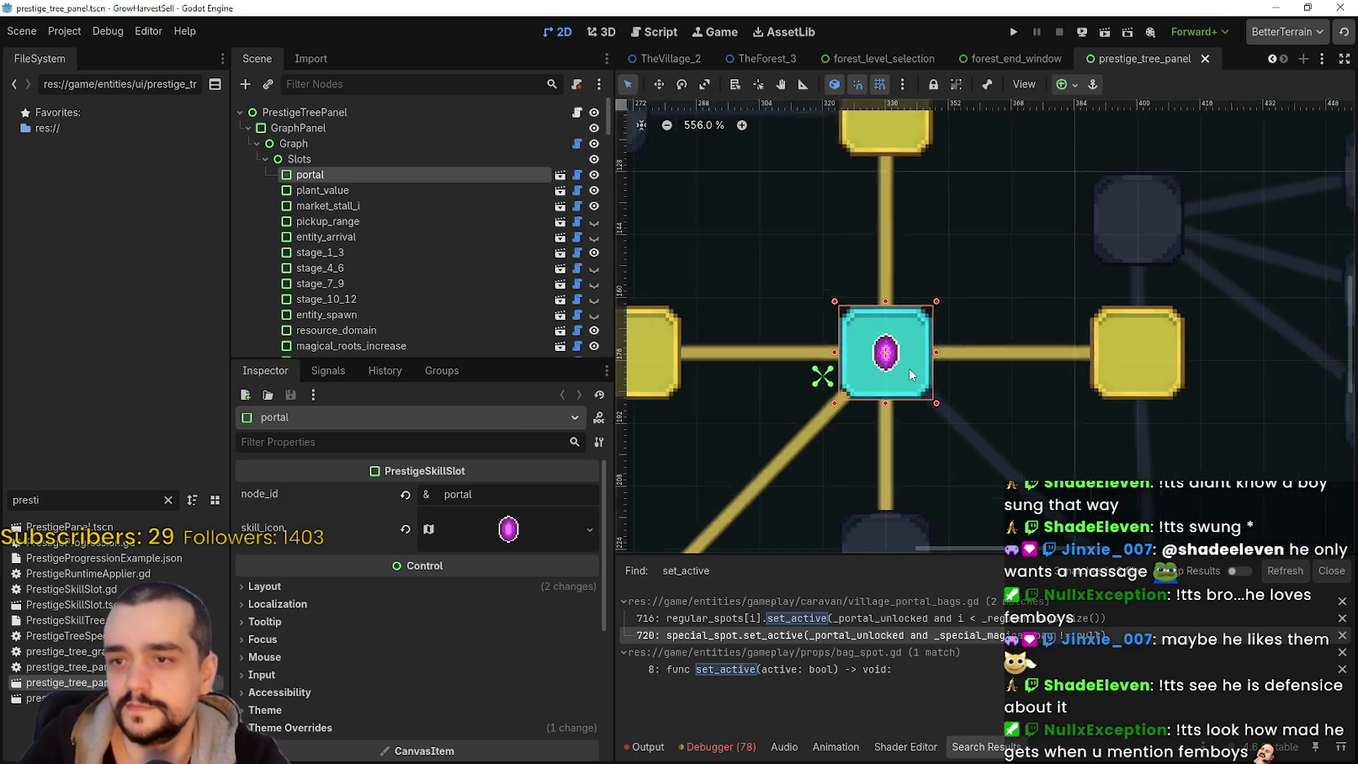
pyautogui.click(396, 192)
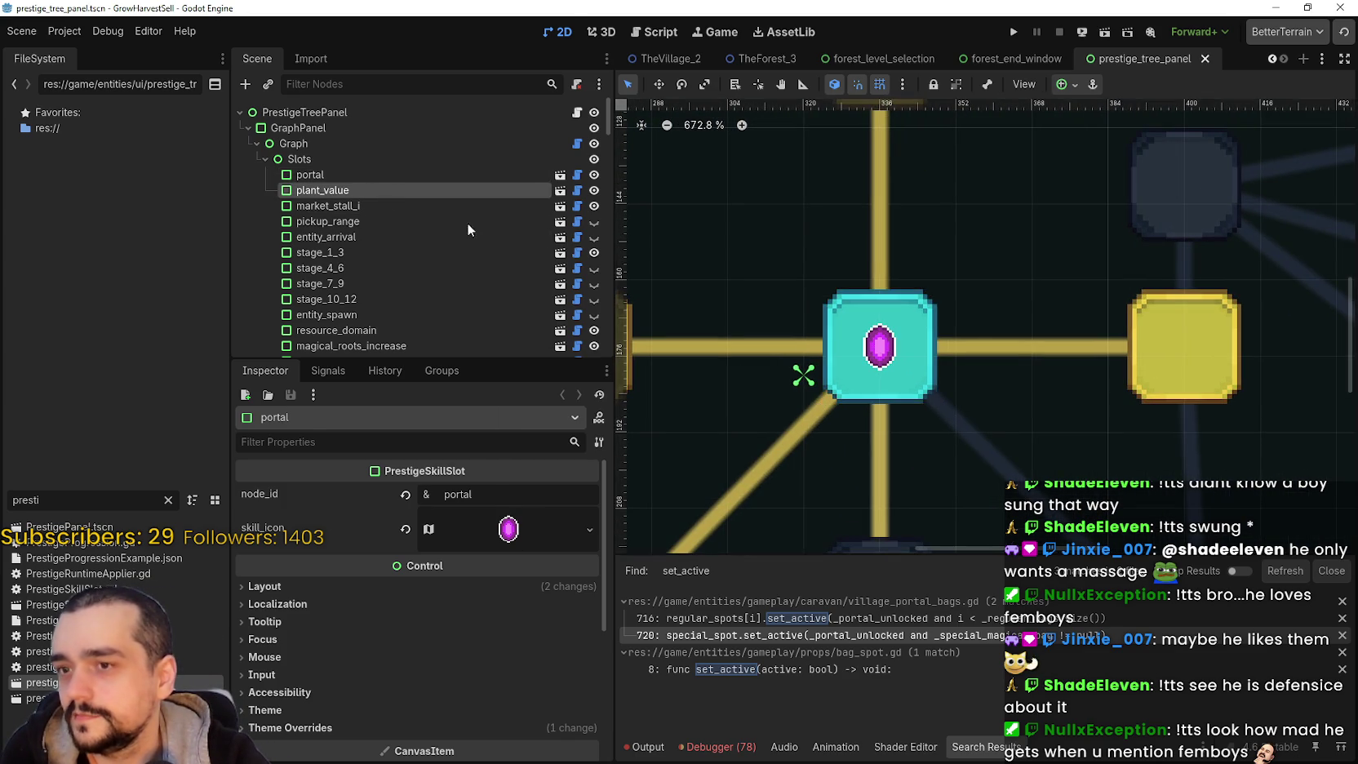
pyautogui.scroll(-4, 859, 377)
pyautogui.scroll(-3, 848, 446)
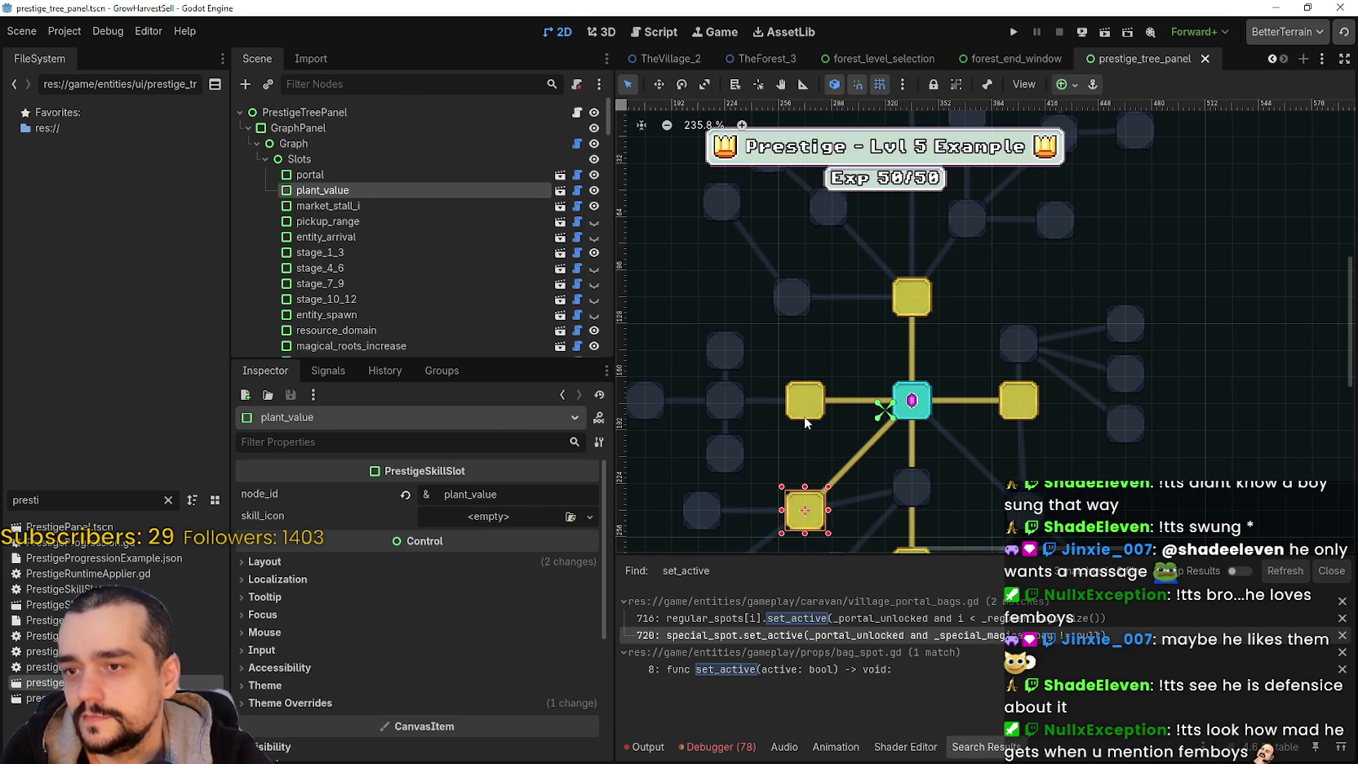
pyautogui.click(804, 404)
# - Make plant_domain's skill_icon a new AtlasTexture with main_atlas.png as its atlas
pyautogui.click(489, 514)
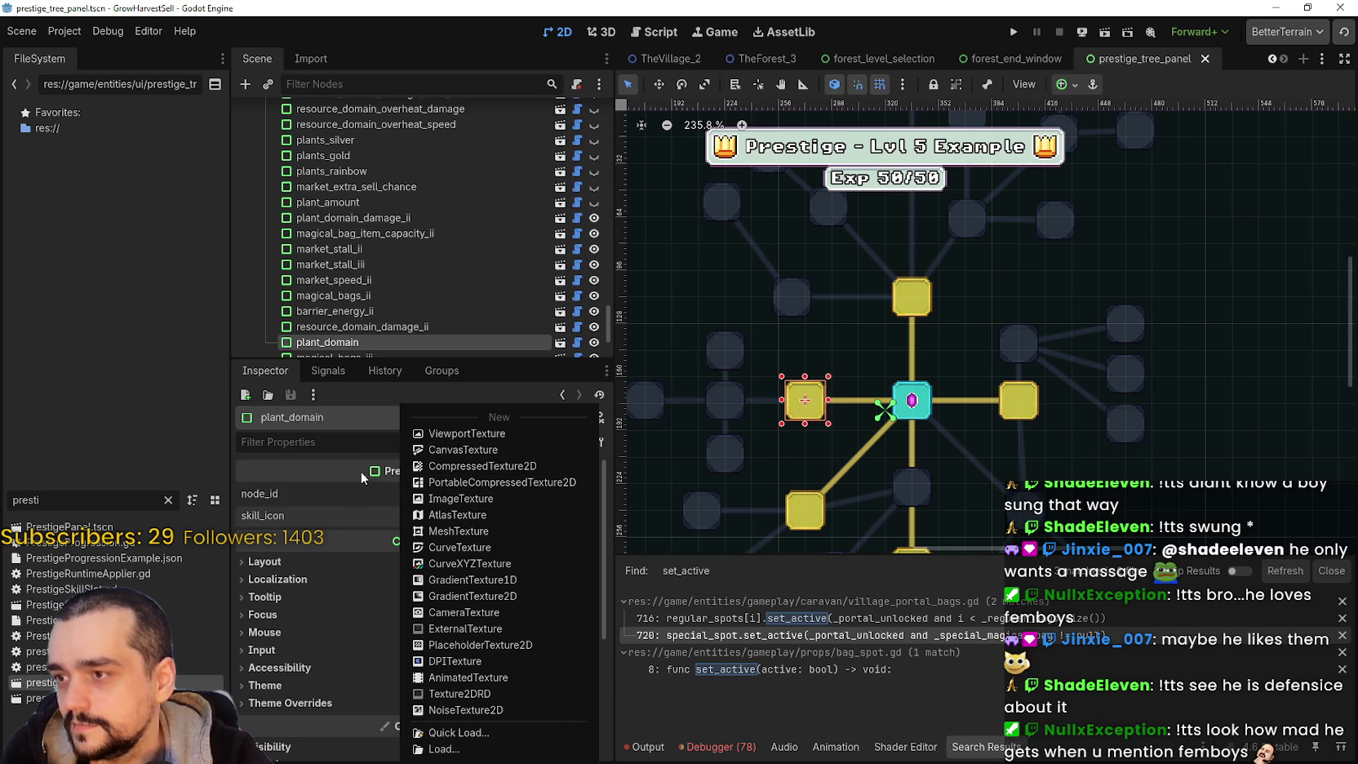
pyautogui.click(360, 471)
pyautogui.click(507, 516)
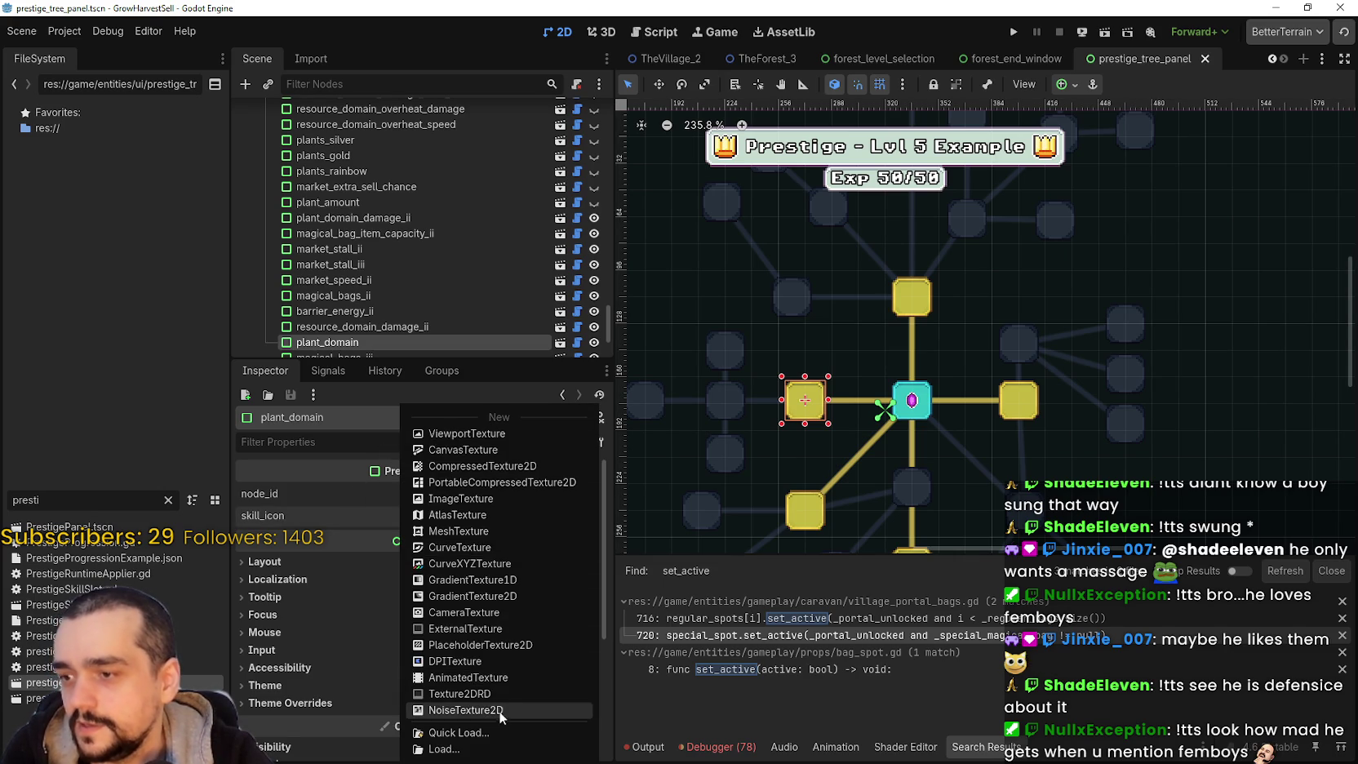
pyautogui.click(469, 515)
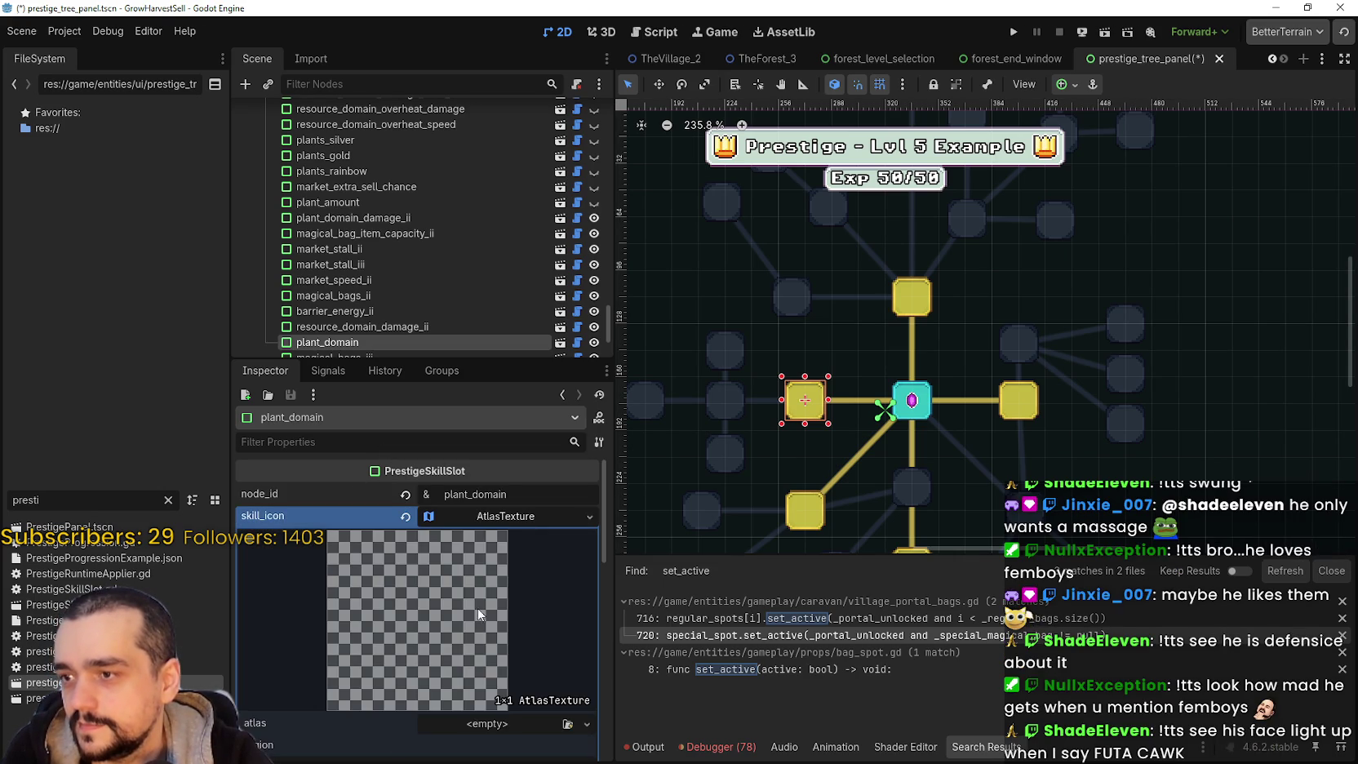
pyautogui.click(469, 724)
pyautogui.click(480, 729)
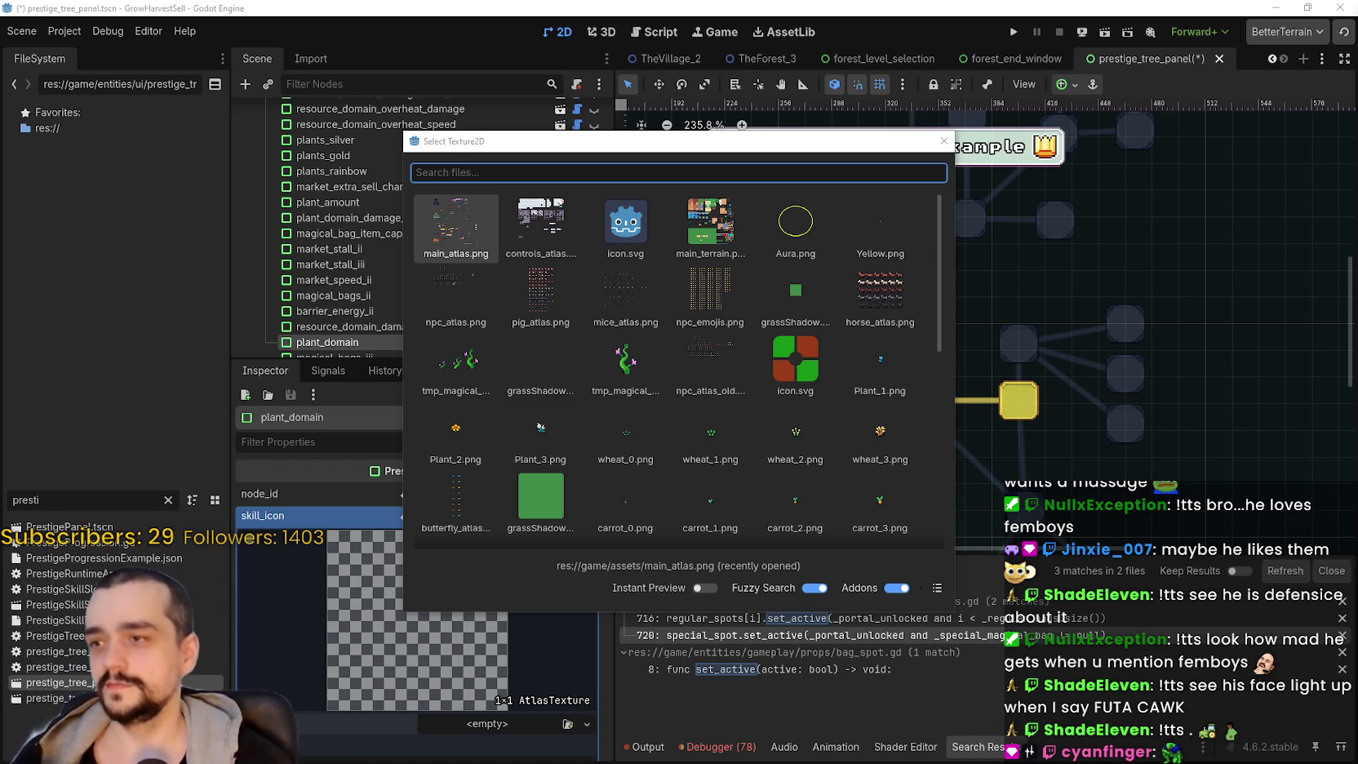
pyautogui.doubleClick(446, 245)
# - Expand plant_domain's AtlasTexture settings and open its Region Editor
pyautogui.click(447, 217)
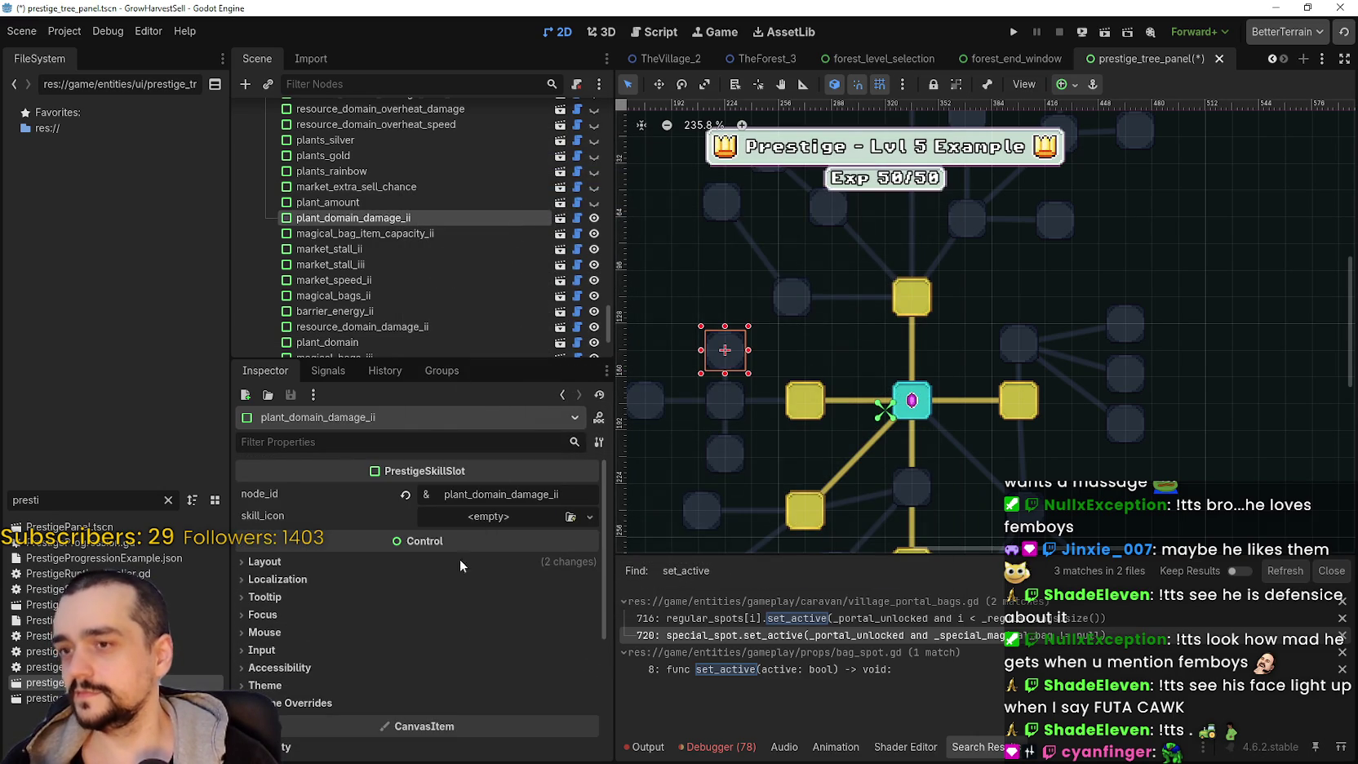
pyautogui.scroll(2, 772, 398)
pyautogui.click(803, 413)
pyautogui.scroll(-3, 470, 608)
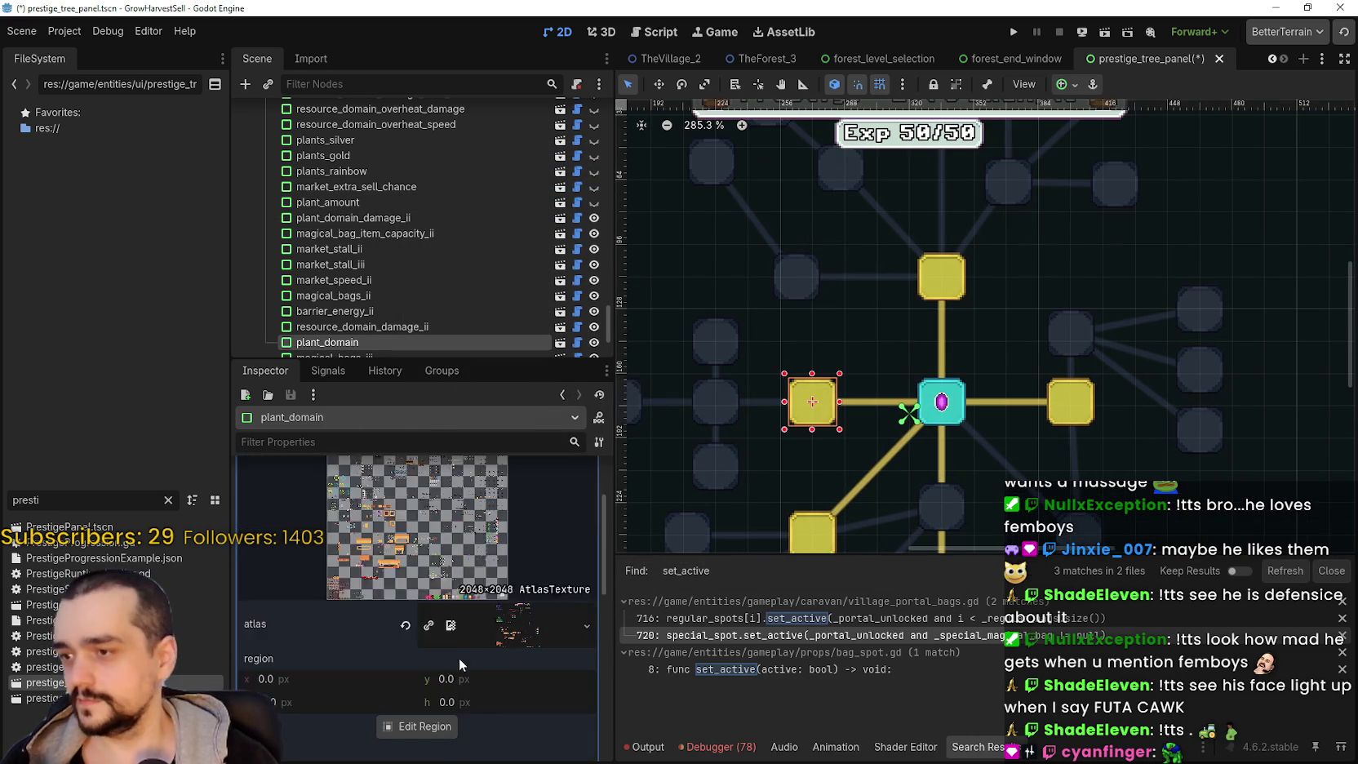
pyautogui.click(490, 565)
pyautogui.scroll(-3, 407, 717)
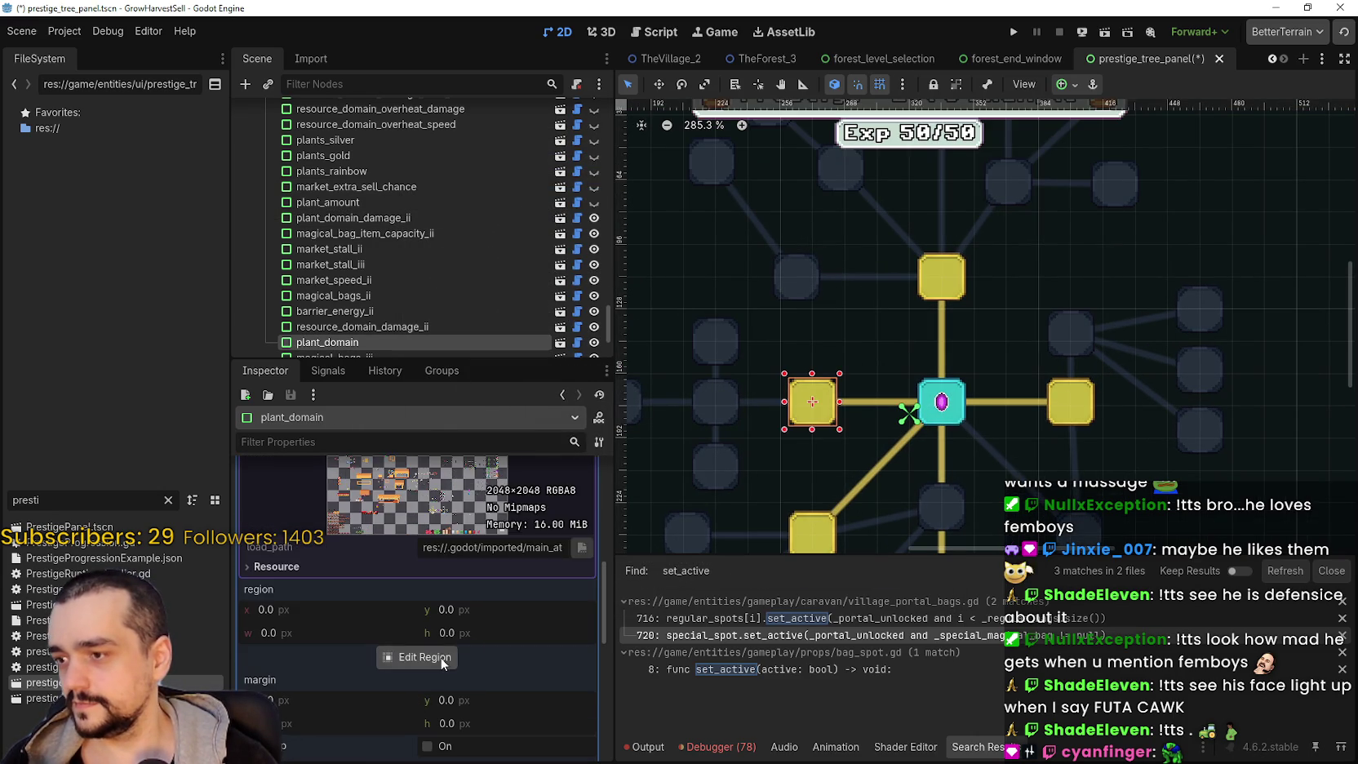
pyautogui.click(417, 656)
pyautogui.scroll(-5, 883, 375)
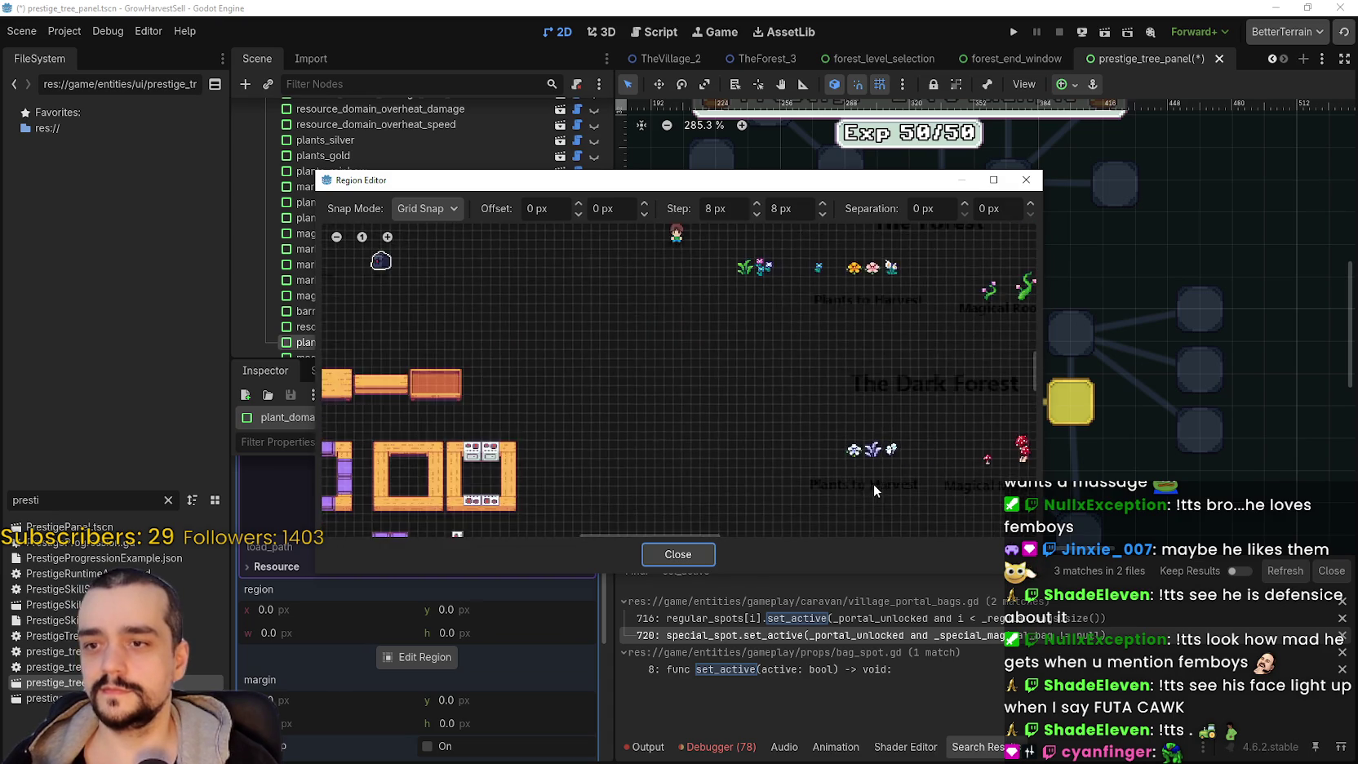
pyautogui.scroll(-5, 692, 376)
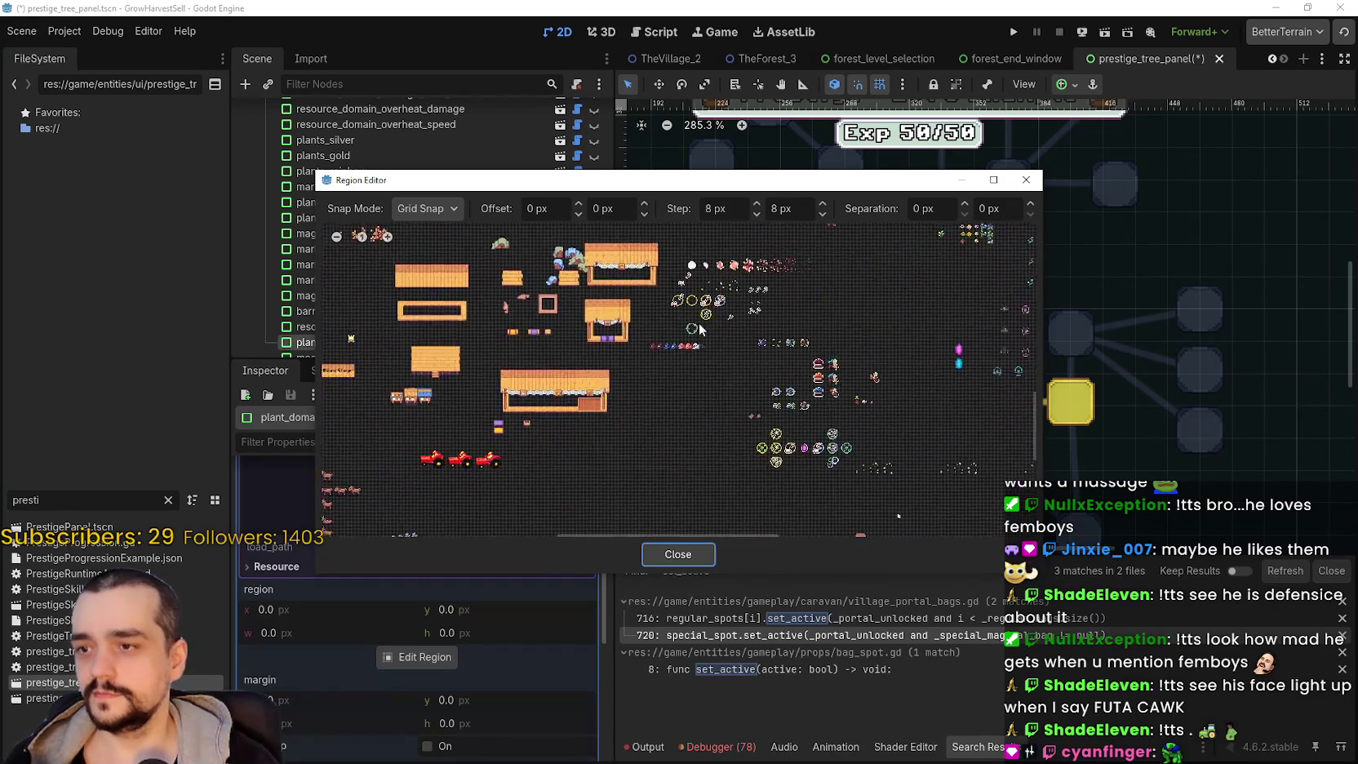
# - Trim the icon region to the 32×32 ring-and-axe sprite at 1024, 1424 and save
pyautogui.scroll(5, 692, 306)
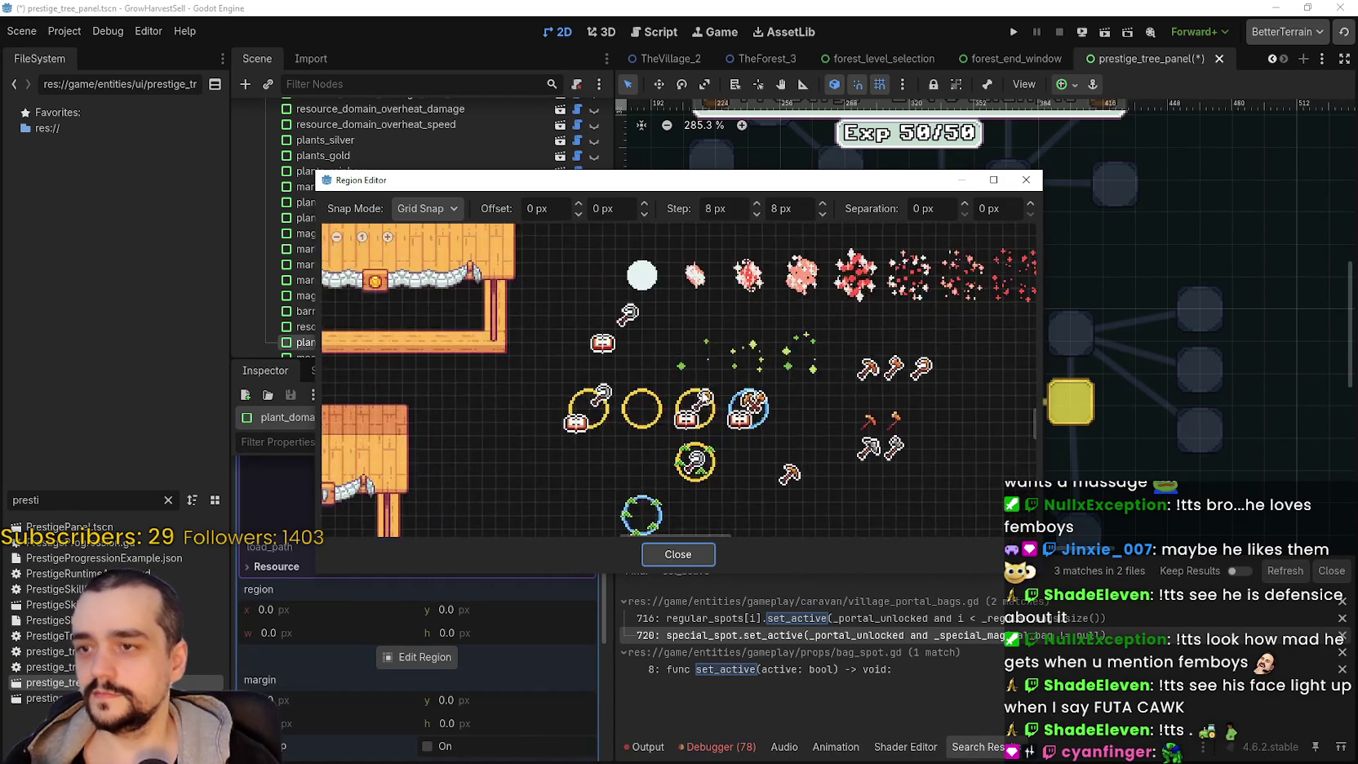
pyautogui.scroll(1, 712, 390)
pyautogui.moveTo(716, 377); pyautogui.dragTo(661, 477)
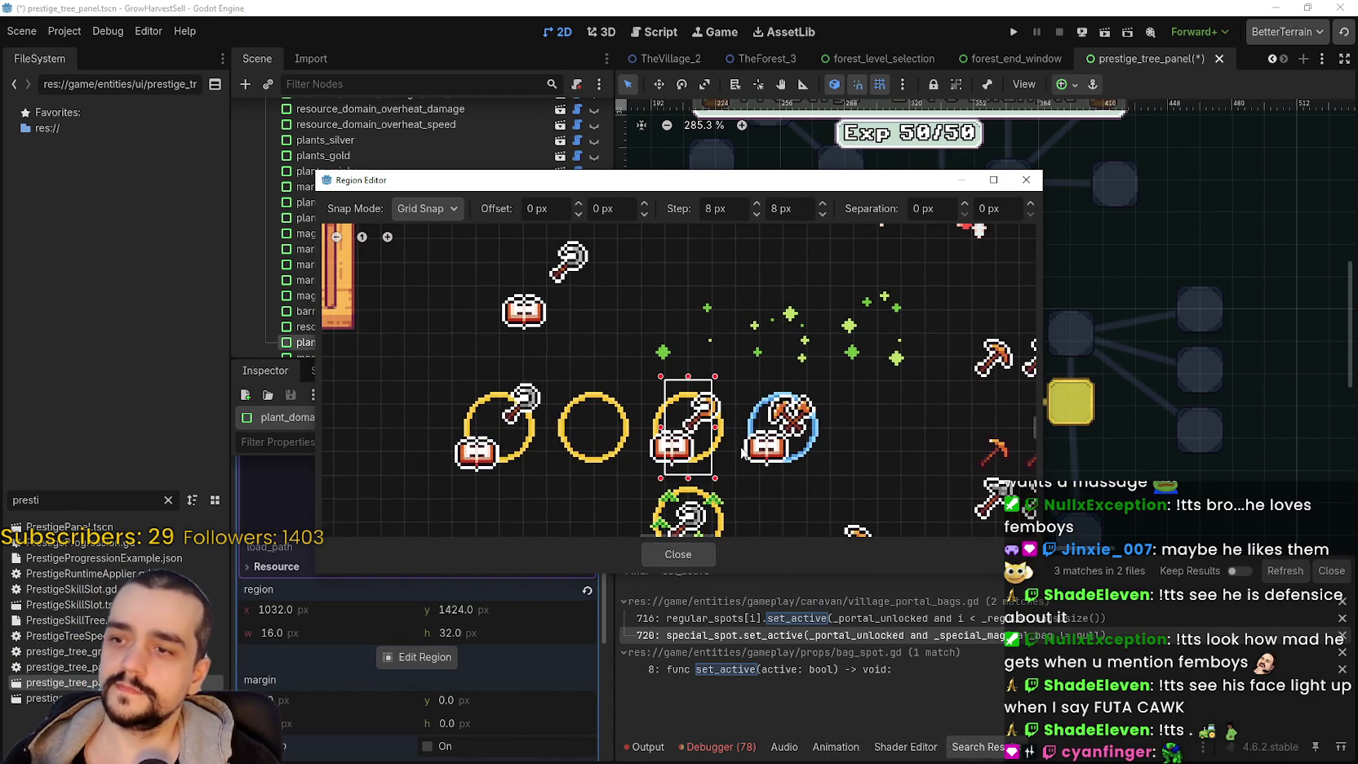
pyautogui.moveTo(714, 434); pyautogui.dragTo(738, 435)
pyautogui.moveTo(636, 440); pyautogui.dragTo(634, 440)
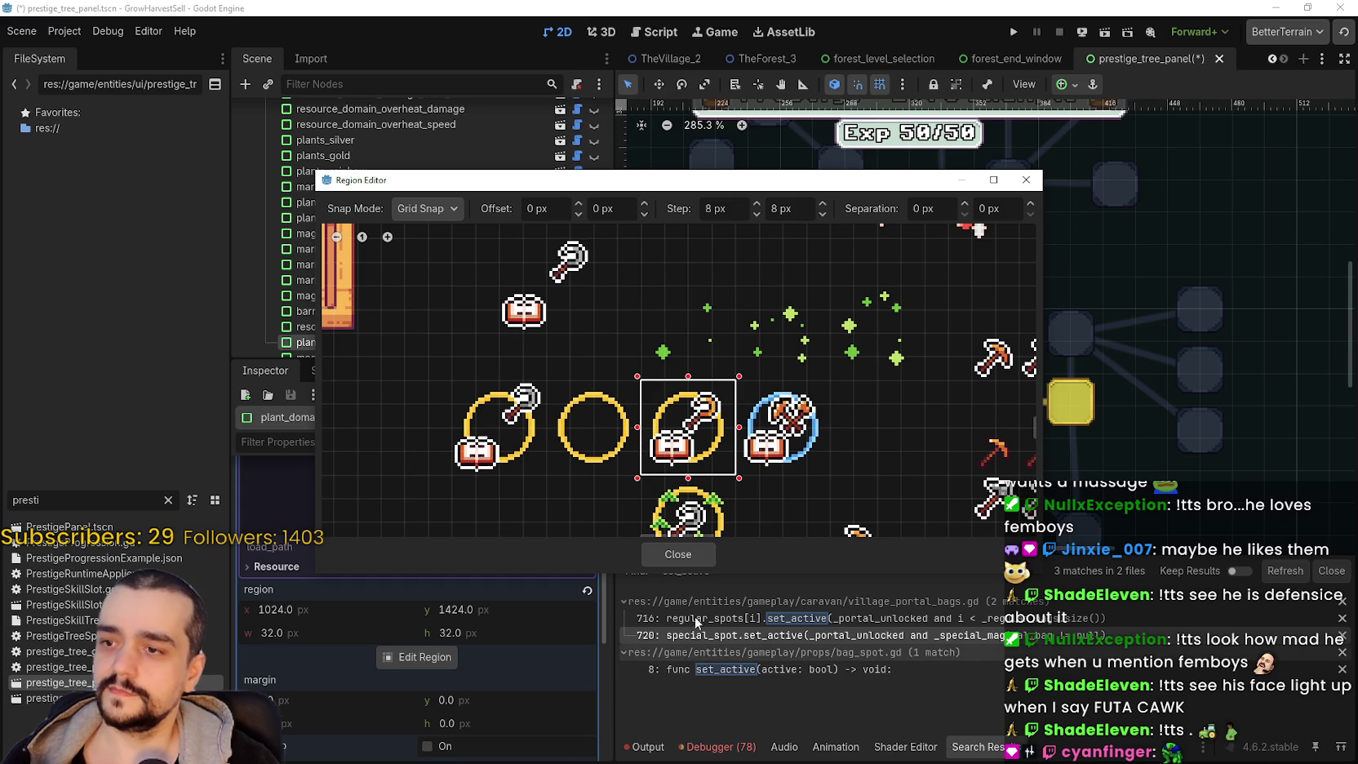
pyautogui.click(685, 557)
pyautogui.hotkey('ctrl', 's')
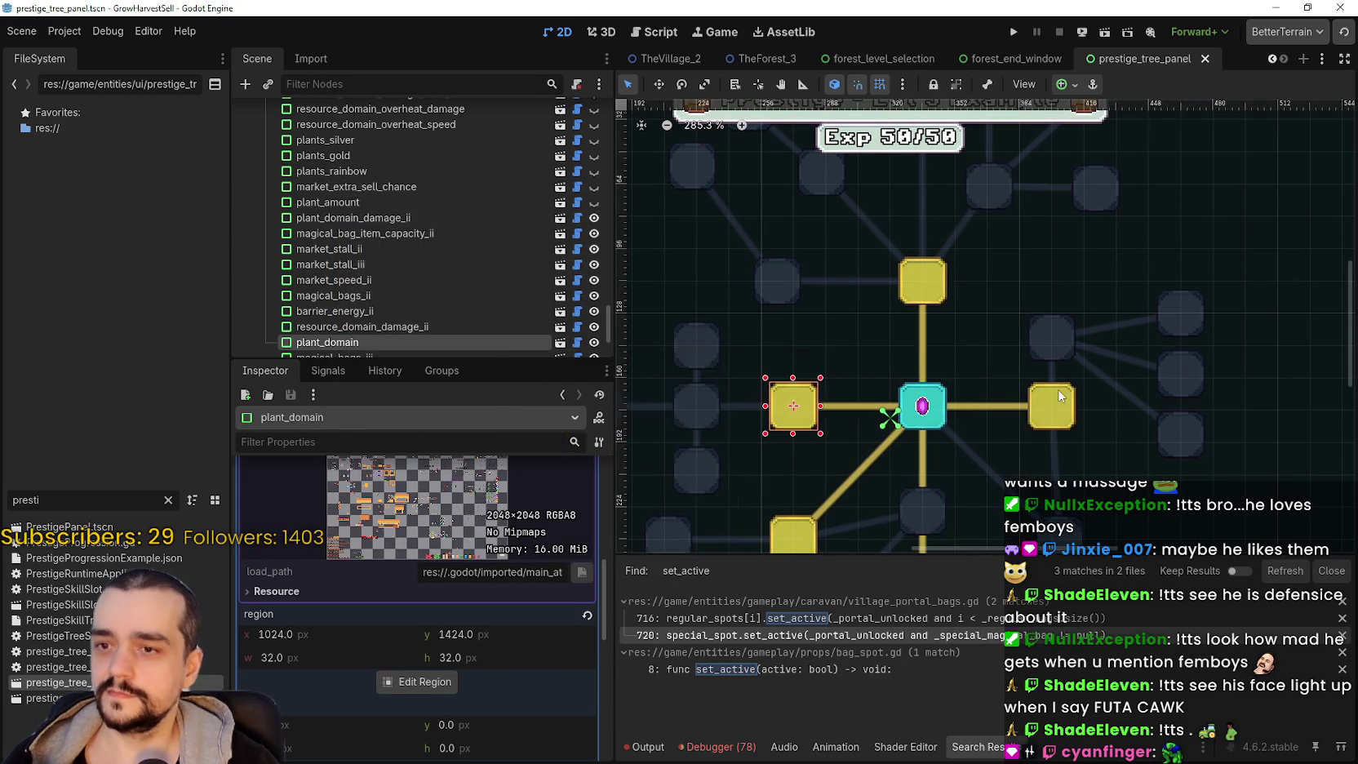
# - Copy plant_domain's skill_icon texture
pyautogui.scroll(1, 1059, 394)
pyautogui.click(1050, 408)
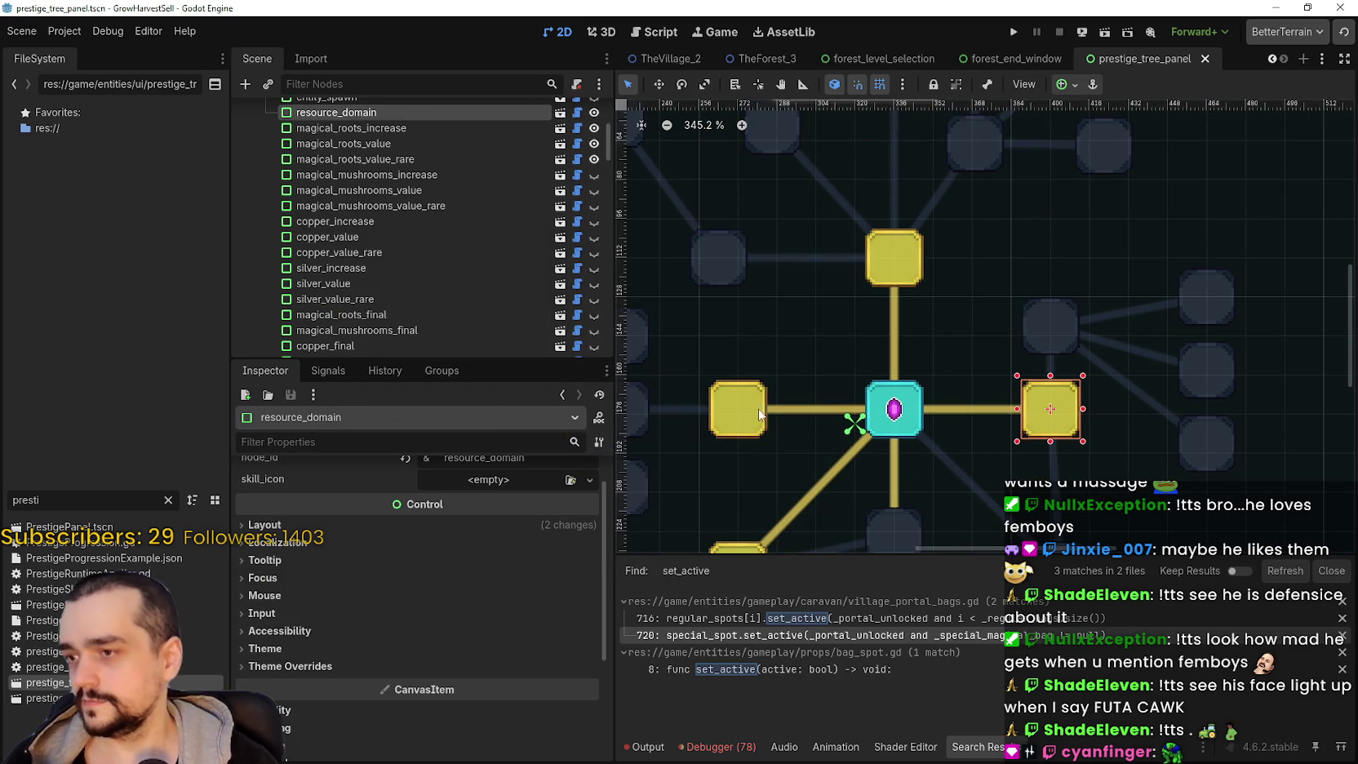
pyautogui.click(763, 412)
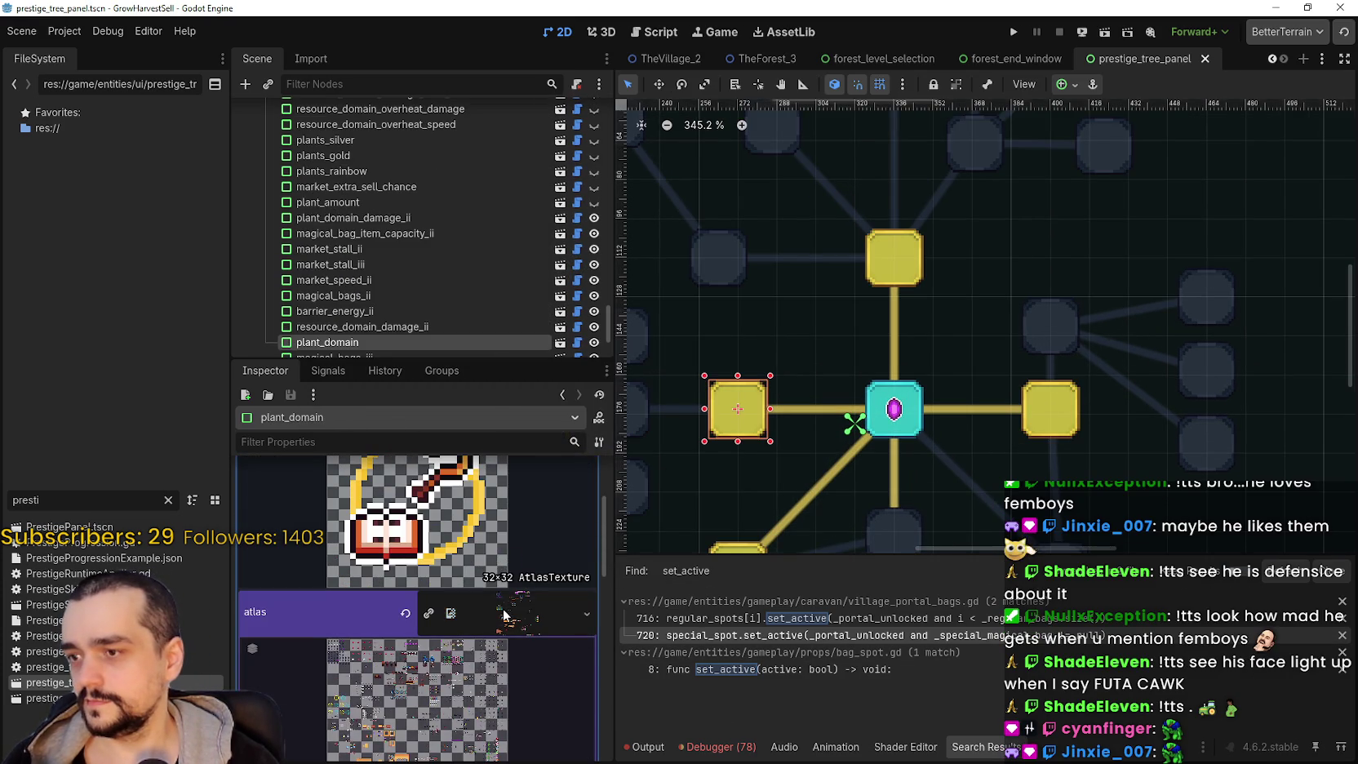
pyautogui.click(504, 613)
pyautogui.rightClick(503, 529)
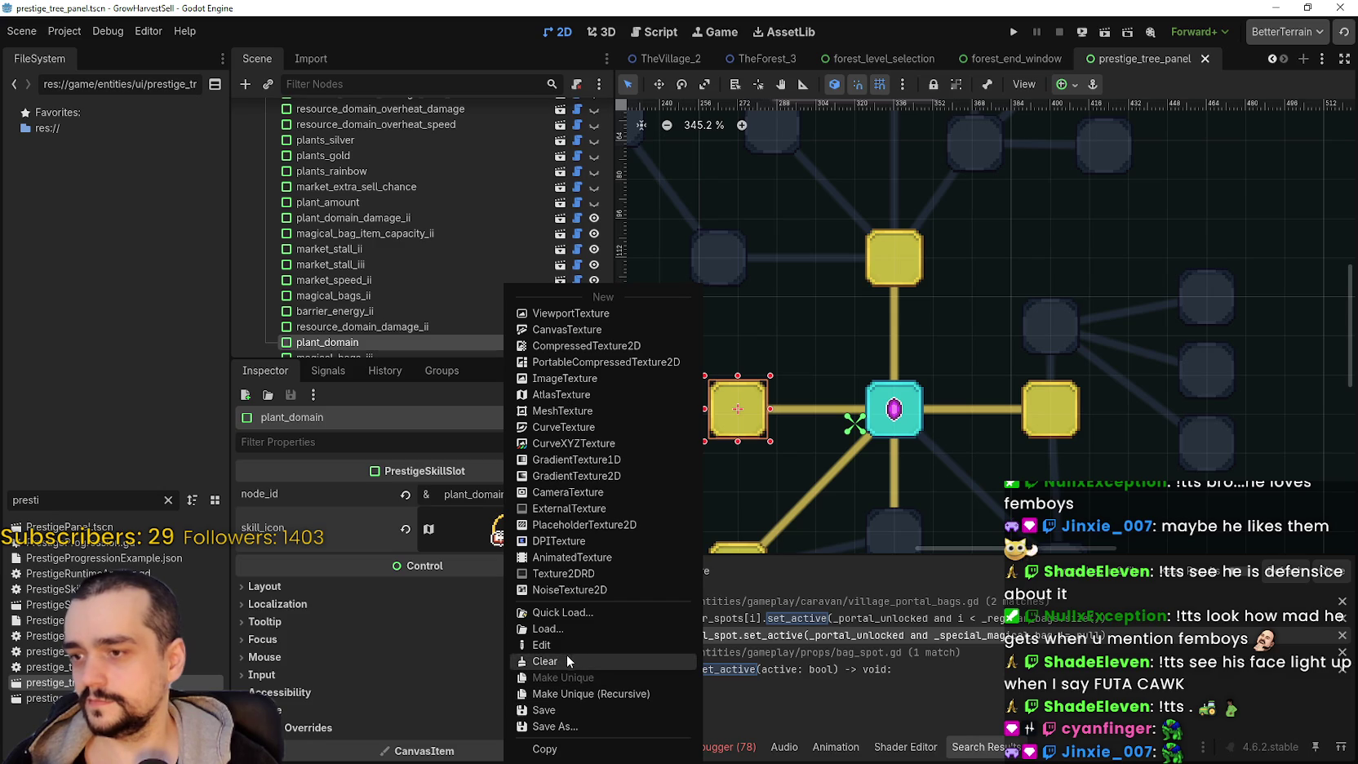
pyautogui.click(572, 747)
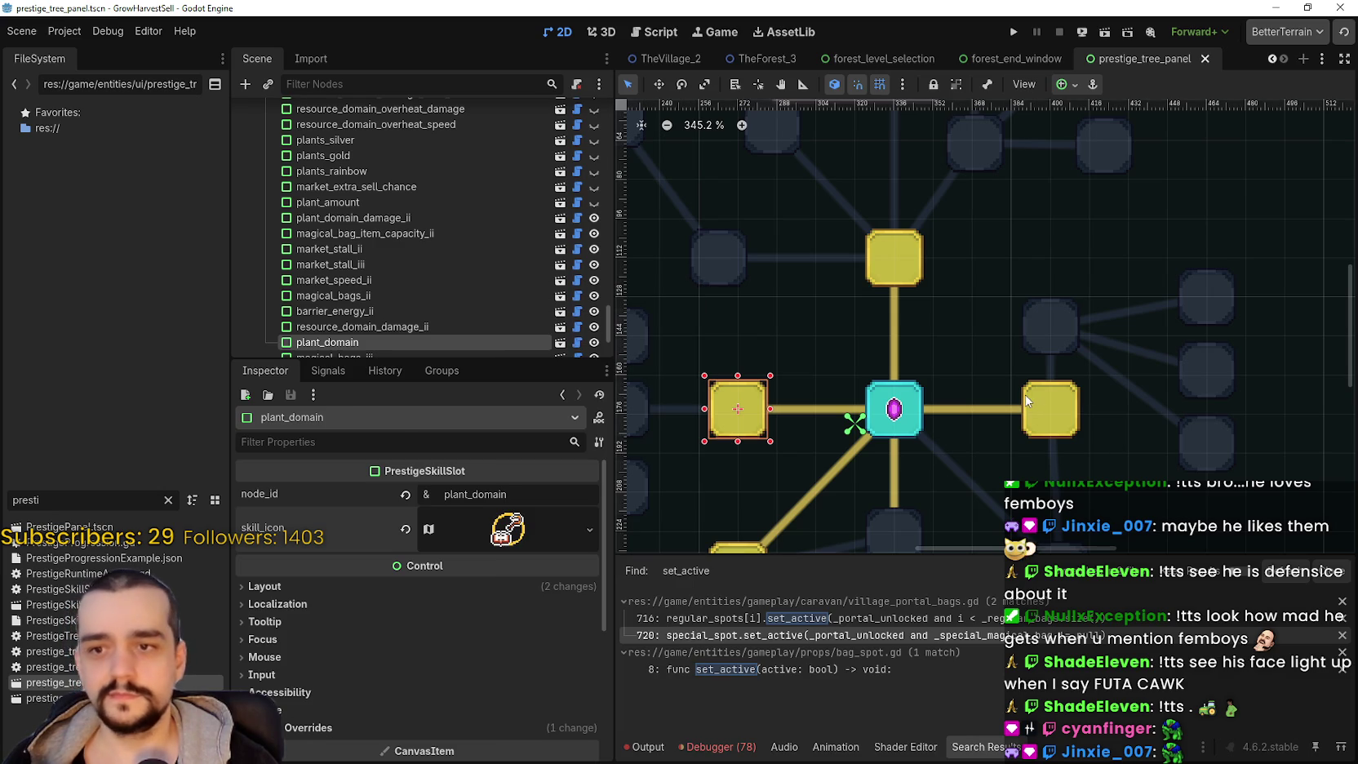
# - Paste the copied icon into resource_domain's skill_icon and open its Region Editor
pyautogui.click(1030, 401)
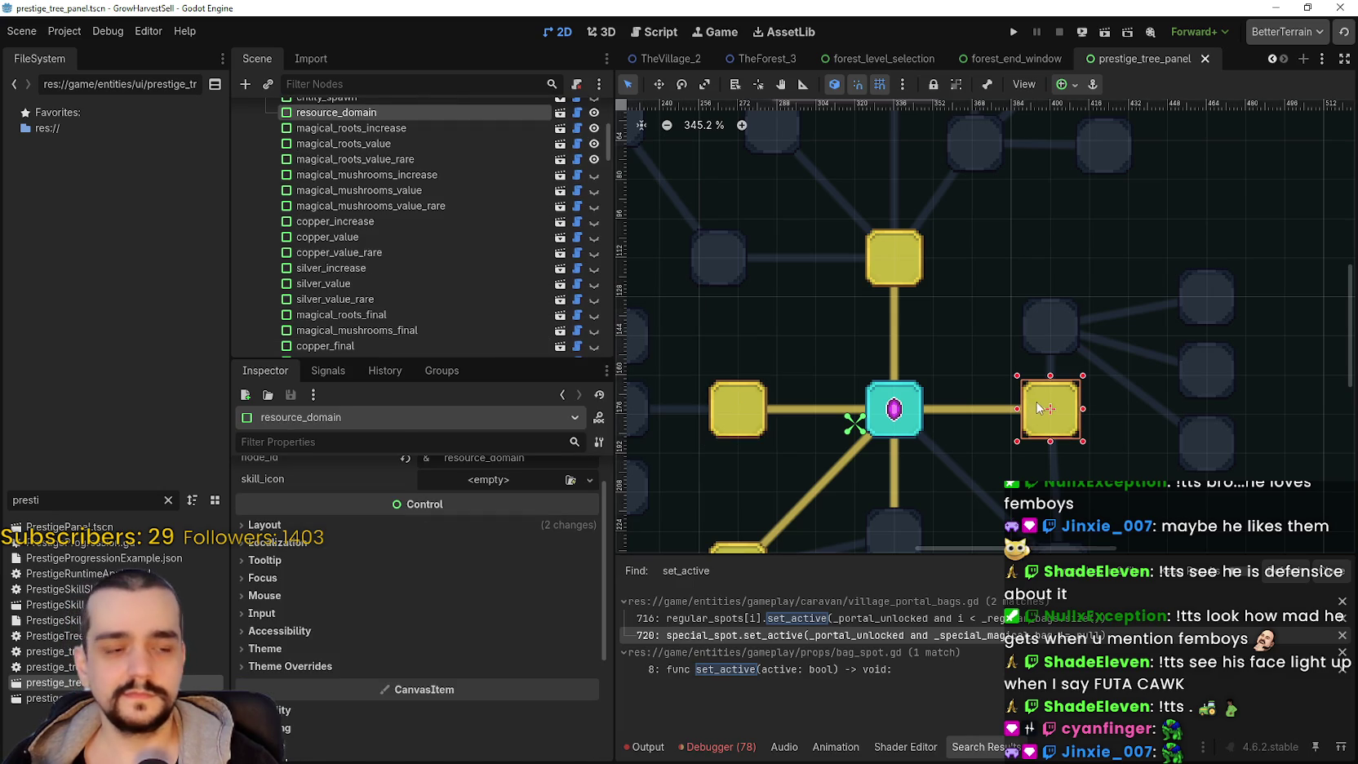
pyautogui.click(510, 481)
pyautogui.click(560, 733)
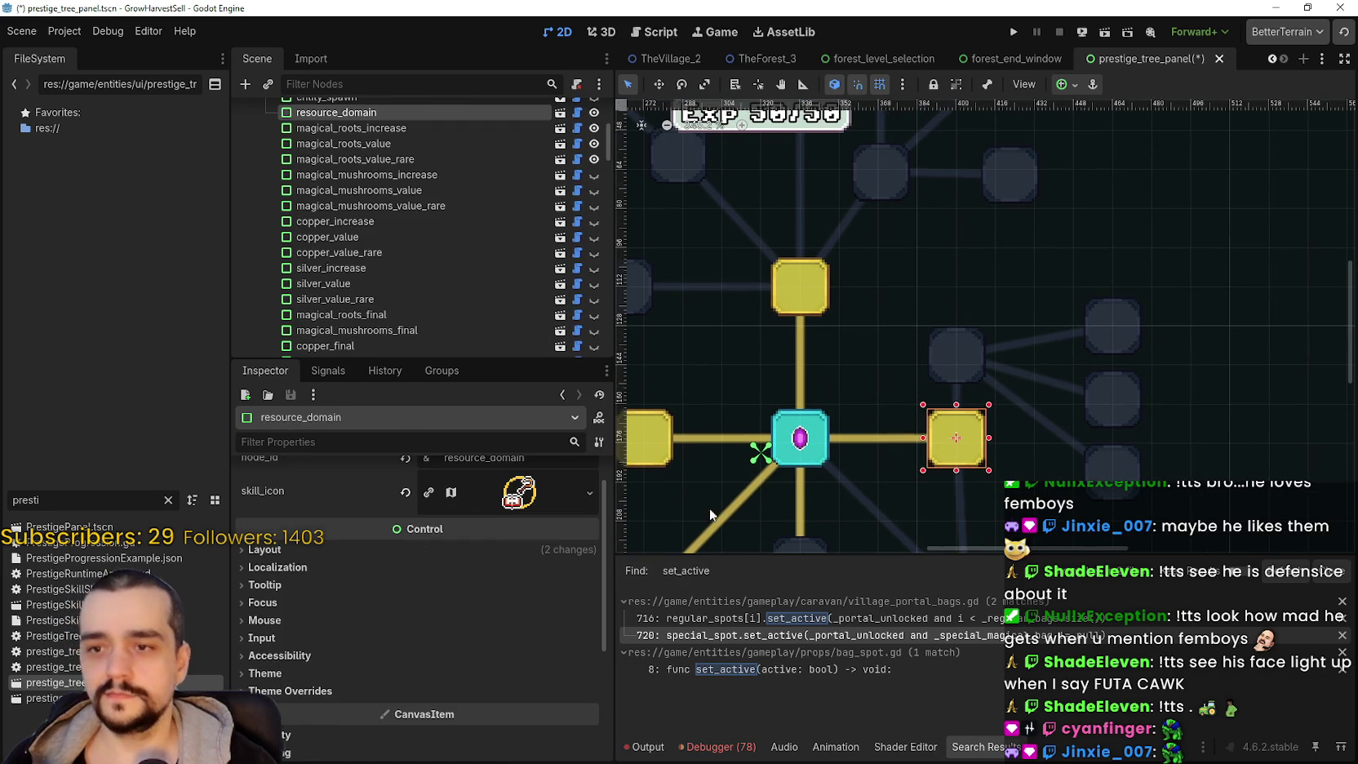
pyautogui.click(536, 509)
pyautogui.click(450, 682)
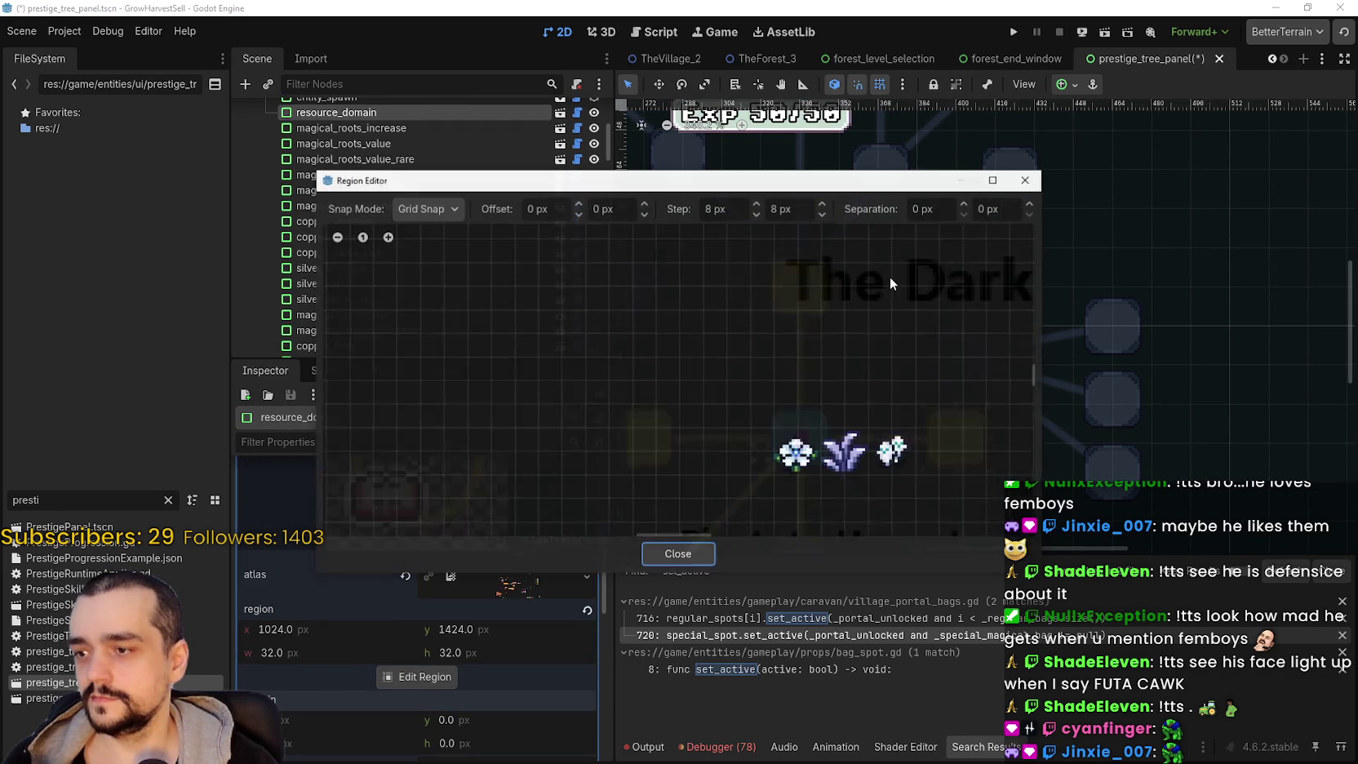
# - Move the icon region onto the blue ring sprite, close the editor and save
pyautogui.scroll(-5, 863, 417)
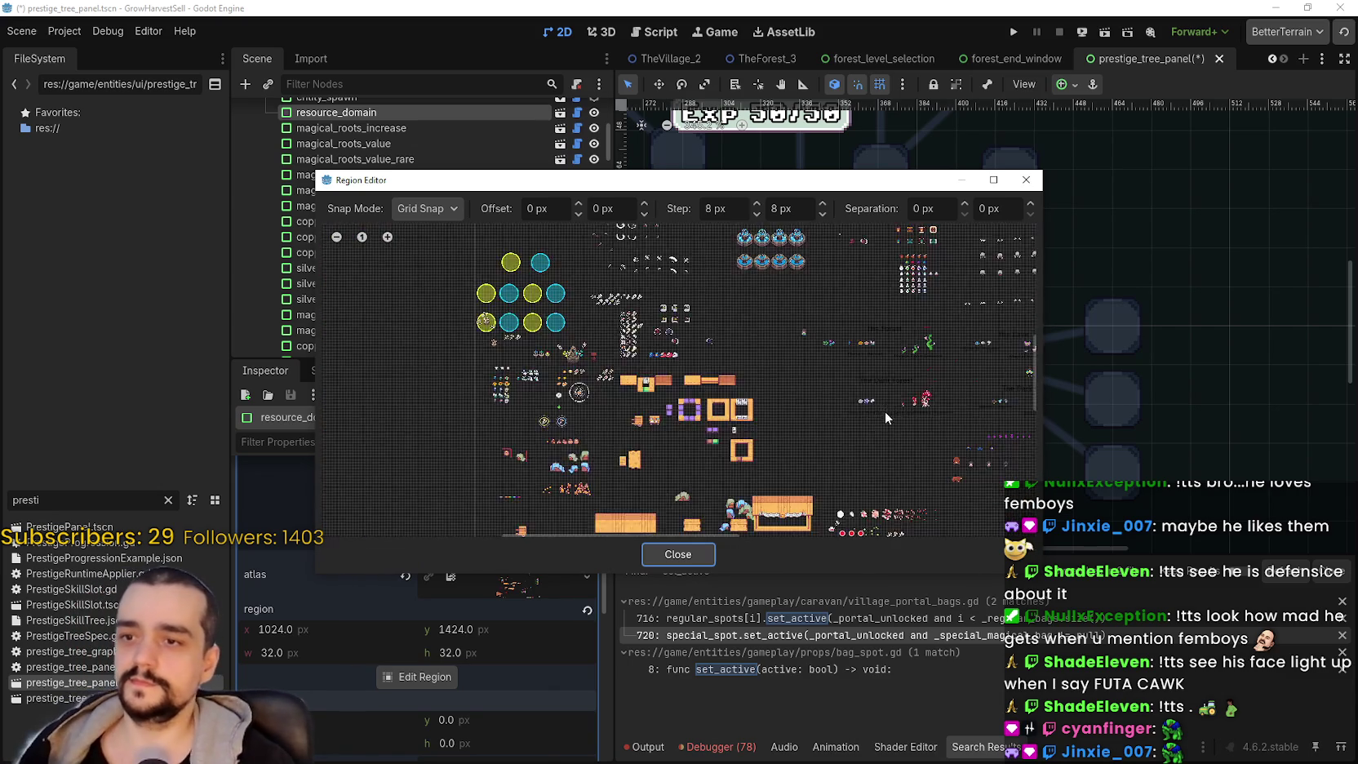
pyautogui.scroll(2, 799, 484)
pyautogui.scroll(8, 777, 433)
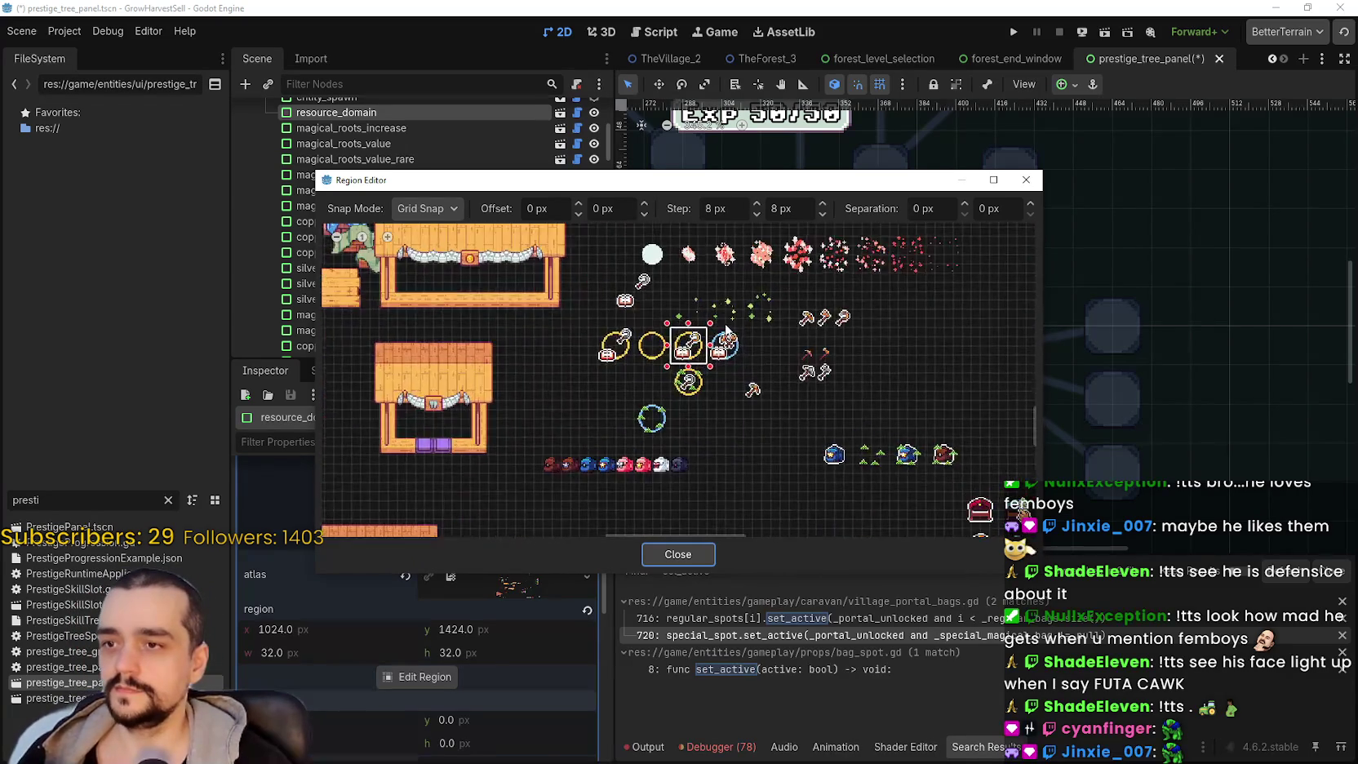
pyautogui.moveTo(712, 337)
pyautogui.mouseDown()
pyautogui.moveTo(772, 411)
pyautogui.moveTo(695, 375)
pyautogui.moveTo(756, 410)
pyautogui.moveTo(765, 377)
pyautogui.mouseUp()
pyautogui.scroll(2, 764, 364)
pyautogui.click(647, 547)
pyautogui.scroll(-3, 754, 510)
pyautogui.hotkey('ctrl', 's')
# - Compare icons across the resource_domain_damage, portal, resource_domain and plant_domain slots
pyautogui.scroll(2, 898, 441)
pyautogui.scroll(5, 549, 568)
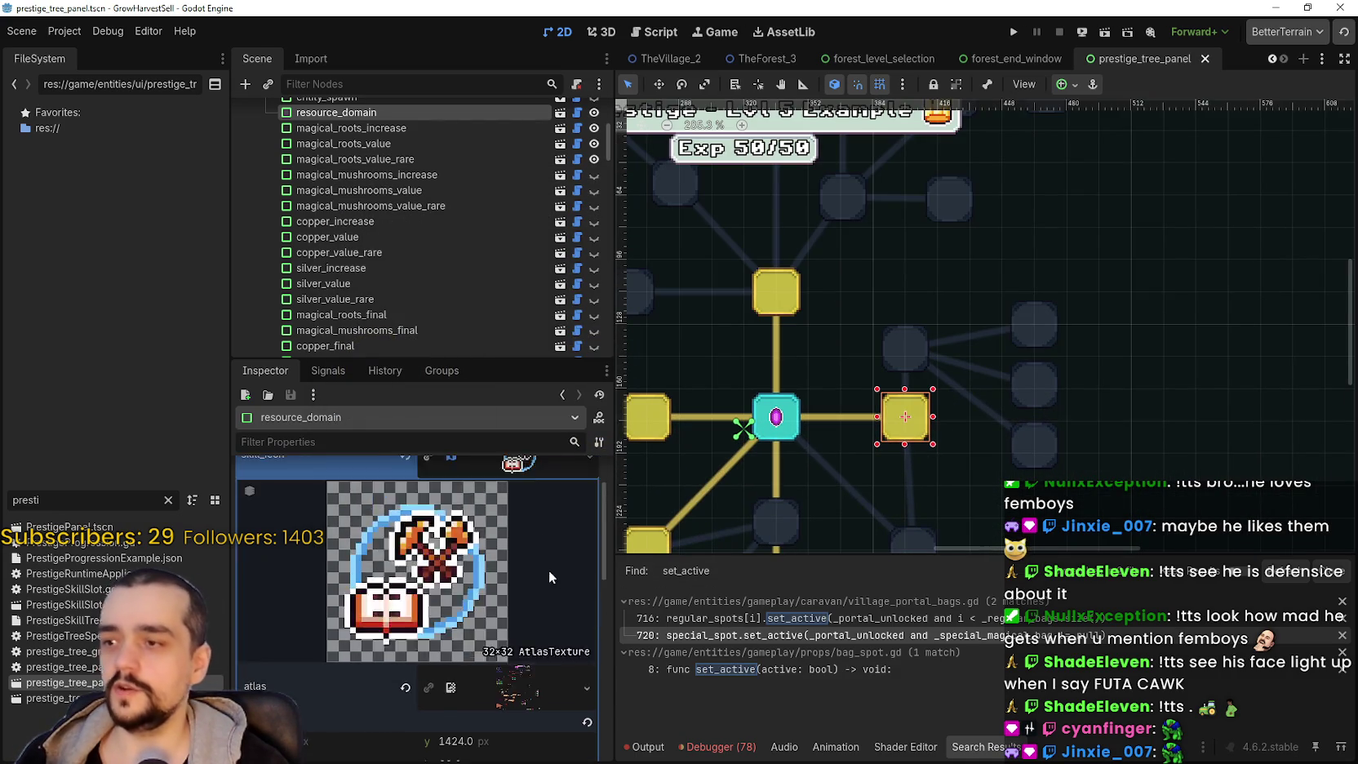
pyautogui.click(515, 542)
pyautogui.scroll(-3, 982, 384)
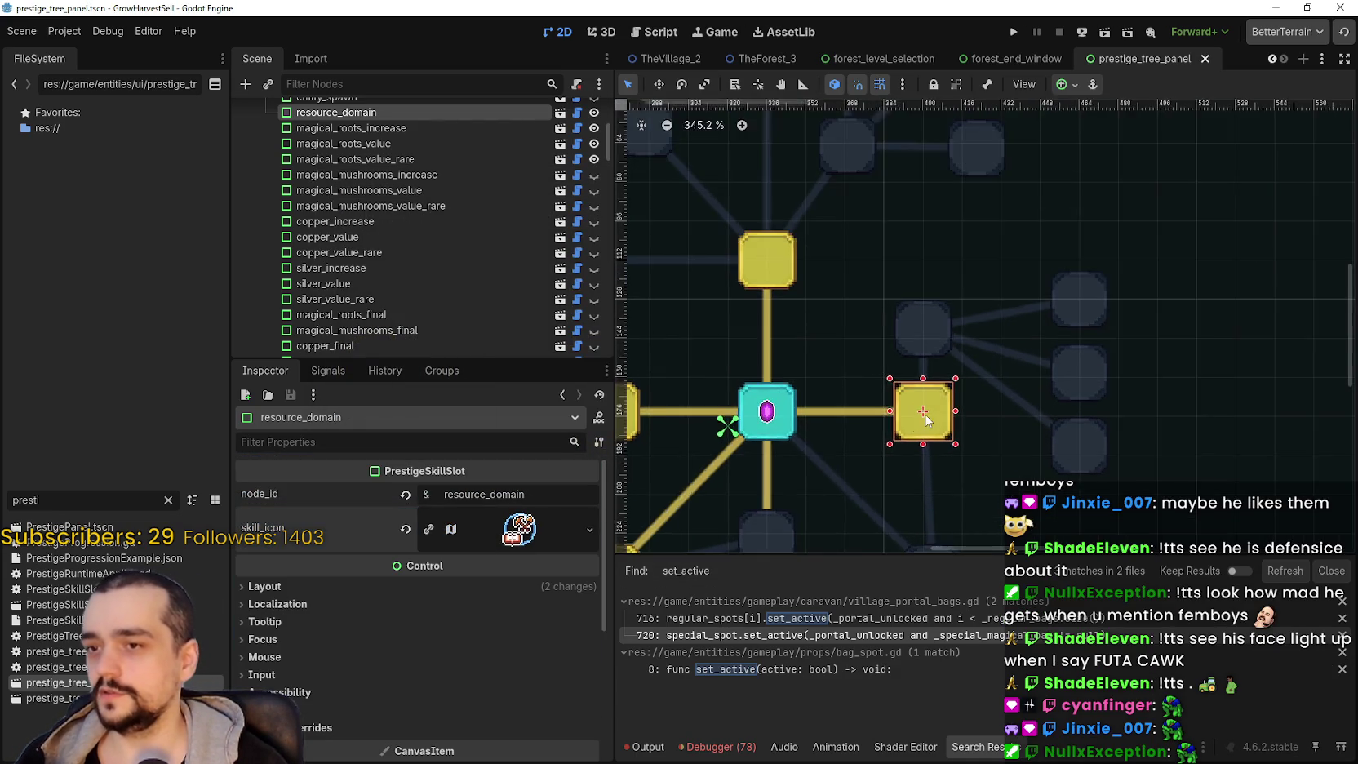
pyautogui.click(915, 380)
pyautogui.scroll(4, 915, 381)
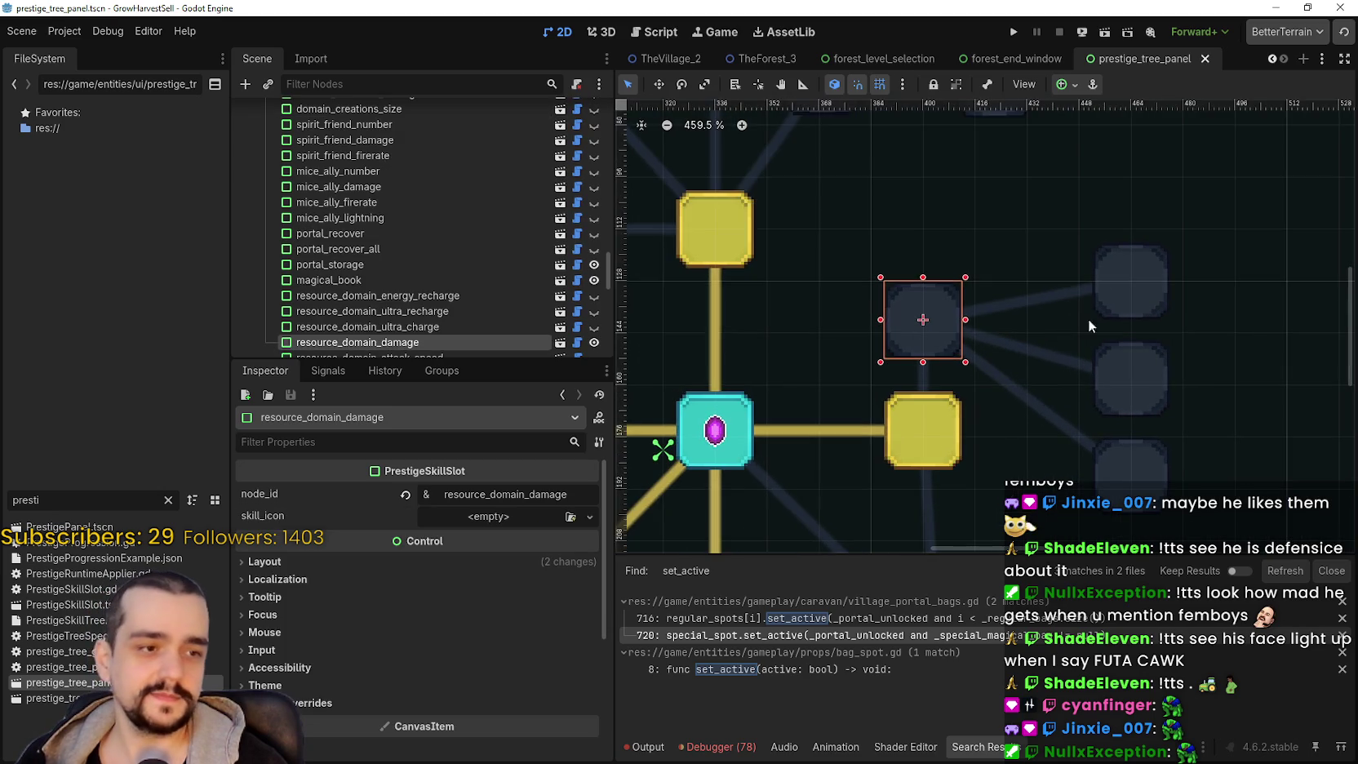
pyautogui.click(965, 432)
pyautogui.scroll(-2, 918, 396)
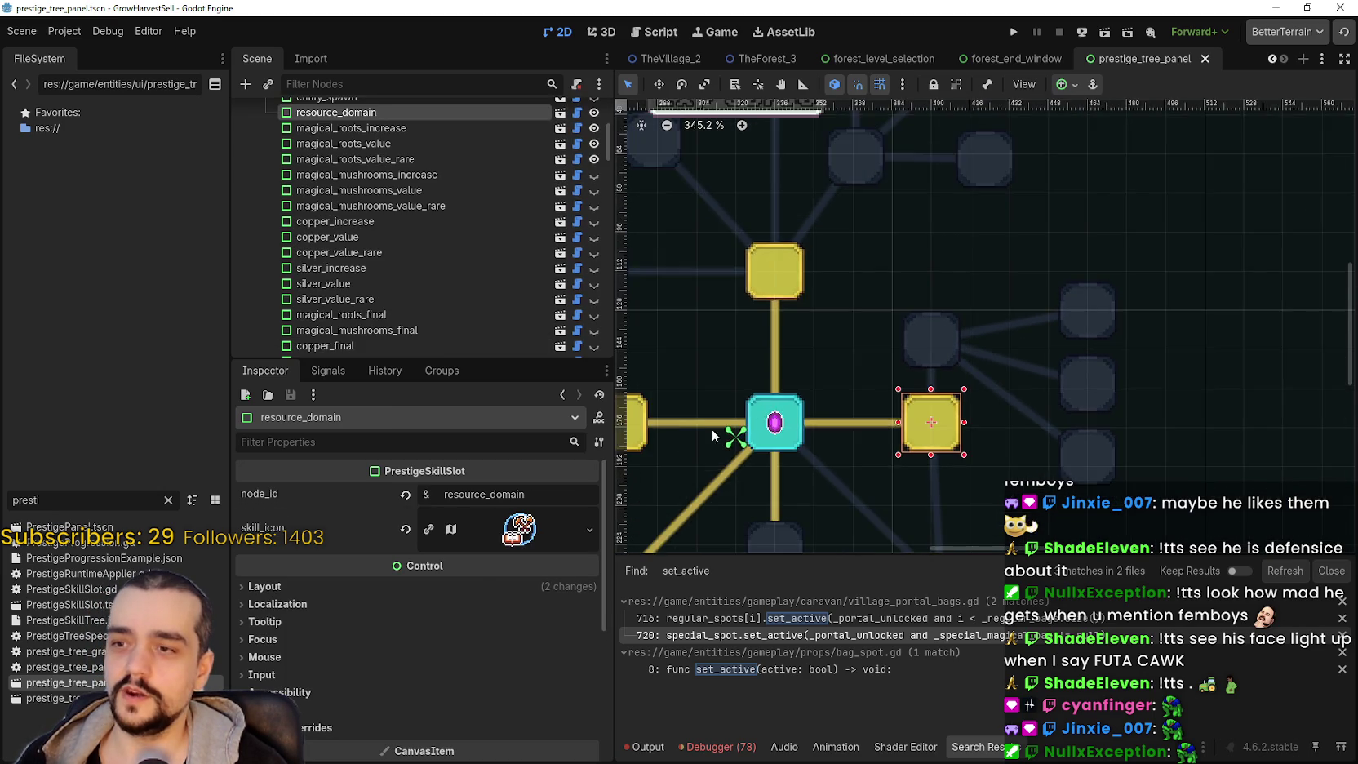
pyautogui.click(906, 301)
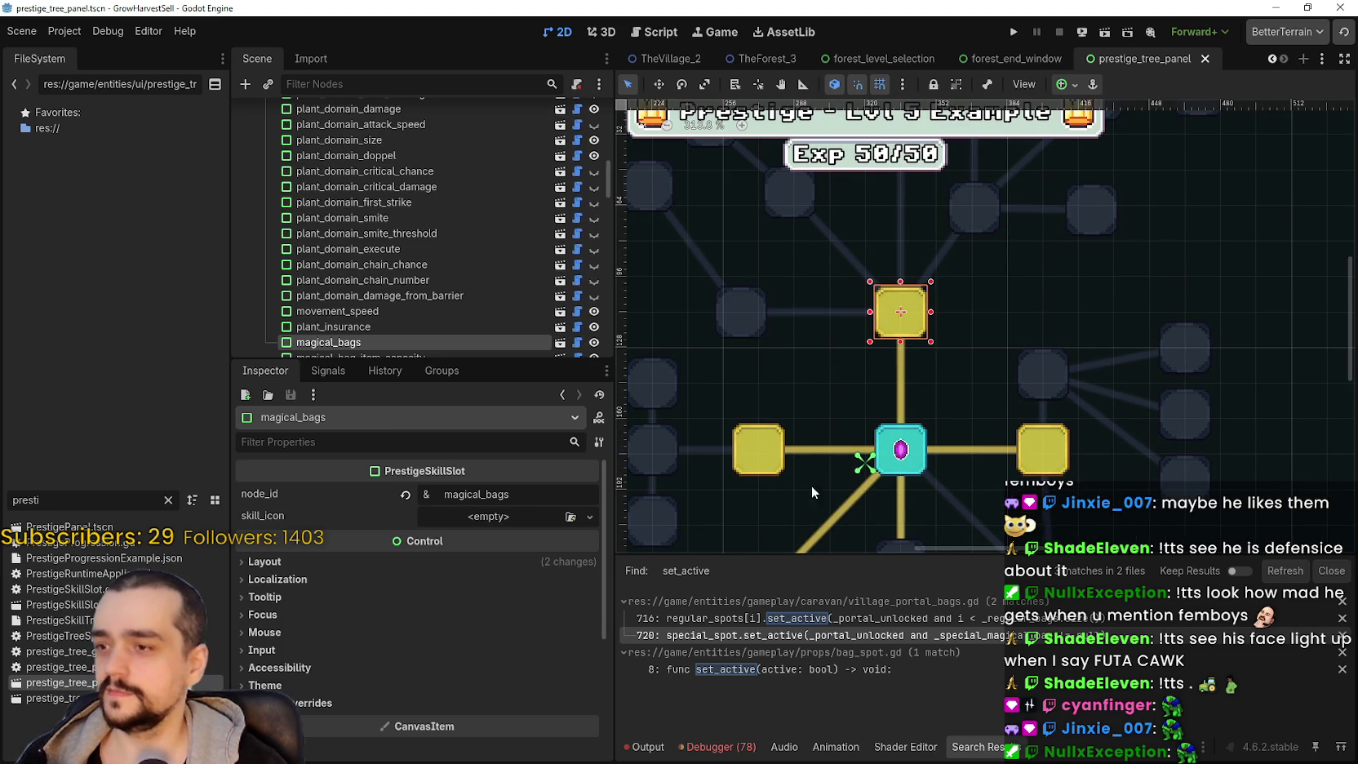
pyautogui.click(1057, 461)
pyautogui.click(751, 462)
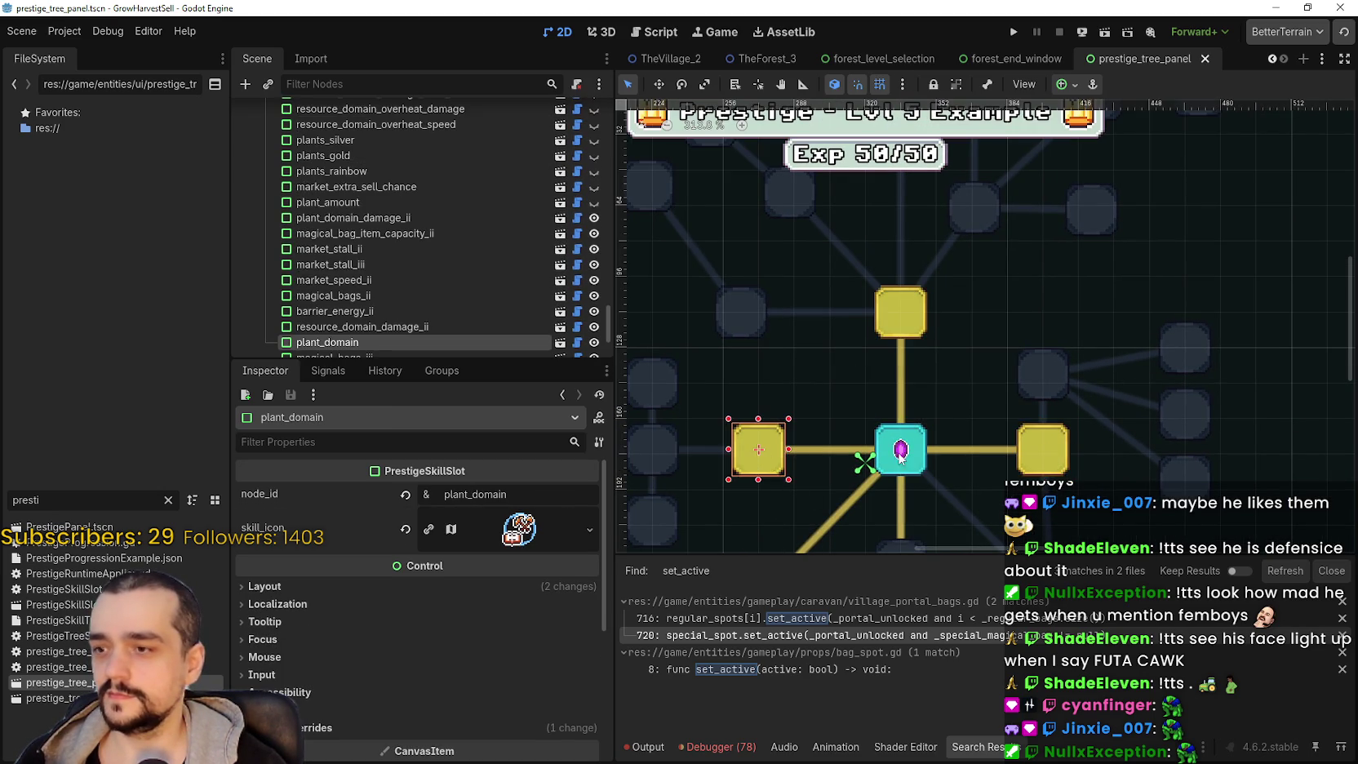
pyautogui.scroll(2, 1008, 445)
pyautogui.click(1049, 455)
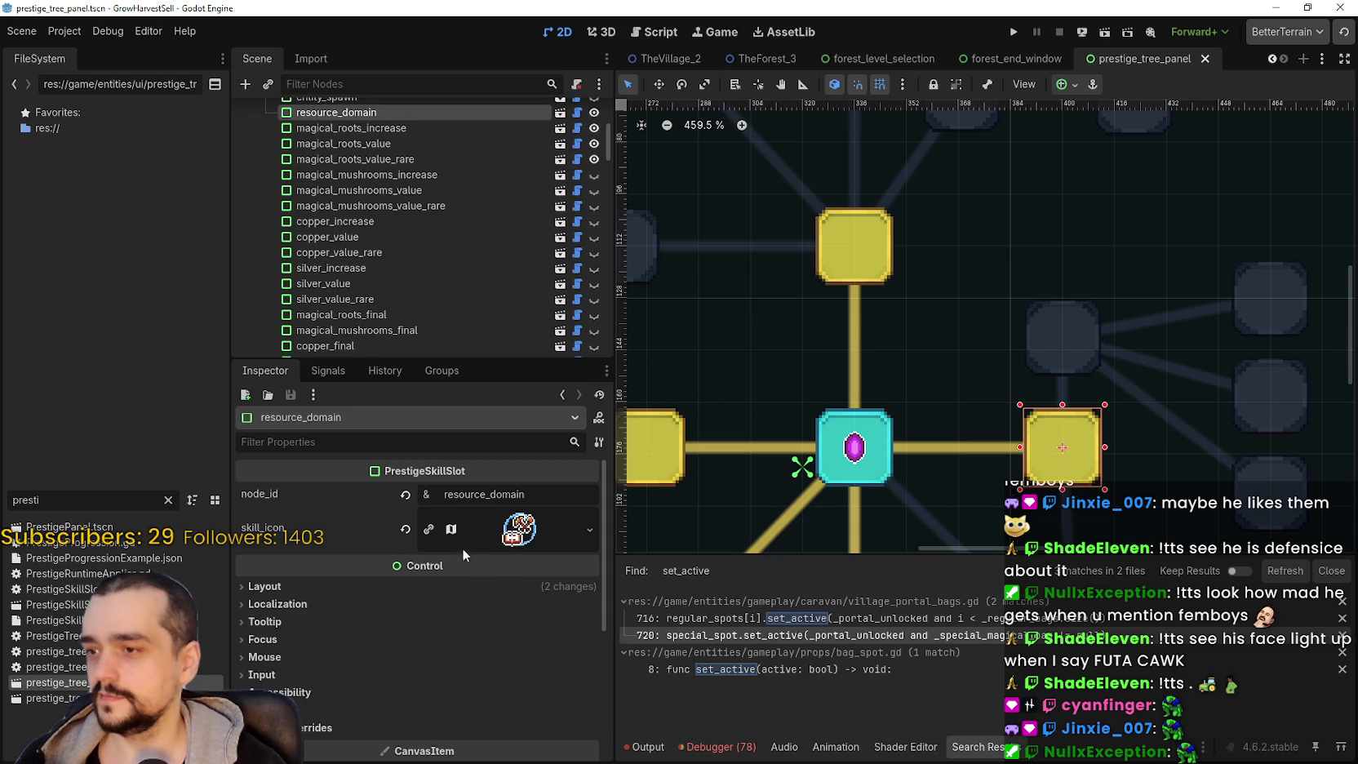
# - Make plant_domain's icon unique and shift its region one sprite to the left
pyautogui.click(429, 529)
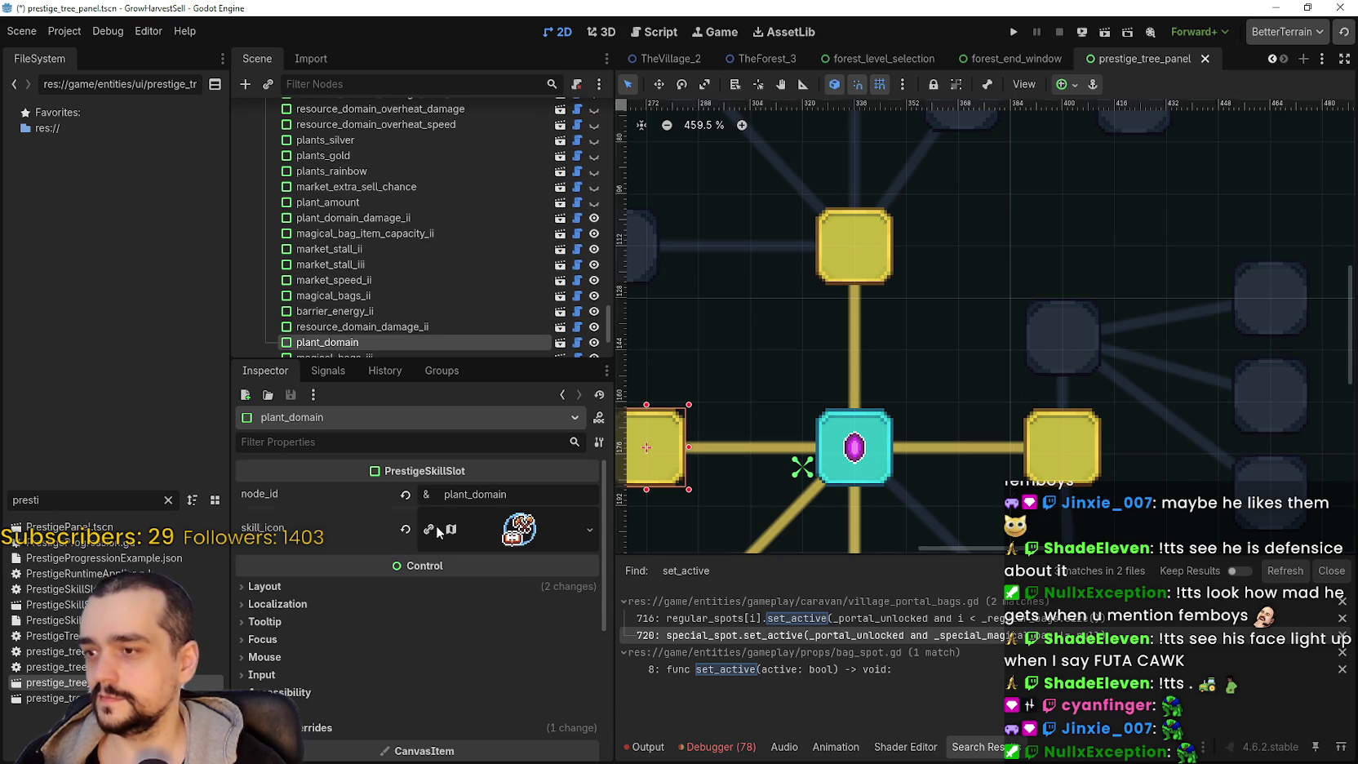
pyautogui.hscroll(-2, 870, 454)
pyautogui.click(485, 528)
pyautogui.scroll(-3, 420, 690)
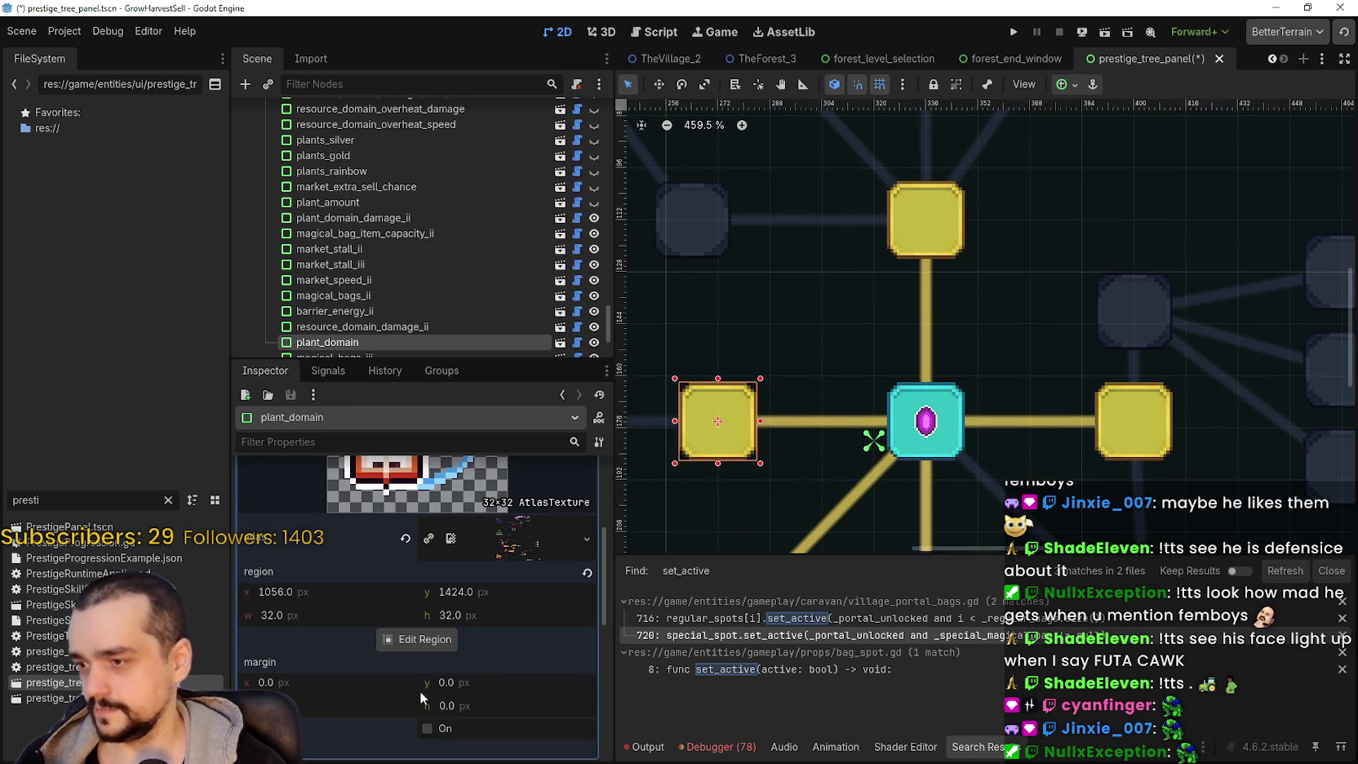
pyautogui.click(438, 639)
pyautogui.scroll(-5, 709, 418)
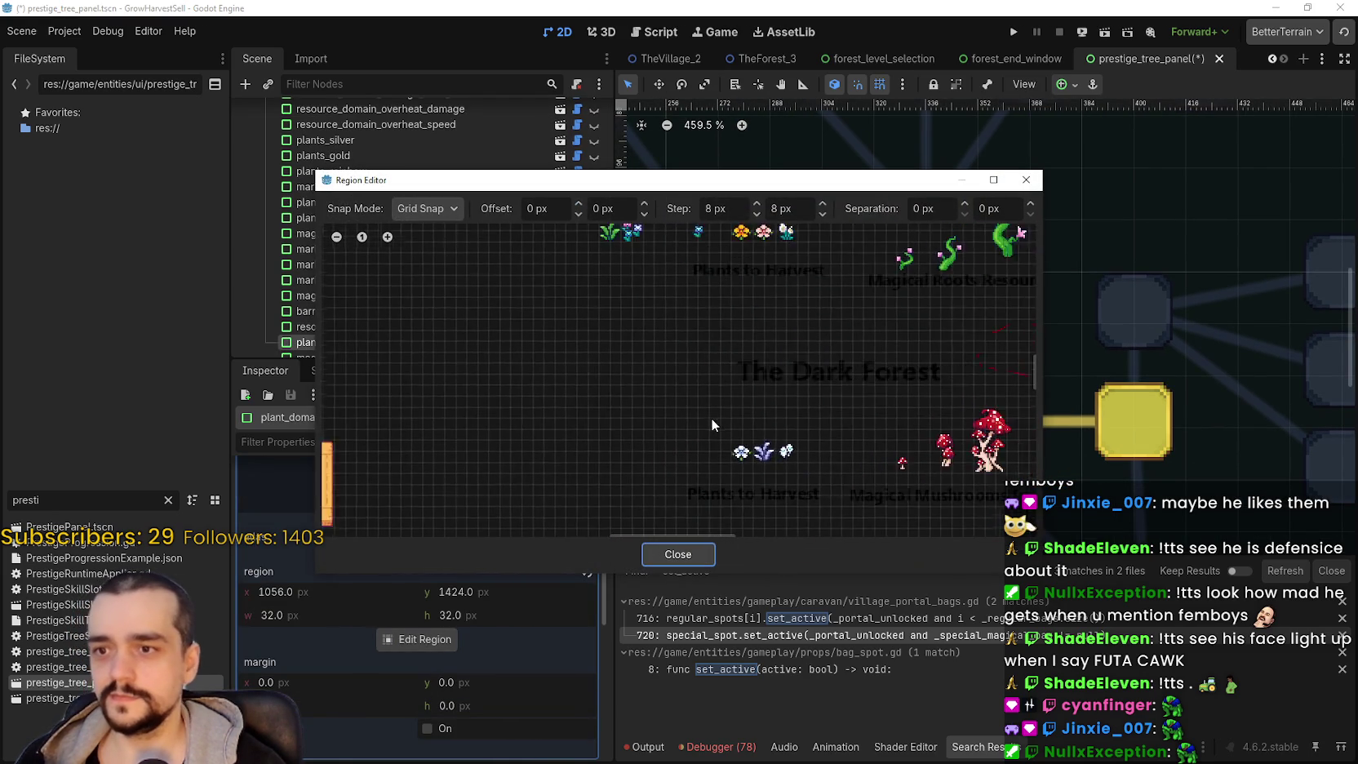
pyautogui.scroll(6, 625, 416)
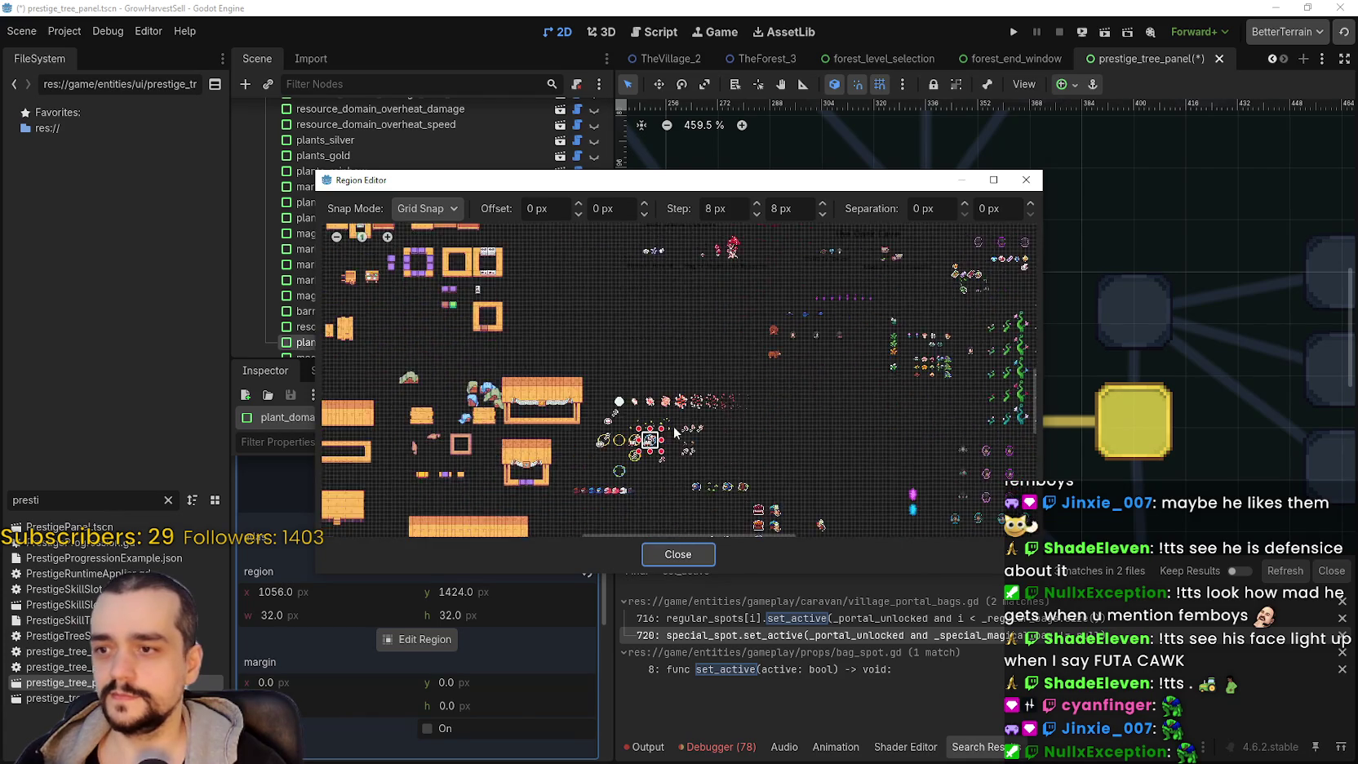
pyautogui.scroll(1, 625, 416)
pyautogui.moveTo(606, 406)
pyautogui.mouseDown()
pyautogui.moveTo(658, 462)
pyautogui.moveTo(612, 445)
pyautogui.moveTo(604, 473)
pyautogui.mouseUp()
pyautogui.click(674, 554)
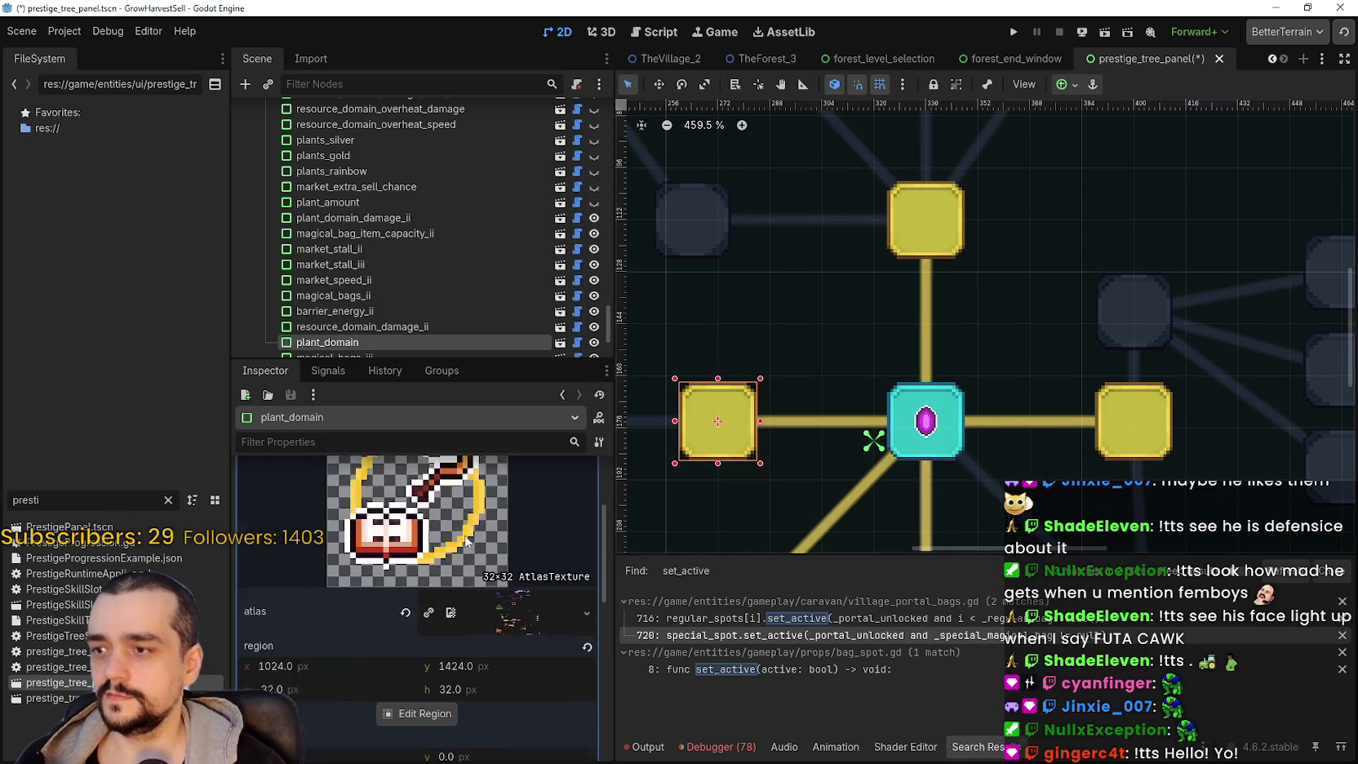
pyautogui.click(503, 501)
# - Save the prestige_tree_panel scene with Ctrl+S
pyautogui.hotkey('ctrl', 's')
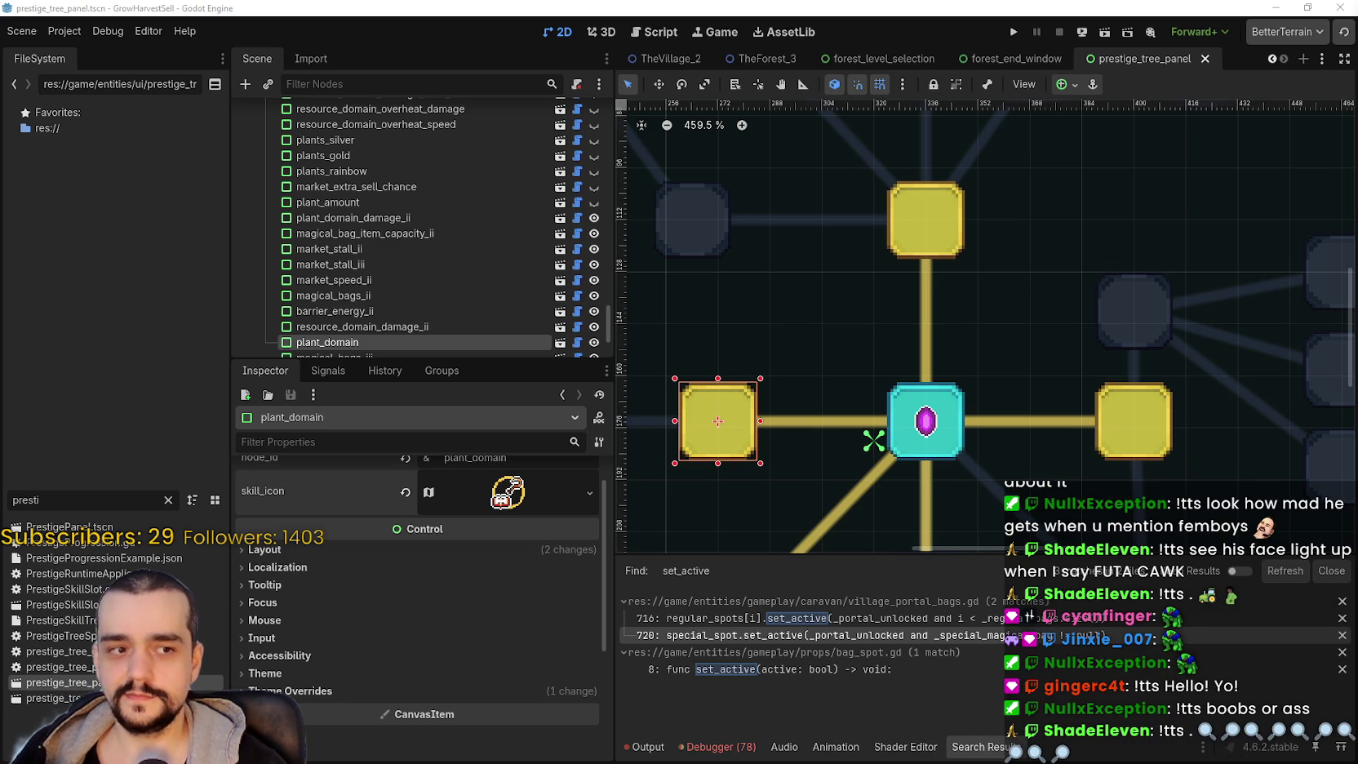
pyautogui.hscroll(-3, 745, 443)
pyautogui.scroll(1, 745, 443)
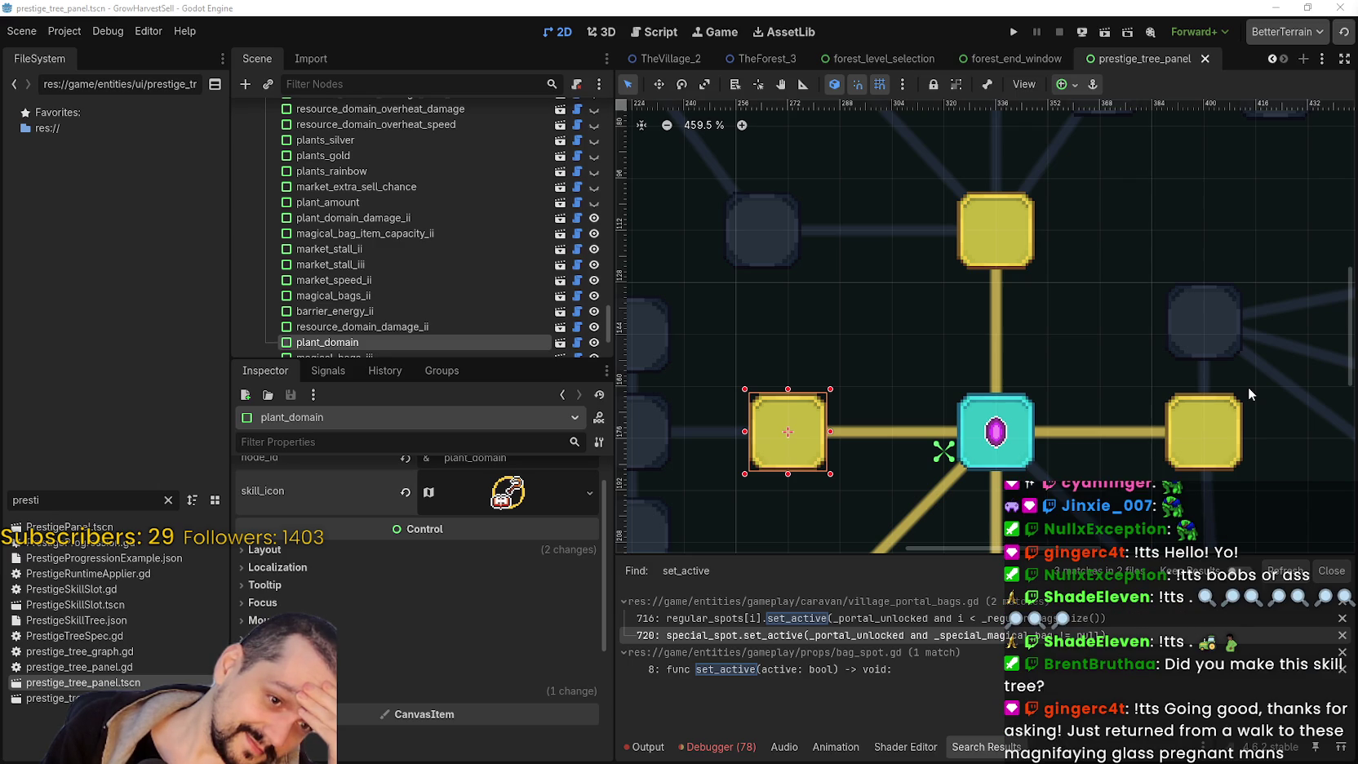
pyautogui.hscroll(-2, 1142, 400)
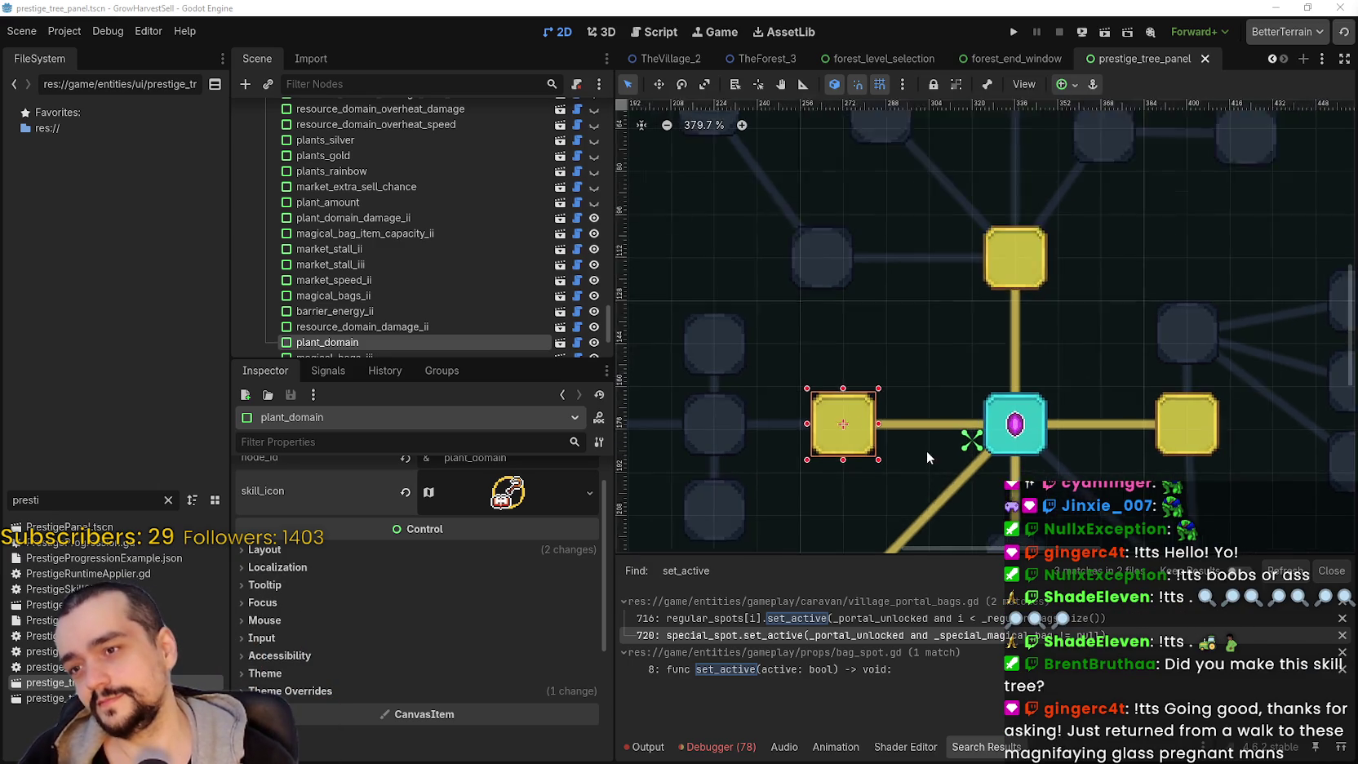
pyautogui.scroll(1, 533, 525)
pyautogui.scroll(-4, 846, 403)
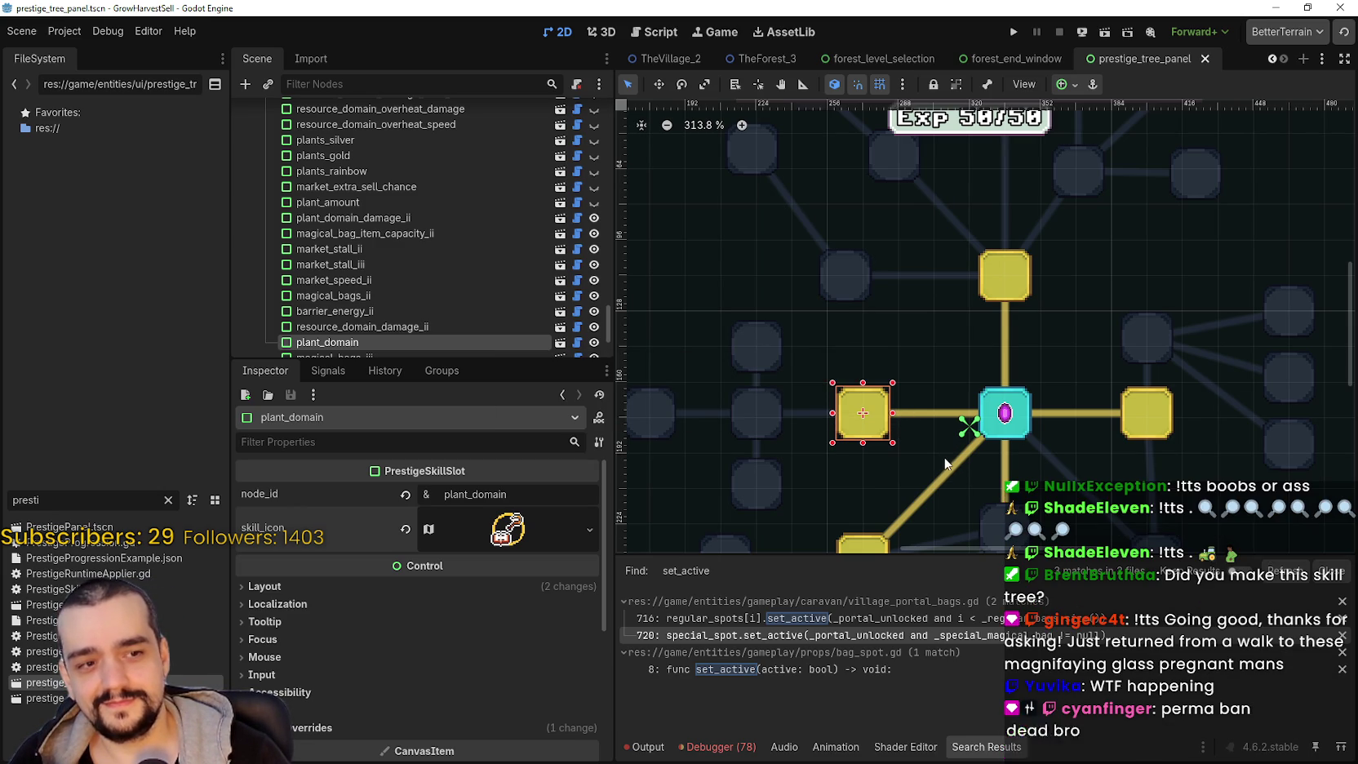
pyautogui.scroll(-2, 950, 457)
pyautogui.scroll(6, 963, 446)
pyautogui.scroll(-5, 964, 445)
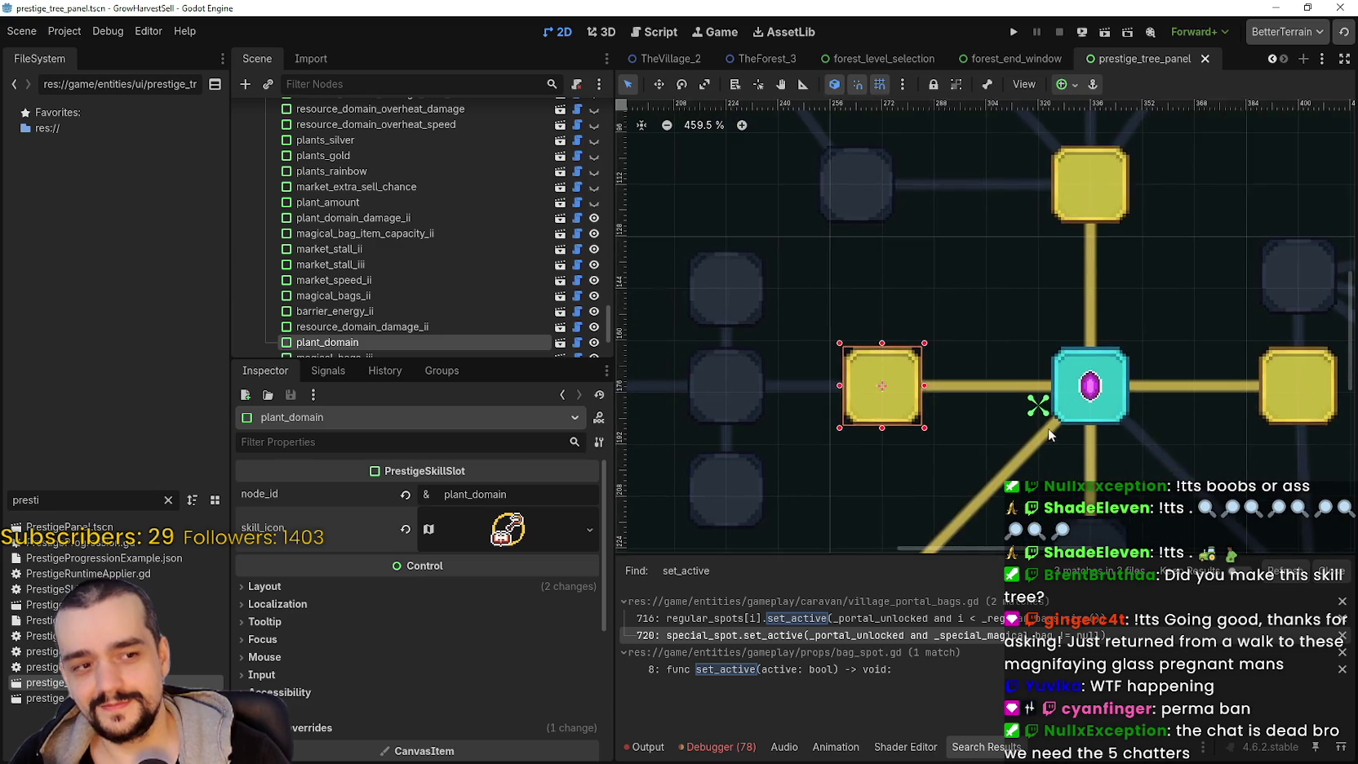
pyautogui.scroll(2, 967, 445)
pyautogui.hscroll(1, 981, 433)
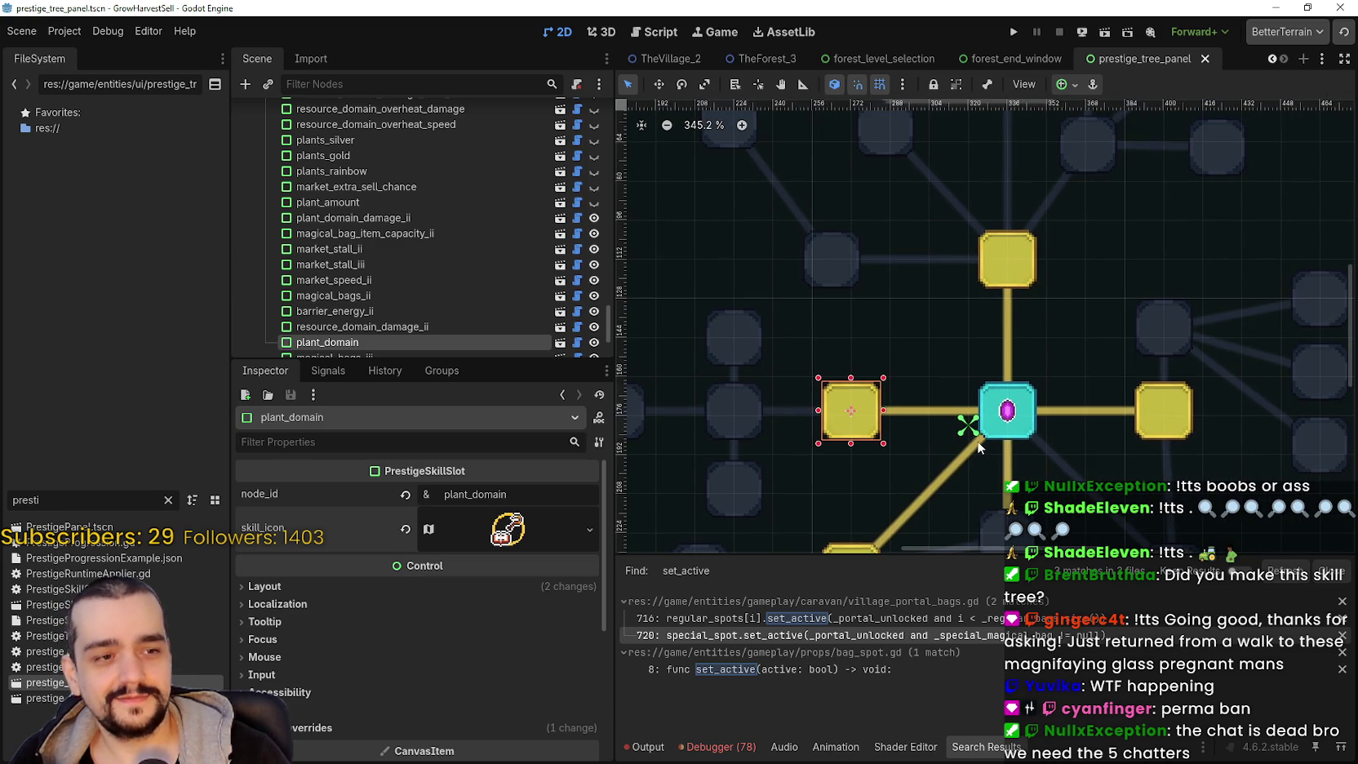
pyautogui.scroll(3, 967, 447)
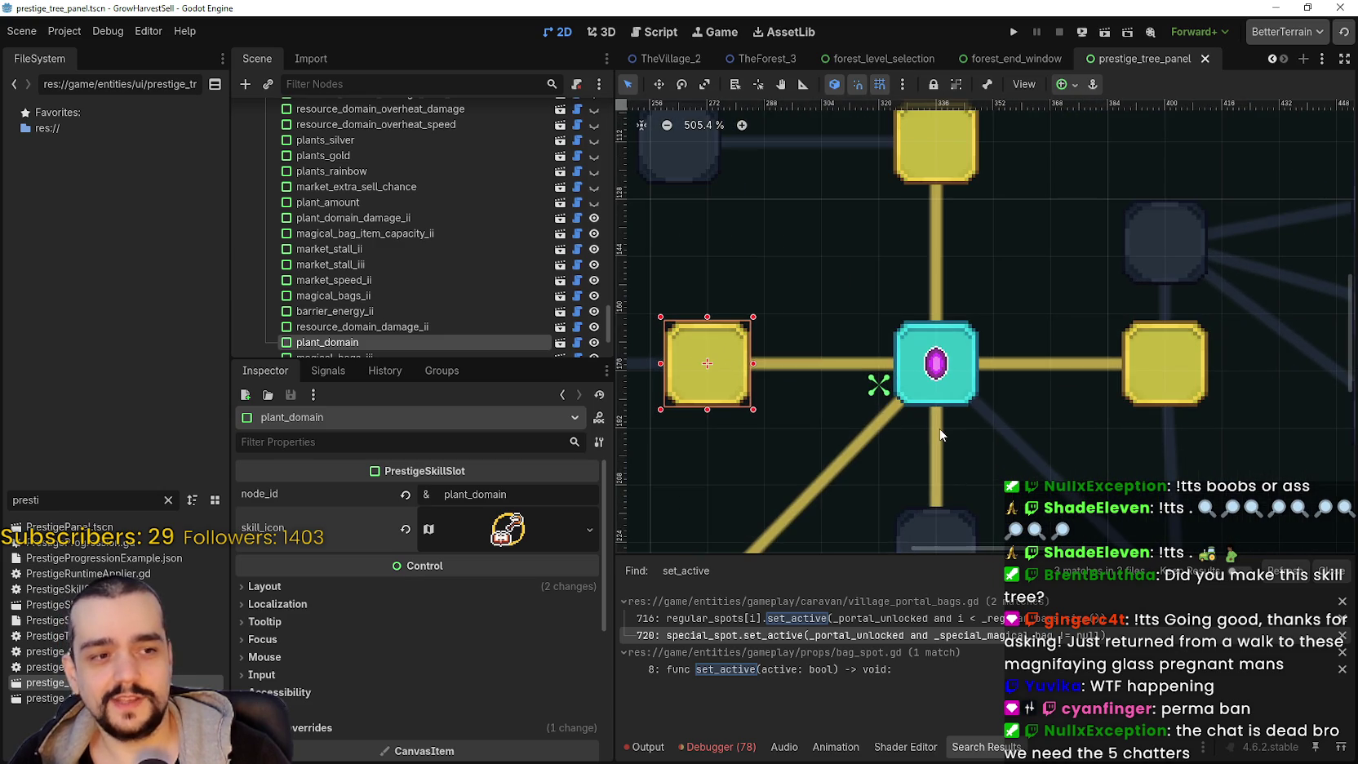
pyautogui.scroll(-2, 931, 420)
# - Select the resource_domain slot, then close the prestige_tree_panel scene tab
pyautogui.click(1103, 390)
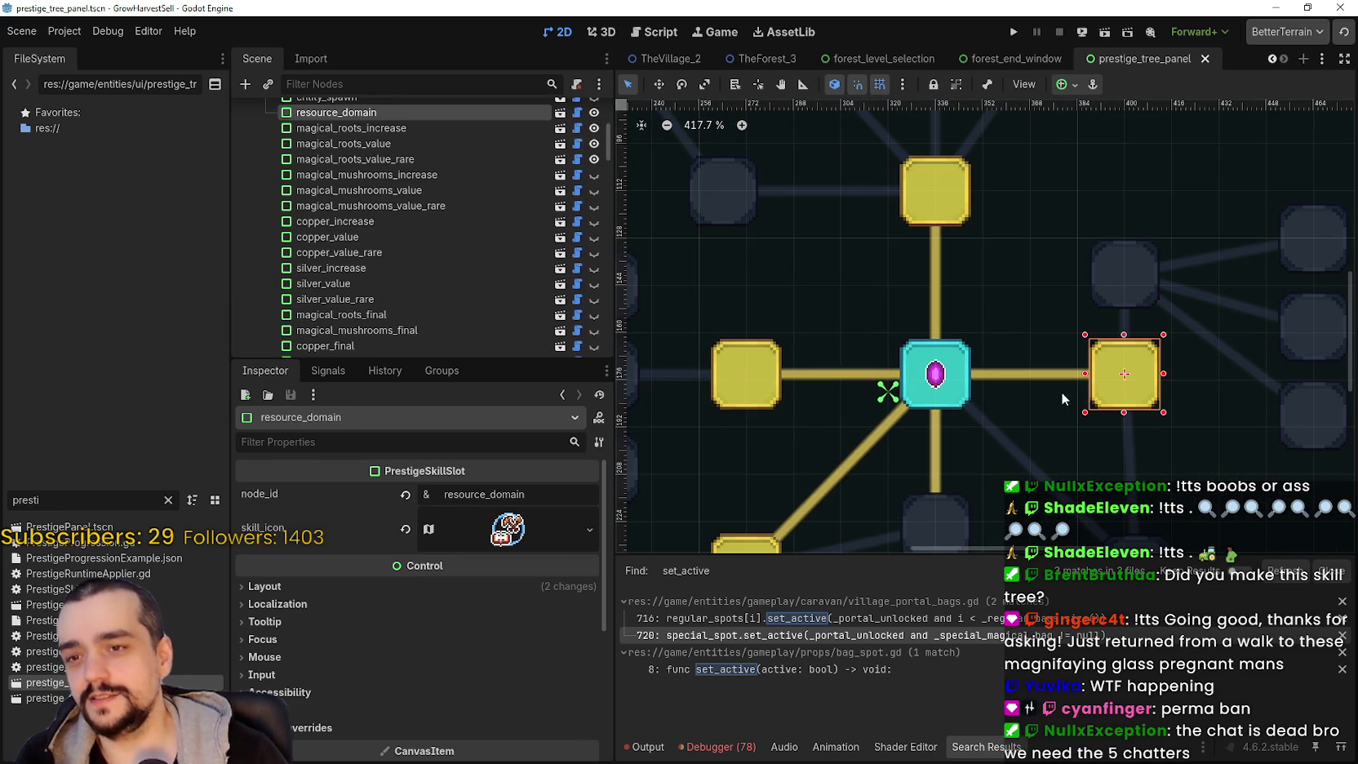
pyautogui.scroll(-1, 853, 423)
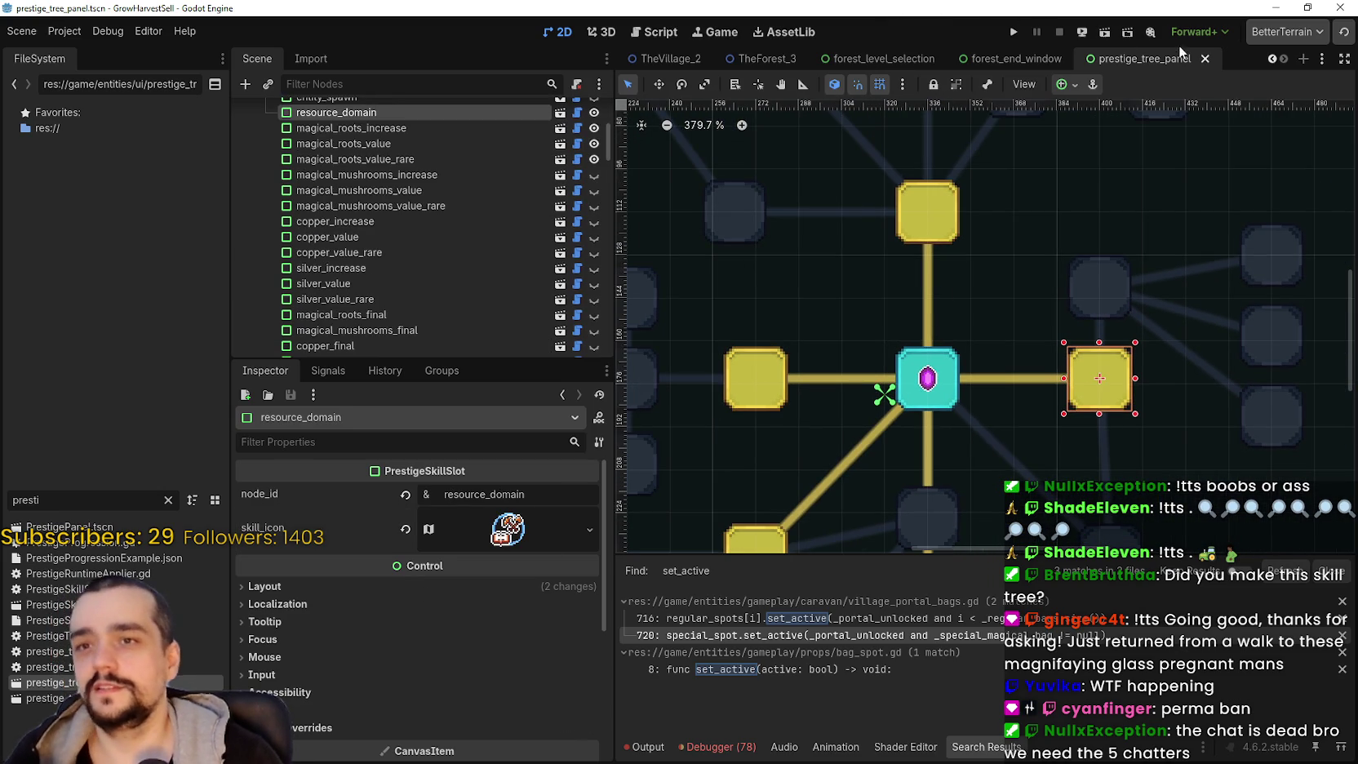
pyautogui.click(1206, 58)
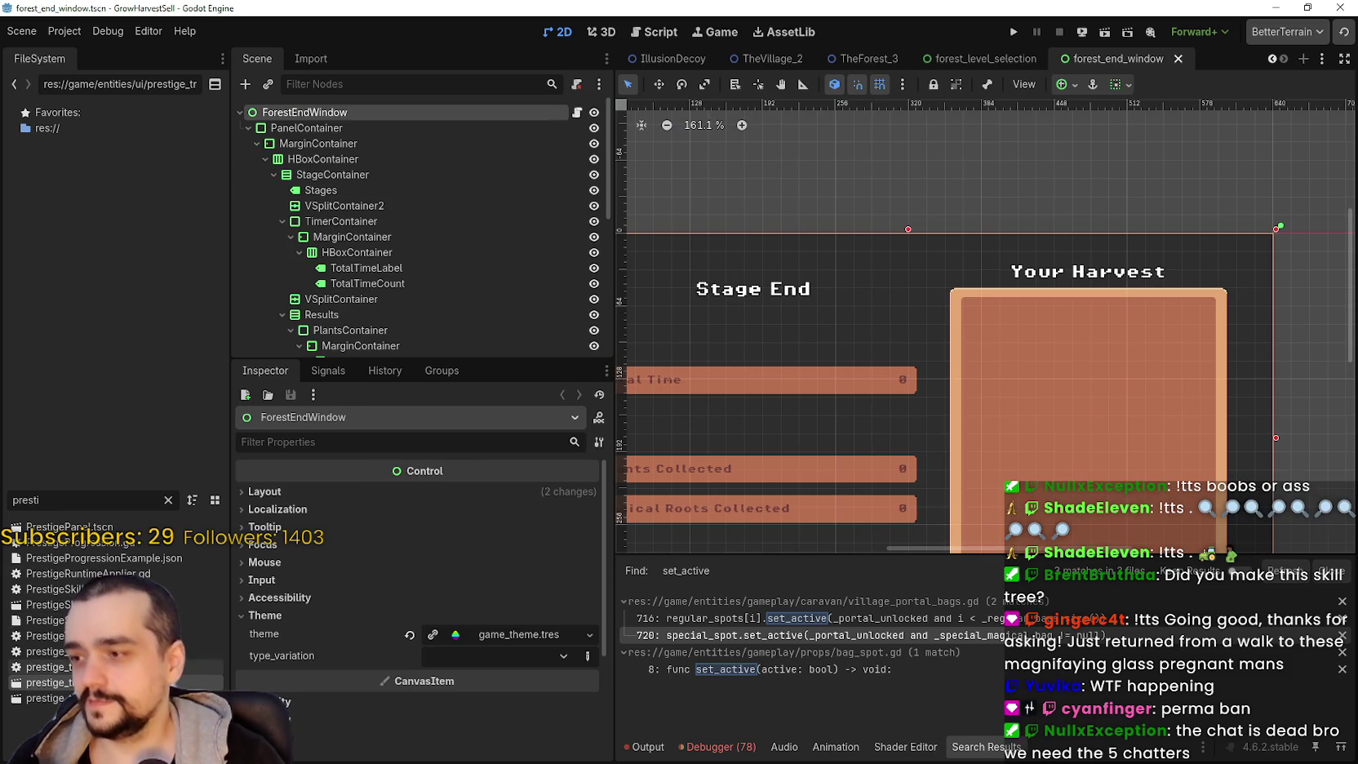
# - Reopen the closed prestige_tree_panel scene with Ctrl+Shift+T
pyautogui.hotkey('ctrl', 'shift', 't')
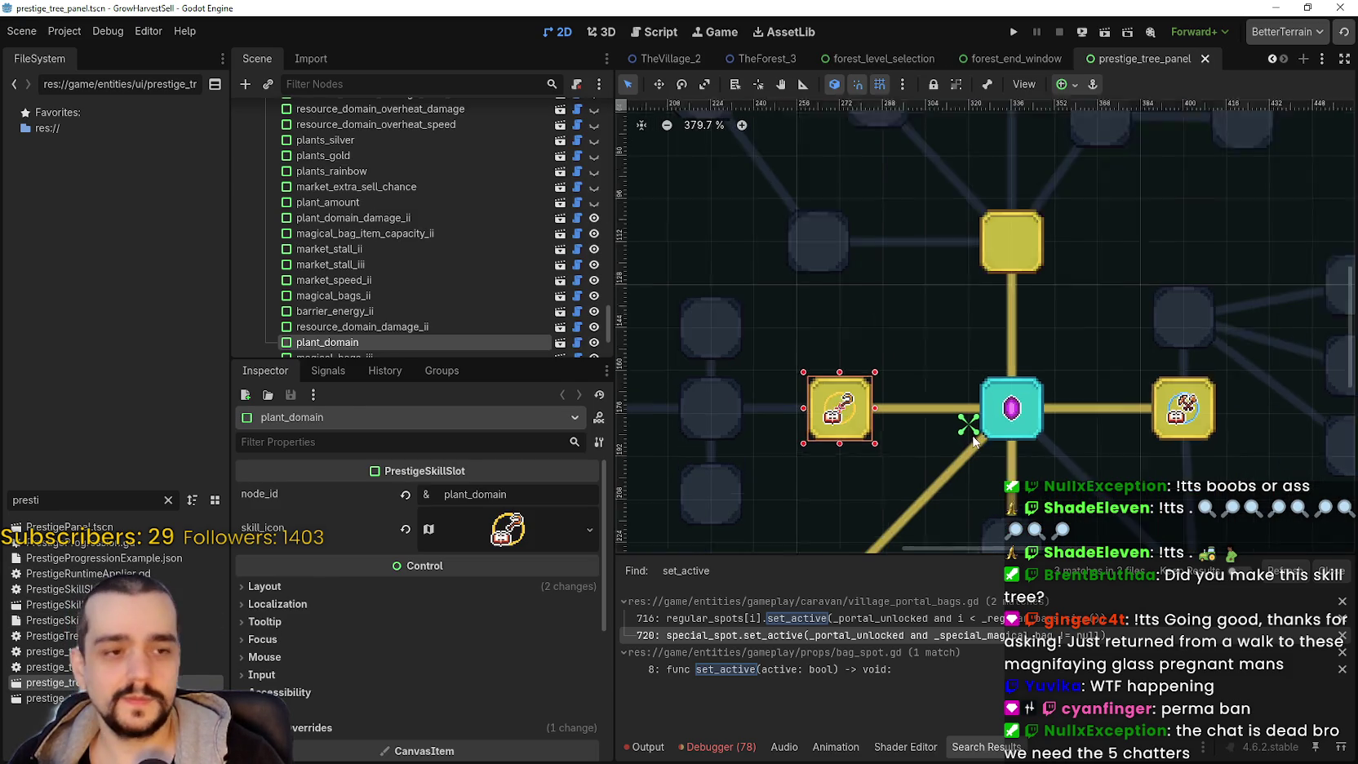
pyautogui.scroll(1, 974, 439)
pyautogui.scroll(2, 972, 435)
pyautogui.scroll(-4, 963, 423)
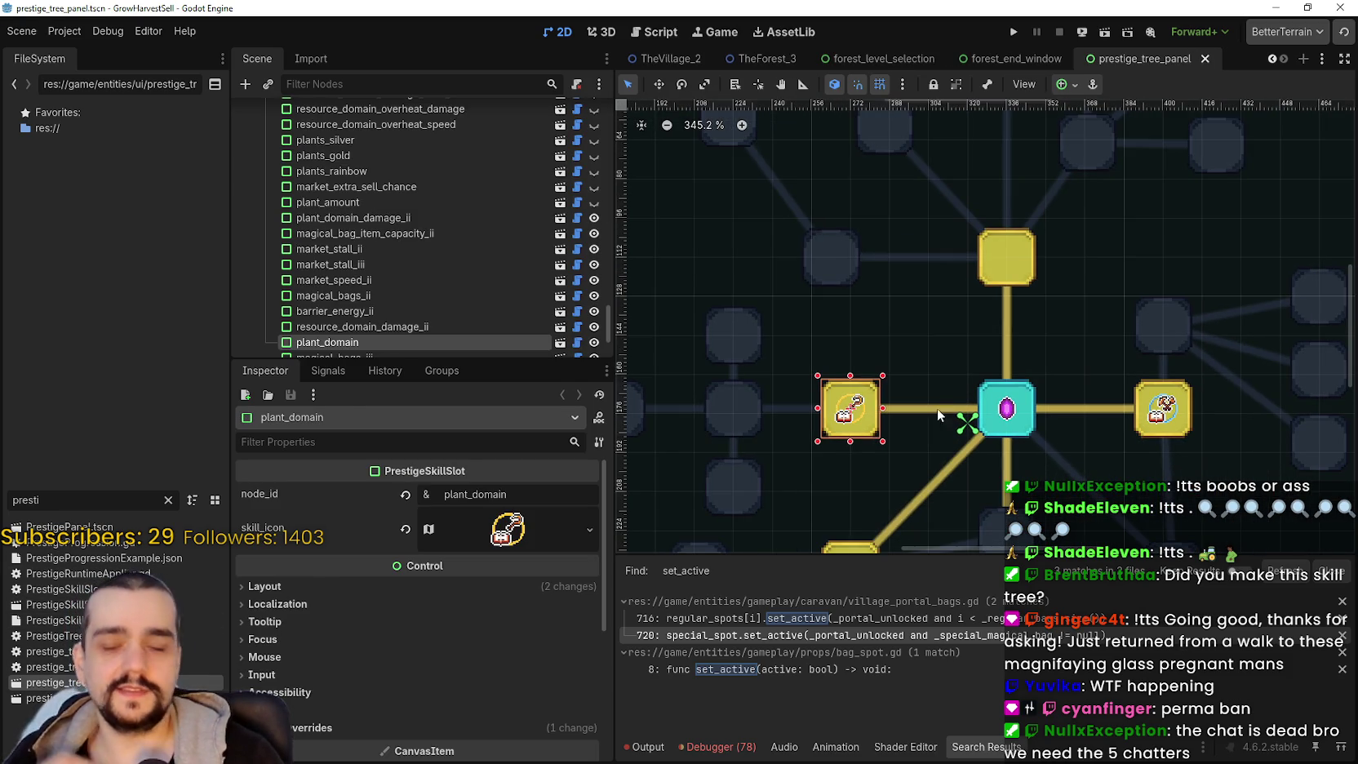
pyautogui.scroll(2, 938, 411)
pyautogui.scroll(-2, 986, 381)
# - Inspect the portal and plant_domain slots, ending on the empty plant_domain_damage slot
pyautogui.click(968, 354)
pyautogui.scroll(-1, 813, 277)
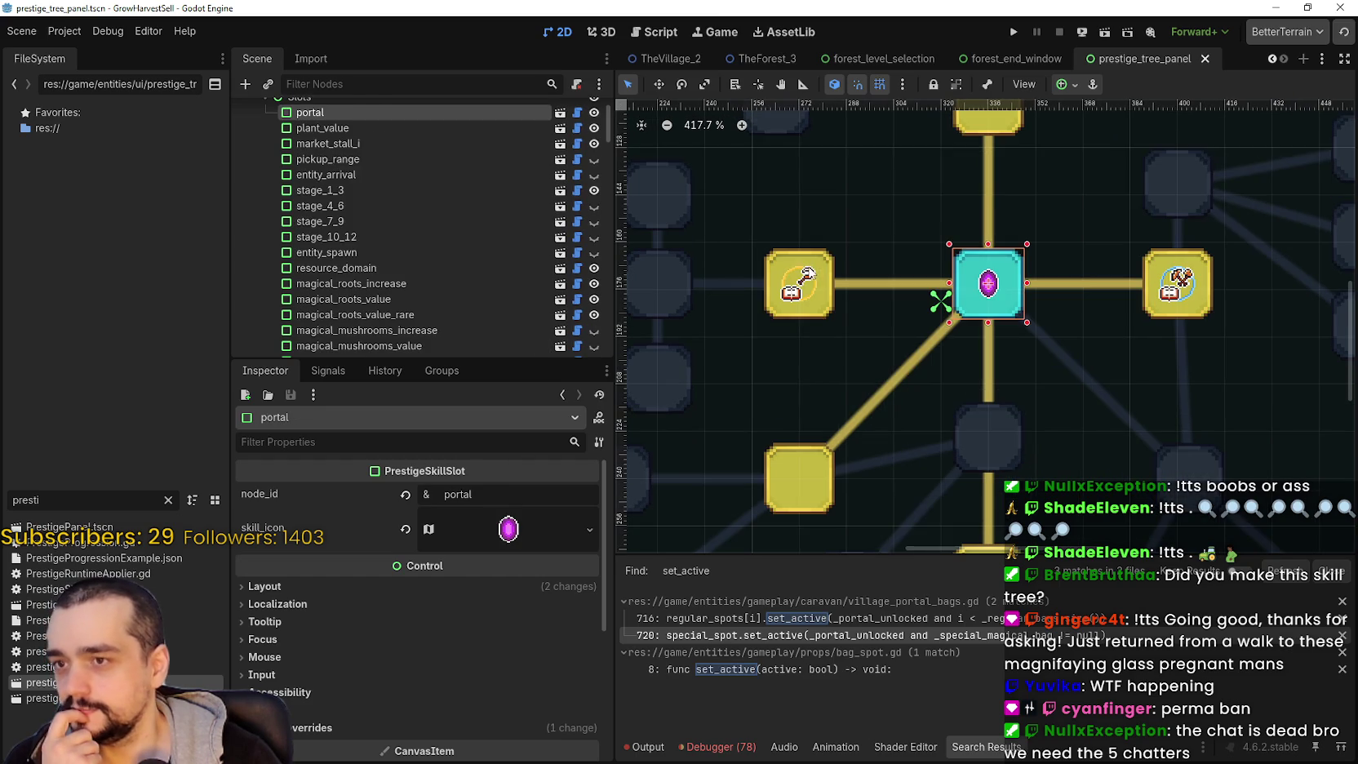
pyautogui.click(814, 278)
pyautogui.scroll(1, 783, 369)
pyautogui.scroll(1, 843, 314)
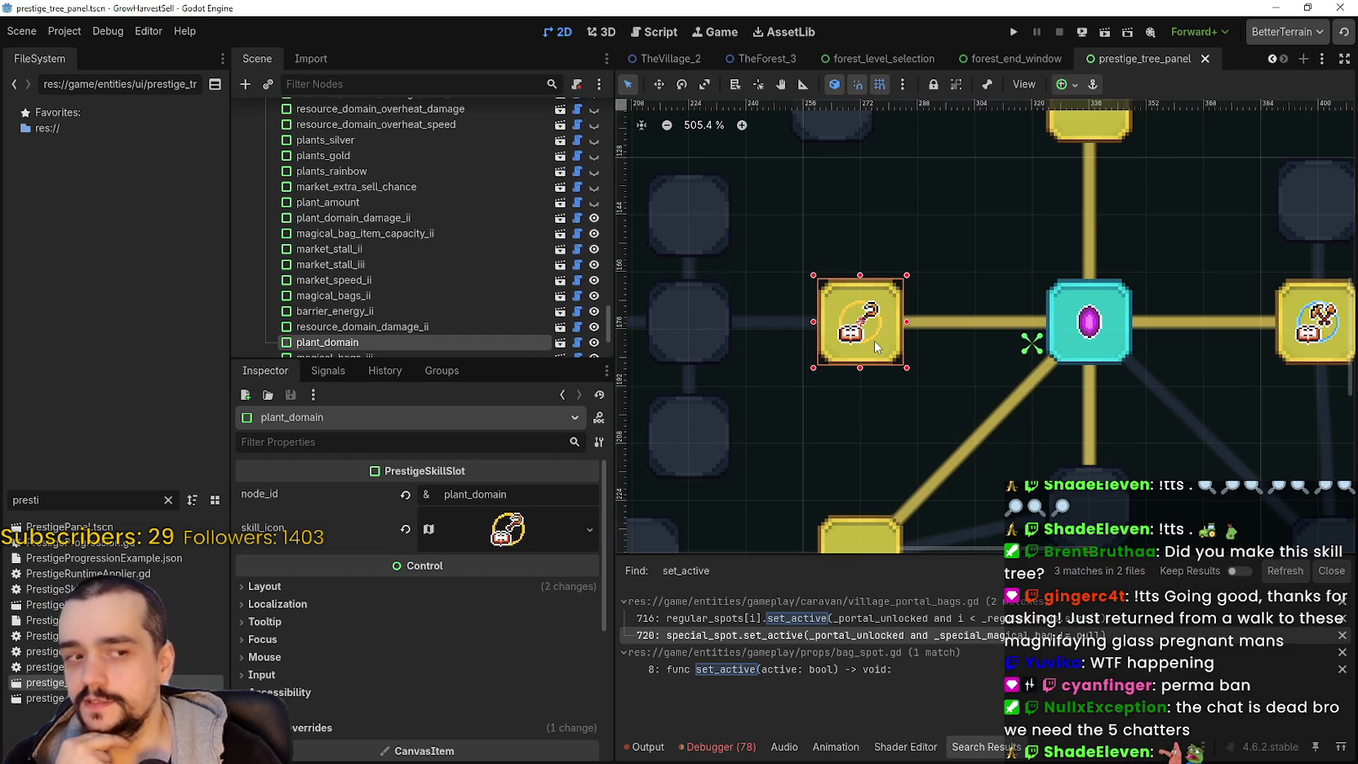
pyautogui.scroll(-2, 874, 340)
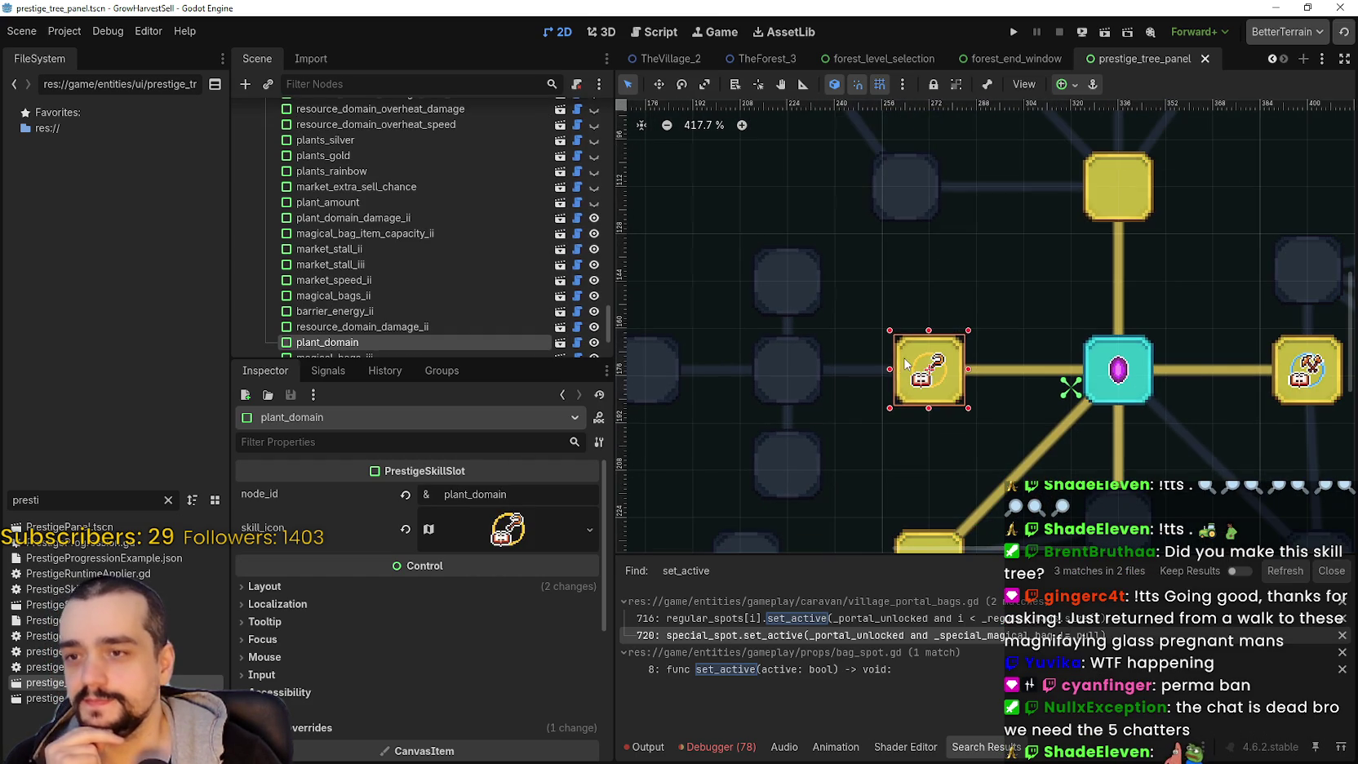
pyautogui.click(813, 361)
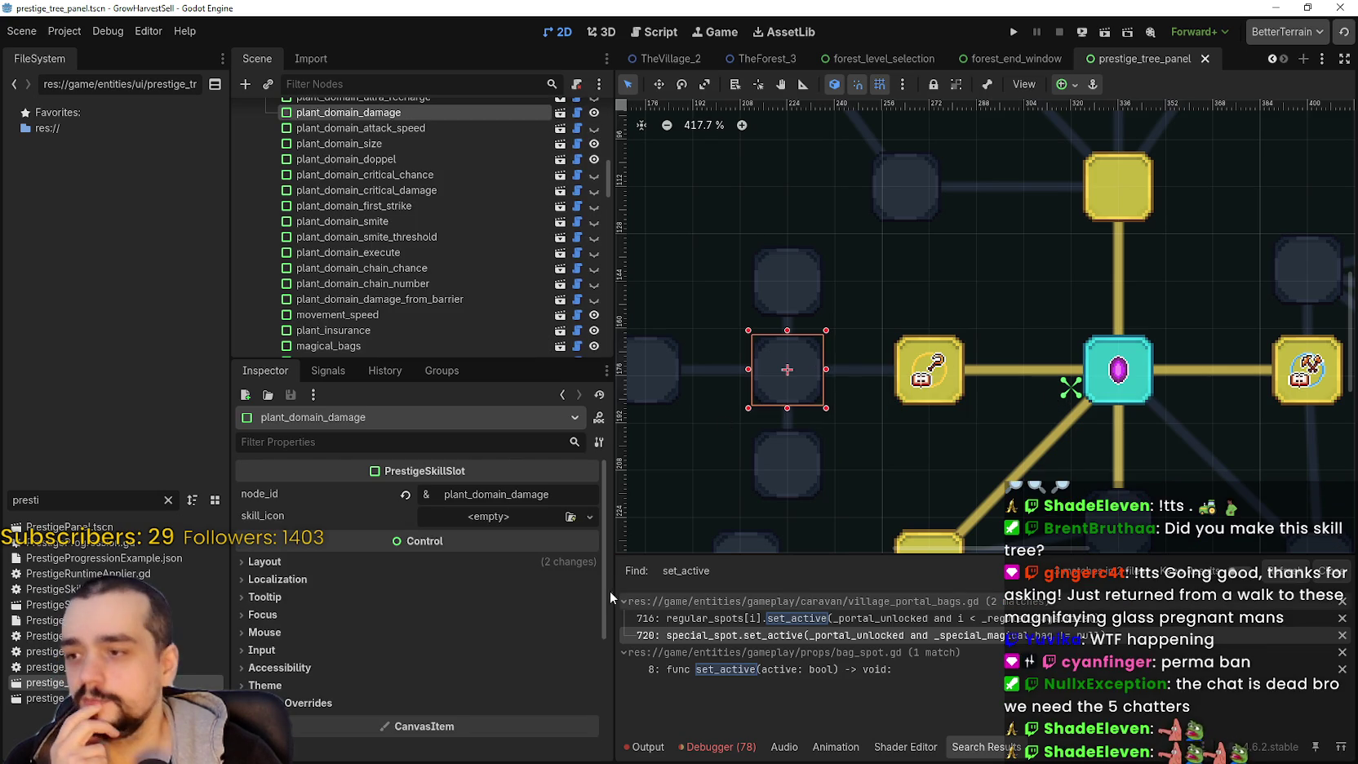
# - Paste the copied bag icon AtlasTexture into plant_domain_damage's skill icon
pyautogui.click(589, 516)
pyautogui.click(522, 732)
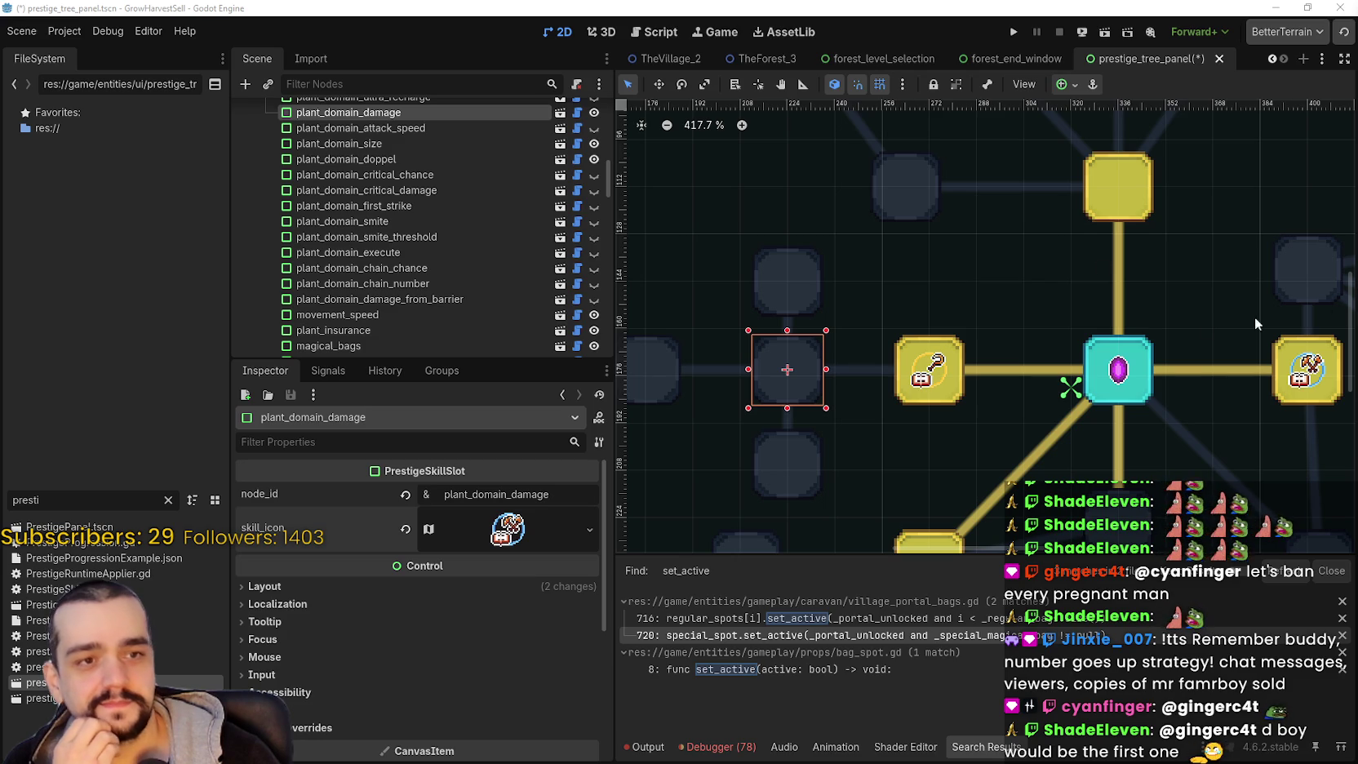
pyautogui.scroll(-1, 798, 391)
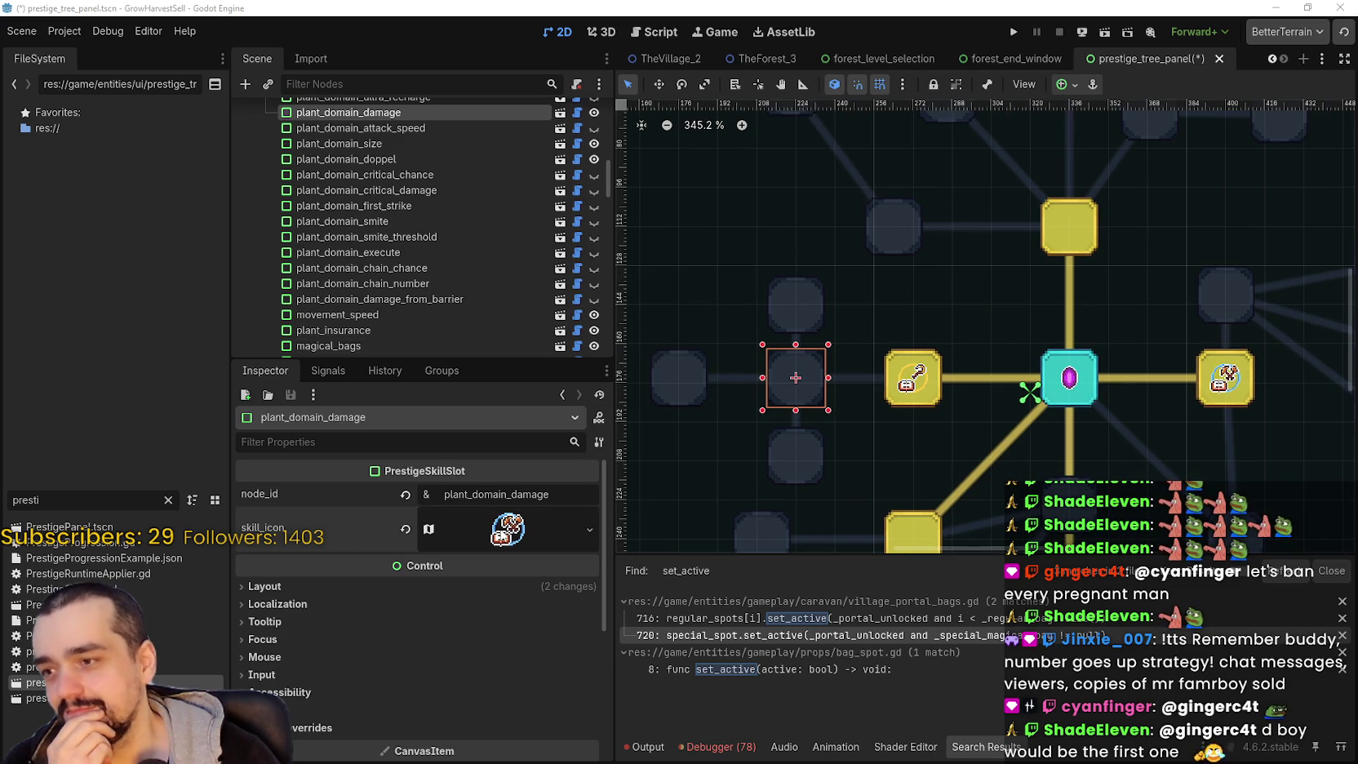
# - Set the icon's atlas region to the wrench-in-ring sprite at y 1760
pyautogui.click(494, 526)
pyautogui.click(437, 739)
pyautogui.scroll(-3, 646, 402)
pyautogui.scroll(5, 658, 436)
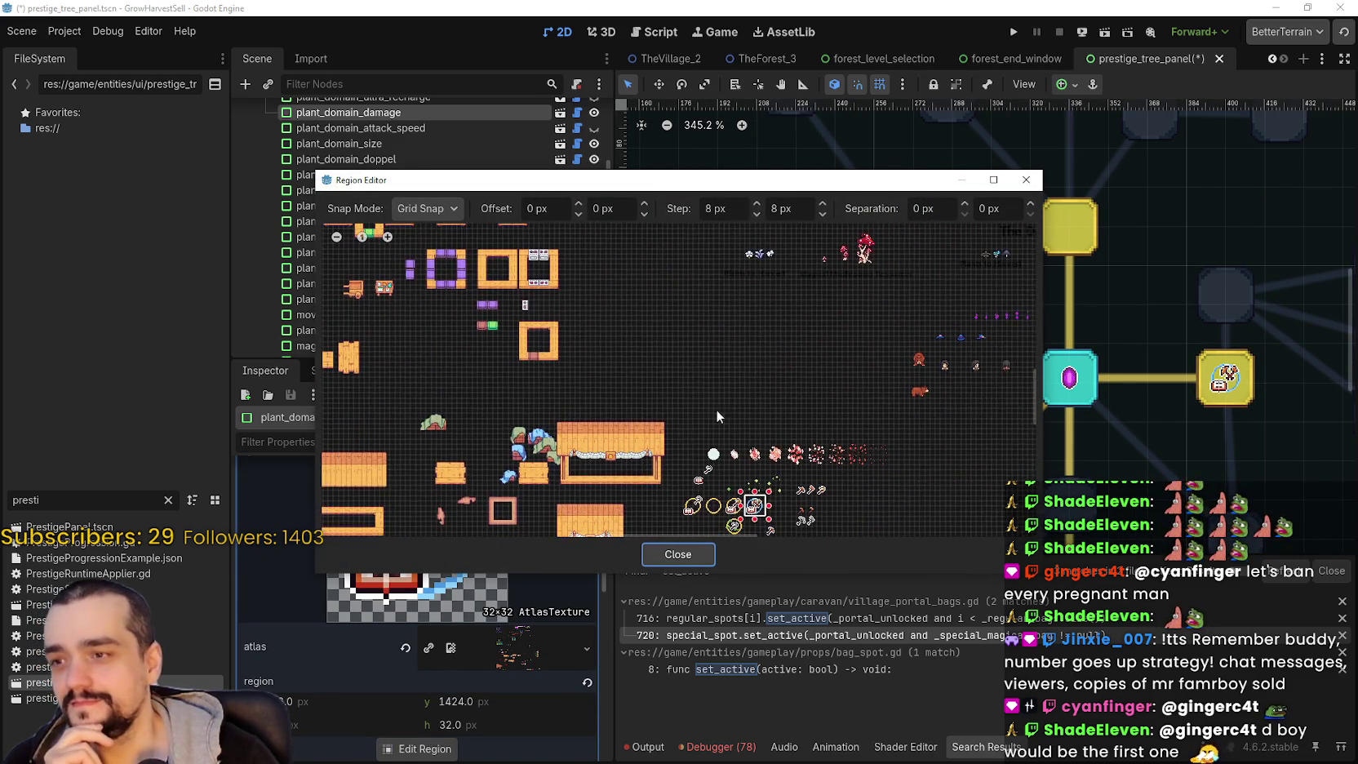
pyautogui.scroll(4, 812, 432)
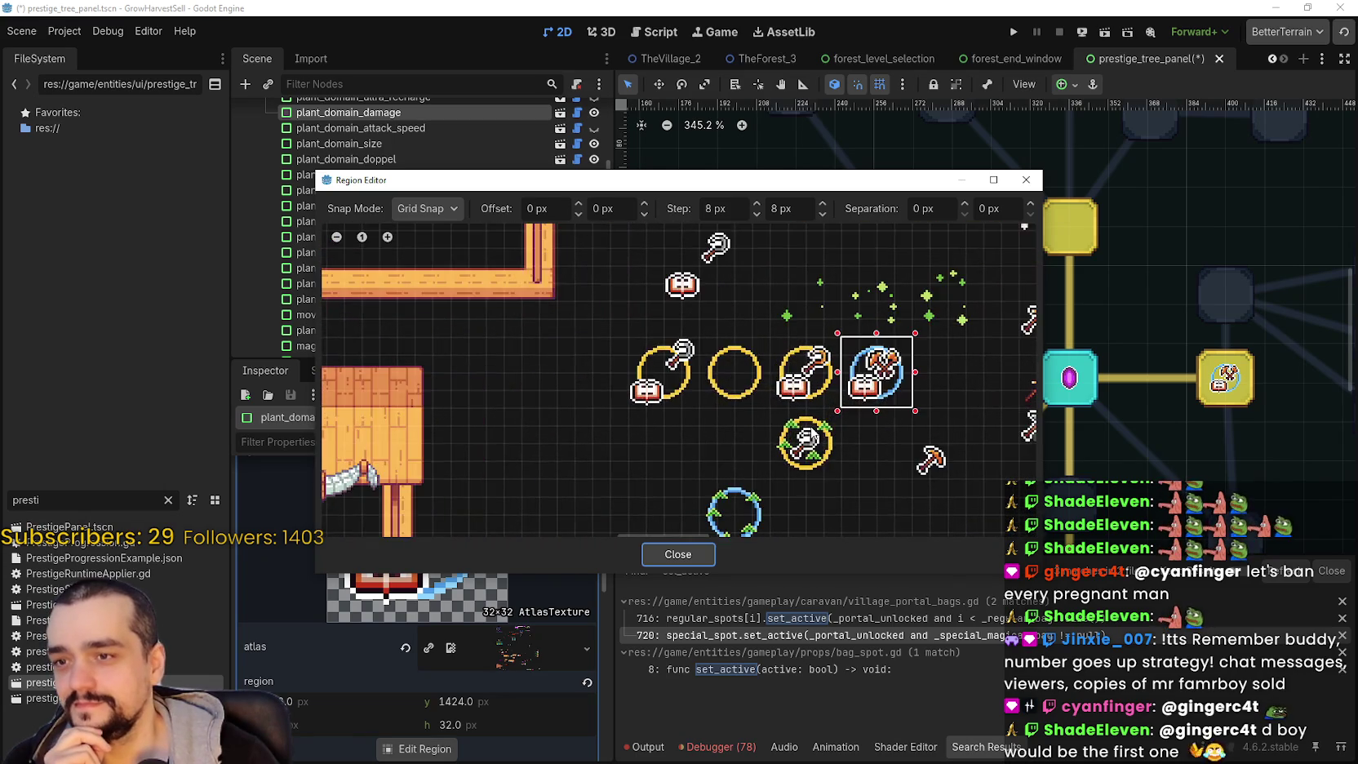
pyautogui.scroll(-4, 706, 465)
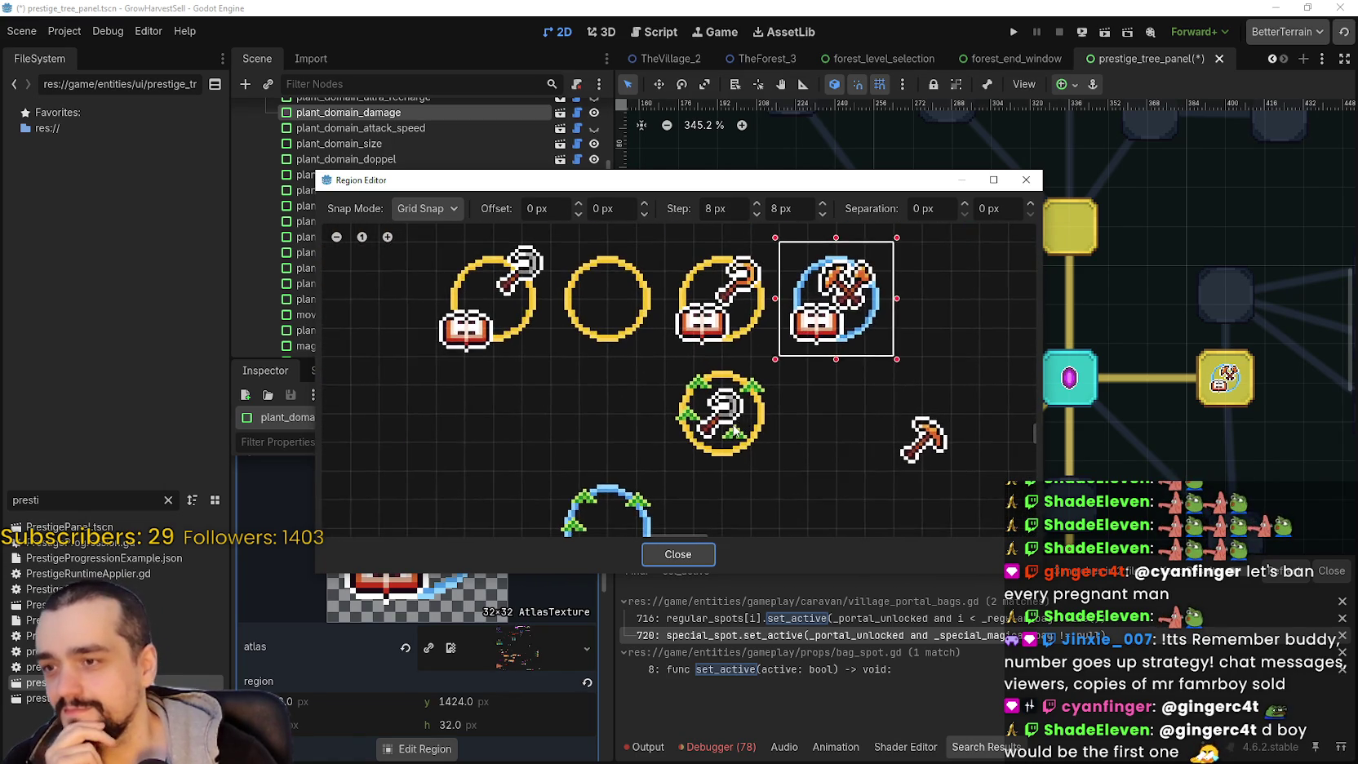
pyautogui.scroll(-6, 683, 401)
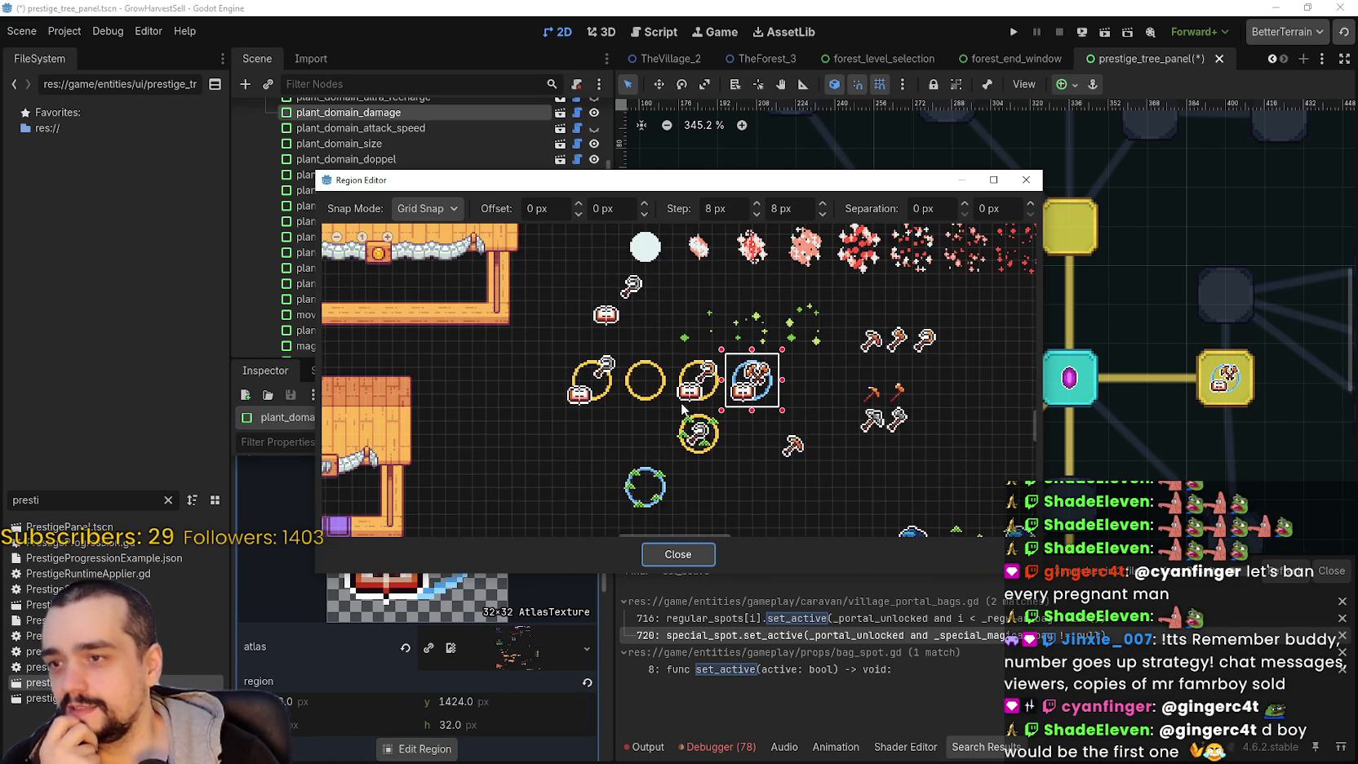
pyautogui.scroll(6, 692, 422)
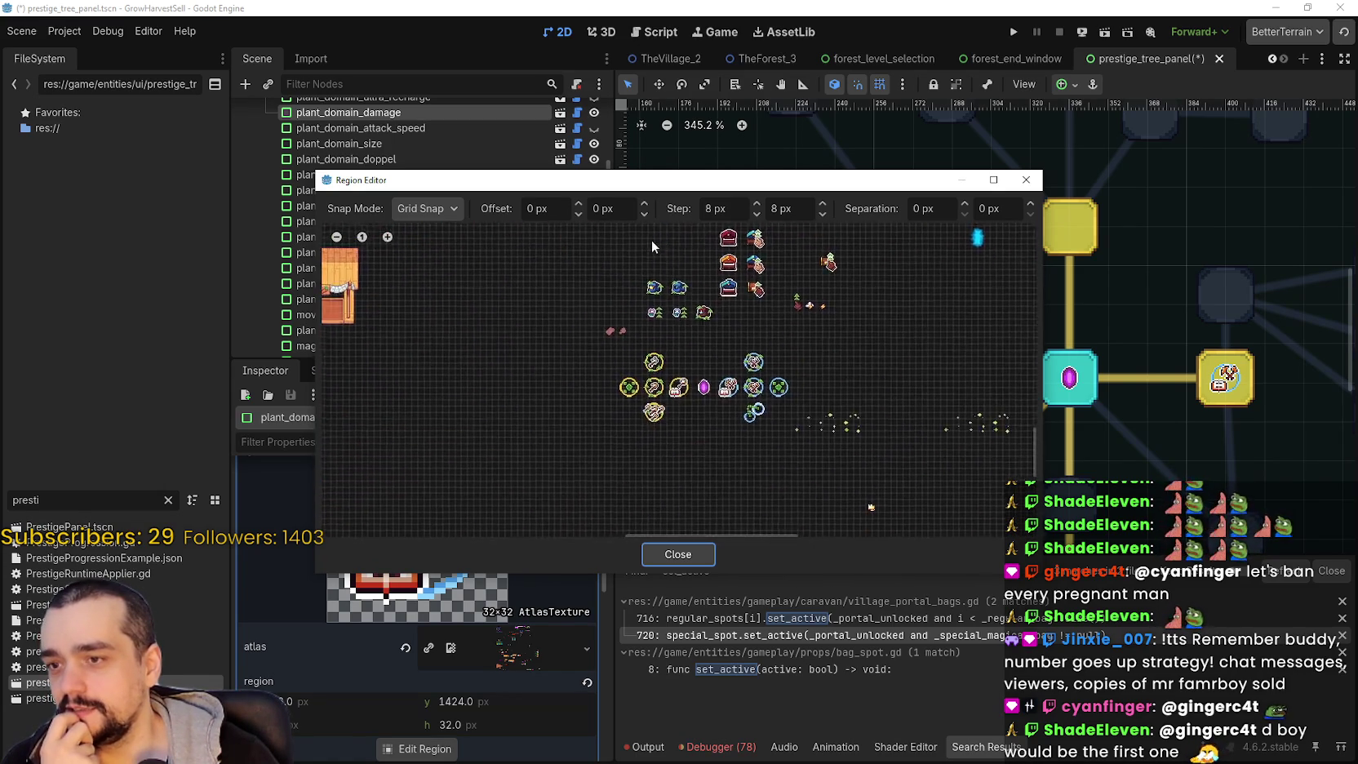
pyautogui.moveTo(755, 188)
pyautogui.mouseDown()
pyautogui.moveTo(715, 204)
pyautogui.moveTo(692, 242)
pyautogui.moveTo(729, 435)
pyautogui.moveTo(765, 292)
pyautogui.moveTo(795, 250)
pyautogui.mouseUp()
pyautogui.scroll(2, 668, 432)
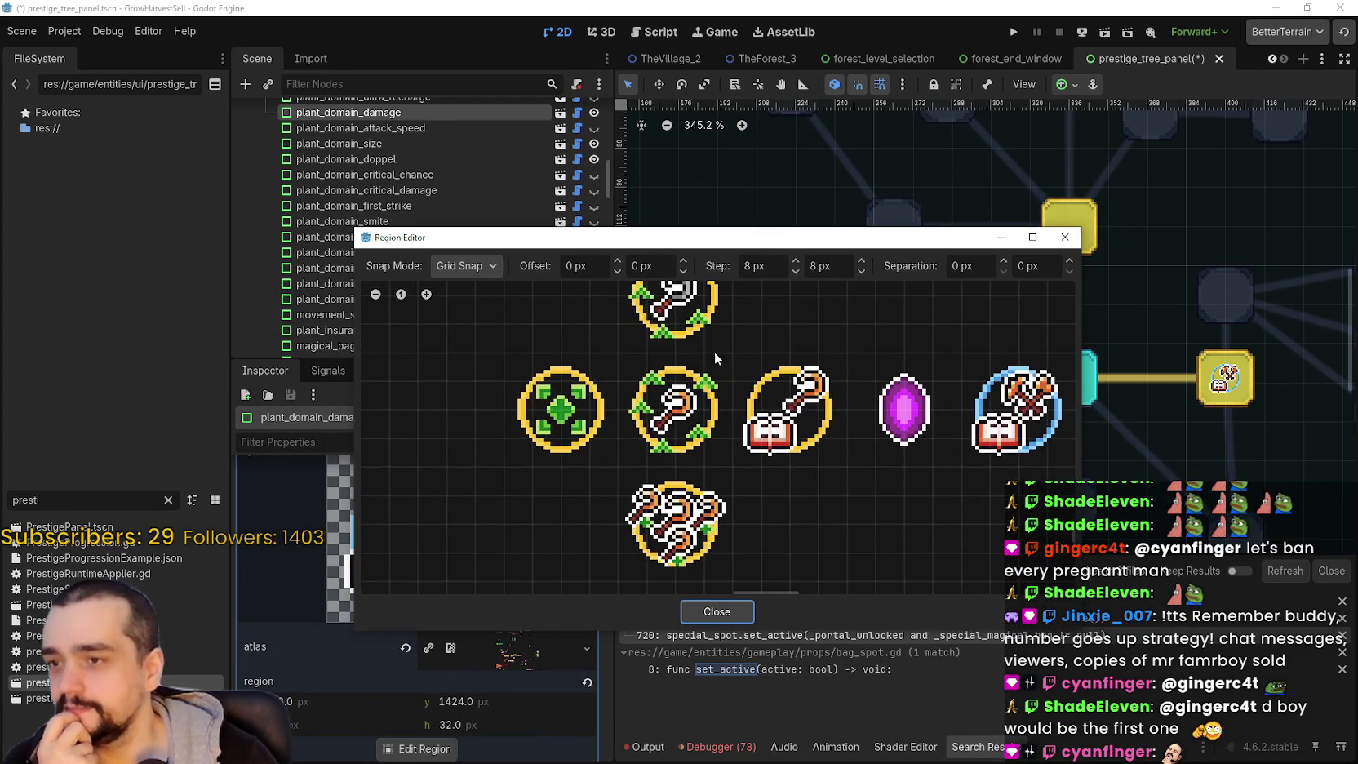
pyautogui.click(668, 432)
pyautogui.click(744, 610)
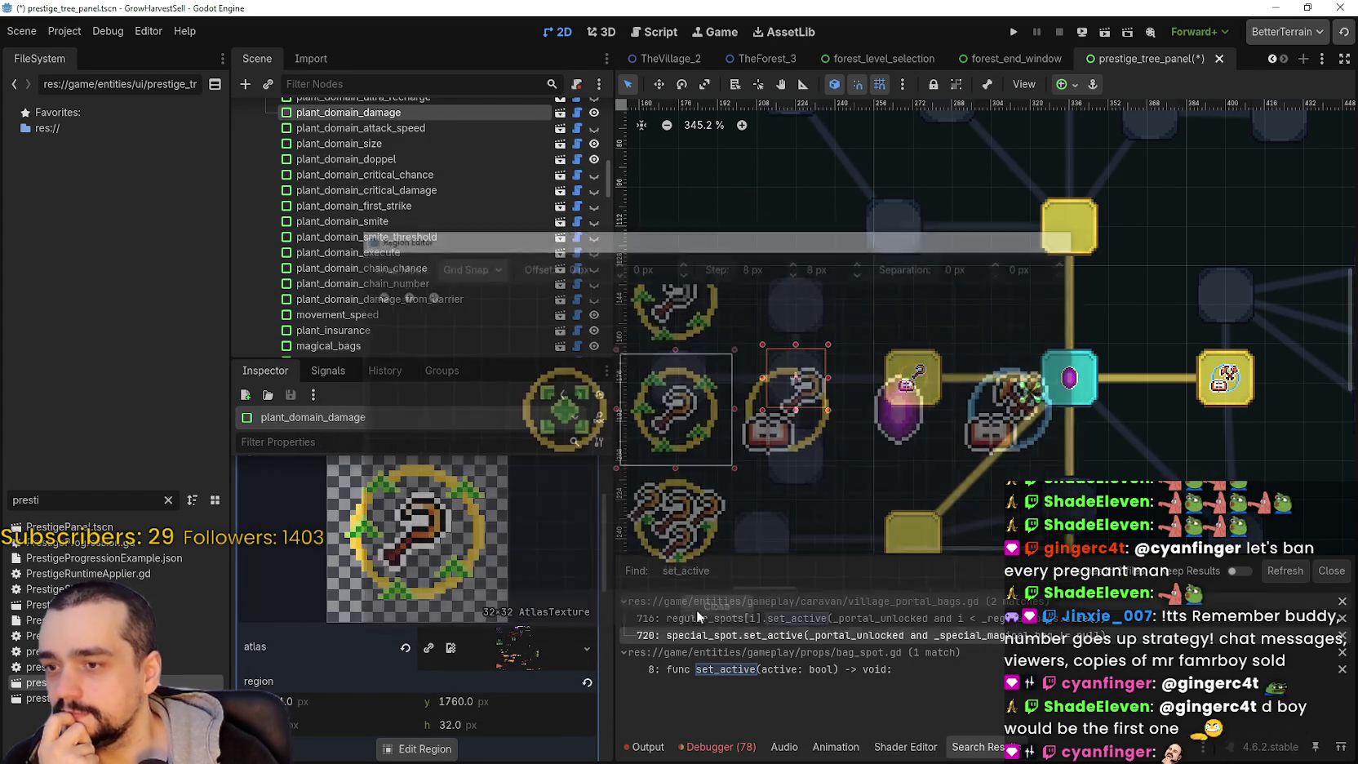
# - Collapse the atlas texture settings and save the scene
pyautogui.scroll(2, 571, 571)
pyautogui.click(526, 533)
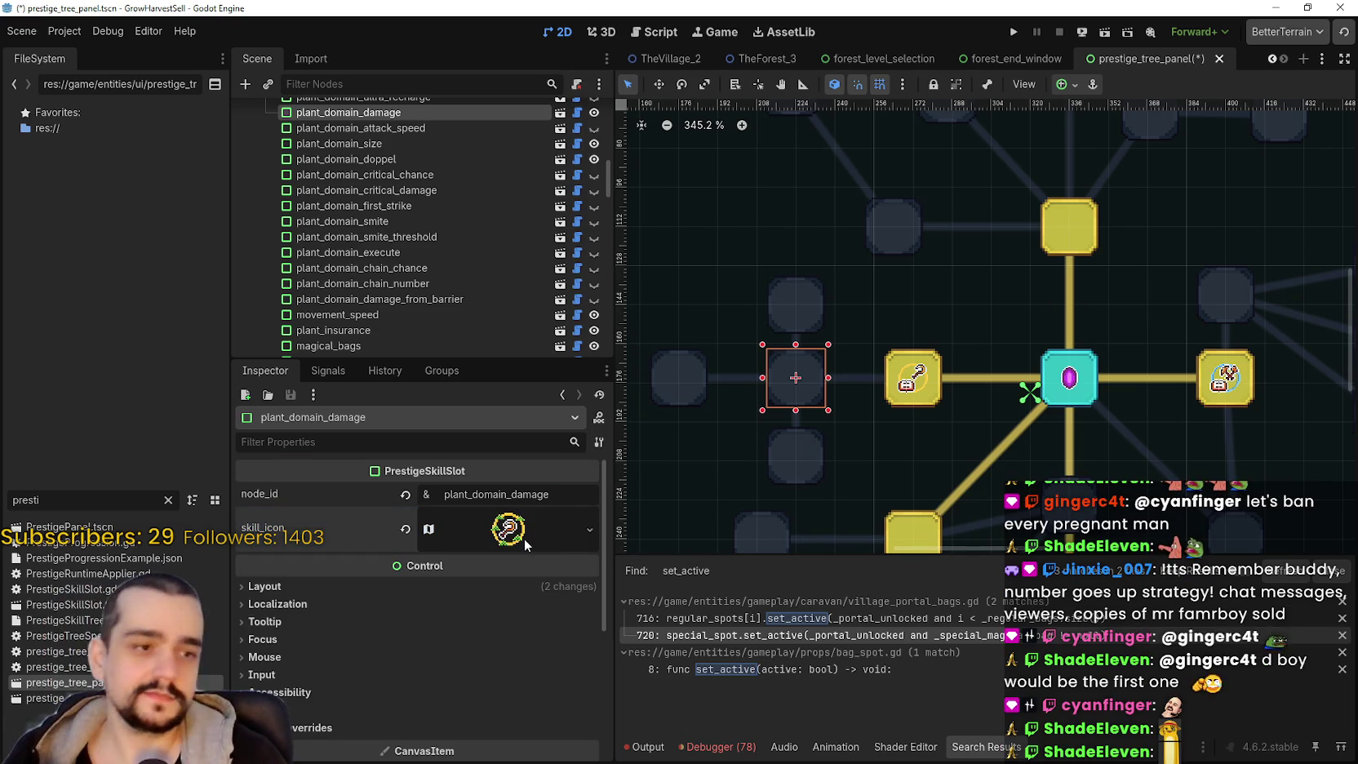
pyautogui.hotkey('ctrl', 's')
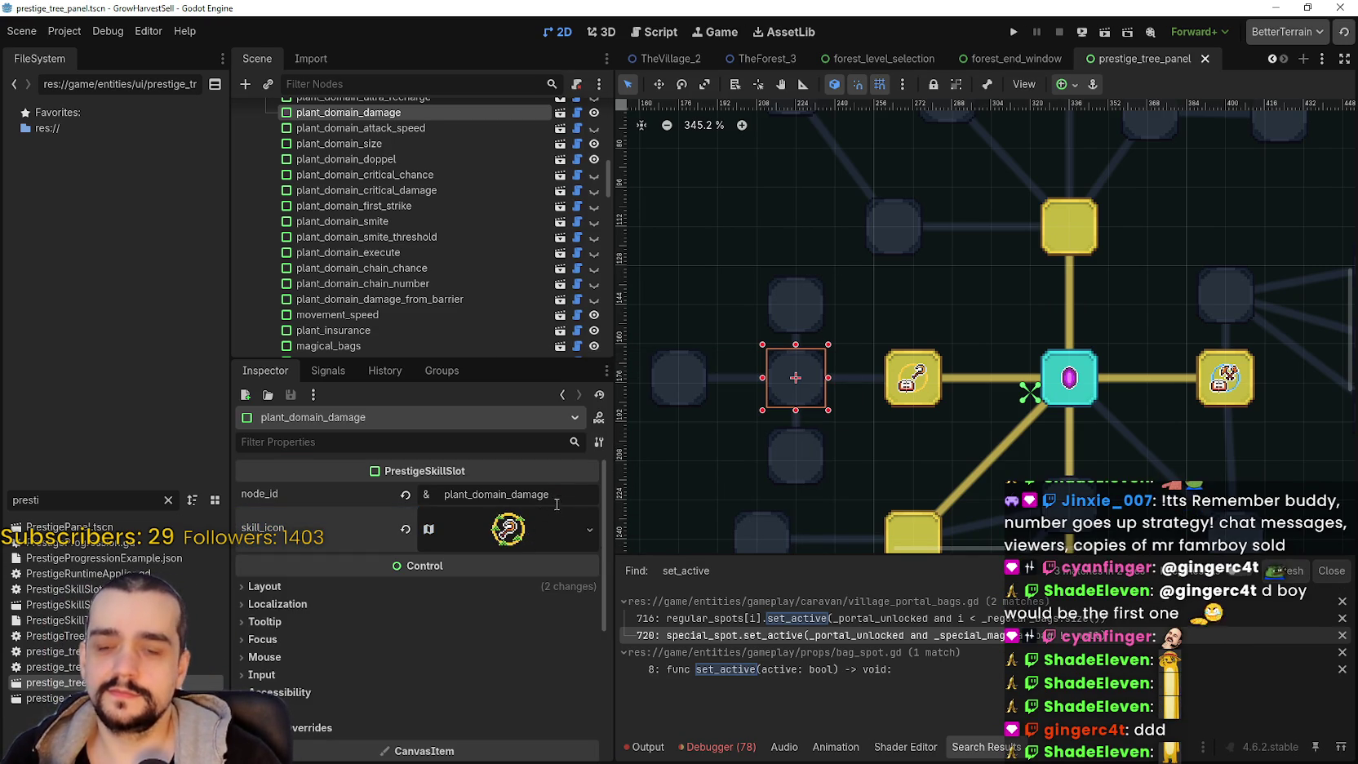
pyautogui.scroll(-3, 890, 351)
# - Copy plant_domain_damage's skill icon and paste it as unique into plant_domain_damage_ii
pyautogui.click(589, 529)
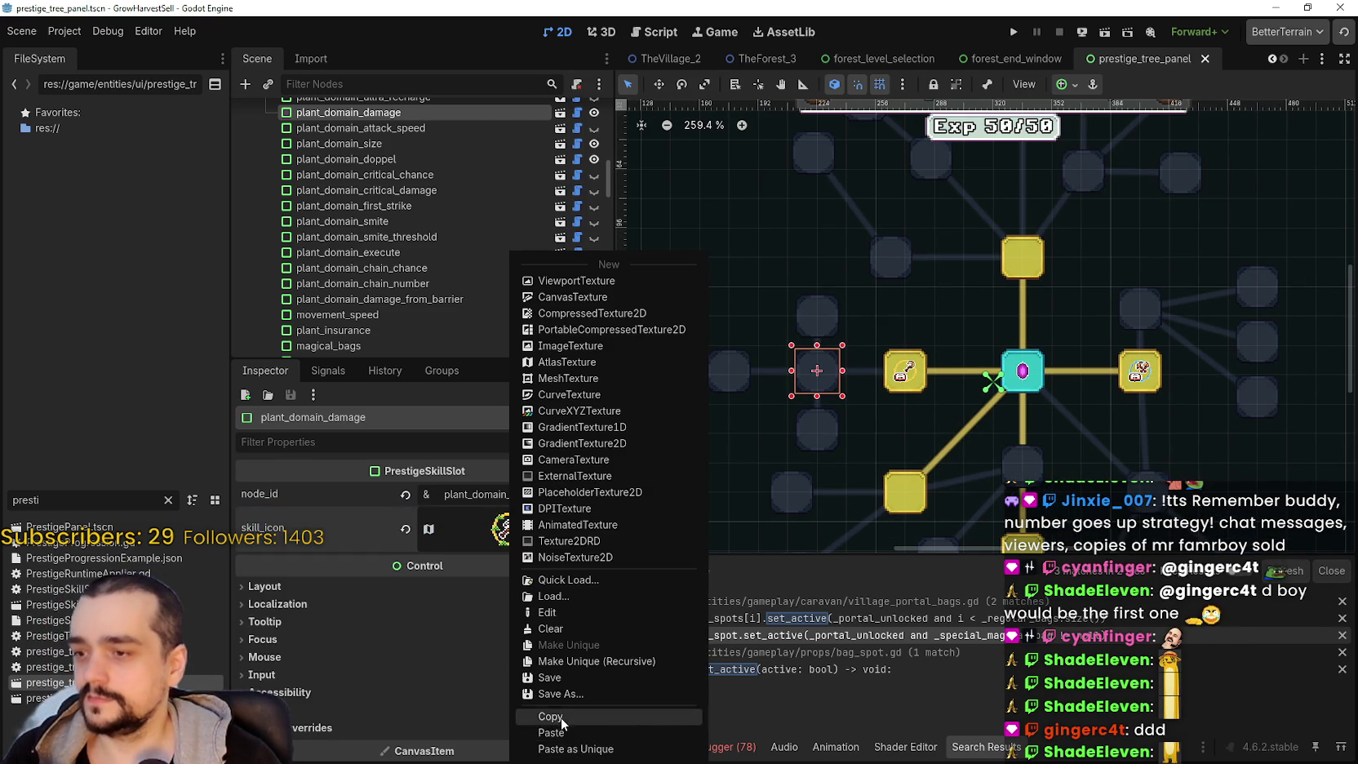
pyautogui.click(608, 719)
pyautogui.click(813, 315)
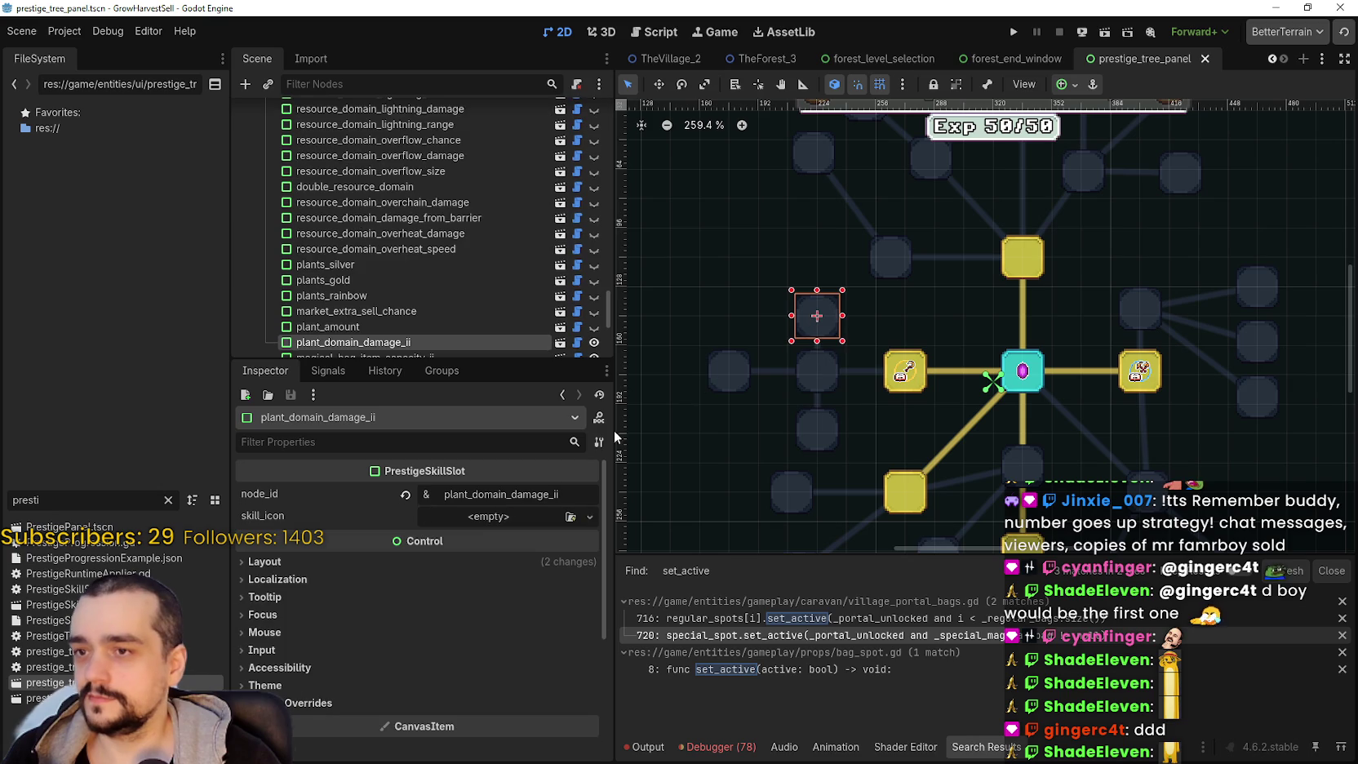
pyautogui.click(508, 517)
pyautogui.click(572, 748)
pyautogui.click(607, 506)
pyautogui.click(502, 522)
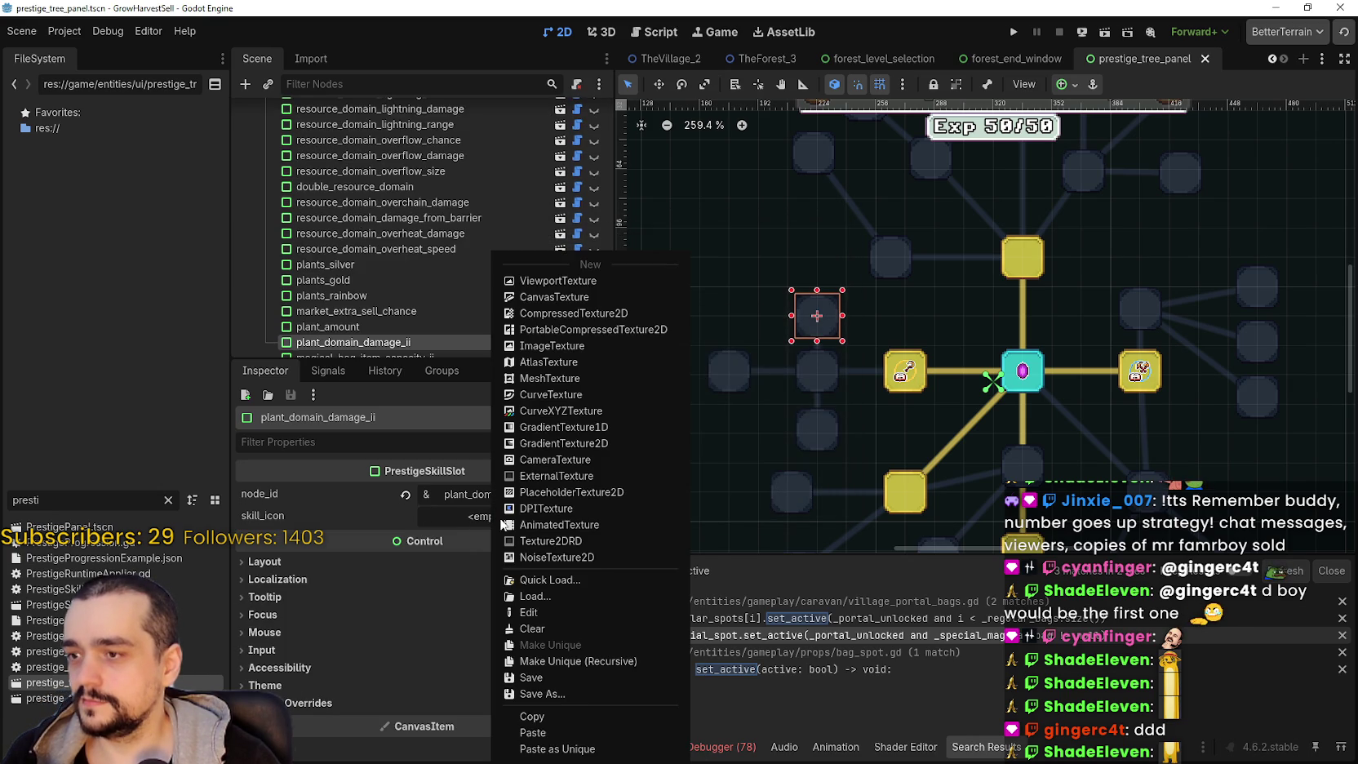
pyautogui.click(561, 722)
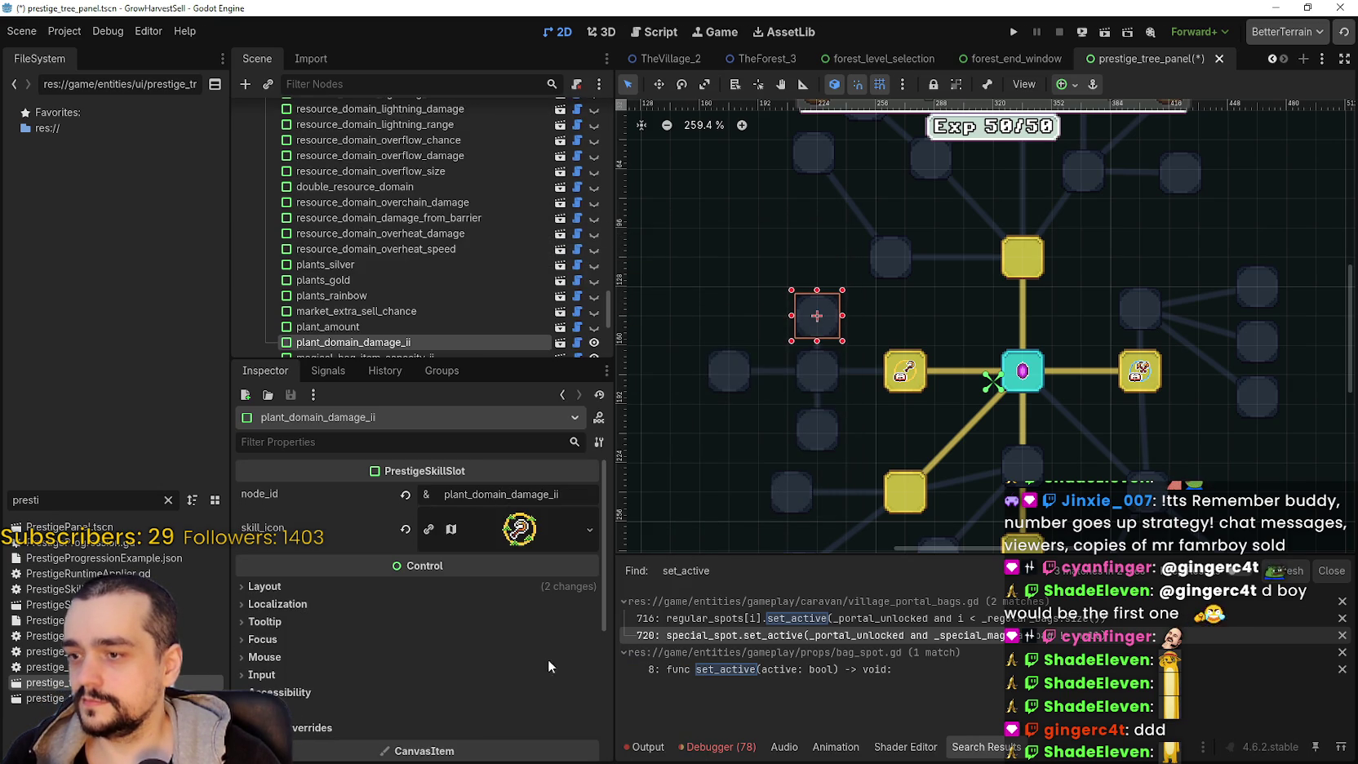
# - Frame the wrench-ring sprite one row above as the icon region, at 1184, 1728
pyautogui.click(435, 528)
pyautogui.scroll(-3, 418, 640)
pyautogui.click(428, 674)
pyautogui.scroll(-5, 705, 412)
pyautogui.scroll(-5, 757, 416)
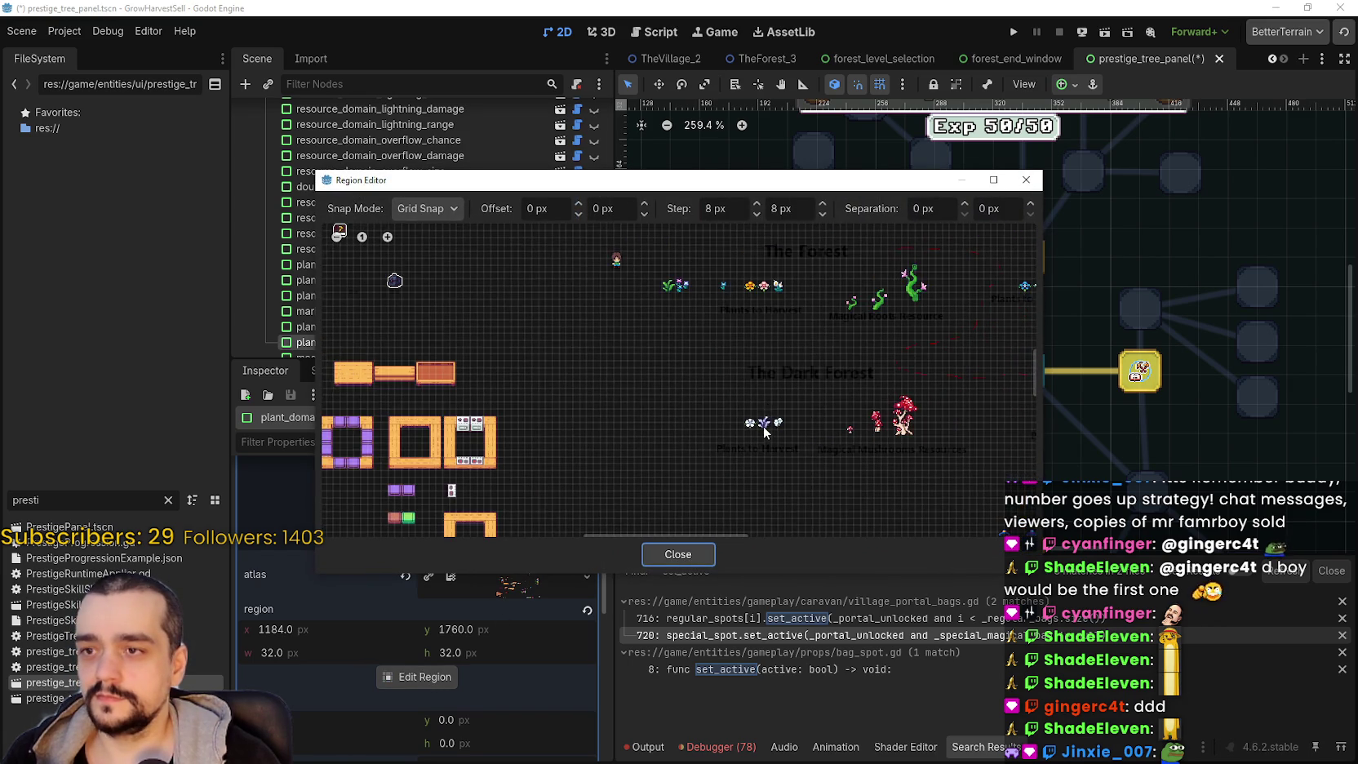
pyautogui.scroll(8, 657, 392)
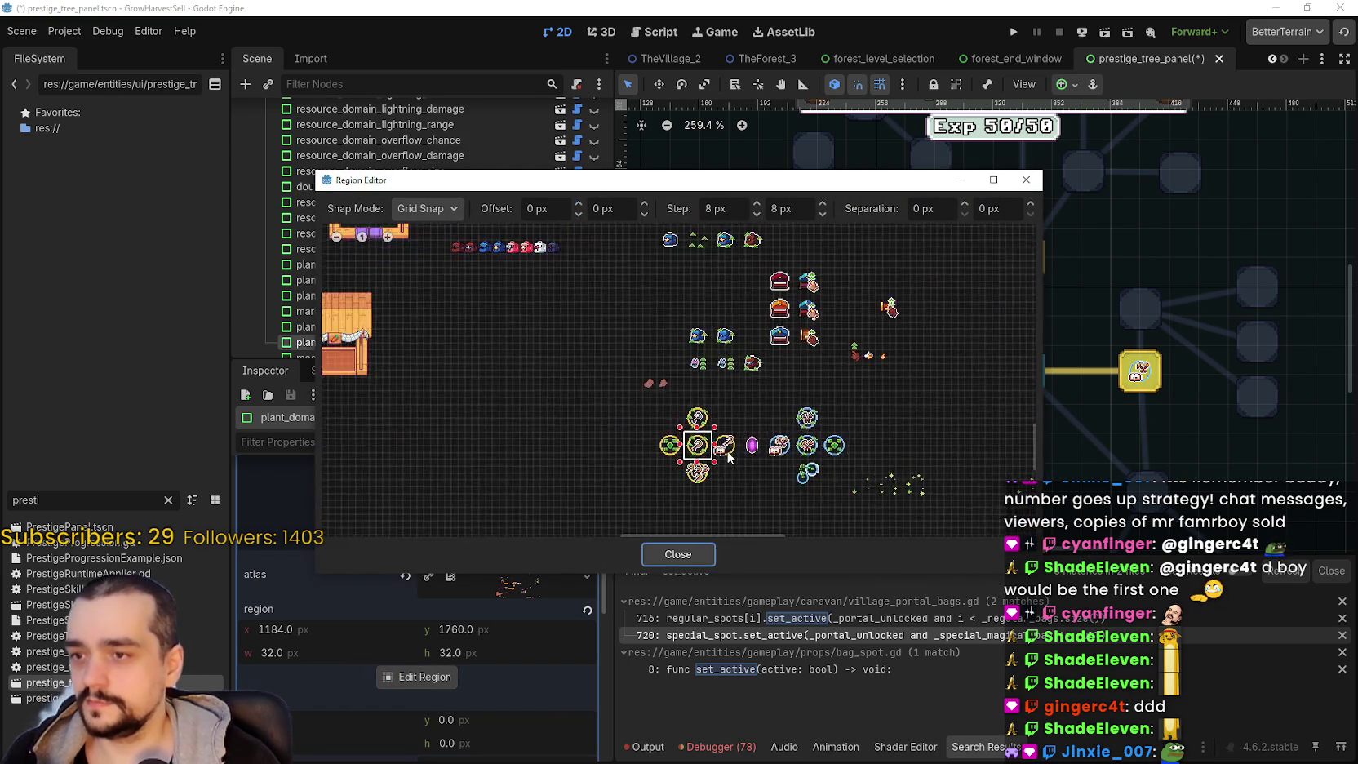
pyautogui.scroll(4, 658, 392)
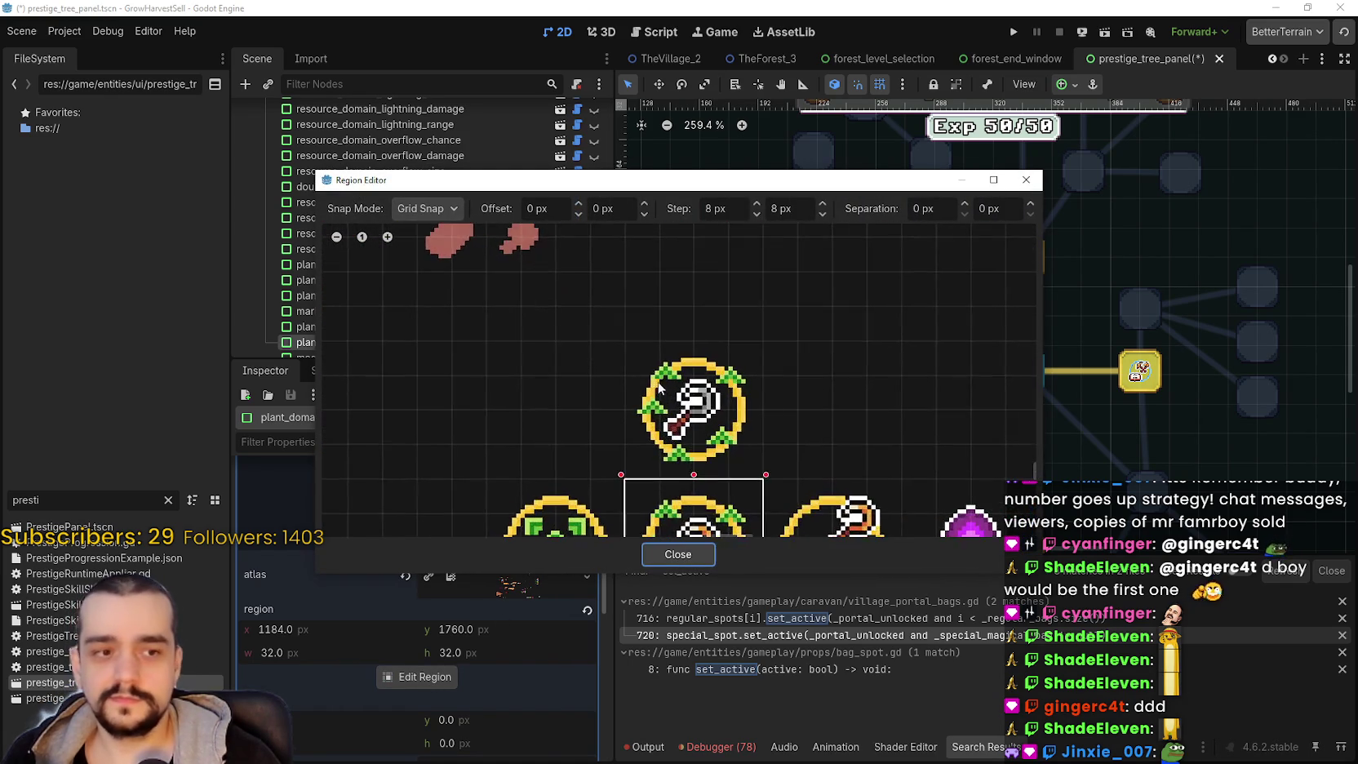
pyautogui.moveTo(630, 344); pyautogui.dragTo(809, 498)
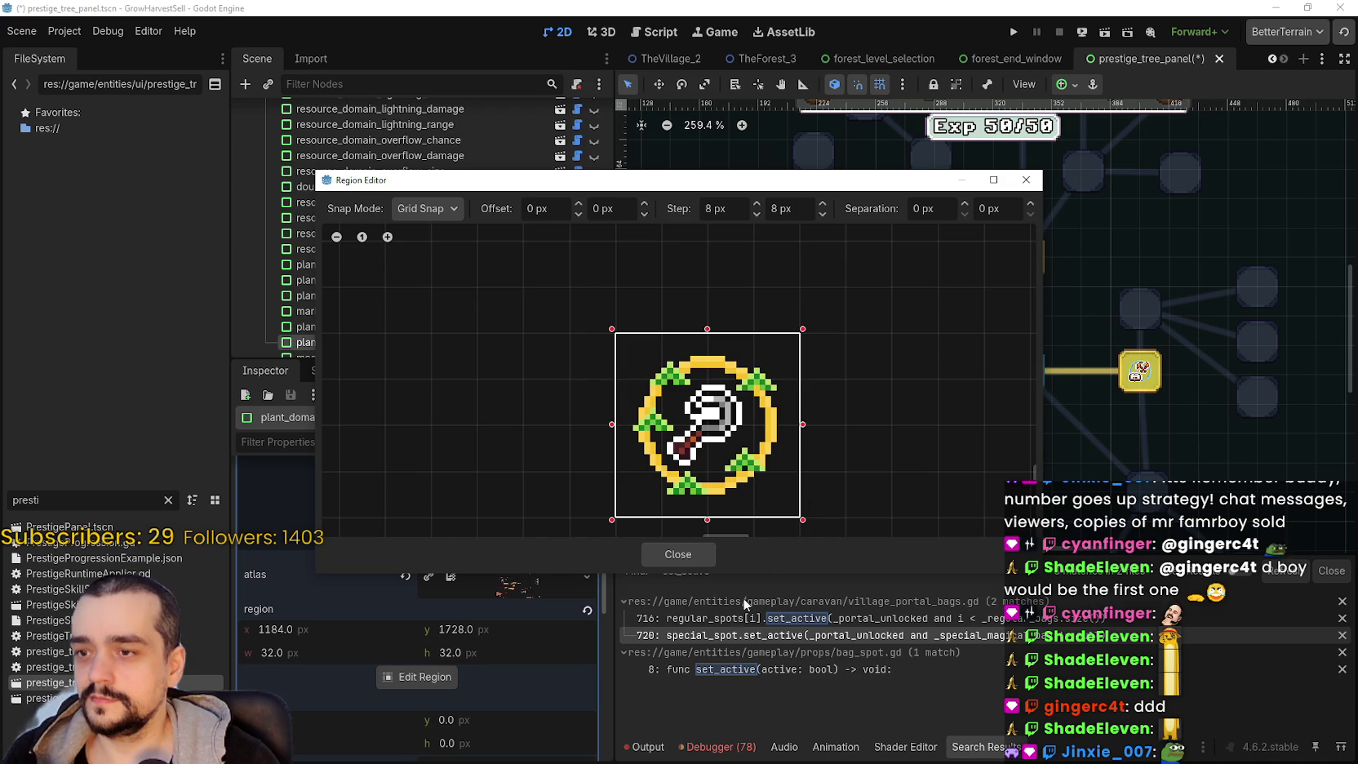
pyautogui.click(674, 556)
# - Save the scene and bring the icon's Region Editor back up
pyautogui.hotkey('ctrl', 's')
pyautogui.scroll(7, 909, 401)
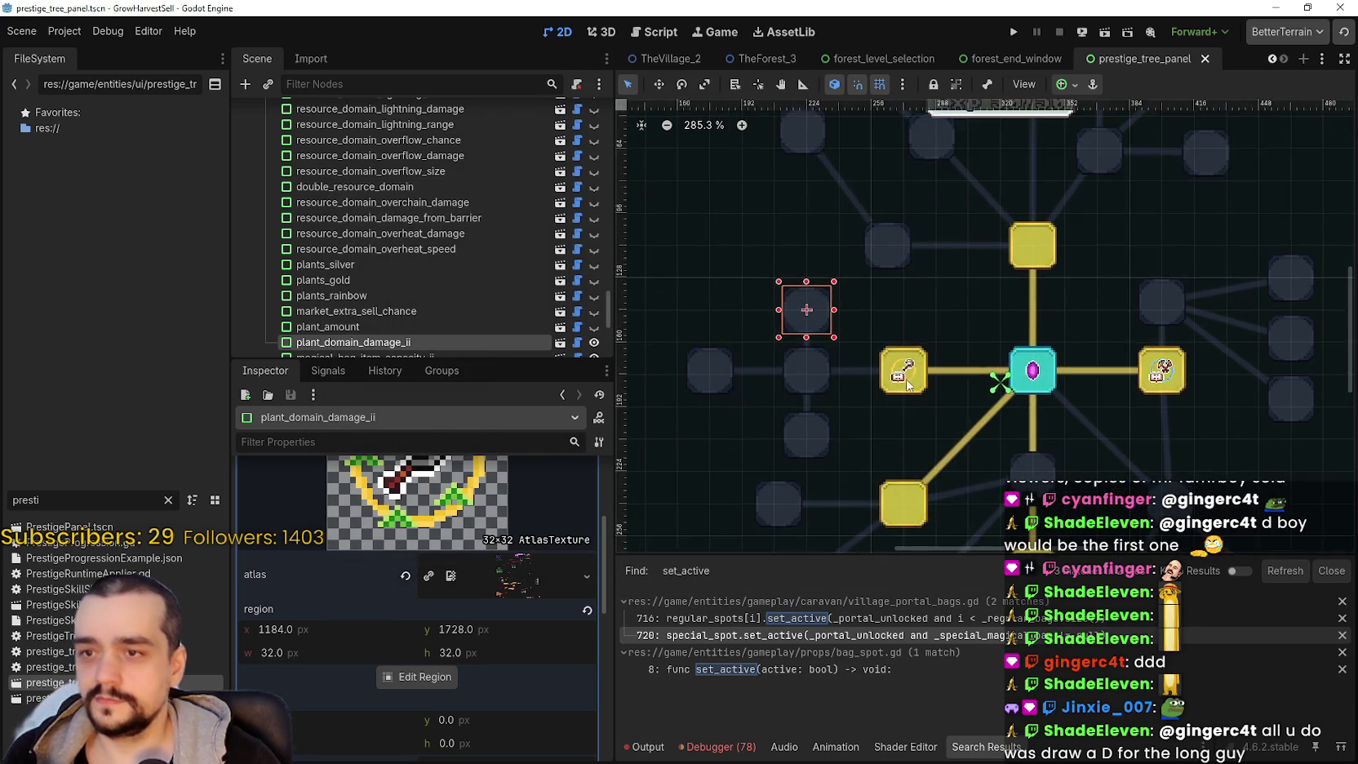
pyautogui.scroll(-6, 912, 381)
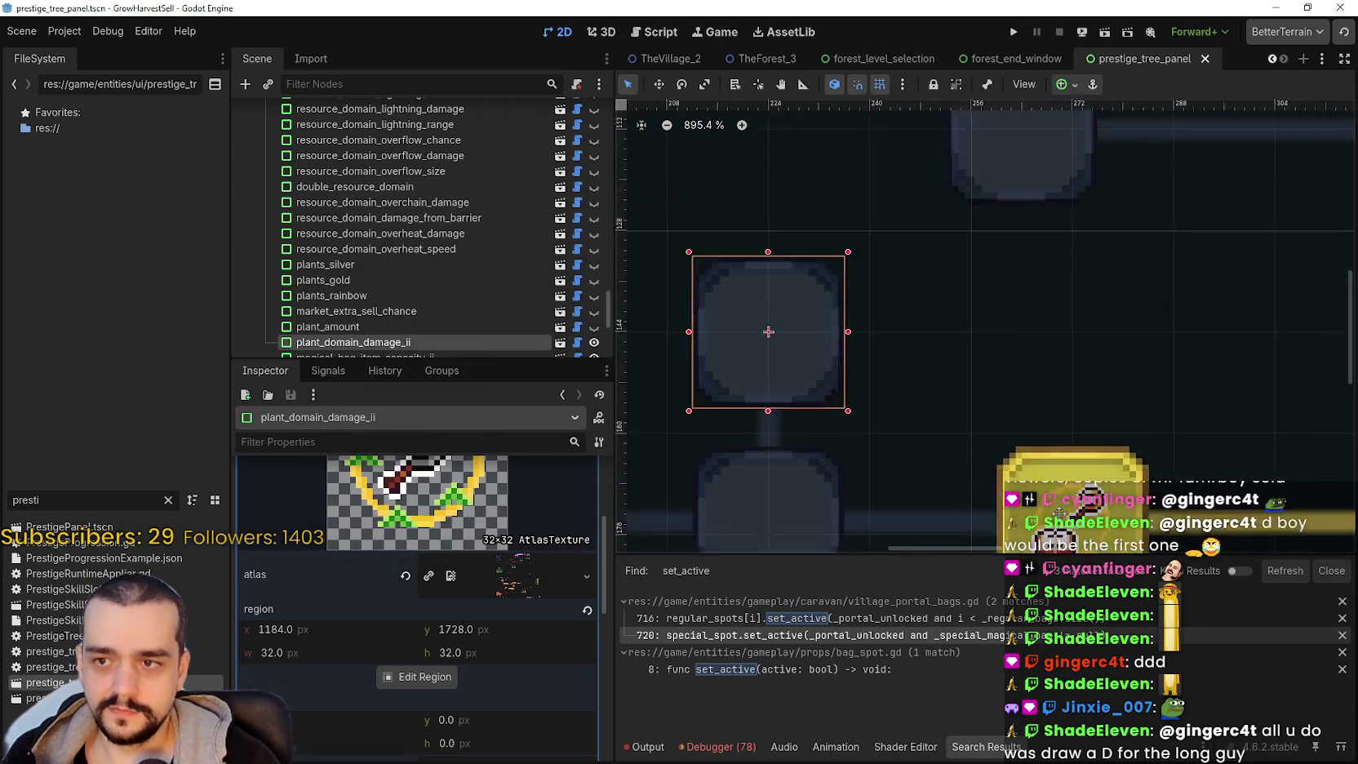
pyautogui.scroll(1, 920, 424)
pyautogui.scroll(2, 596, 559)
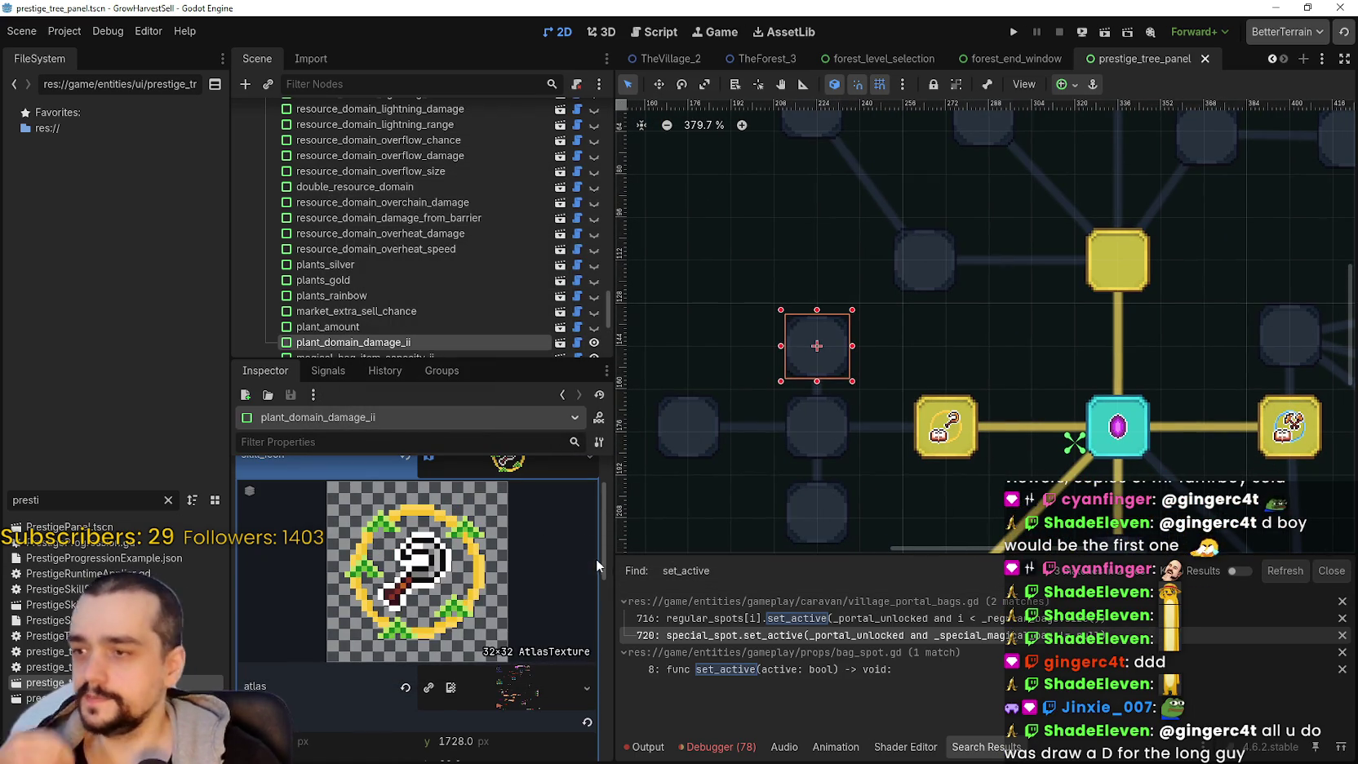
pyautogui.scroll(1, 530, 557)
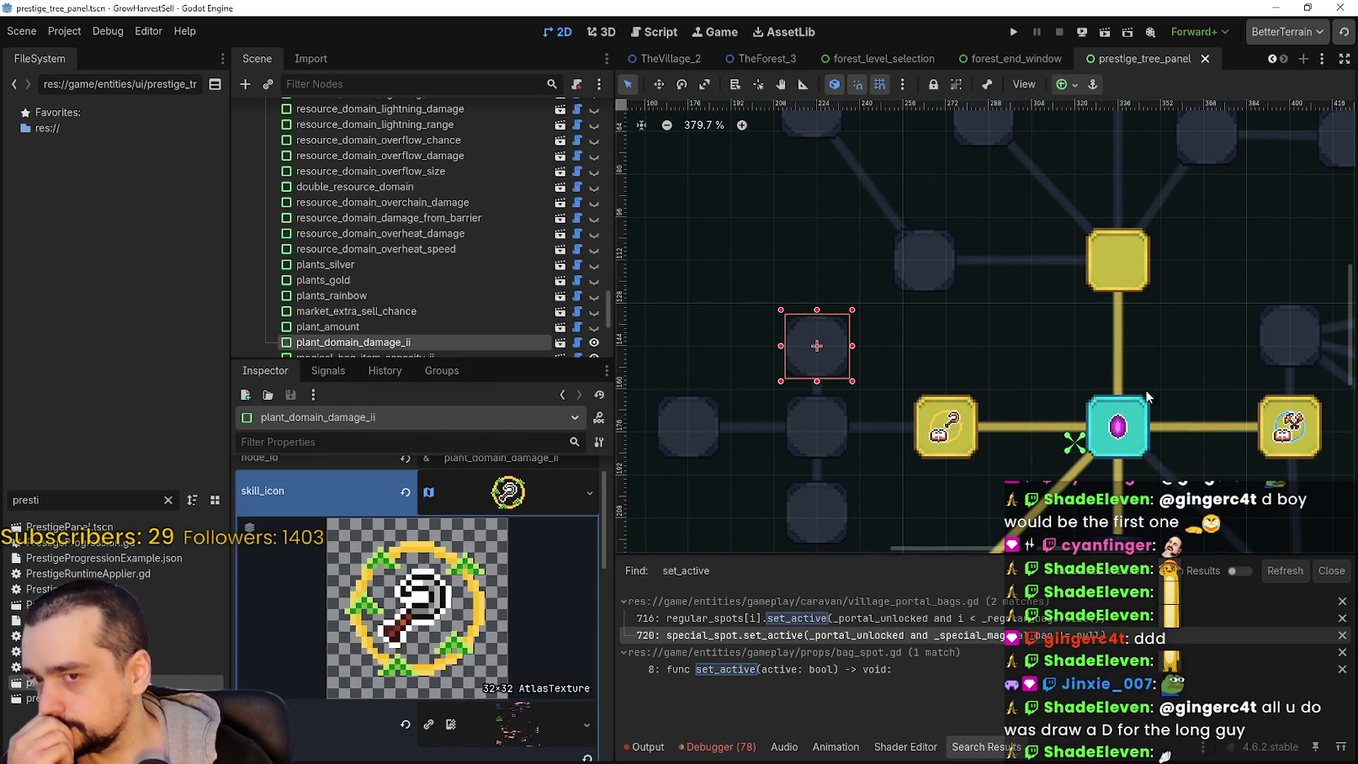
pyautogui.scroll(-2, 1054, 424)
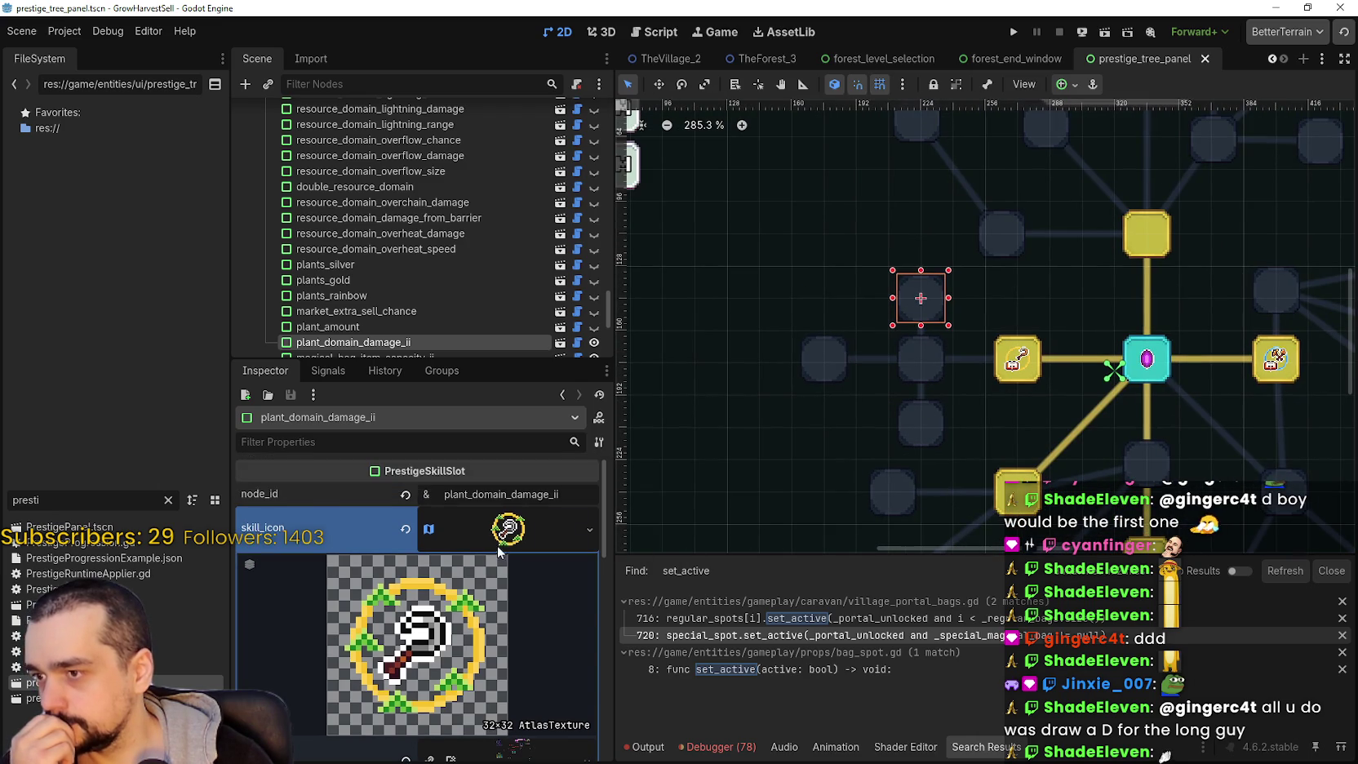
pyautogui.scroll(-3, 489, 572)
pyautogui.click(420, 713)
# - Switch the Region Editor's snap mode to Pixel Snap
pyautogui.scroll(-5, 820, 421)
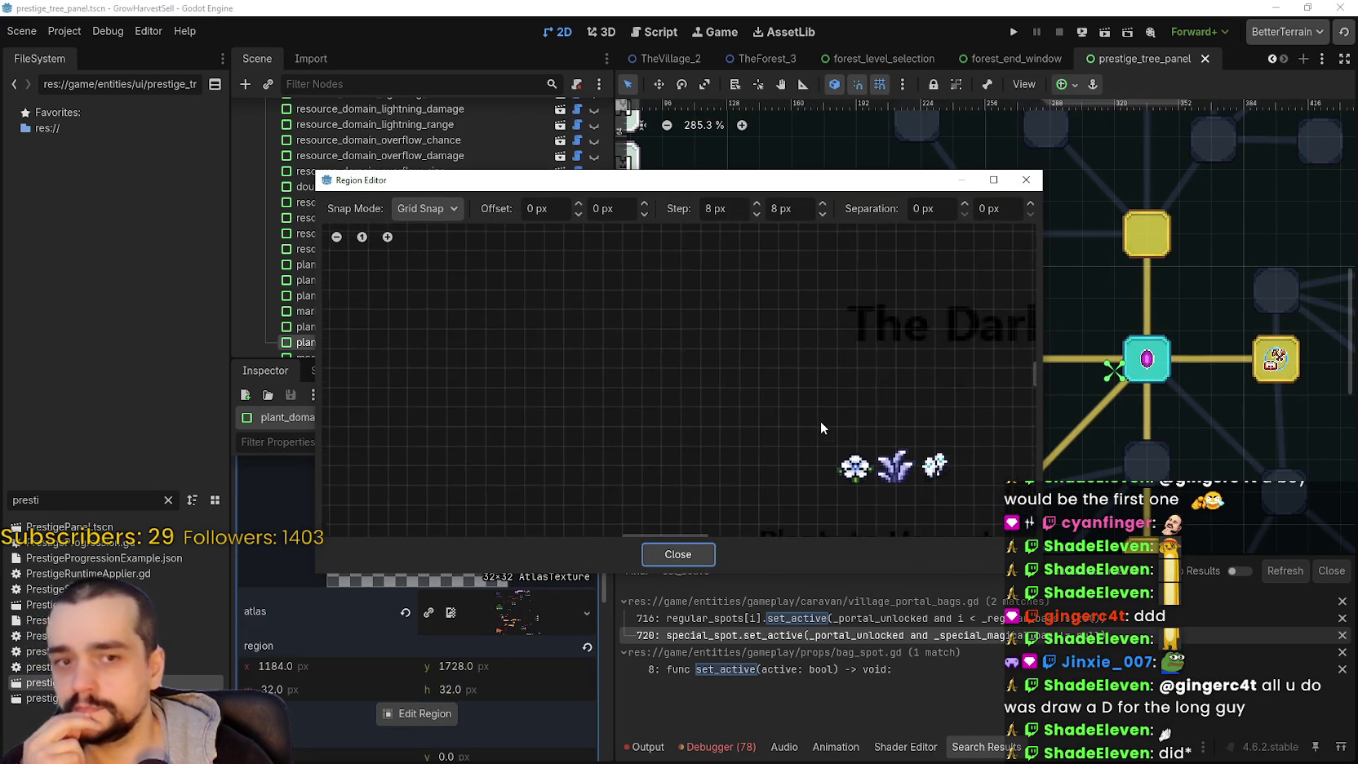
pyautogui.moveTo(807, 400); pyautogui.dragTo(705, 387)
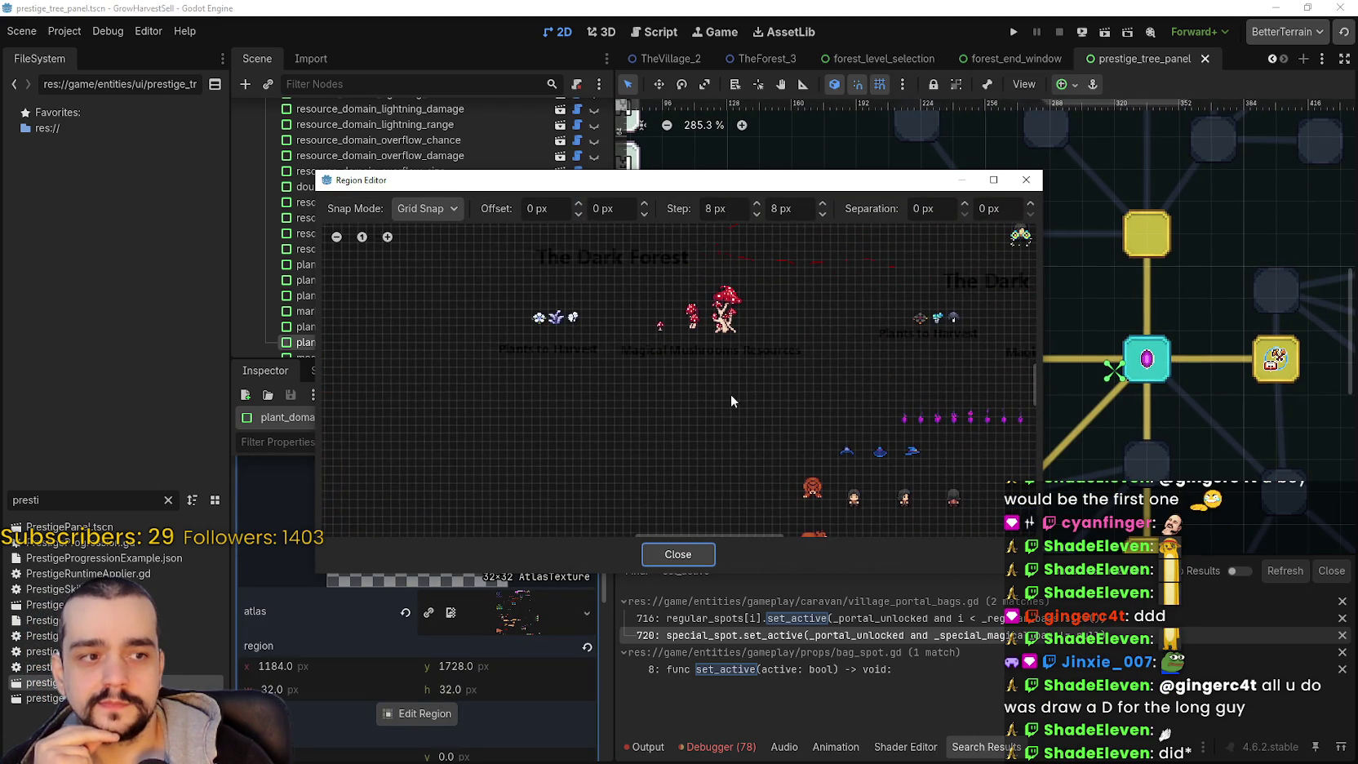
pyautogui.scroll(-2, 747, 396)
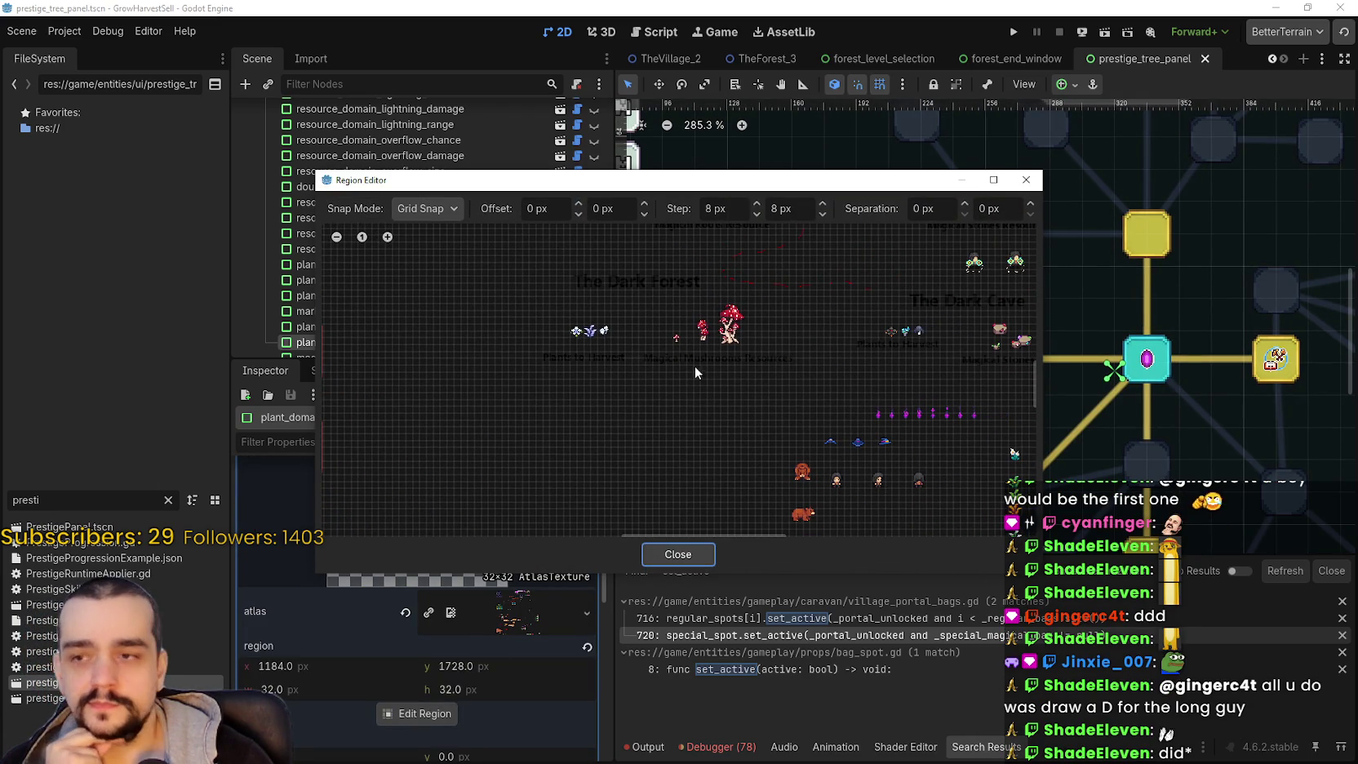
pyautogui.scroll(-5, 695, 365)
pyautogui.scroll(8, 781, 352)
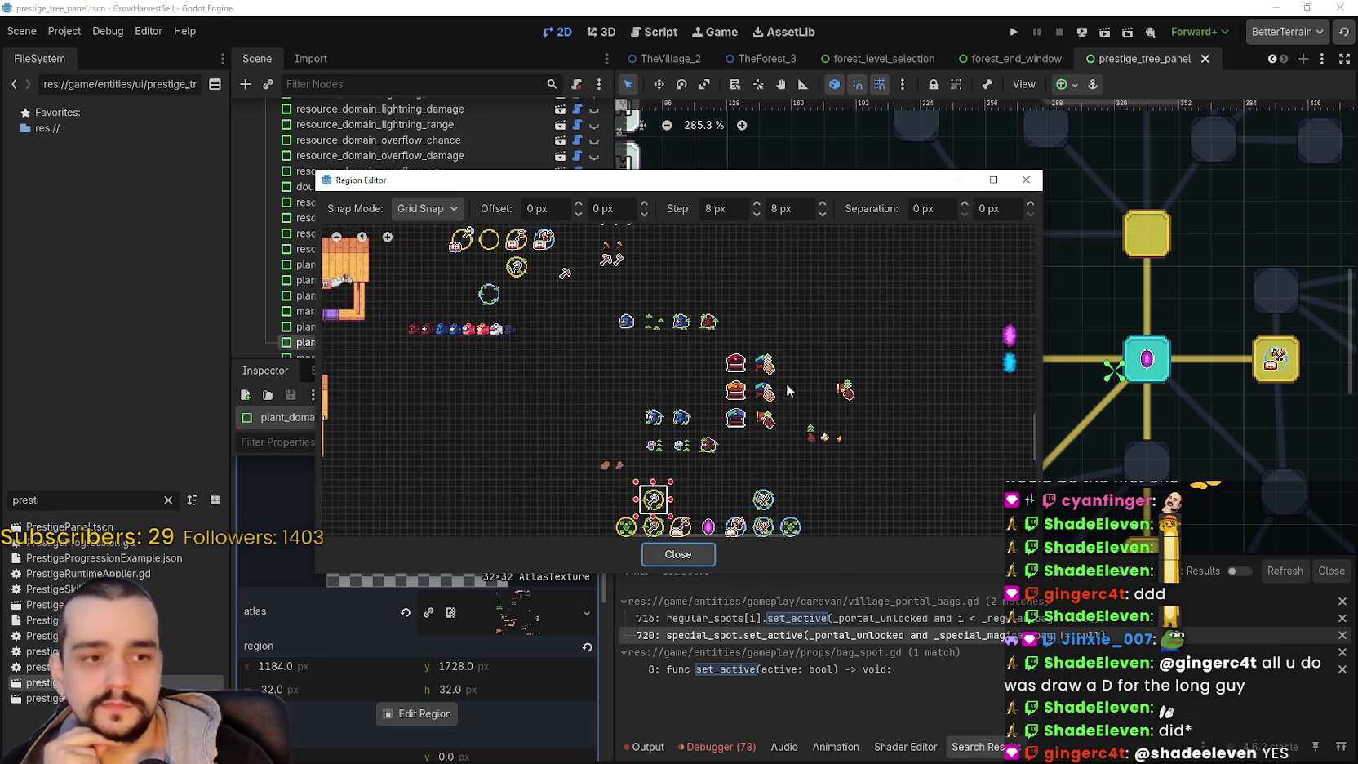
pyautogui.scroll(3, 696, 432)
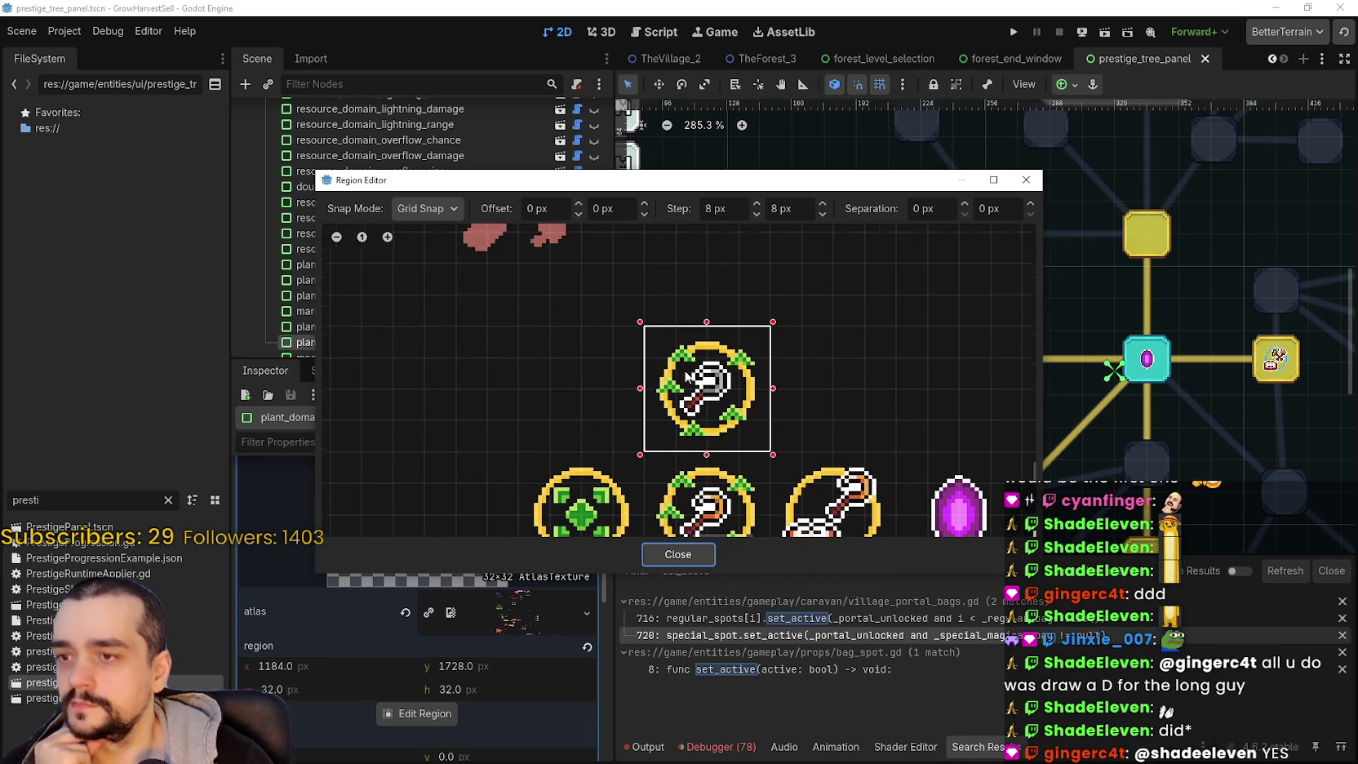
pyautogui.click(420, 208)
pyautogui.click(432, 248)
pyautogui.scroll(5, 784, 383)
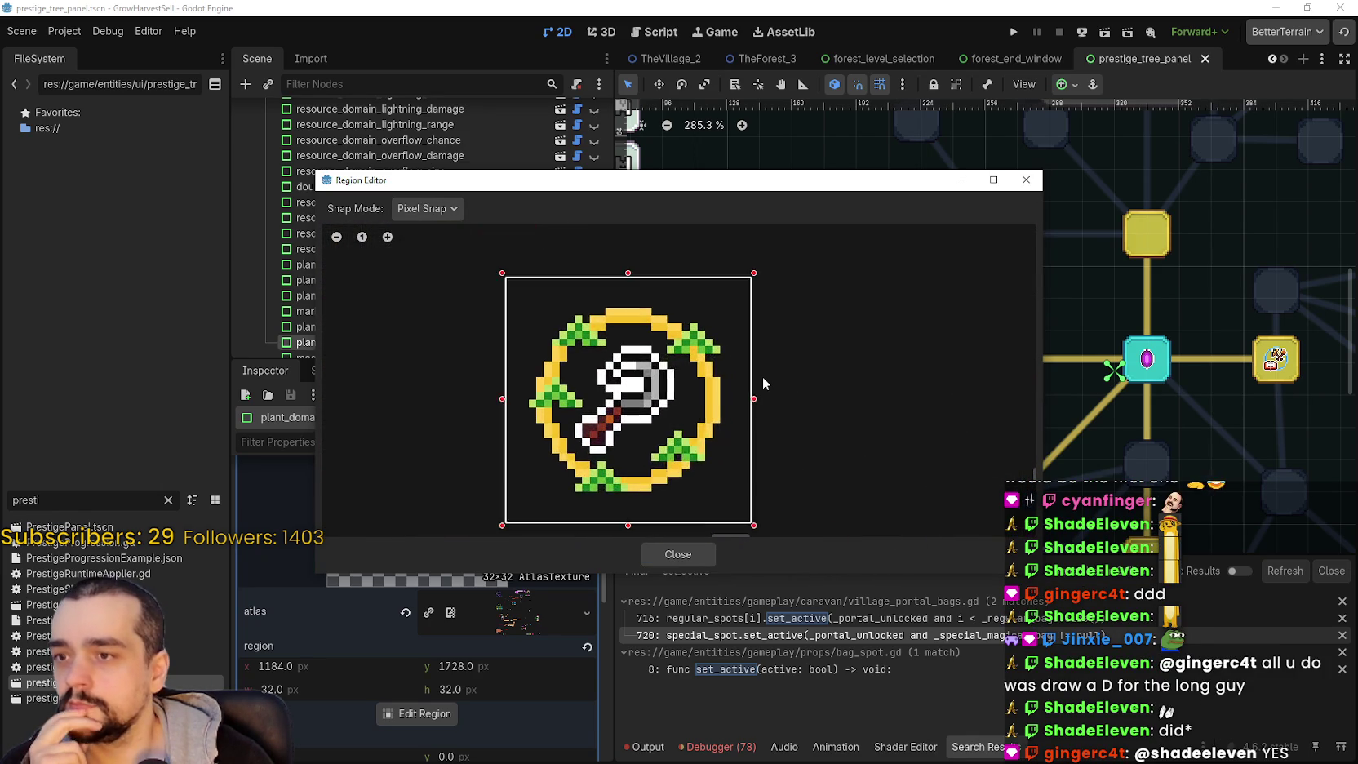
# - Trim the region edges to a 26×26 crop at 1187, 1731, close and save
pyautogui.moveTo(755, 398); pyautogui.dragTo(715, 388)
pyautogui.moveTo(581, 390); pyautogui.dragTo(617, 392)
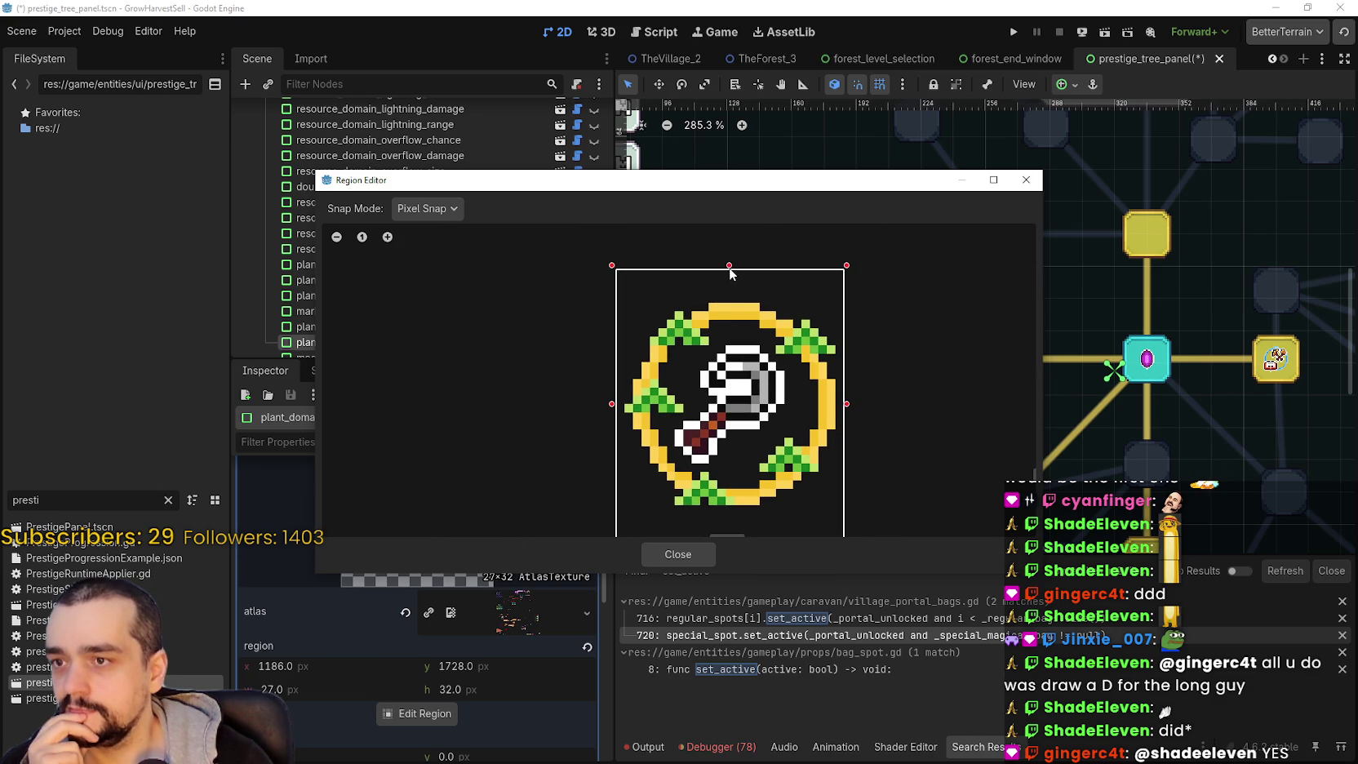
pyautogui.moveTo(727, 267); pyautogui.dragTo(736, 293)
pyautogui.scroll(-2, 726, 509)
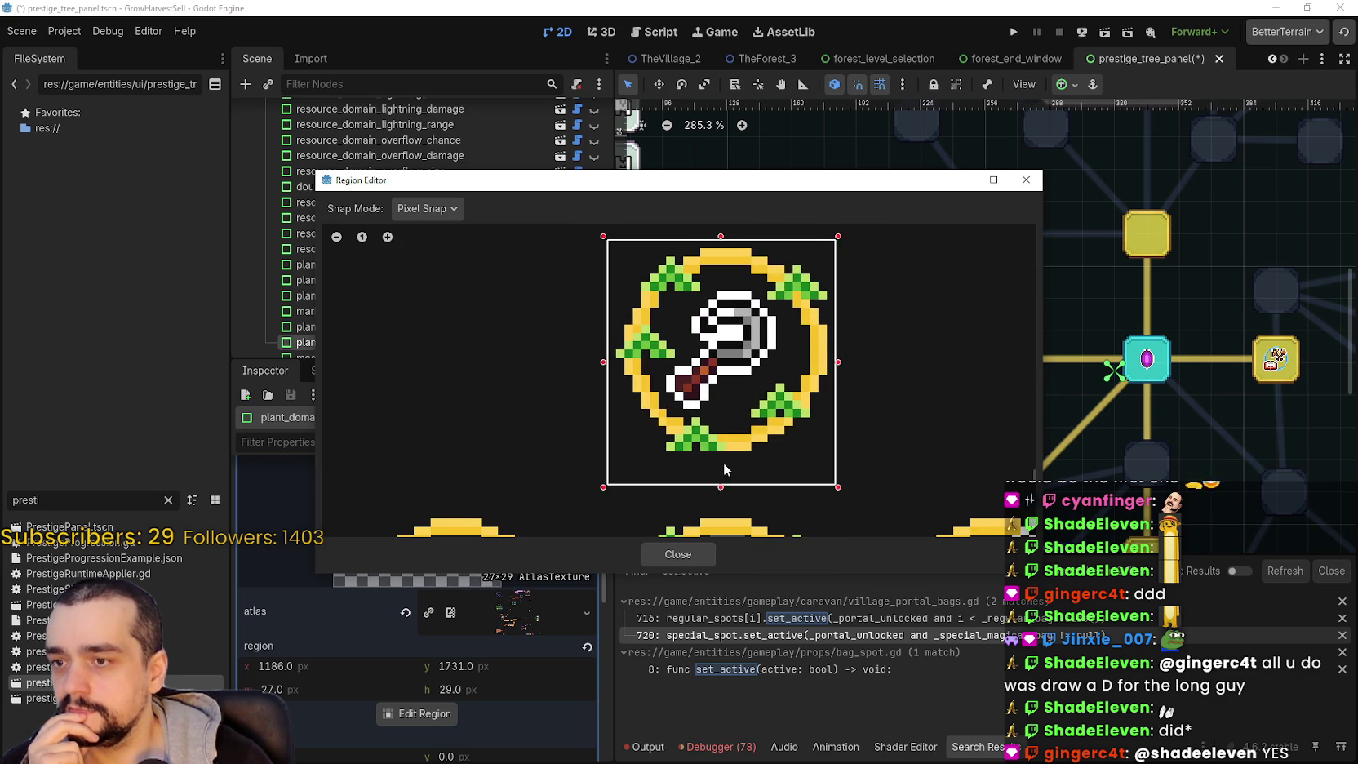
pyautogui.moveTo(723, 470); pyautogui.dragTo(730, 412)
pyautogui.moveTo(666, 190)
pyautogui.mouseDown()
pyautogui.moveTo(885, 66)
pyautogui.moveTo(833, 103)
pyautogui.mouseUp()
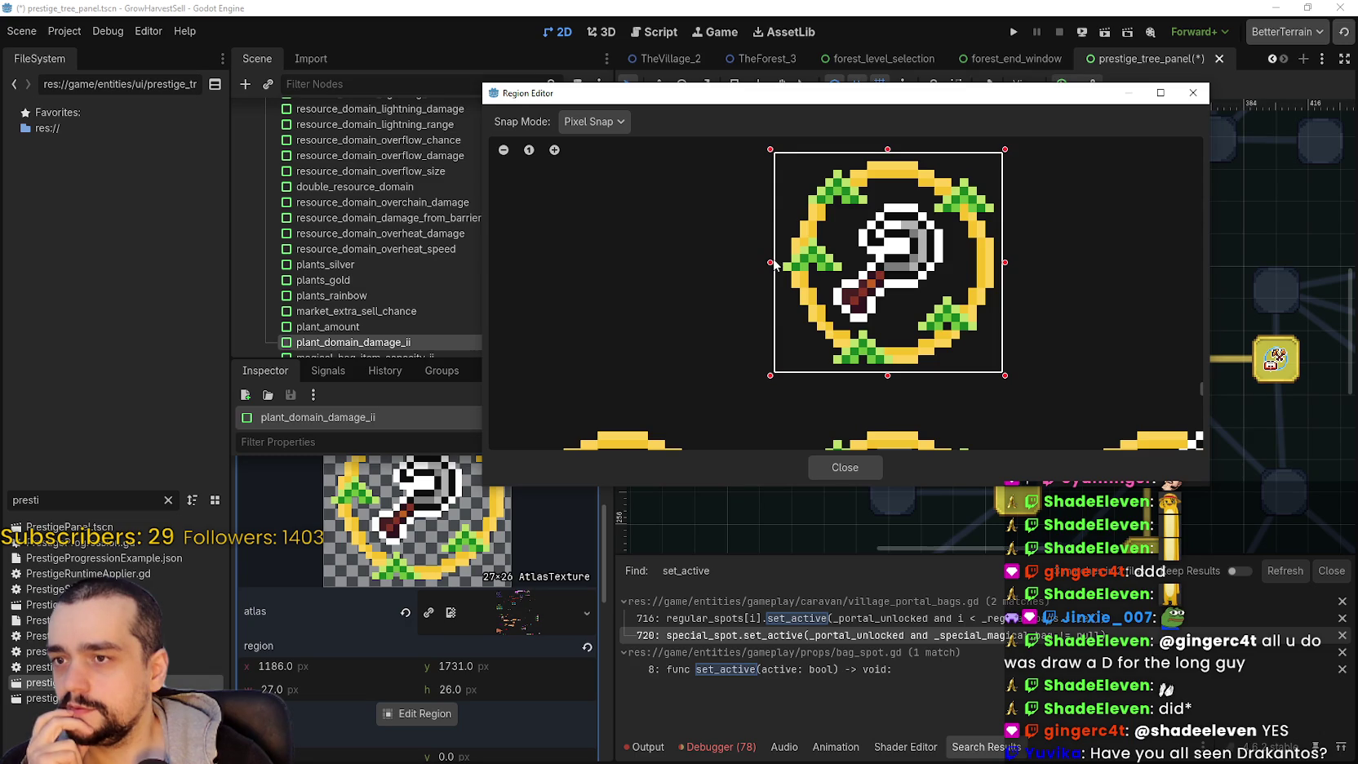
pyautogui.moveTo(779, 266); pyautogui.dragTo(791, 275)
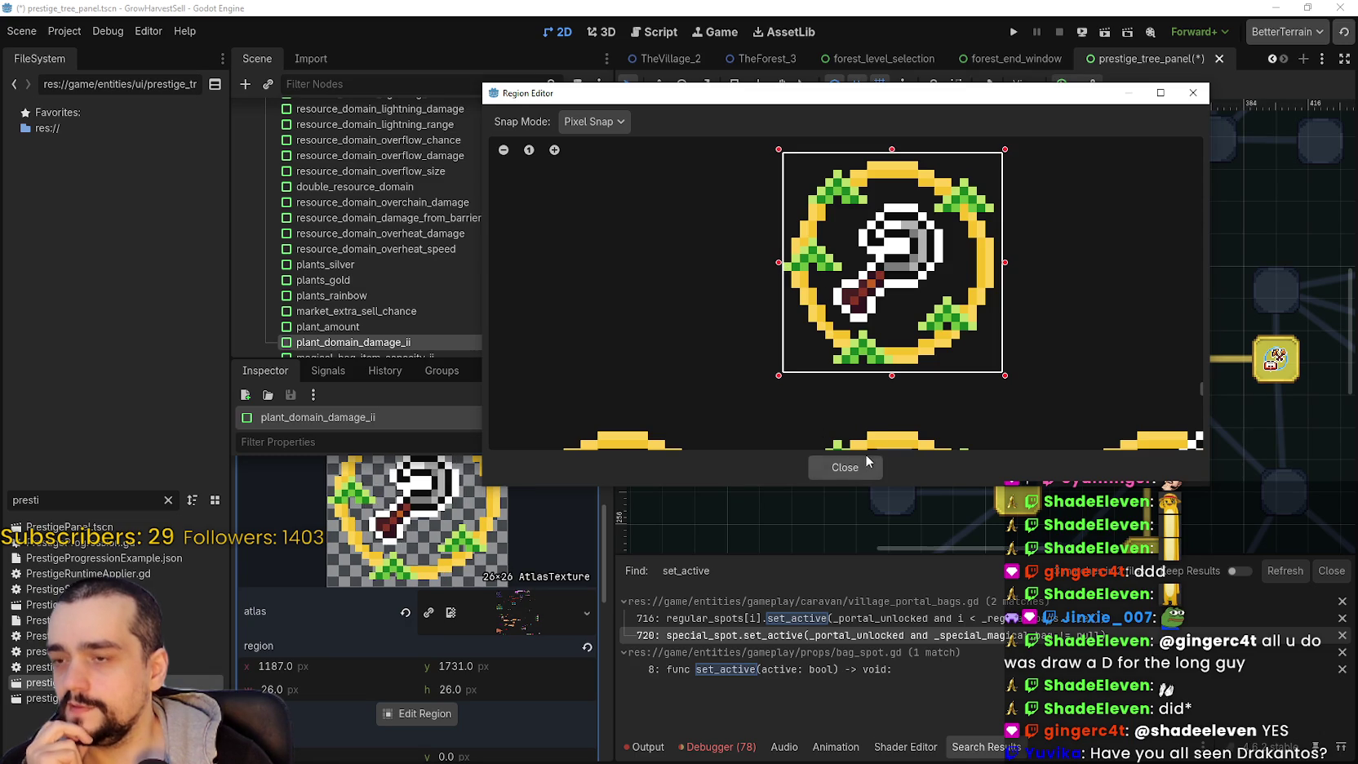
pyautogui.click(841, 466)
pyautogui.click(535, 541)
pyautogui.hotkey('ctrl', 's')
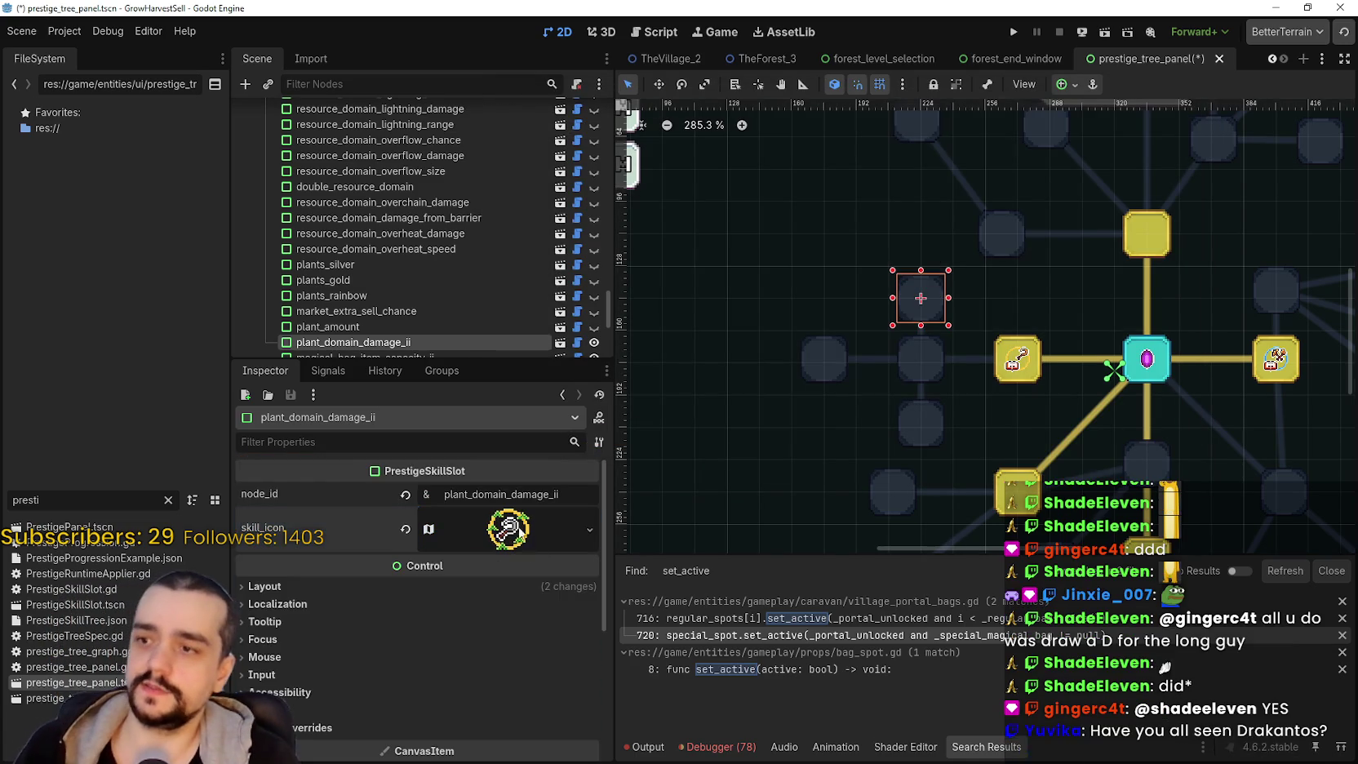
# - Select the plant_domain slot and open its skill icon's Region Editor
pyautogui.scroll(-3, 445, 291)
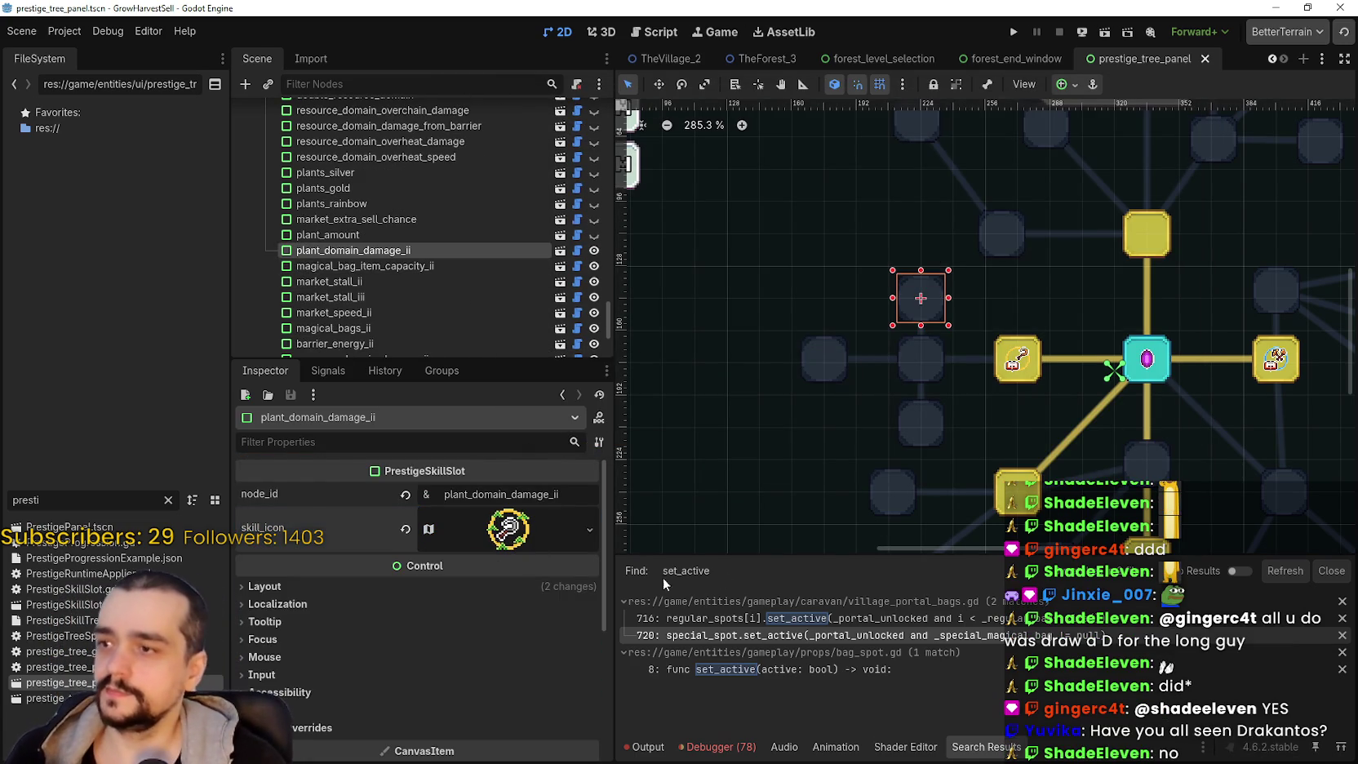
pyautogui.click(1013, 380)
pyautogui.click(508, 529)
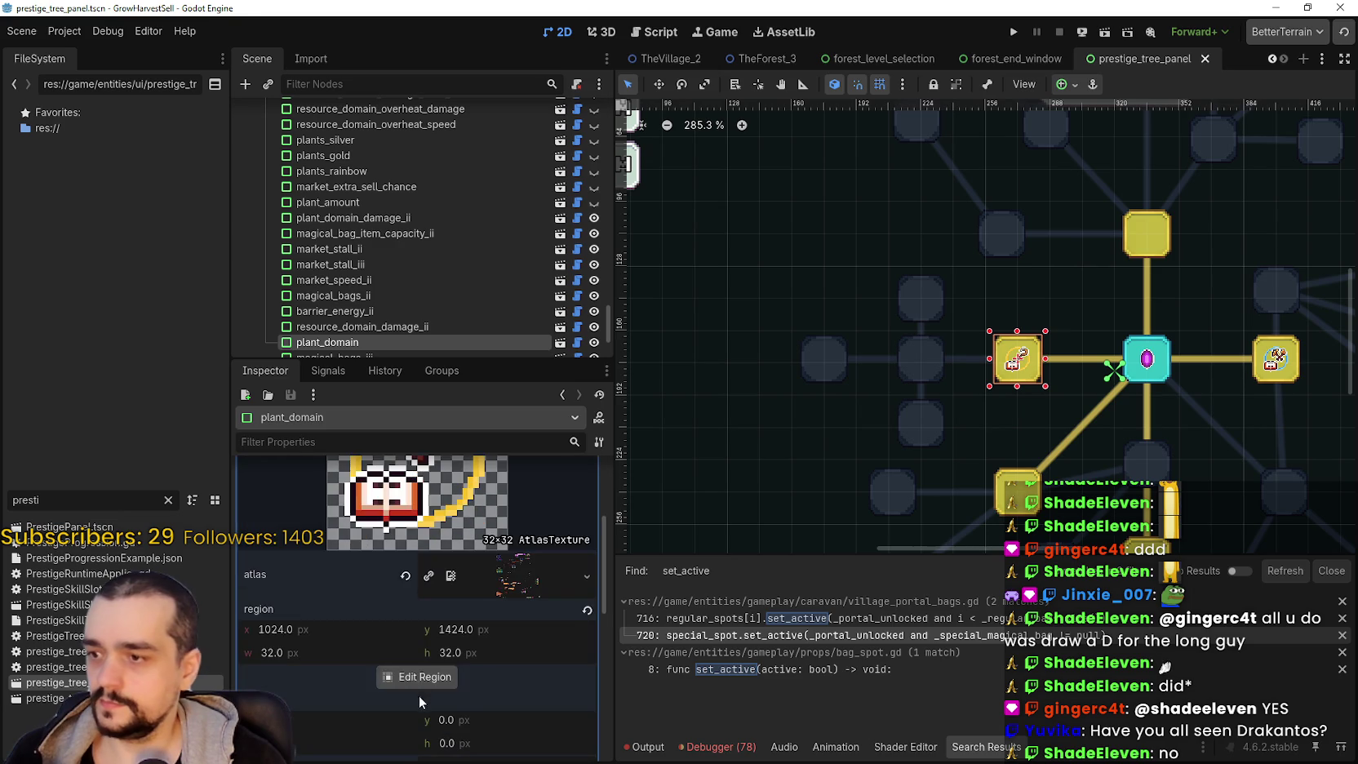
pyautogui.click(417, 679)
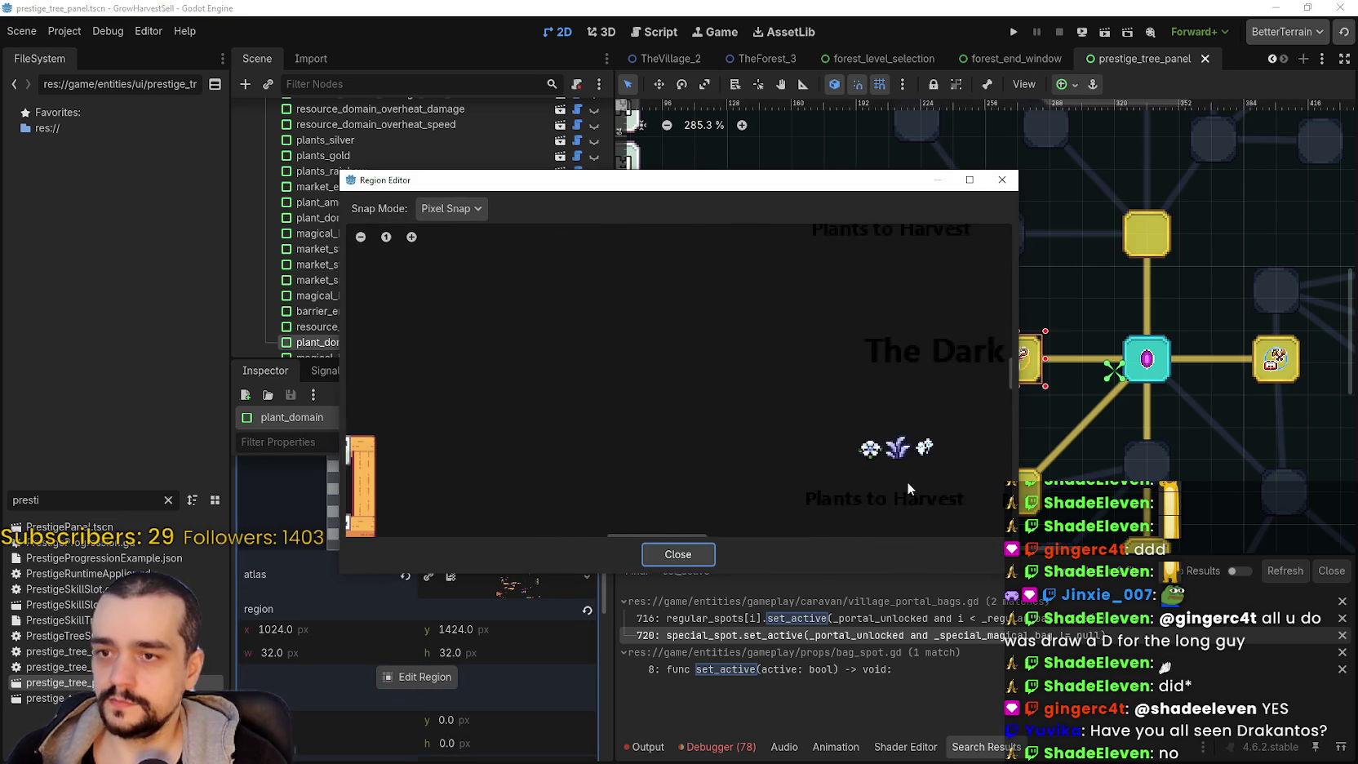
pyautogui.scroll(-5, 759, 511)
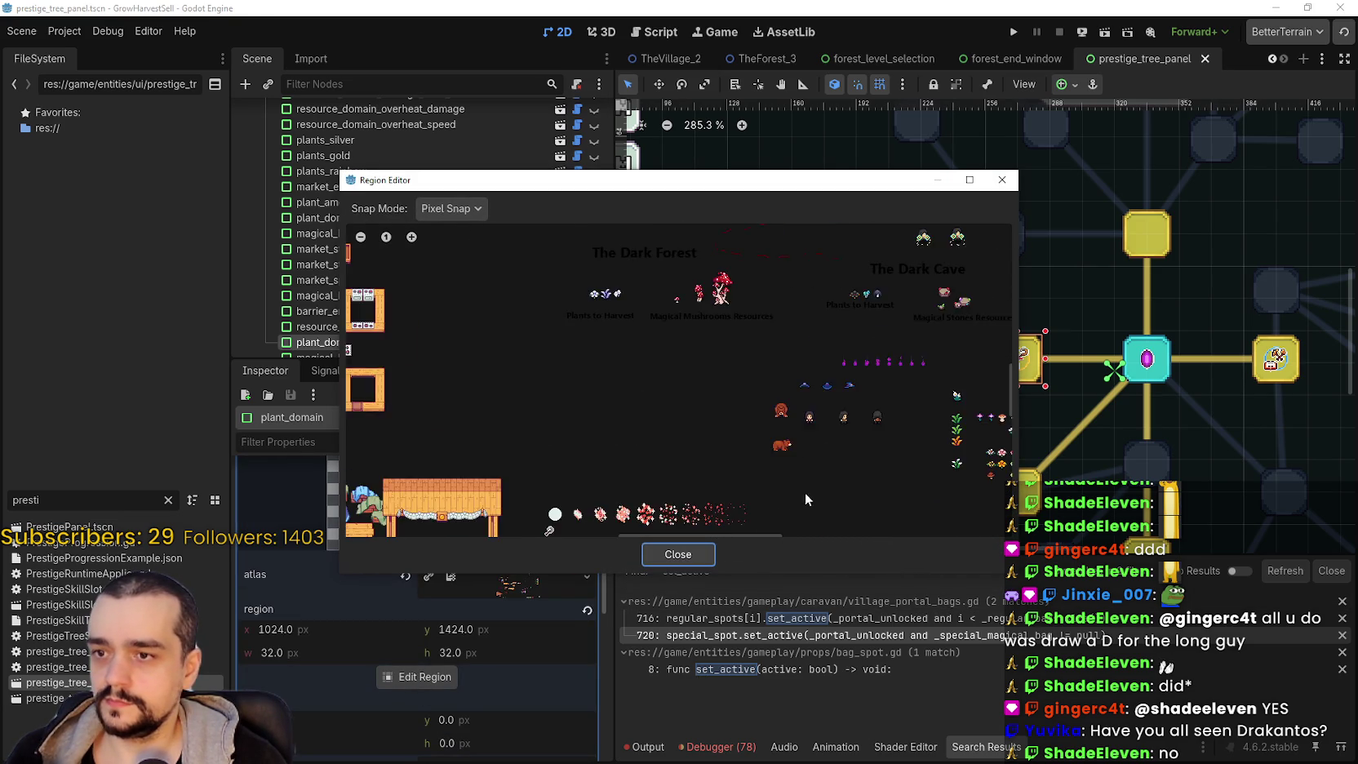
pyautogui.scroll(6, 641, 417)
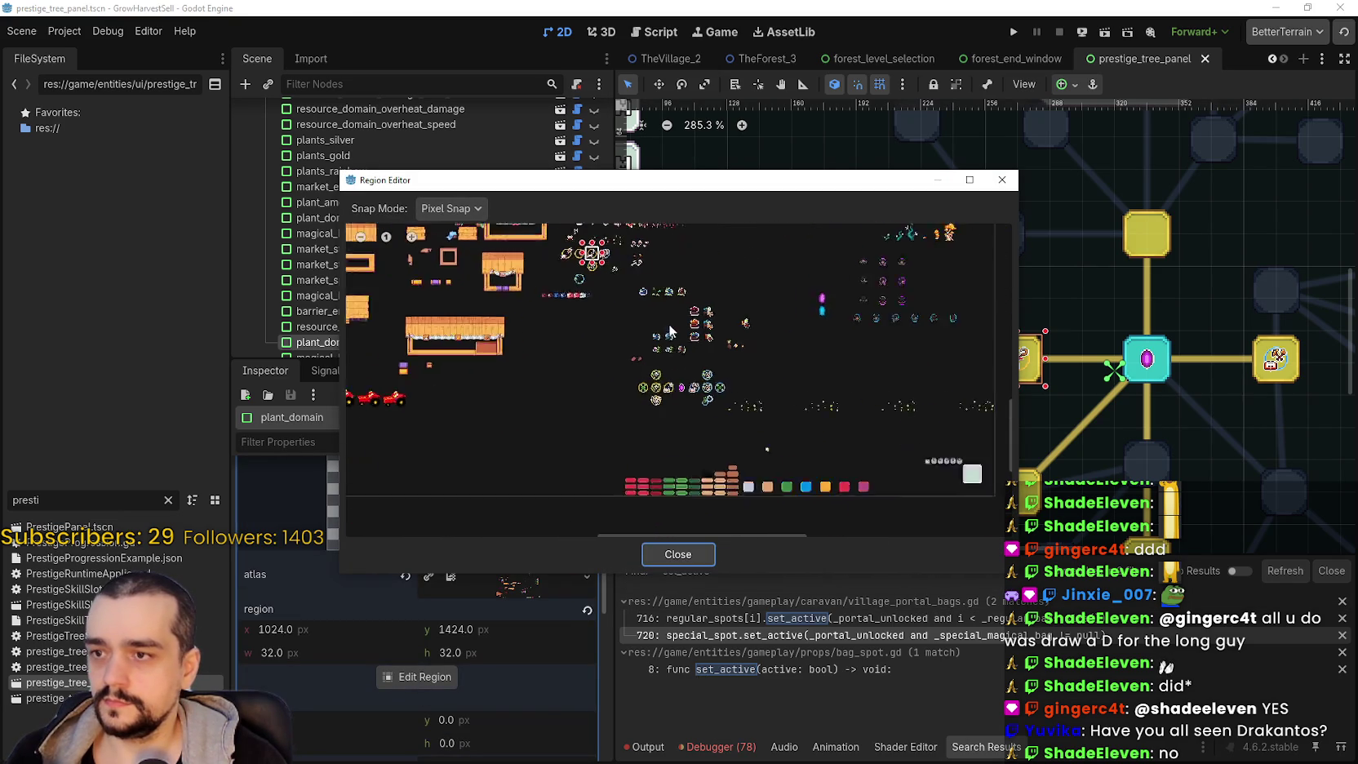
pyautogui.scroll(2, 640, 410)
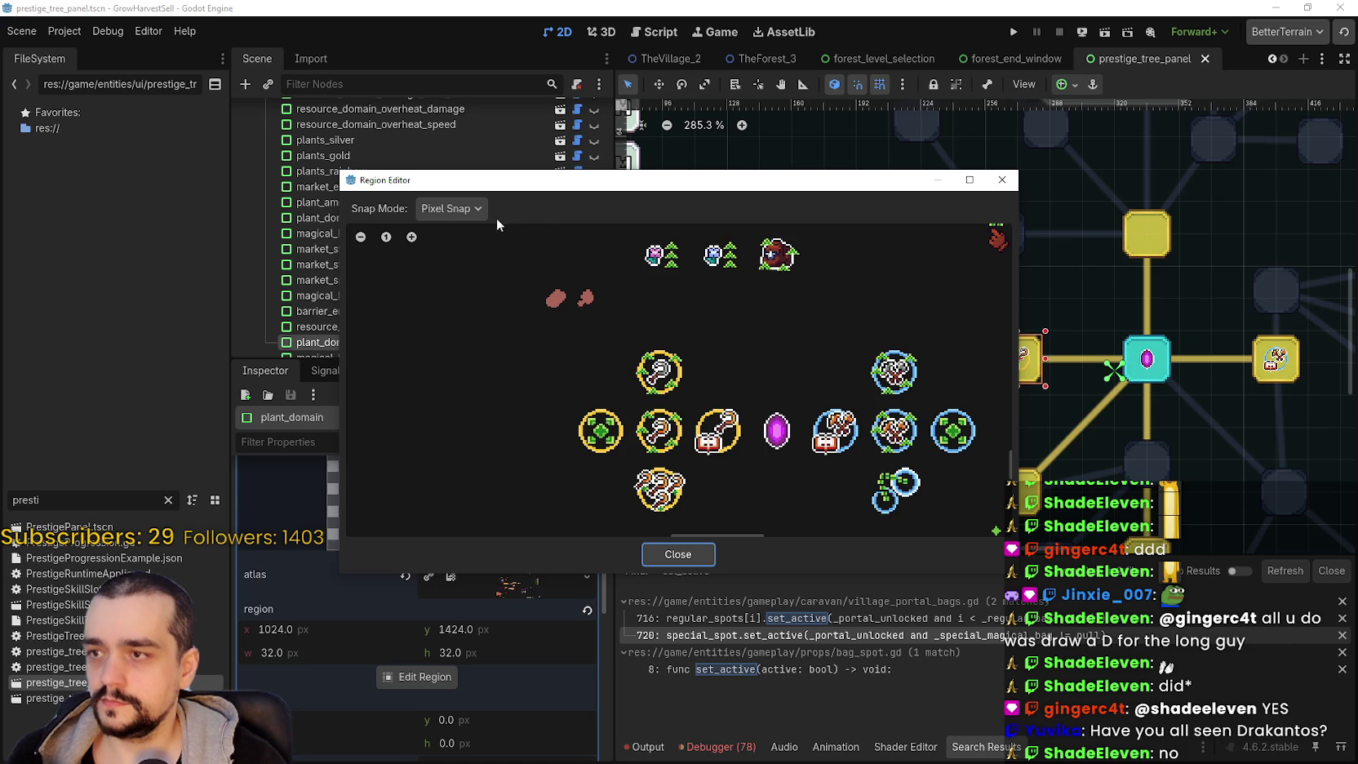
# - Change the Region Editor snapping from grid snap to Pixel Snap
pyautogui.click(465, 268)
pyautogui.scroll(3, 752, 431)
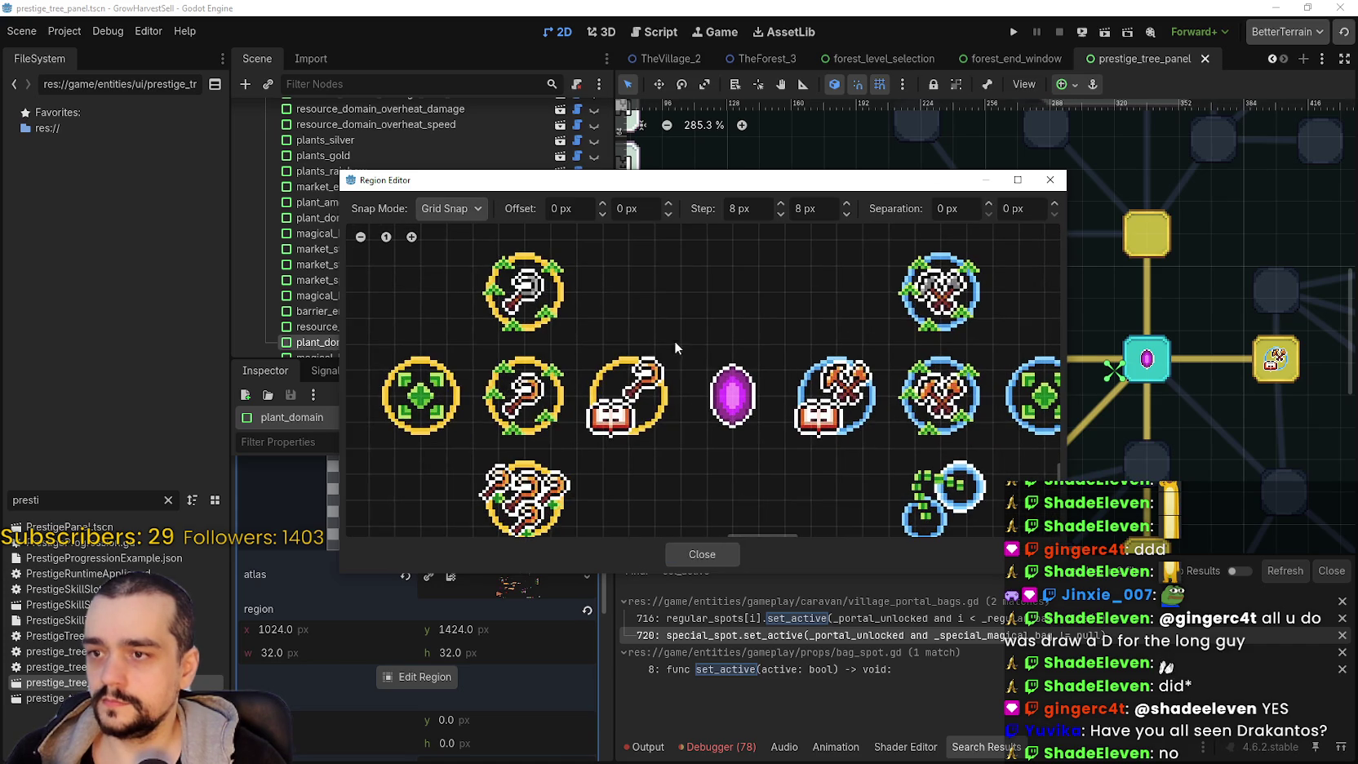
pyautogui.scroll(1, 505, 310)
pyautogui.click(448, 210)
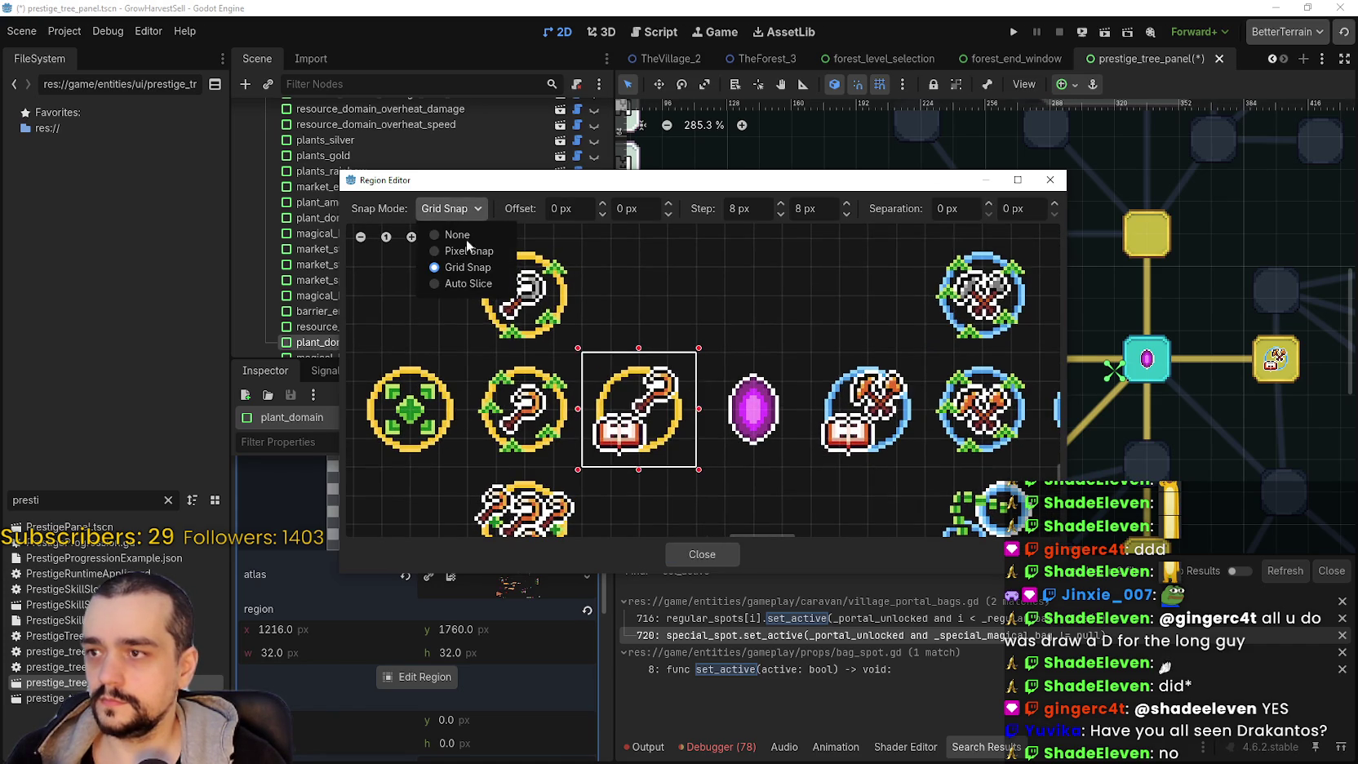
pyautogui.click(469, 251)
pyautogui.scroll(4, 630, 326)
# - Trim the book-and-pickaxe icon region to 26×26 at 1219, 1763, then close
pyautogui.moveTo(629, 337); pyautogui.dragTo(636, 368)
pyautogui.scroll(-3, 645, 314)
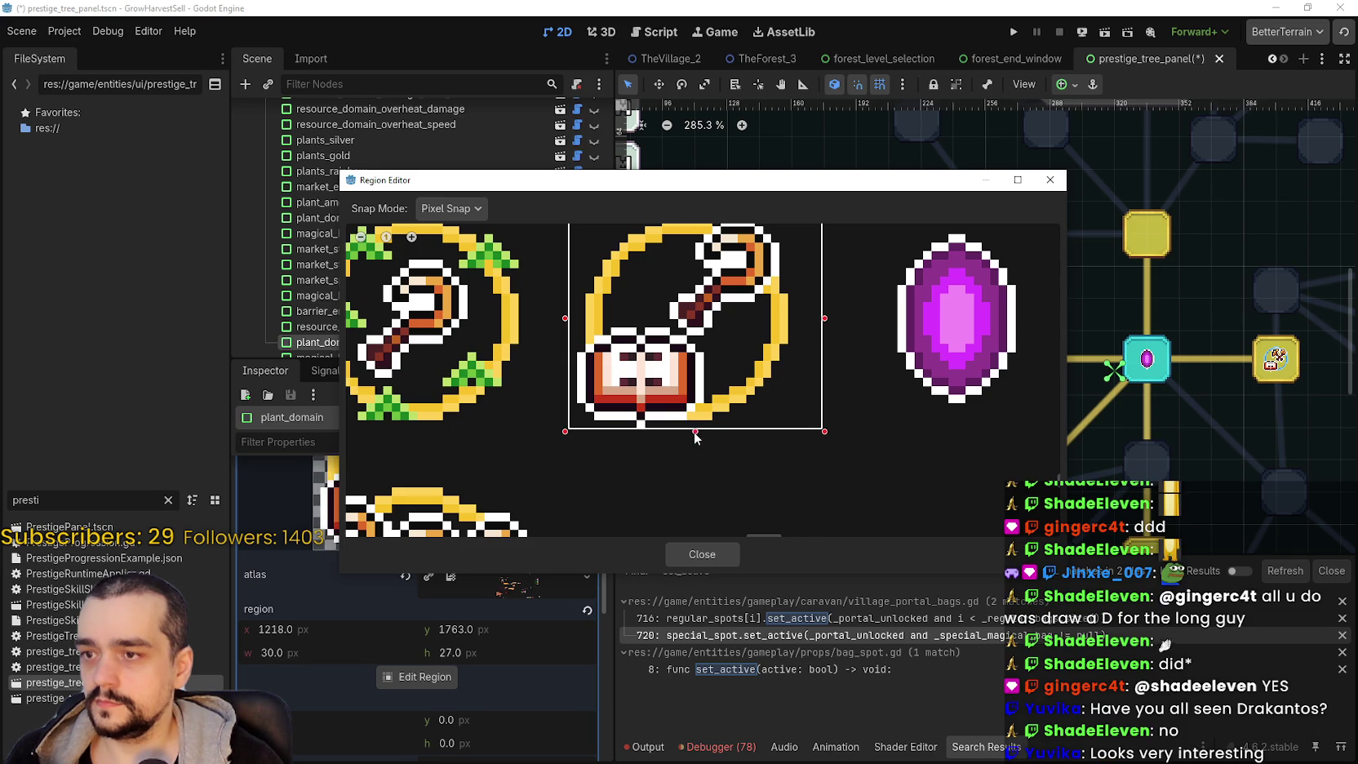
pyautogui.moveTo(674, 194); pyautogui.dragTo(739, 120)
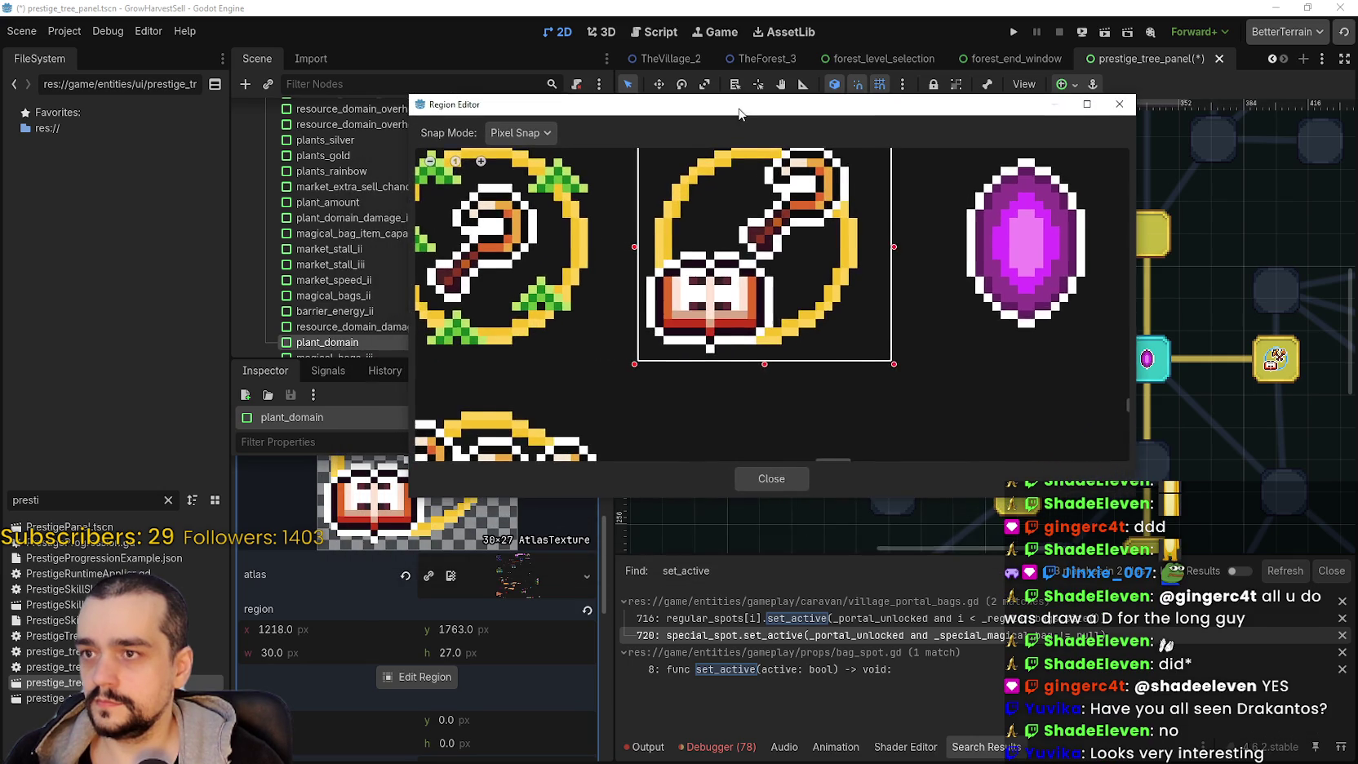
pyautogui.moveTo(865, 236); pyautogui.dragTo(879, 333)
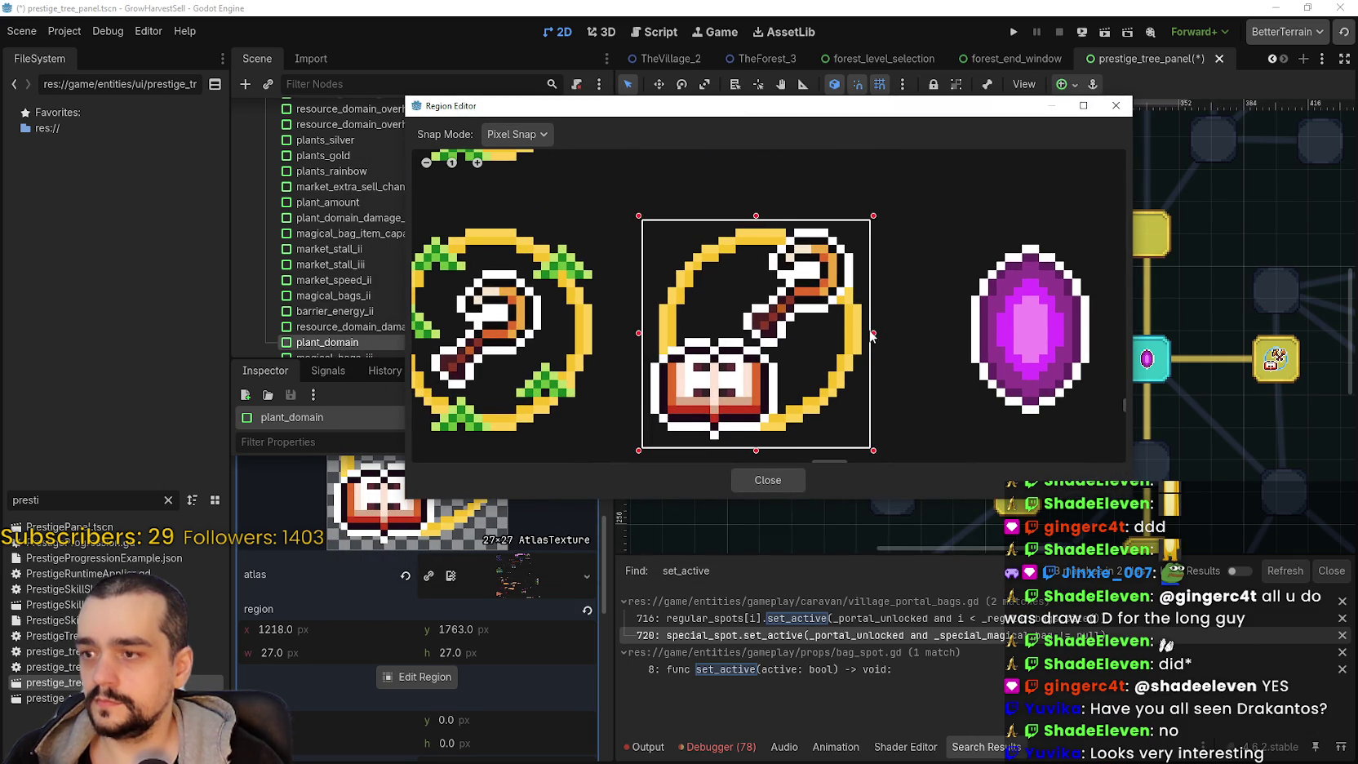
pyautogui.scroll(3, 840, 377)
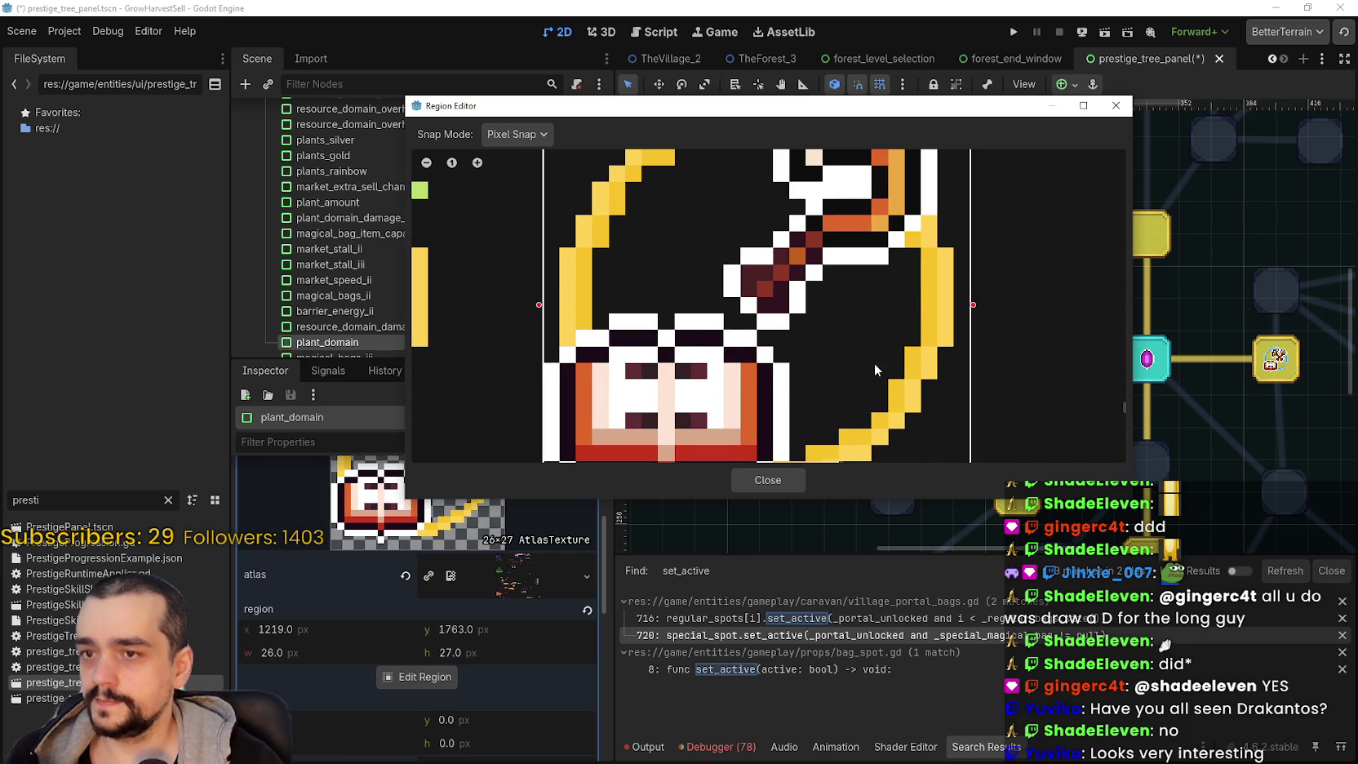
pyautogui.scroll(-2, 854, 364)
pyautogui.scroll(2, 816, 334)
pyautogui.moveTo(820, 414); pyautogui.dragTo(821, 396)
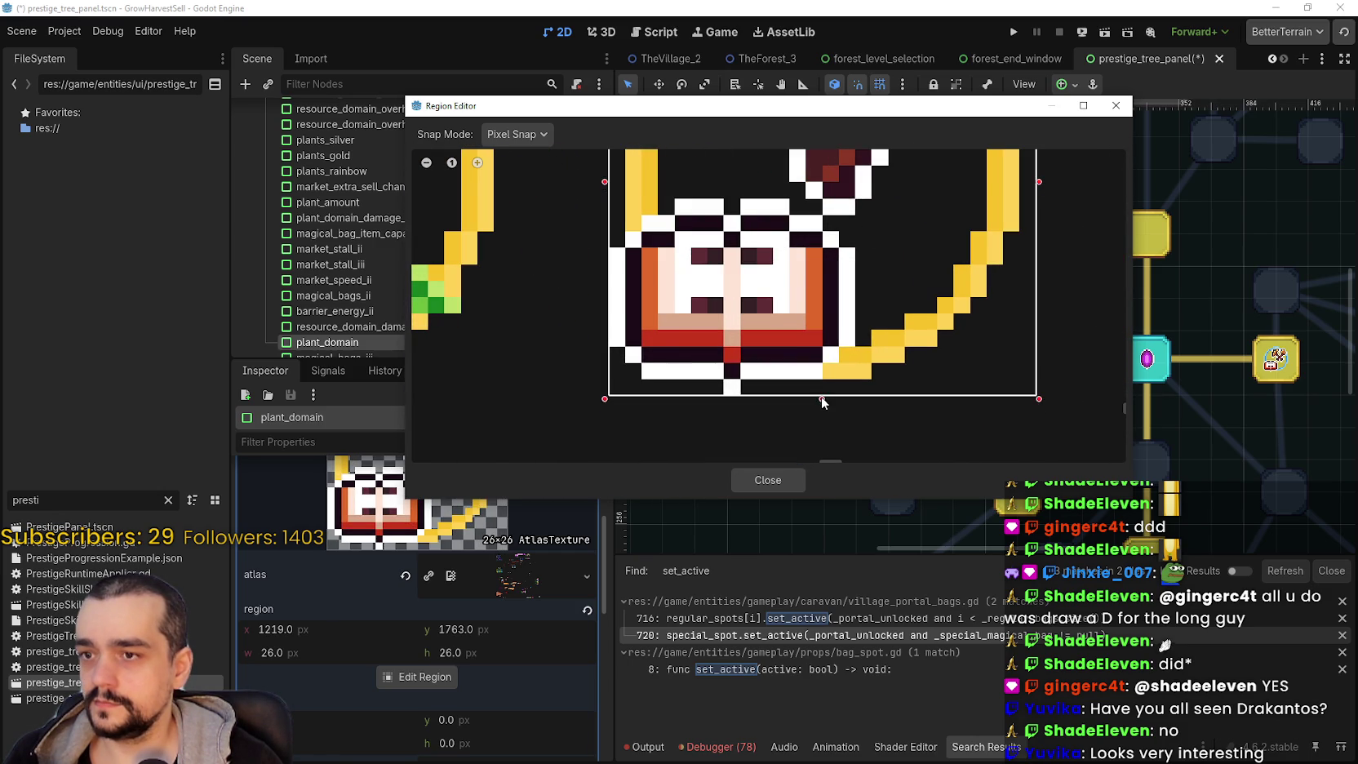
pyautogui.scroll(-3, 768, 432)
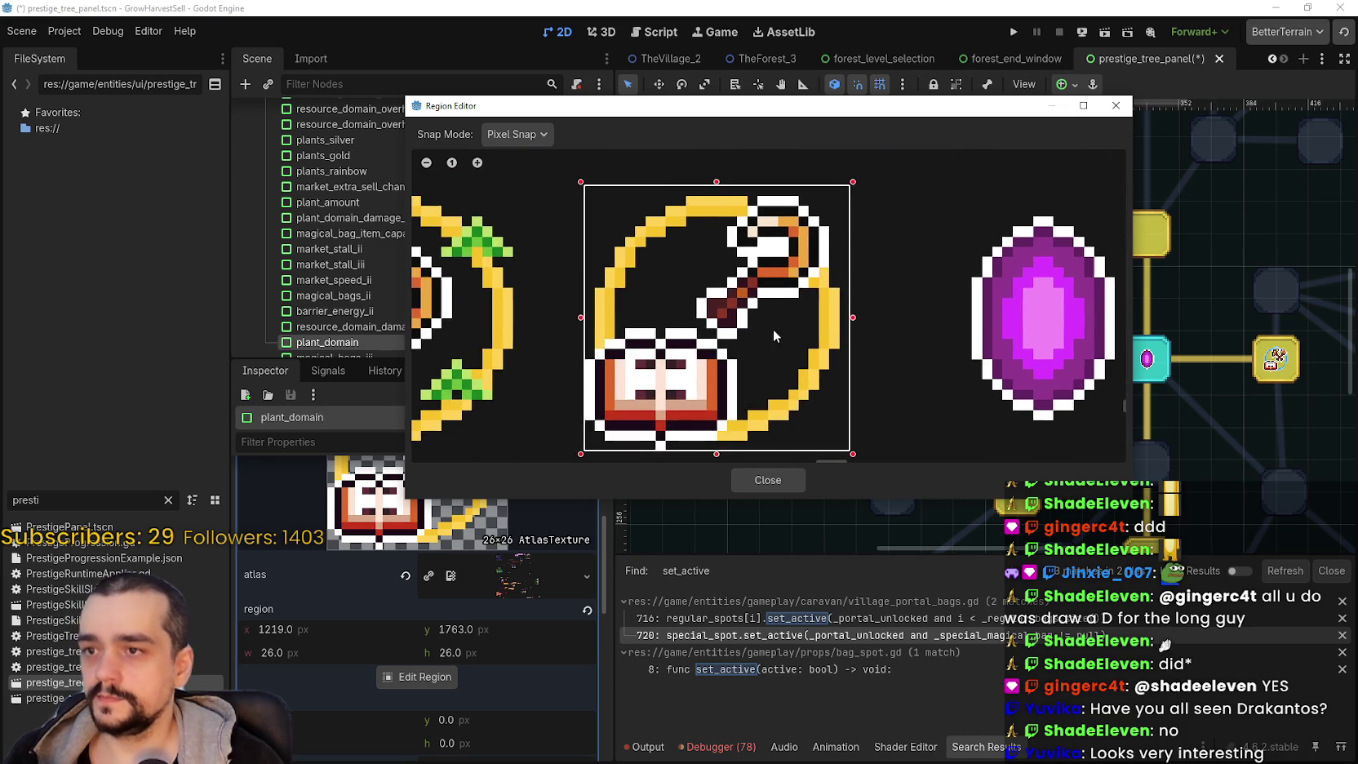
pyautogui.click(755, 481)
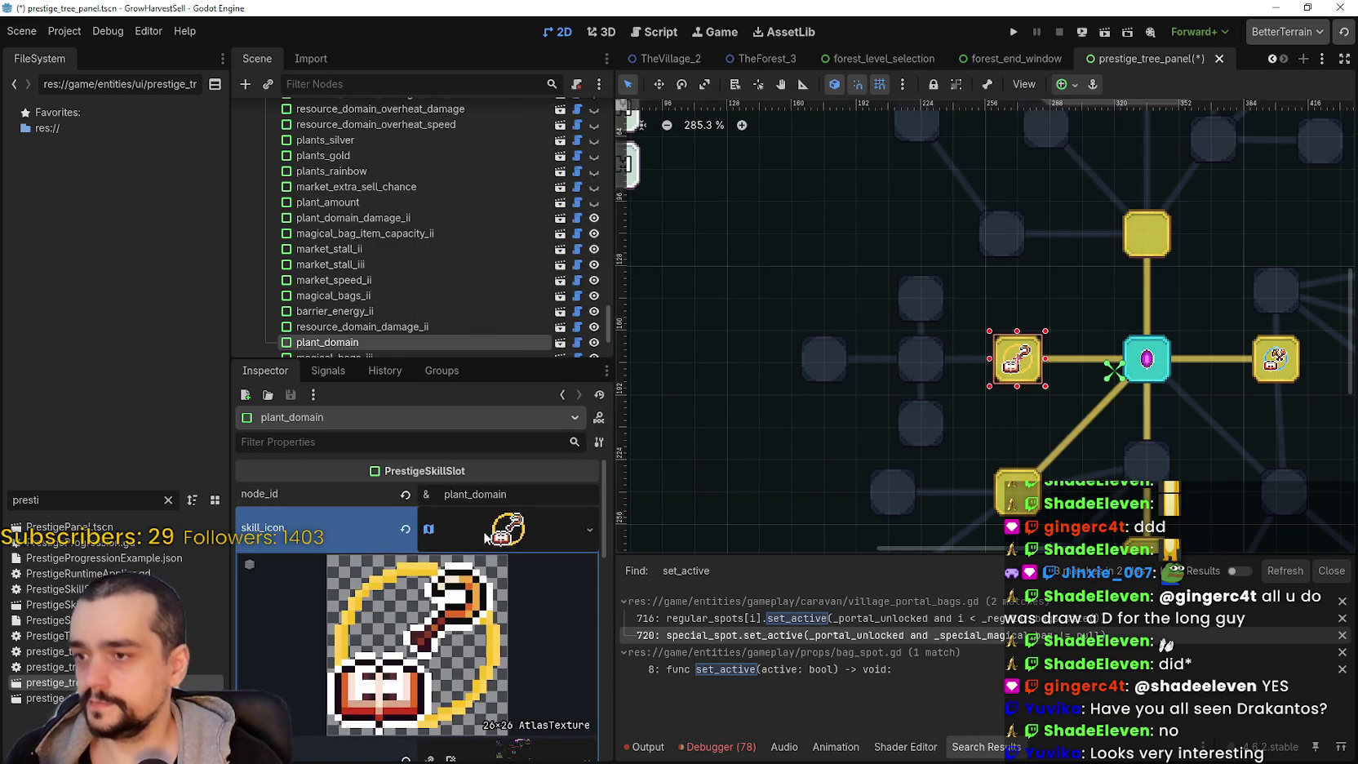
# - Save the scene, select the portal slot and open its icon's Region Editor
pyautogui.hotkey('ctrl', 's')
pyautogui.moveTo(1153, 395)
pyautogui.mouseDown()
pyautogui.moveTo(995, 393)
pyautogui.moveTo(926, 363)
pyautogui.mouseUp()
pyautogui.click(926, 363)
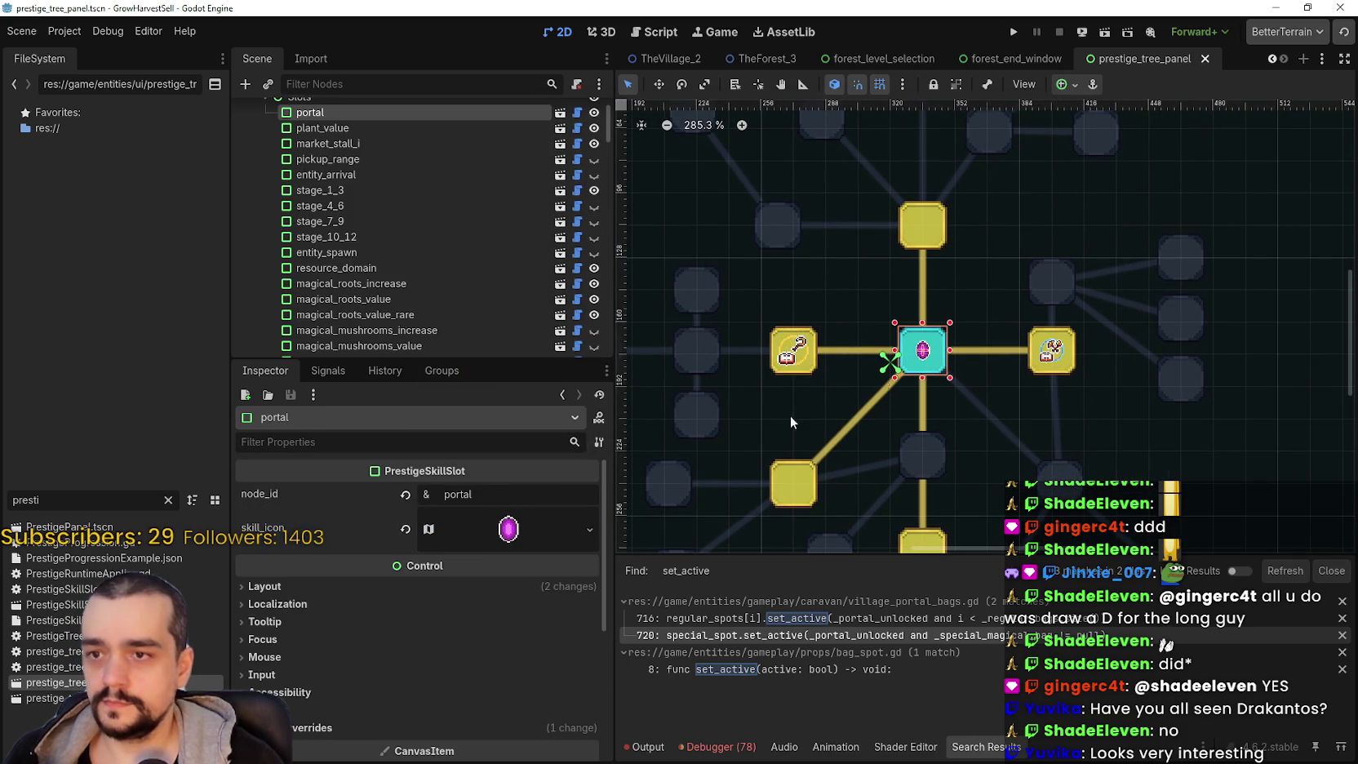
pyautogui.click(511, 535)
pyautogui.scroll(-2, 423, 700)
pyautogui.click(441, 676)
pyautogui.scroll(-5, 645, 293)
pyautogui.hscroll(3, 726, 287)
pyautogui.scroll(6, 800, 361)
pyautogui.scroll(3, 705, 398)
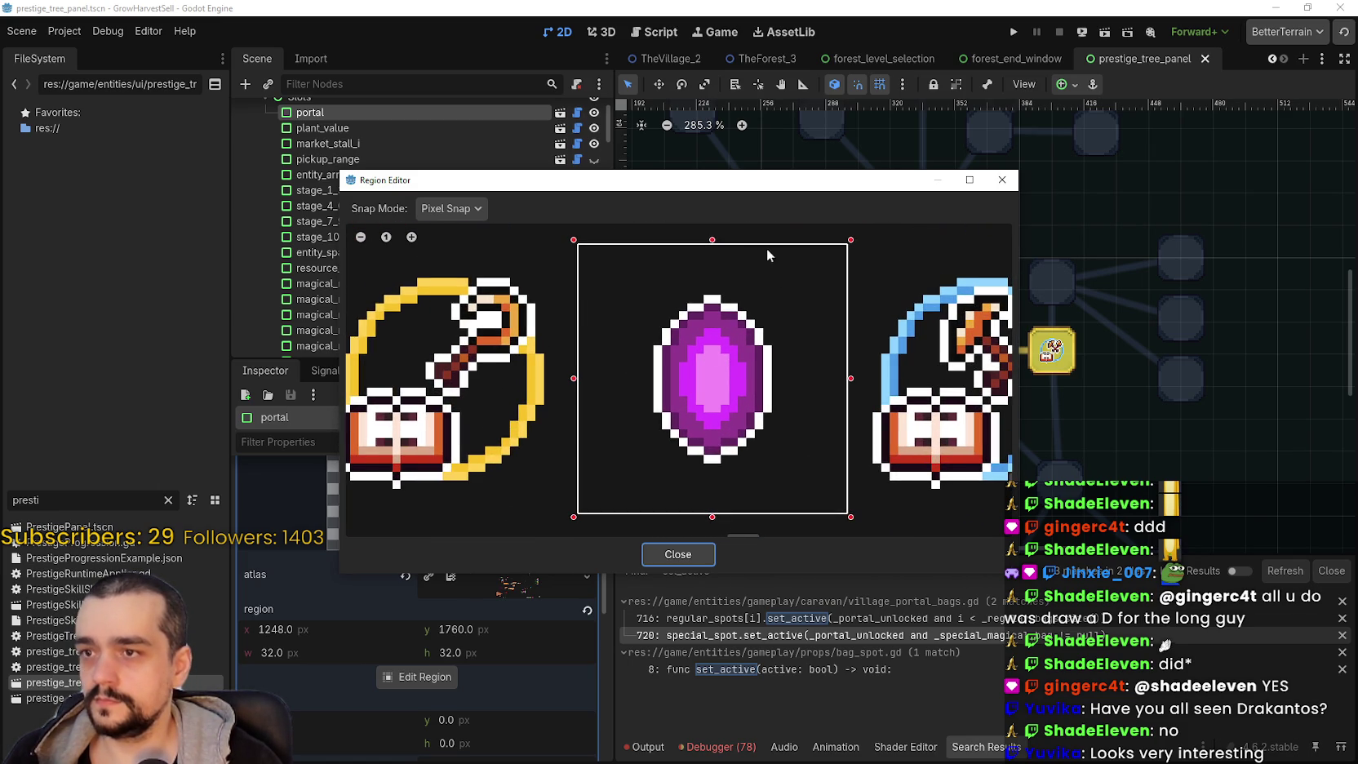
# - Pull the region edges tight around the purple gem at 1251, 1763, close and save
pyautogui.moveTo(621, 191); pyautogui.dragTo(772, 109)
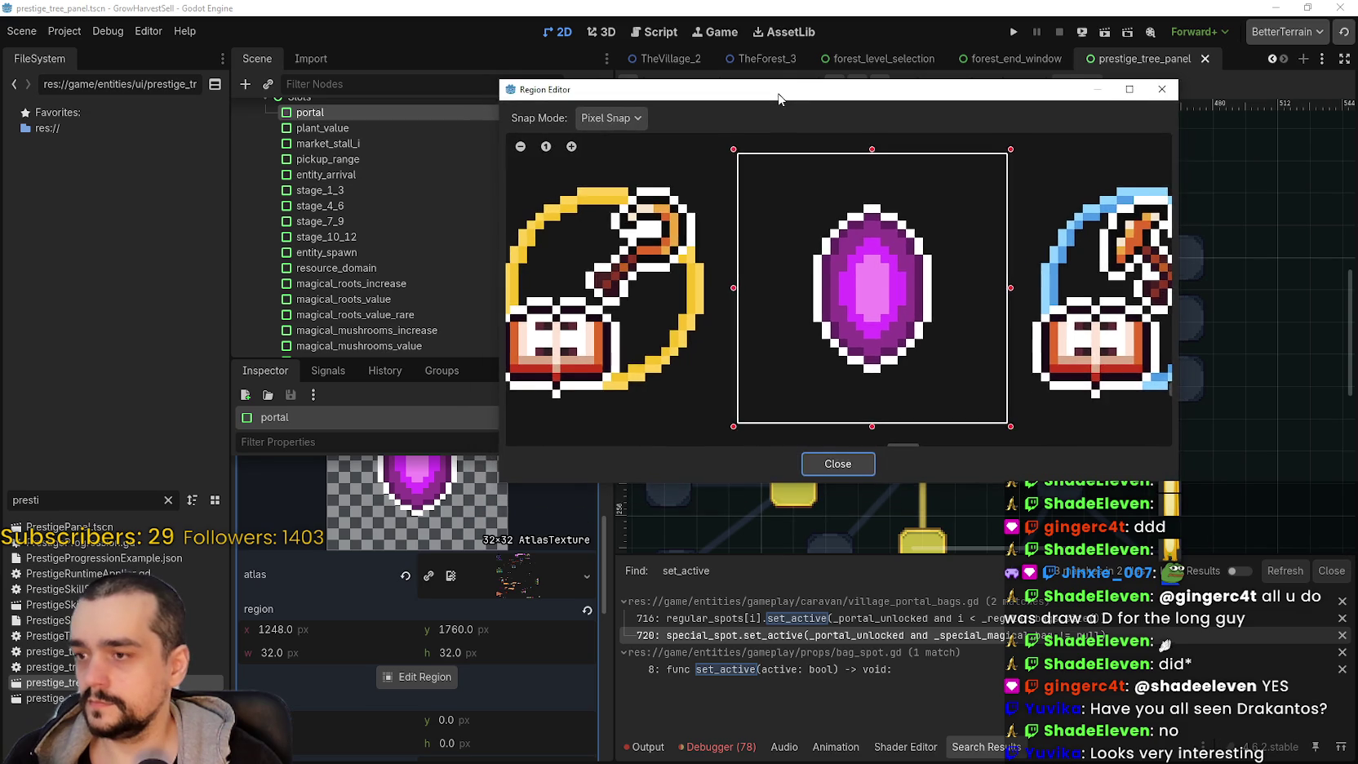
pyautogui.moveTo(861, 166); pyautogui.dragTo(864, 170)
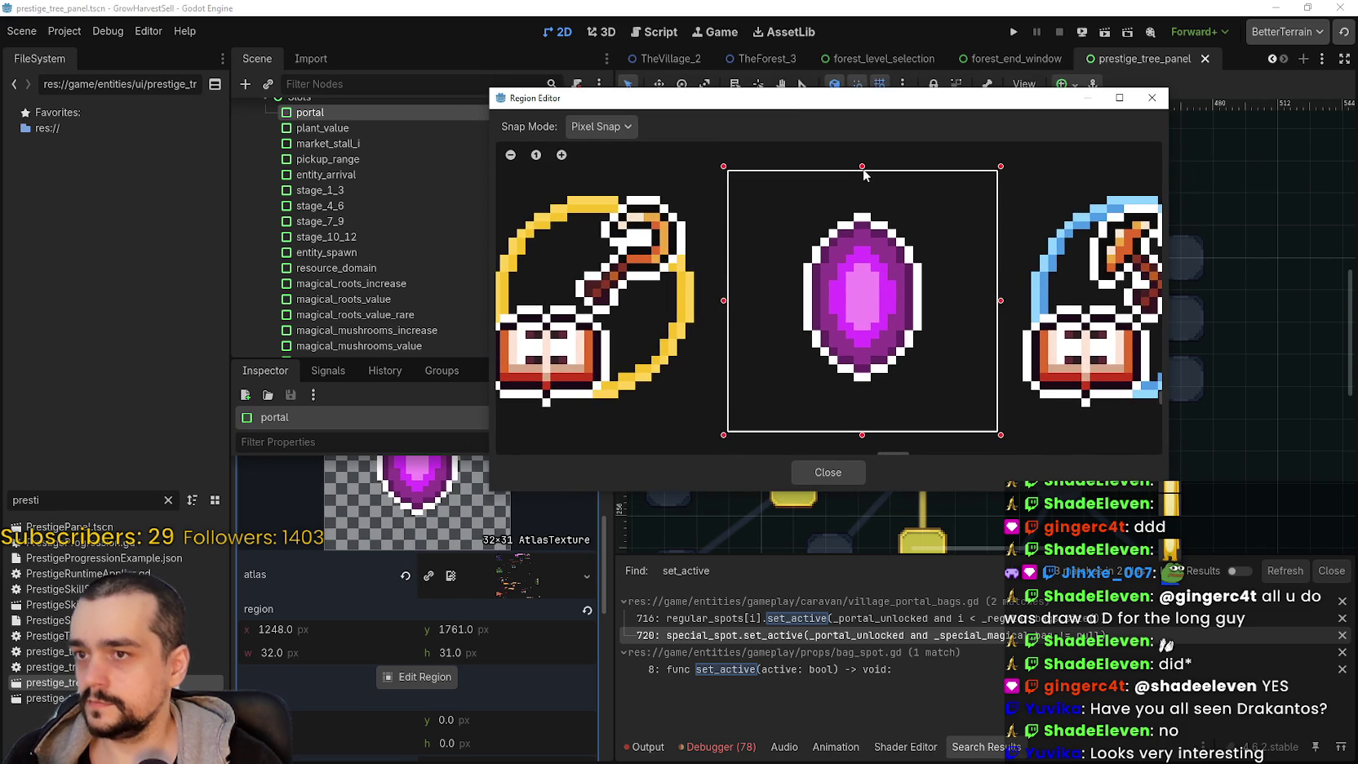
pyautogui.moveTo(865, 432); pyautogui.dragTo(861, 421)
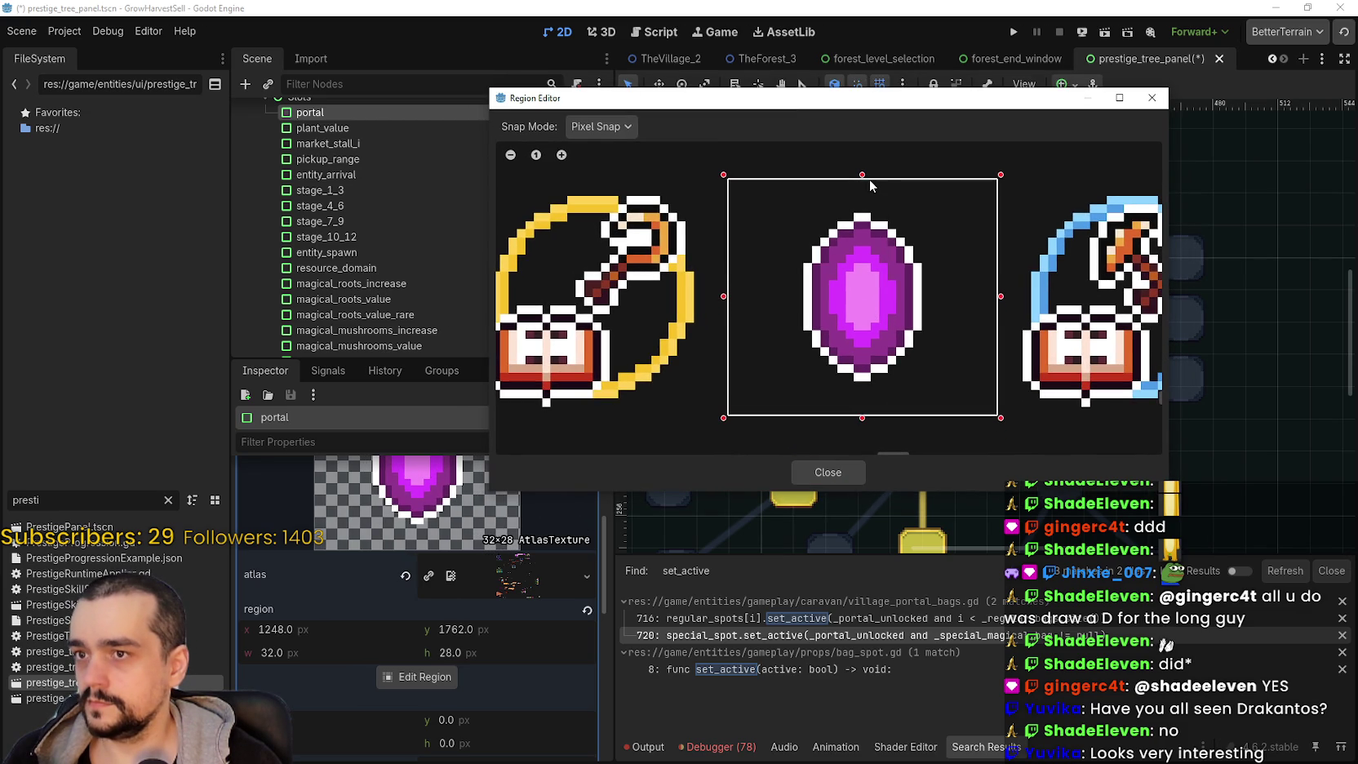
pyautogui.moveTo(864, 182); pyautogui.dragTo(863, 186)
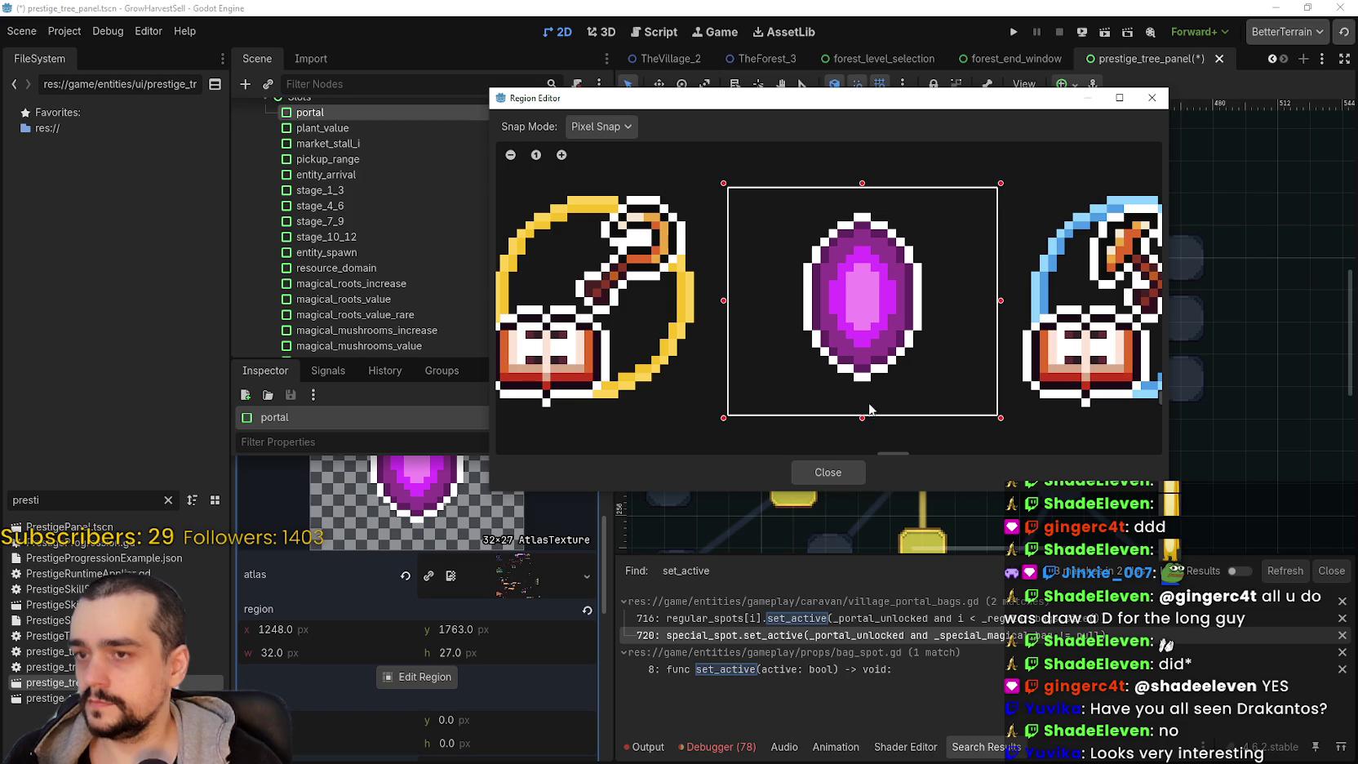
pyautogui.moveTo(863, 421); pyautogui.dragTo(865, 408)
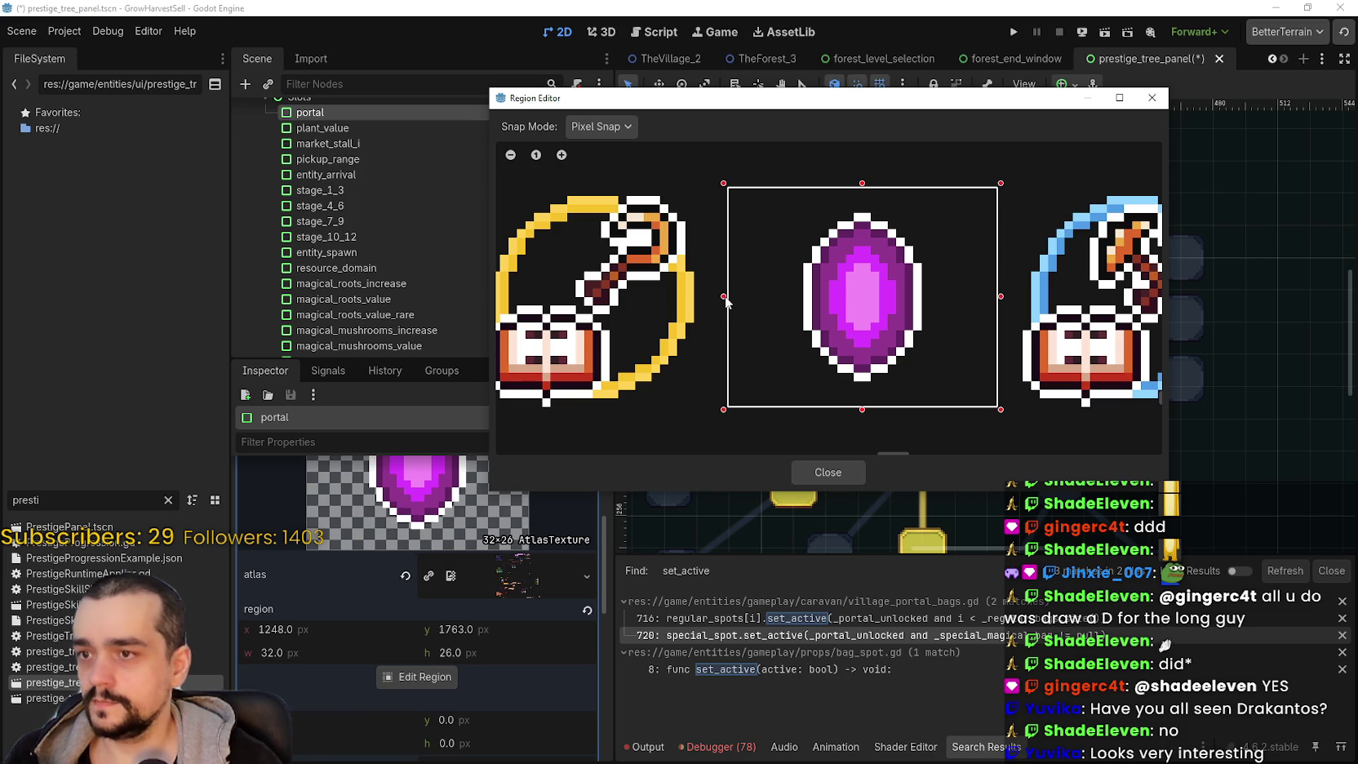
pyautogui.moveTo(730, 300); pyautogui.dragTo(747, 302)
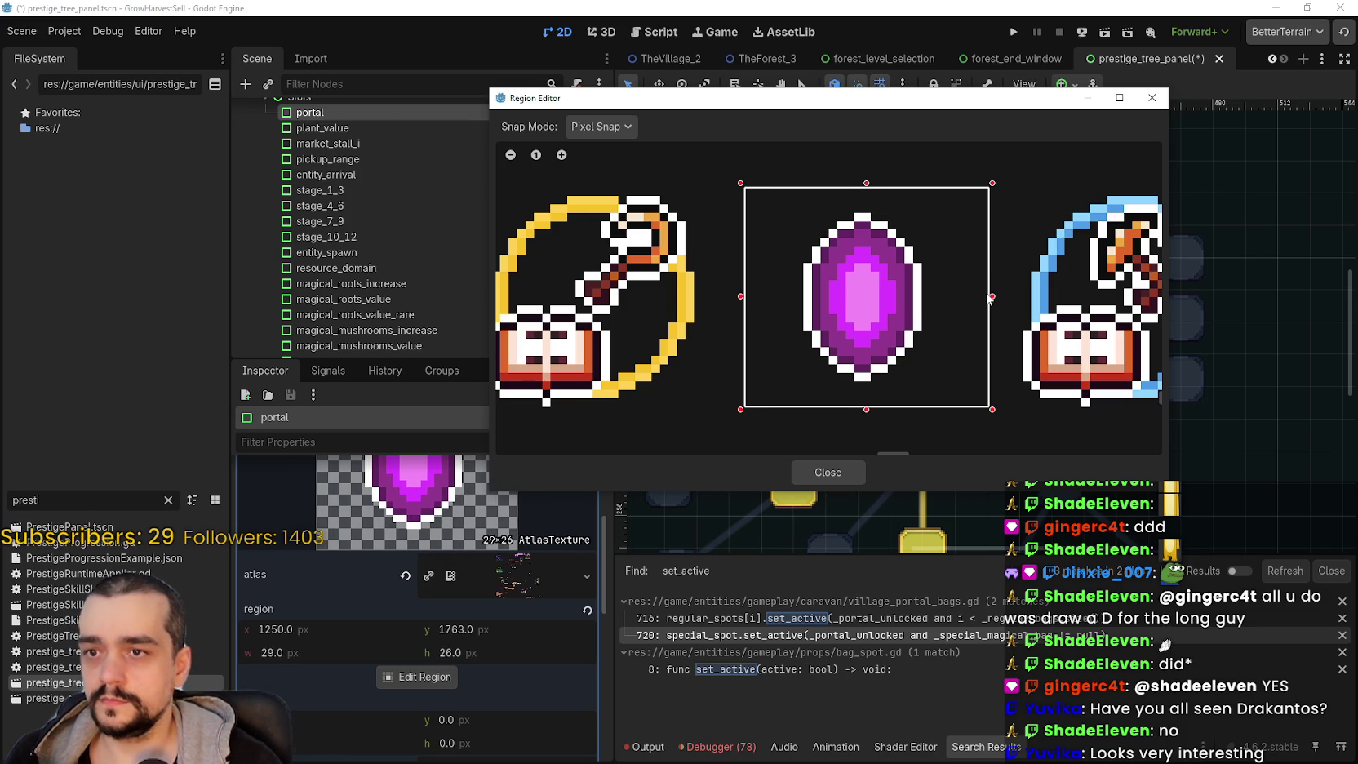
pyautogui.moveTo(988, 298); pyautogui.dragTo(975, 301)
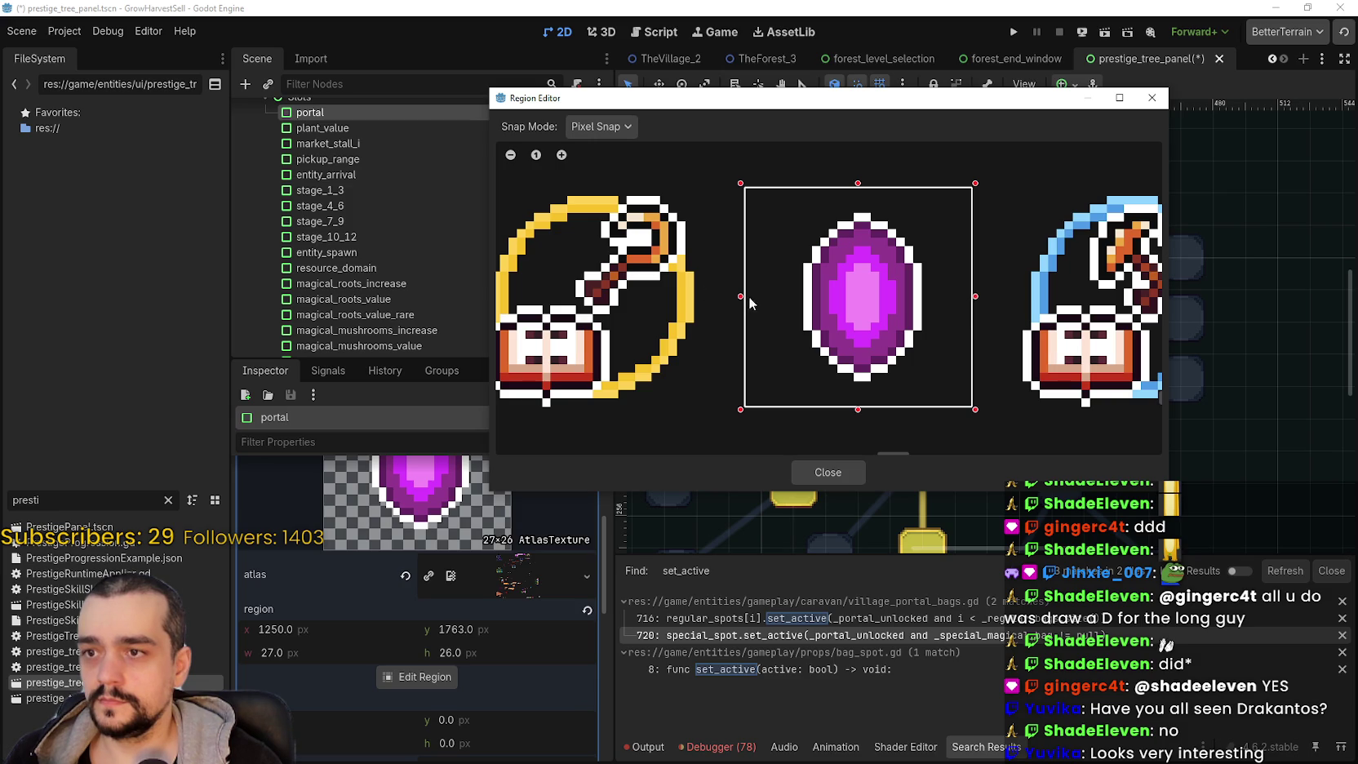
pyautogui.click(844, 471)
pyautogui.hotkey('ctrl', 's')
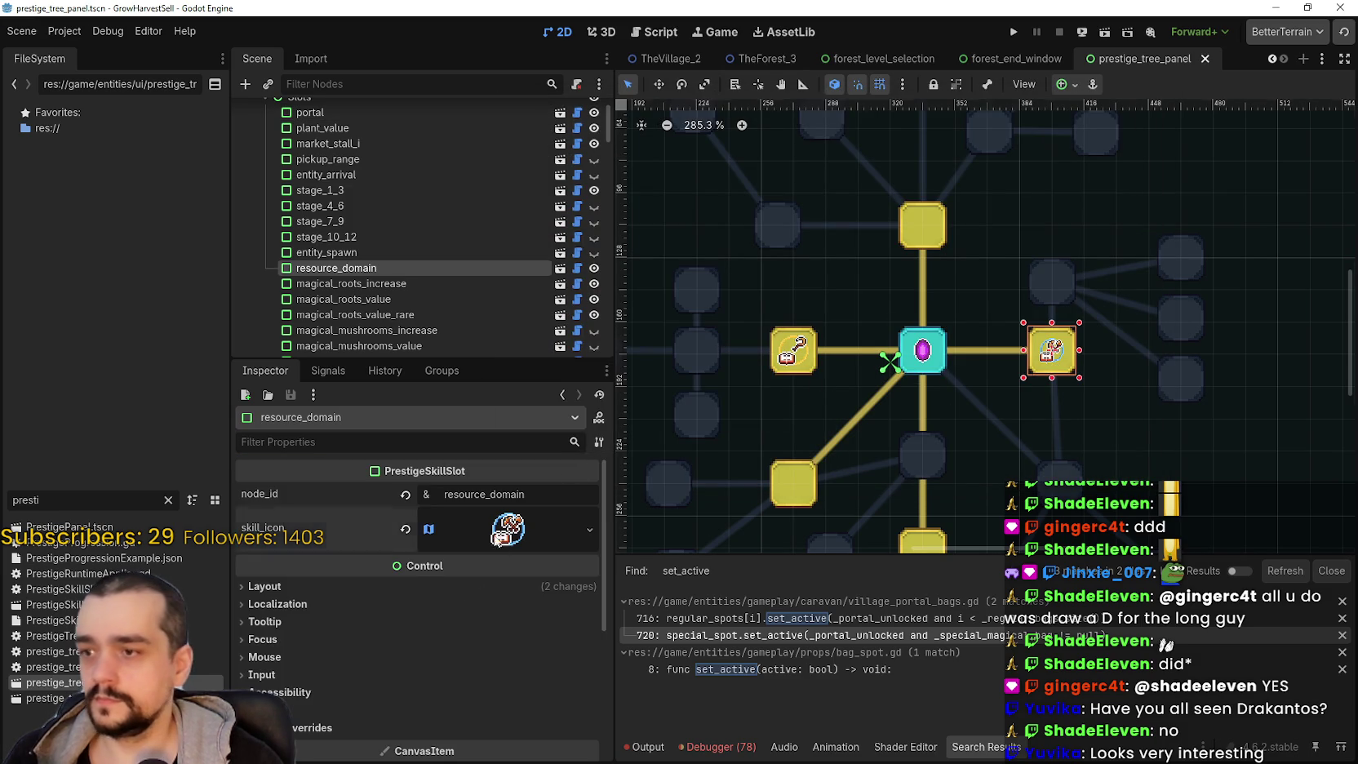
# - Open resource_domain's skill icon Region Editor, zoomed out to show region 1056, 1424, 32×32
pyautogui.click(506, 529)
pyautogui.scroll(-2, 423, 674)
pyautogui.click(428, 632)
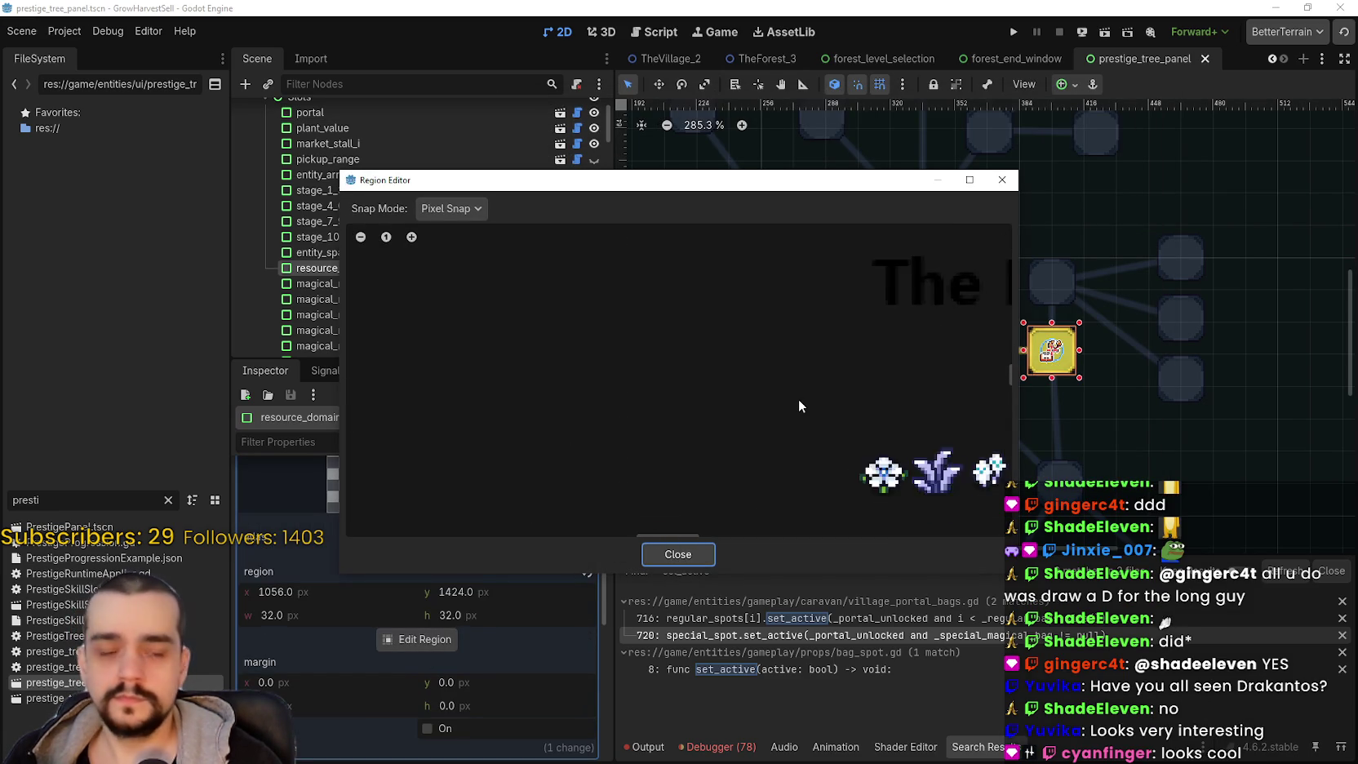
pyautogui.scroll(-8, 798, 405)
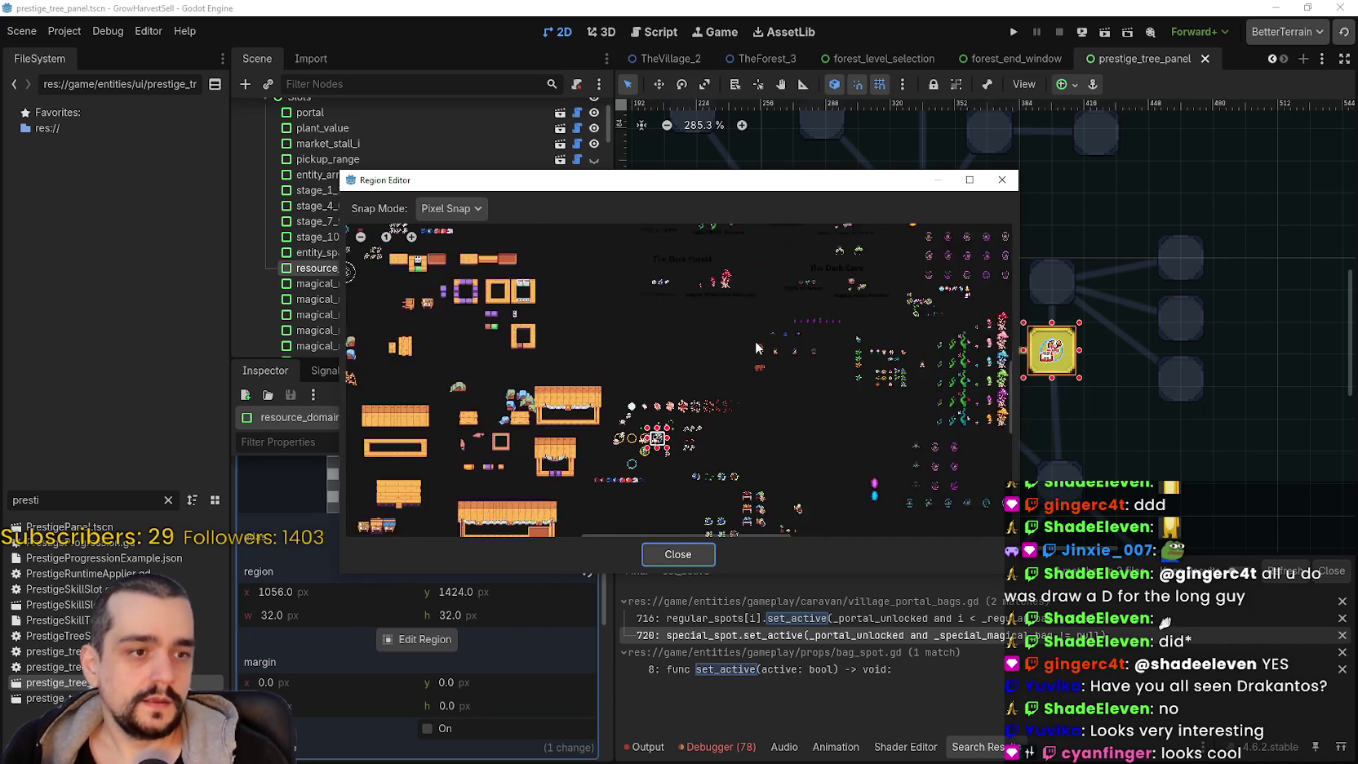
pyautogui.scroll(-3, 817, 369)
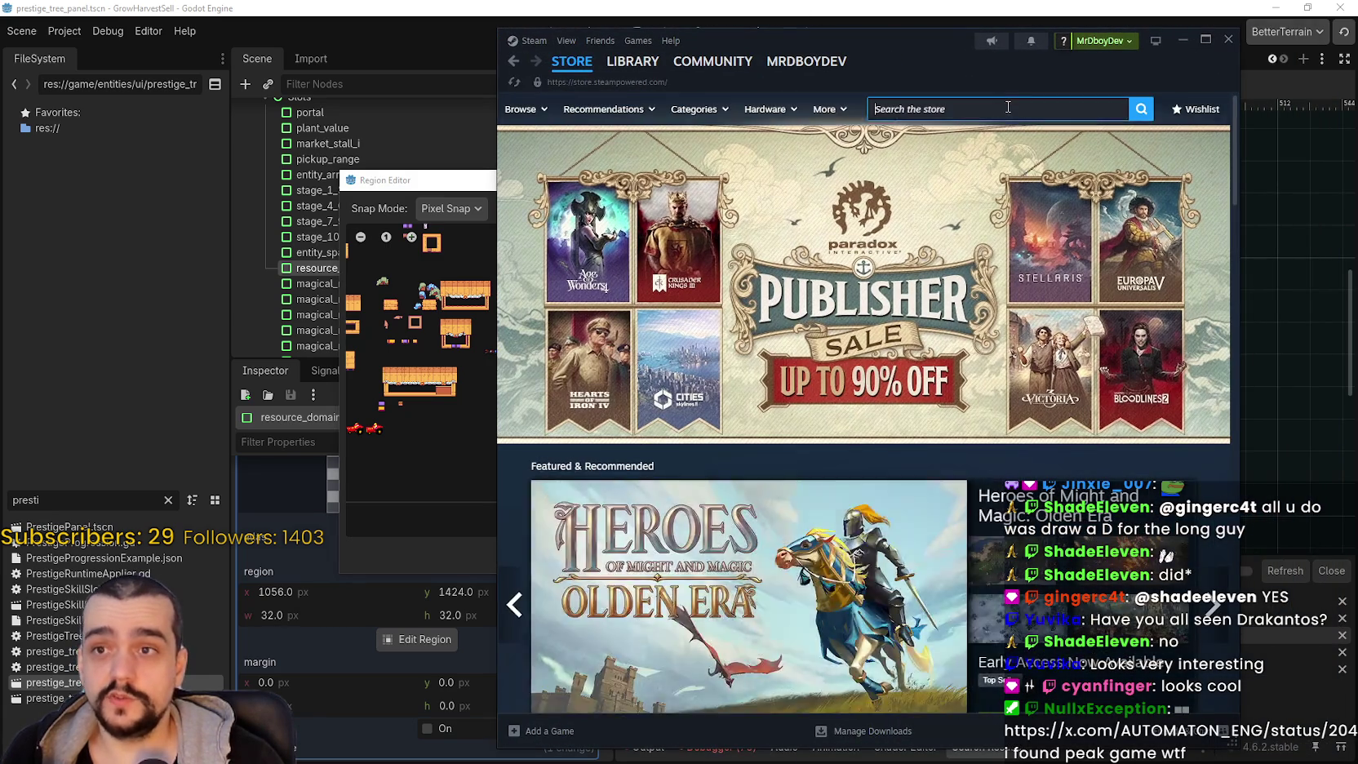
# - Search 'rakanto' and open the Drakantos store page
pyautogui.write('Drakanto')
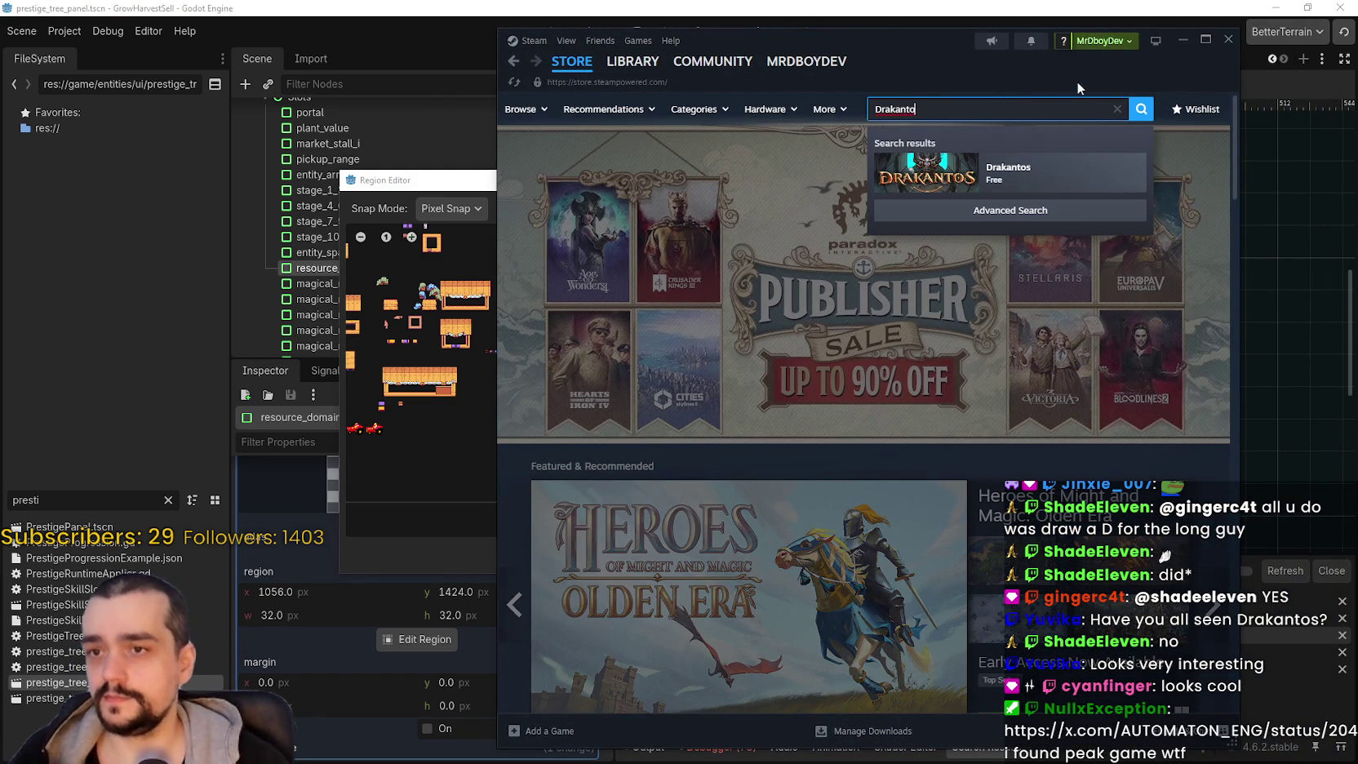
pyautogui.click(1009, 172)
pyautogui.scroll(-1, 764, 496)
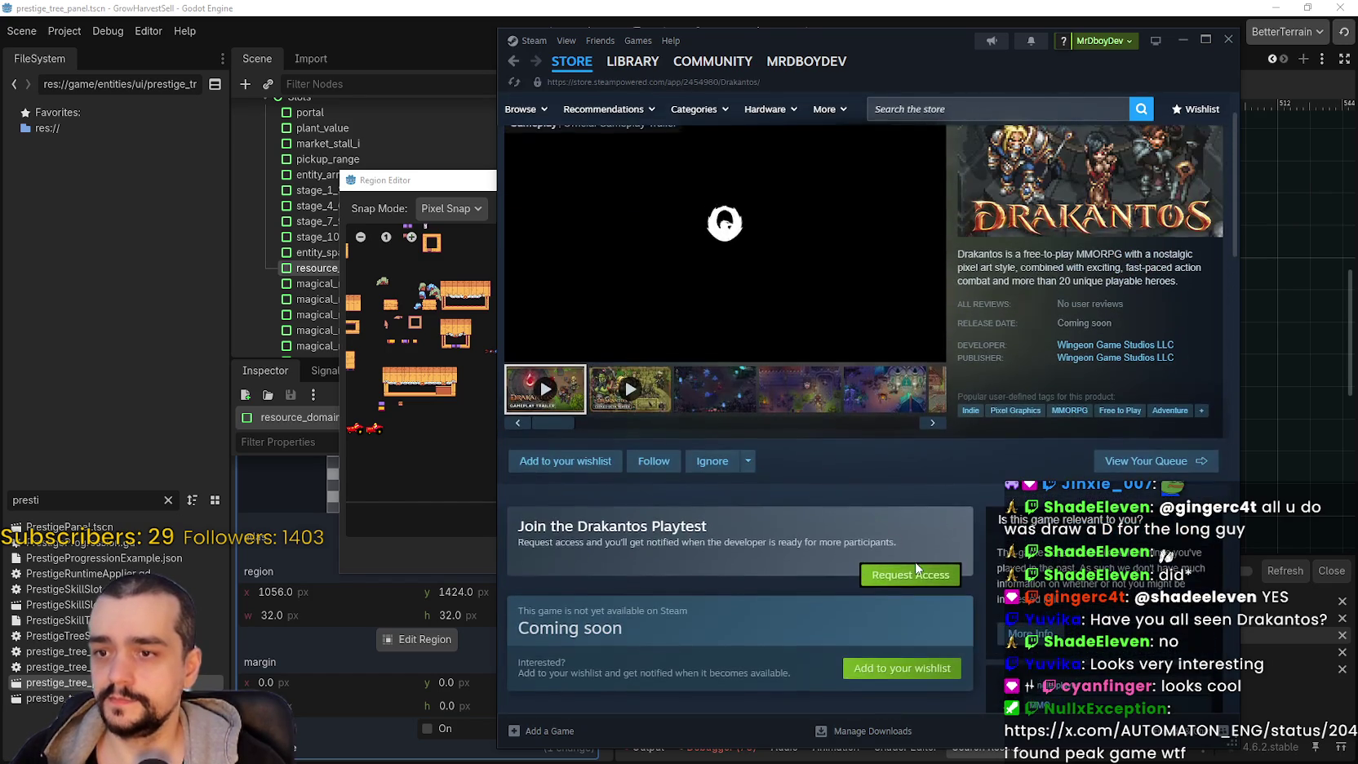
# - Request and confirm Drakantos Playtest access, dismiss the notice, then play the trailer fullscreen
pyautogui.click(916, 569)
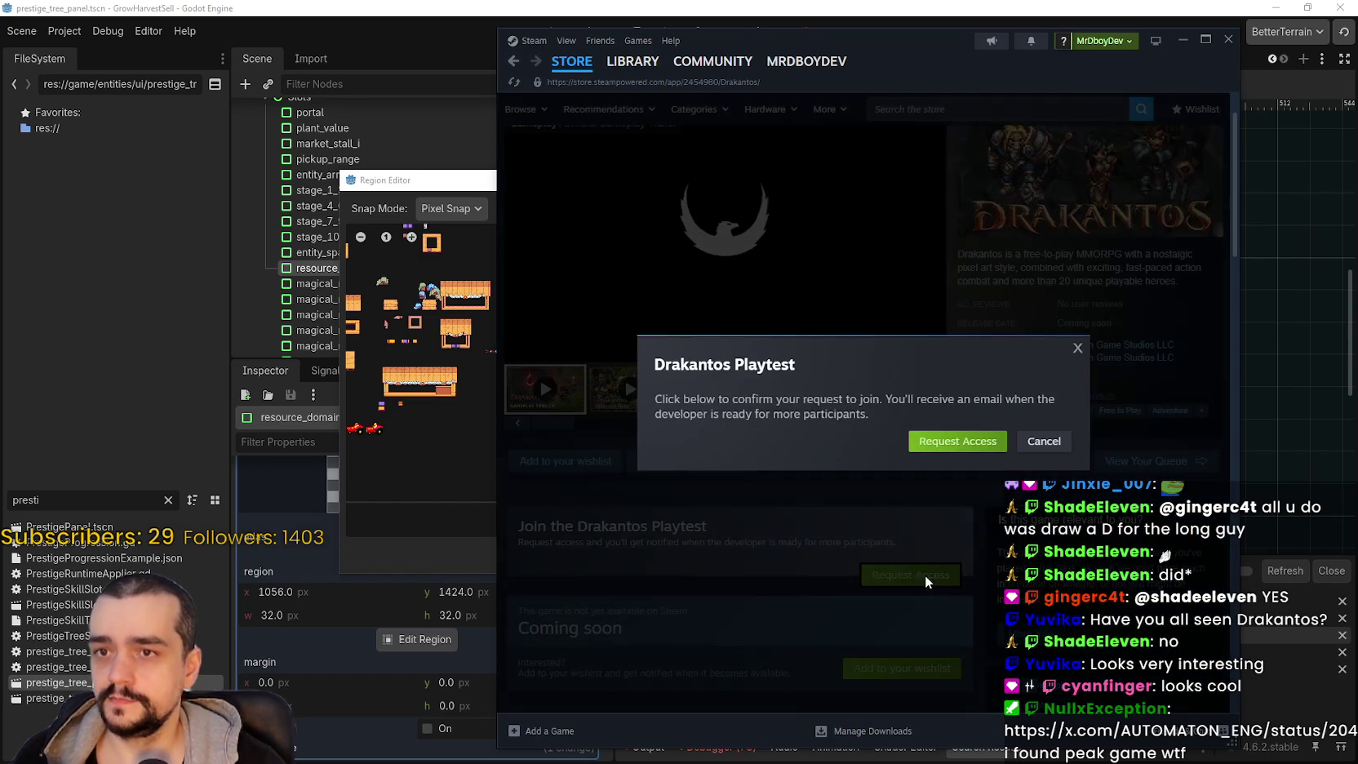
pyautogui.click(953, 446)
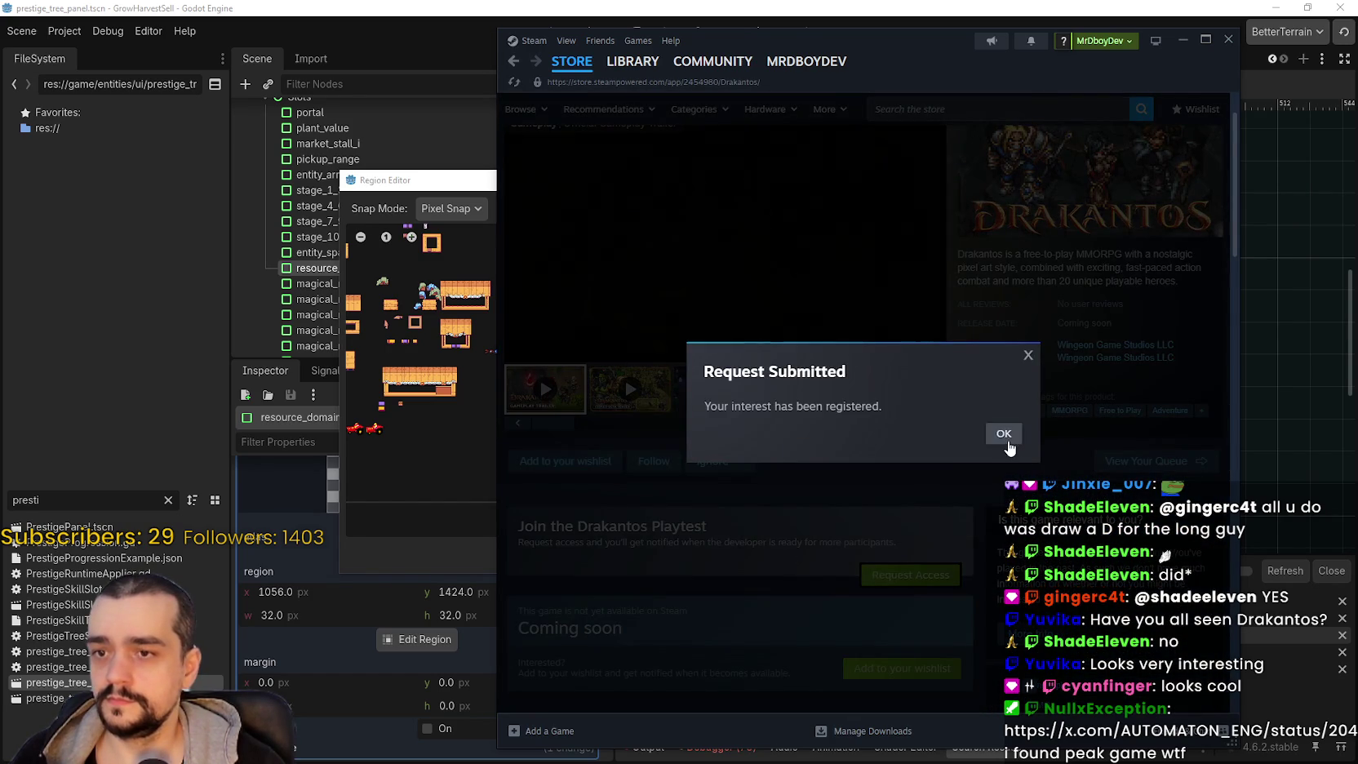
pyautogui.click(1005, 435)
pyautogui.scroll(1, 692, 371)
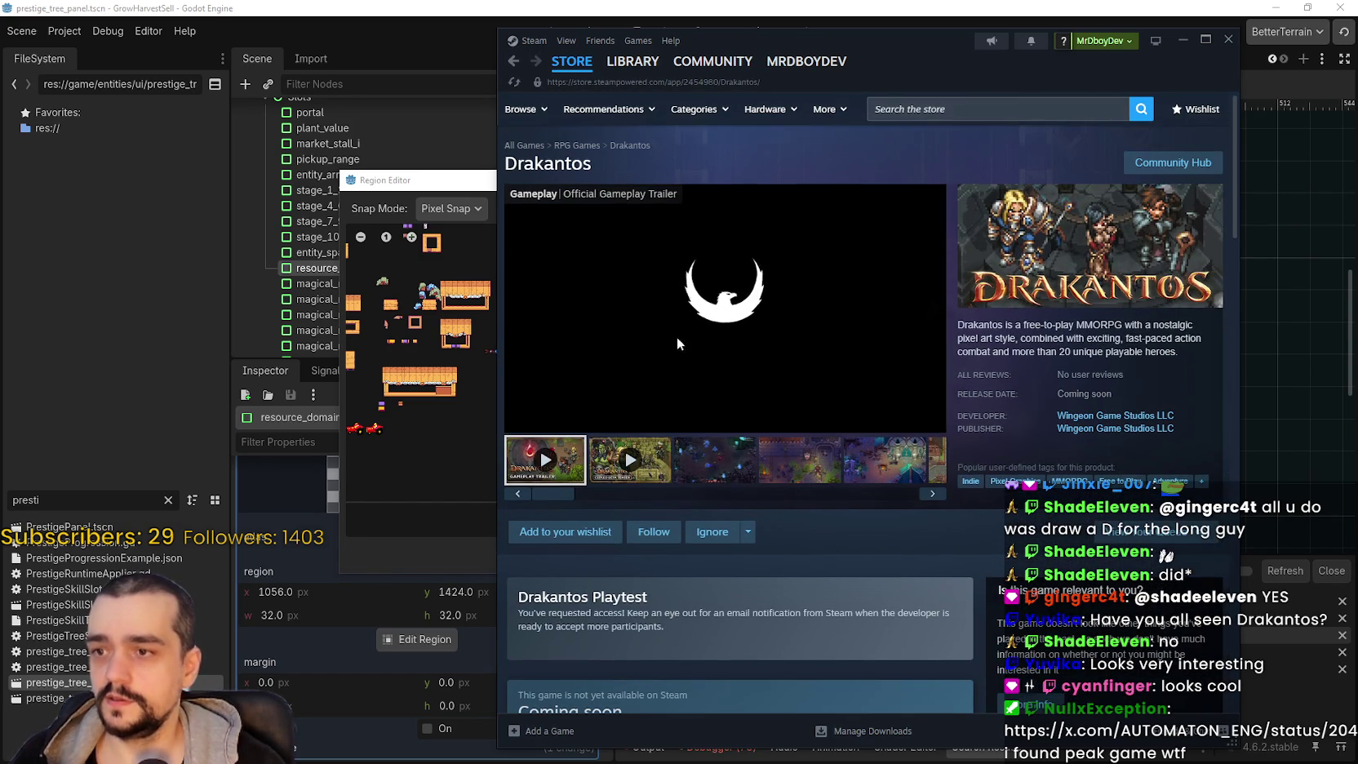
pyautogui.click(929, 419)
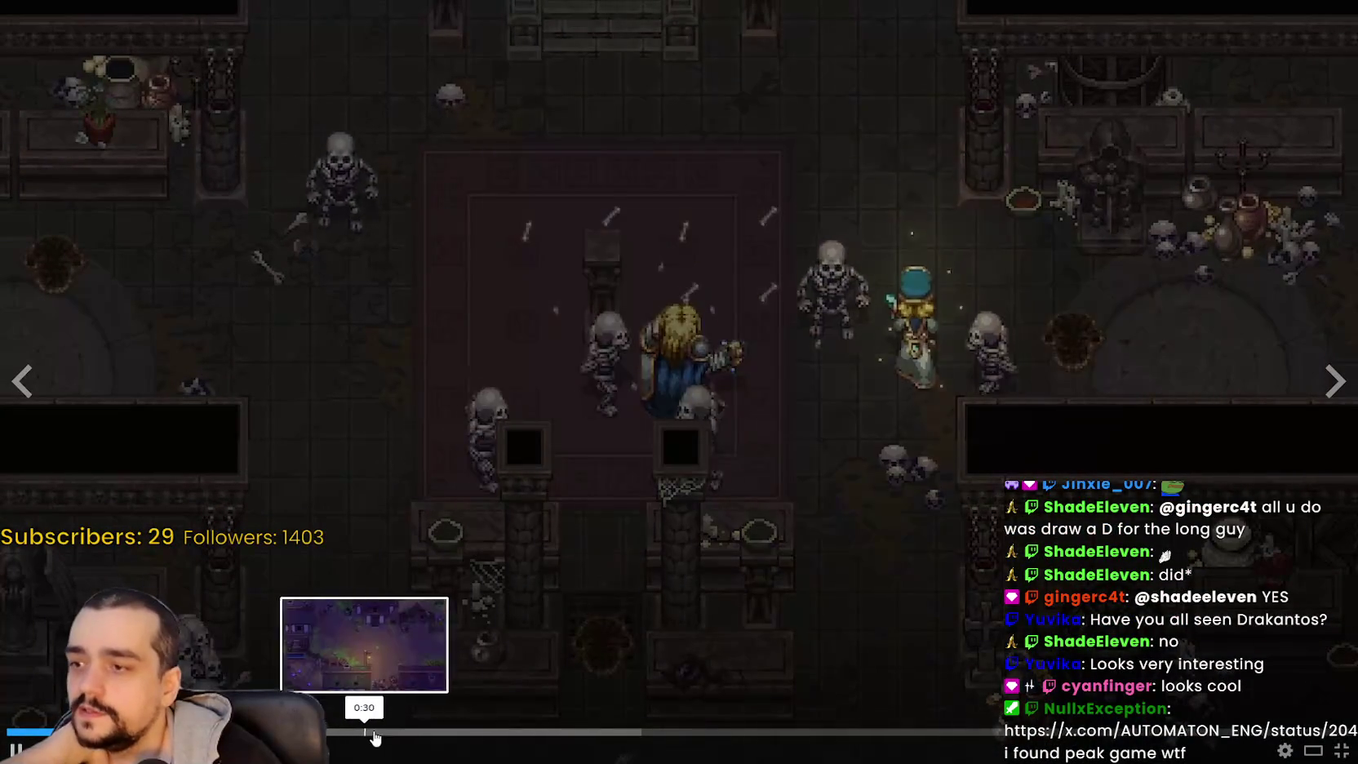
pyautogui.press('Escape')
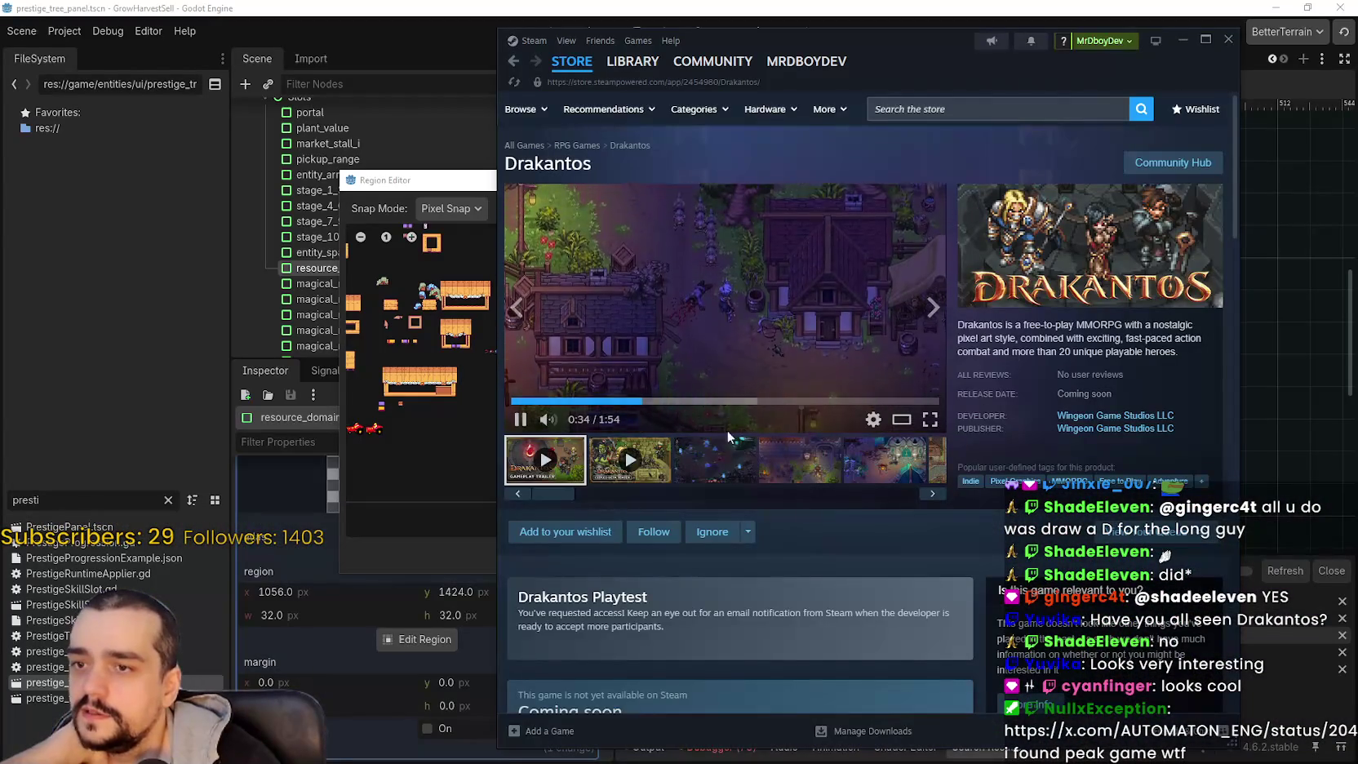
pyautogui.click(642, 451)
pyautogui.doubleClick(768, 307)
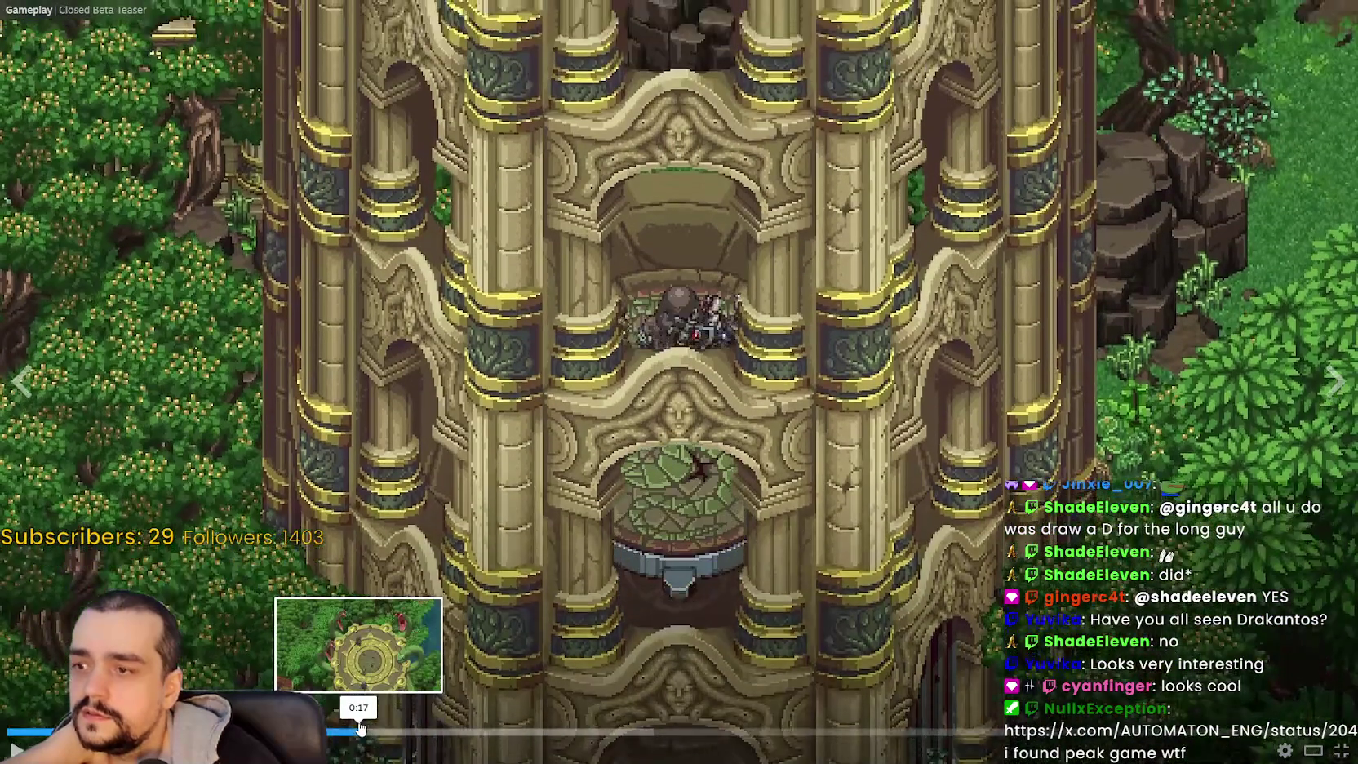
pyautogui.click(367, 732)
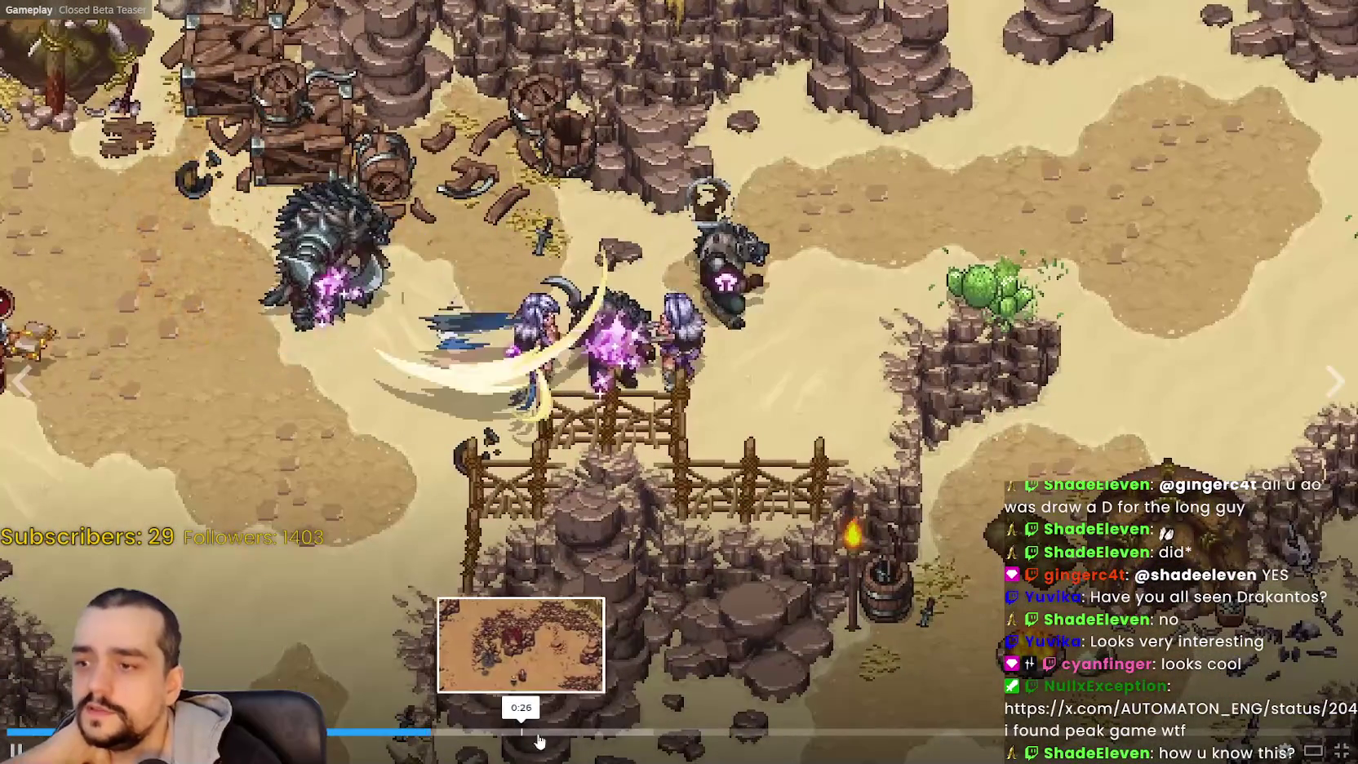
pyautogui.click(614, 732)
pyautogui.press('Escape')
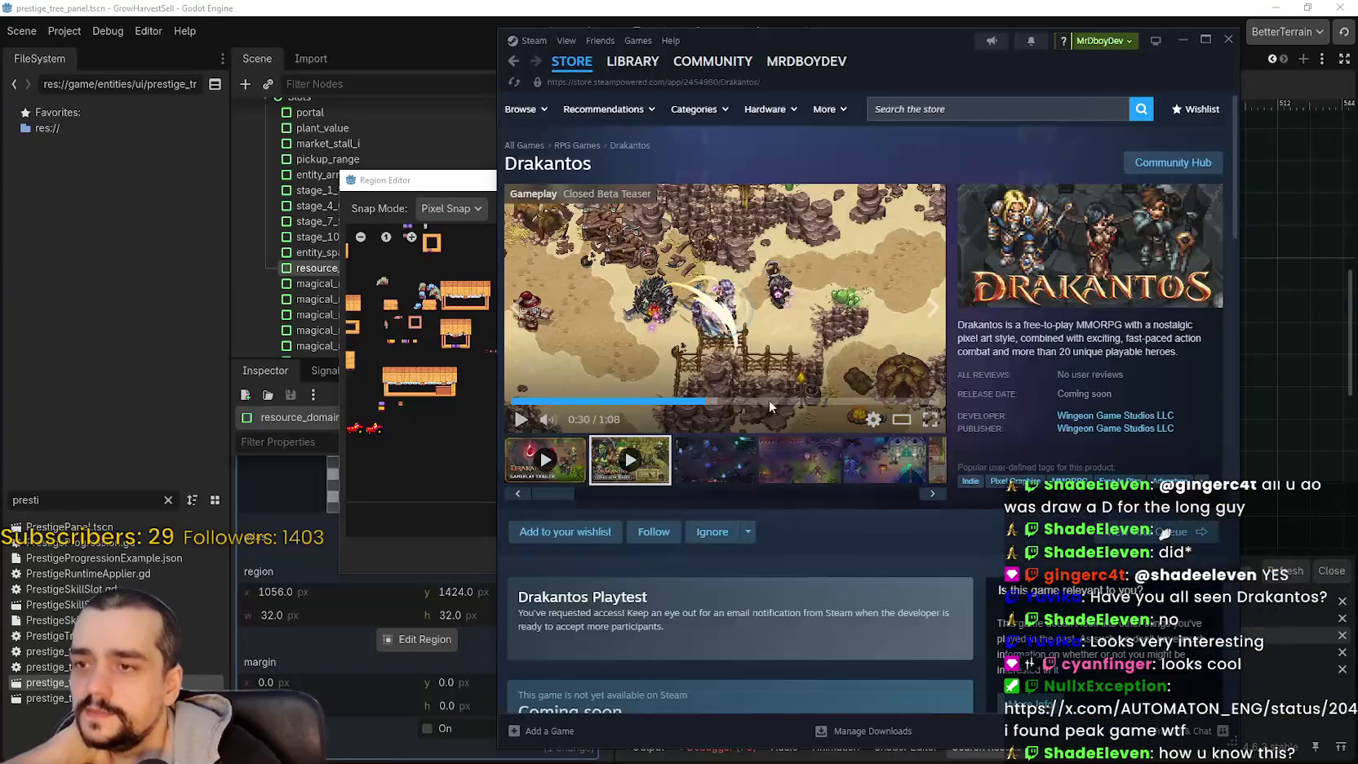
pyautogui.scroll(-3, 803, 547)
pyautogui.scroll(-4, 792, 547)
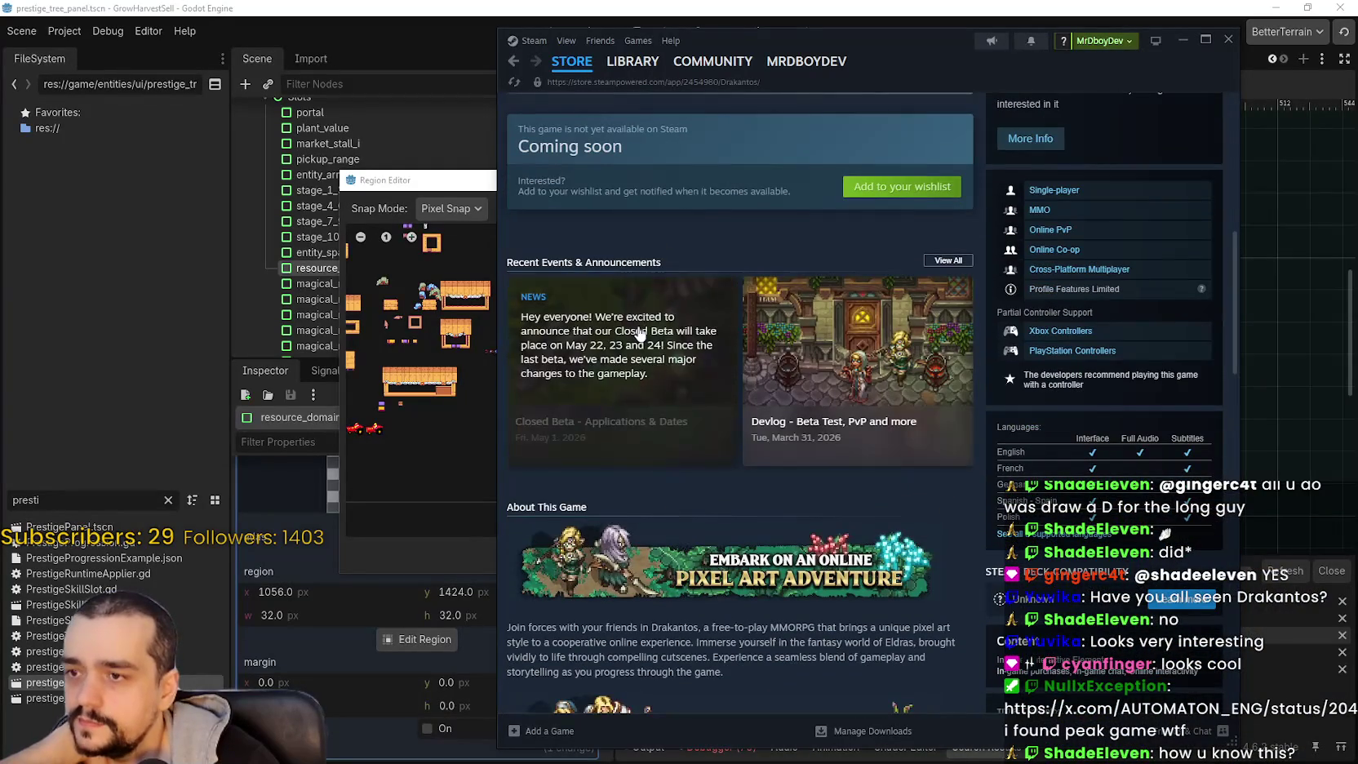
pyautogui.click(710, 457)
pyautogui.scroll(-5, 930, 545)
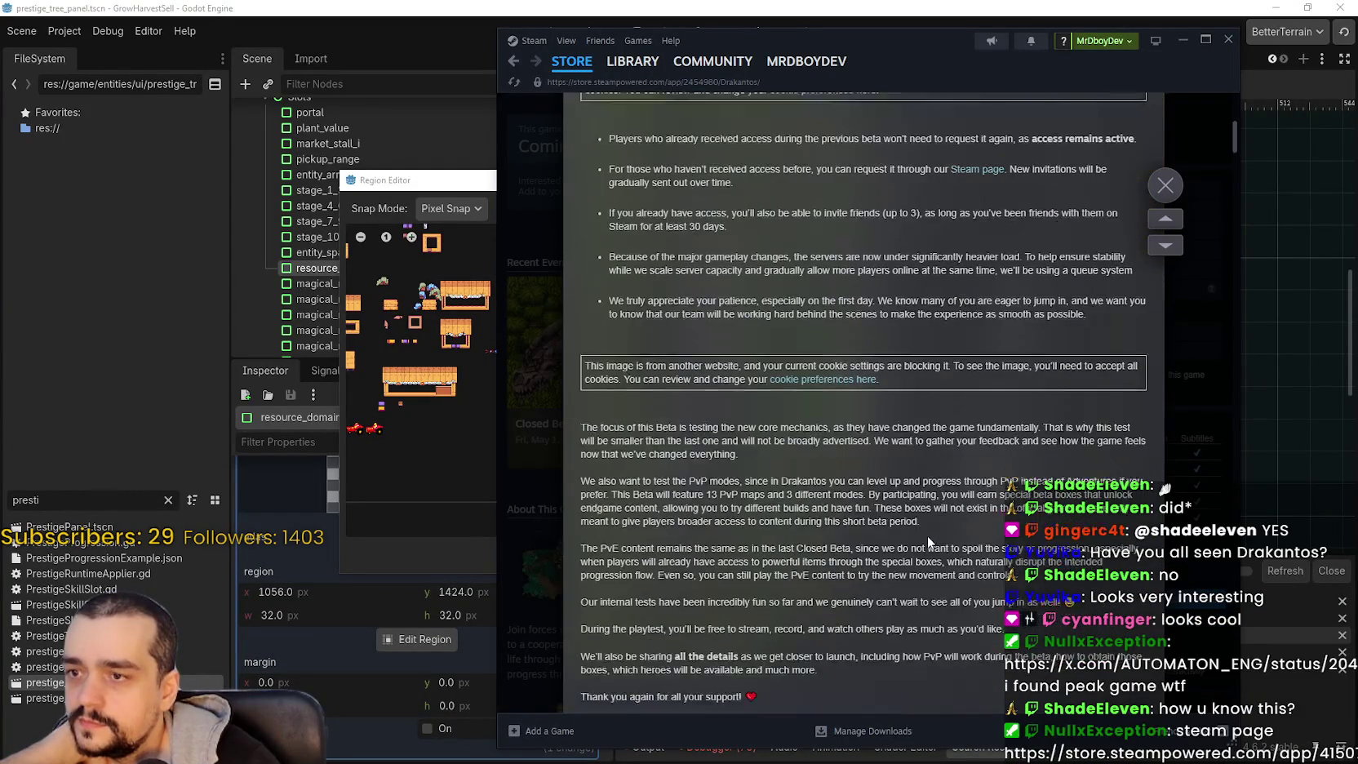
pyautogui.scroll(-5, 901, 514)
pyautogui.scroll(10, 902, 512)
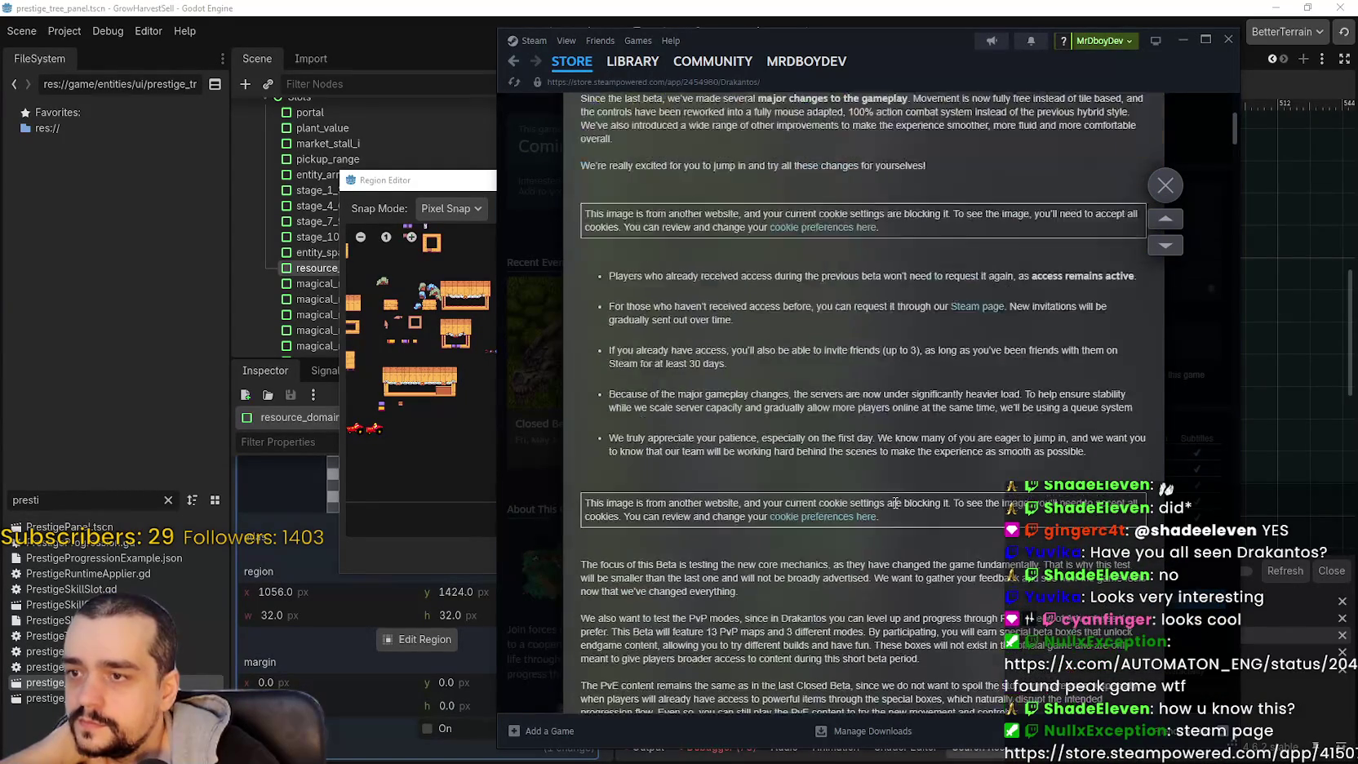
pyautogui.scroll(-1, 861, 495)
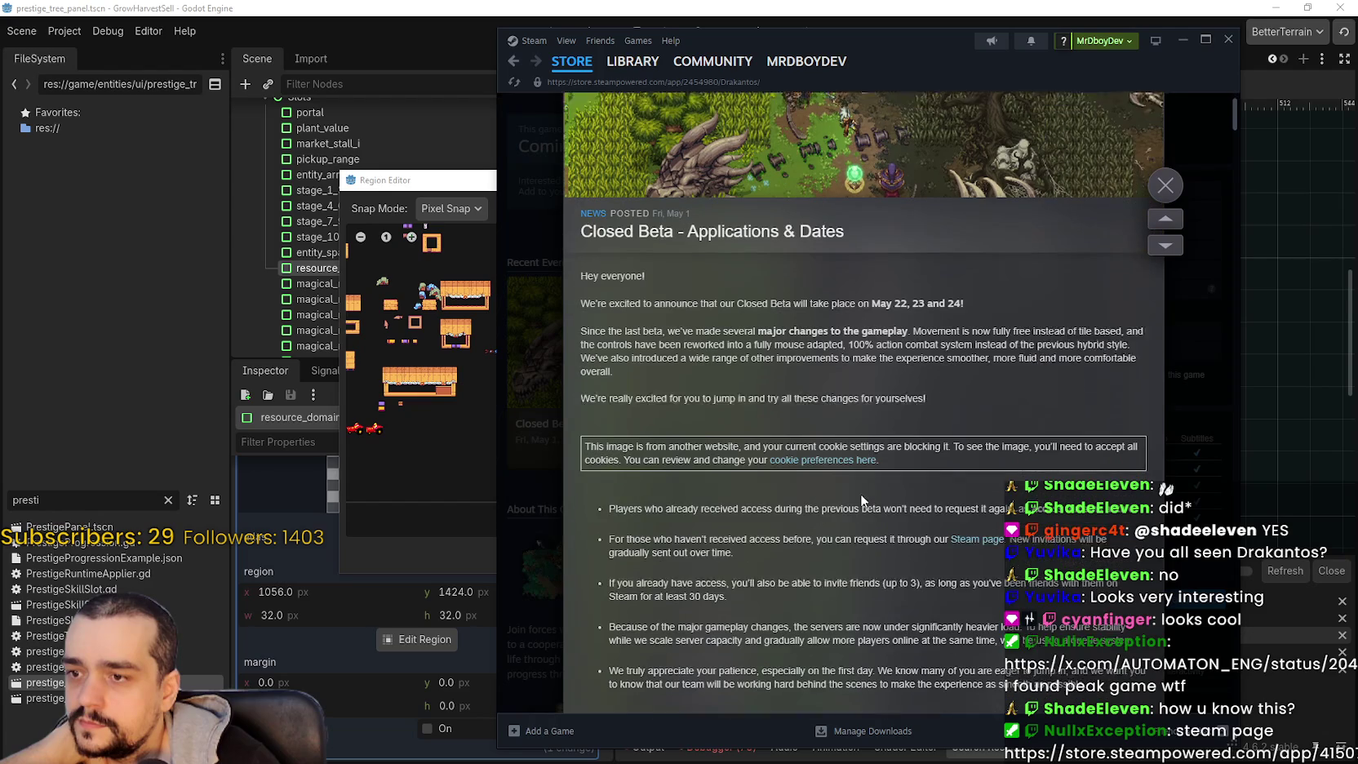
pyautogui.scroll(-1, 666, 487)
pyautogui.click(1165, 185)
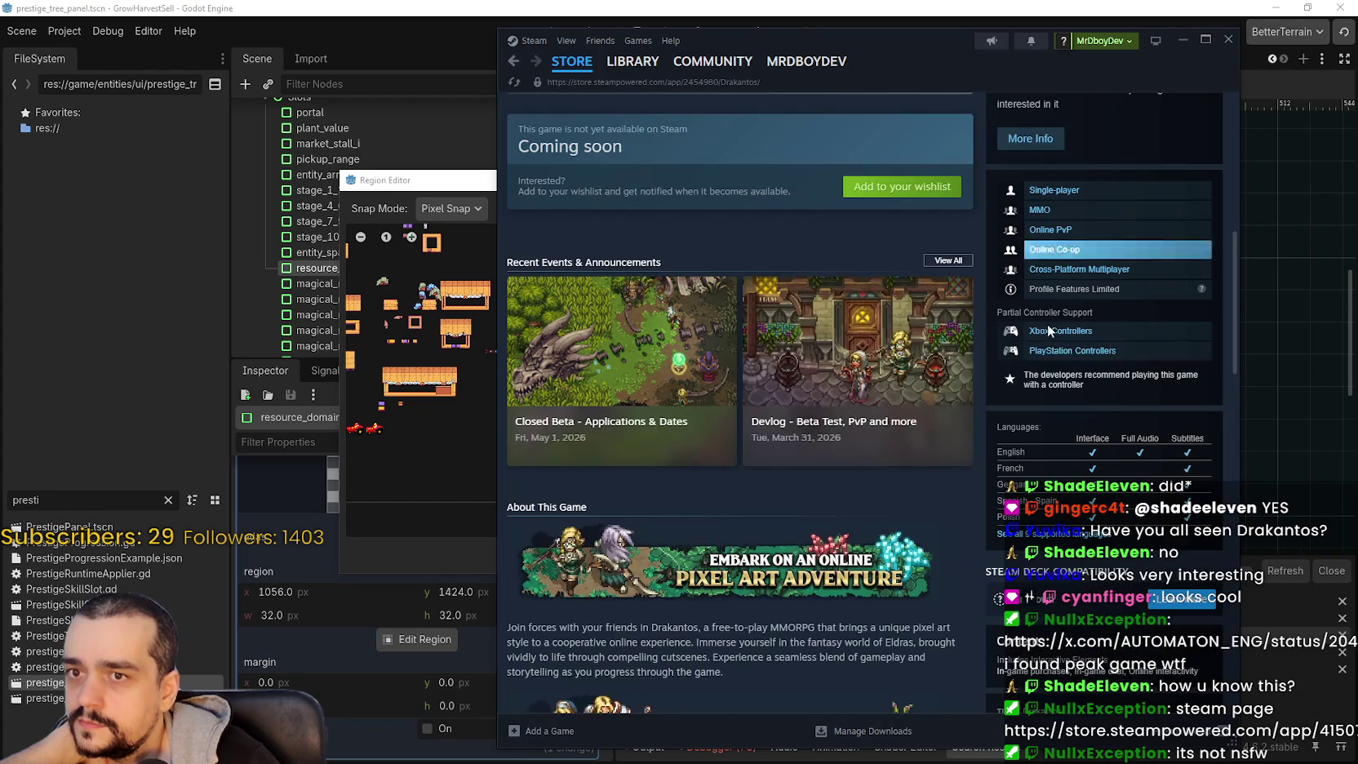
pyautogui.scroll(-6, 835, 532)
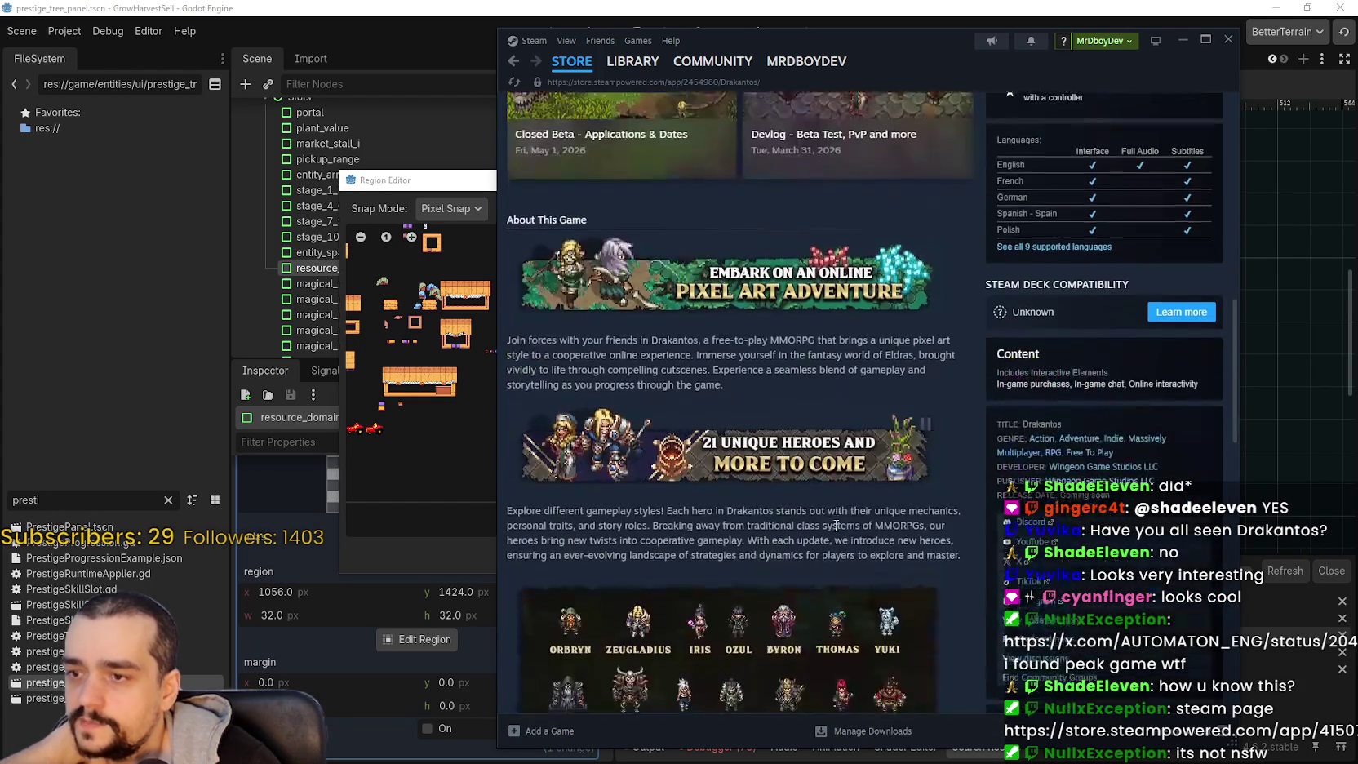
pyautogui.click(738, 592)
pyautogui.scroll(-10, 804, 543)
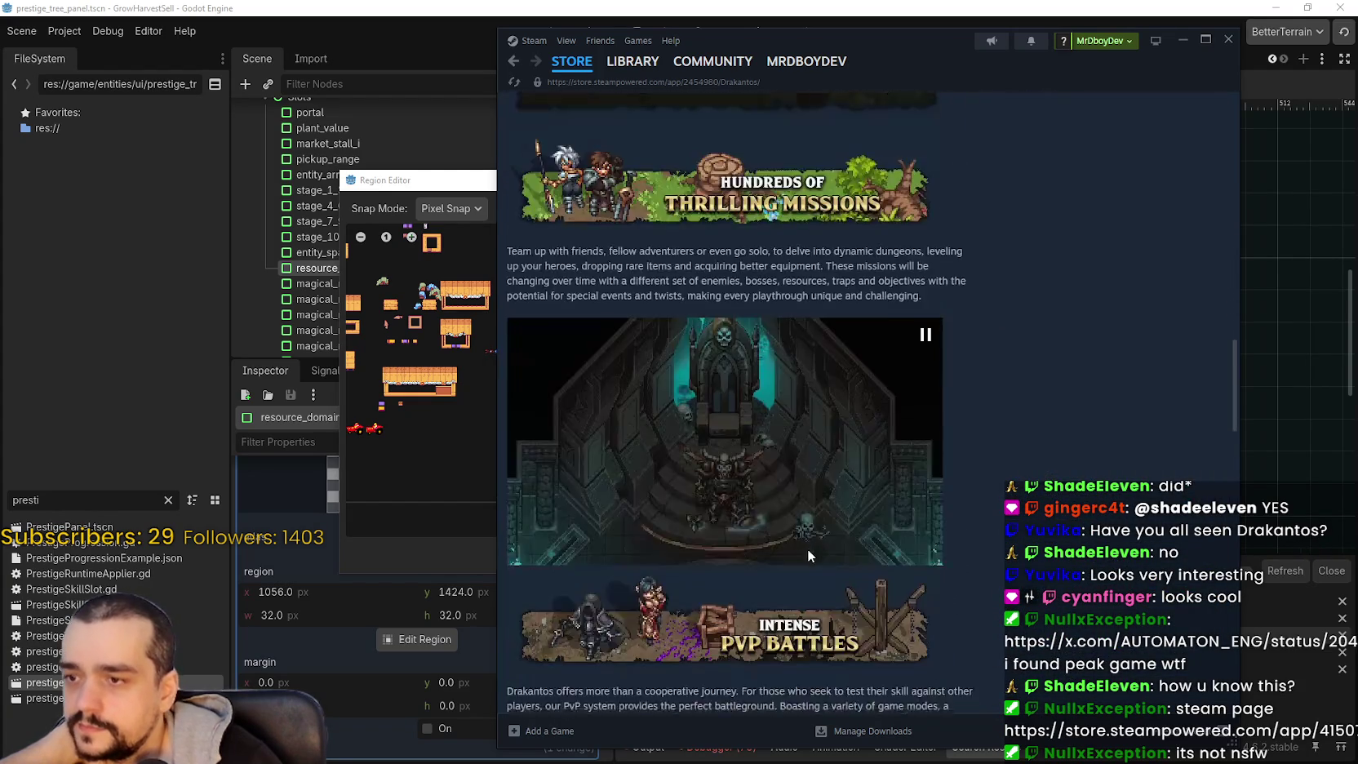
pyautogui.scroll(-6, 791, 522)
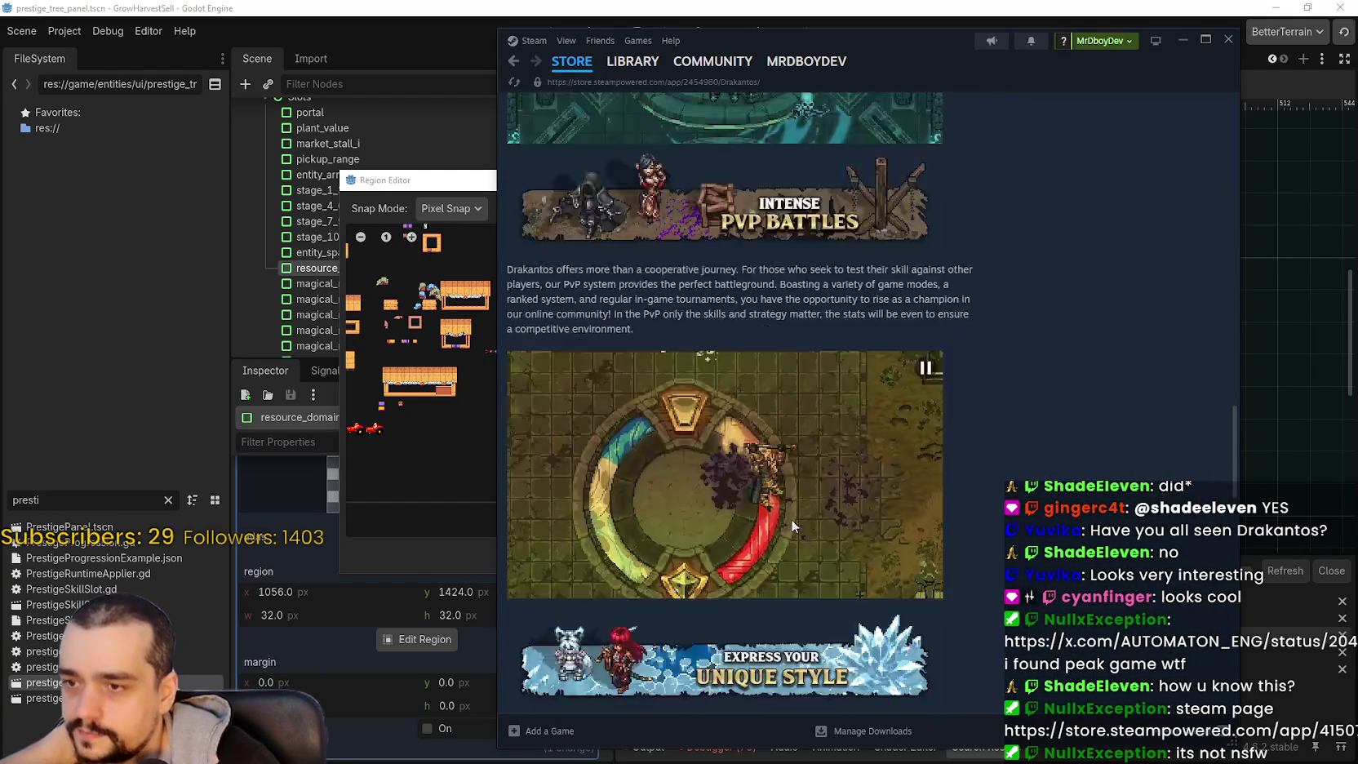
pyautogui.scroll(-4, 775, 490)
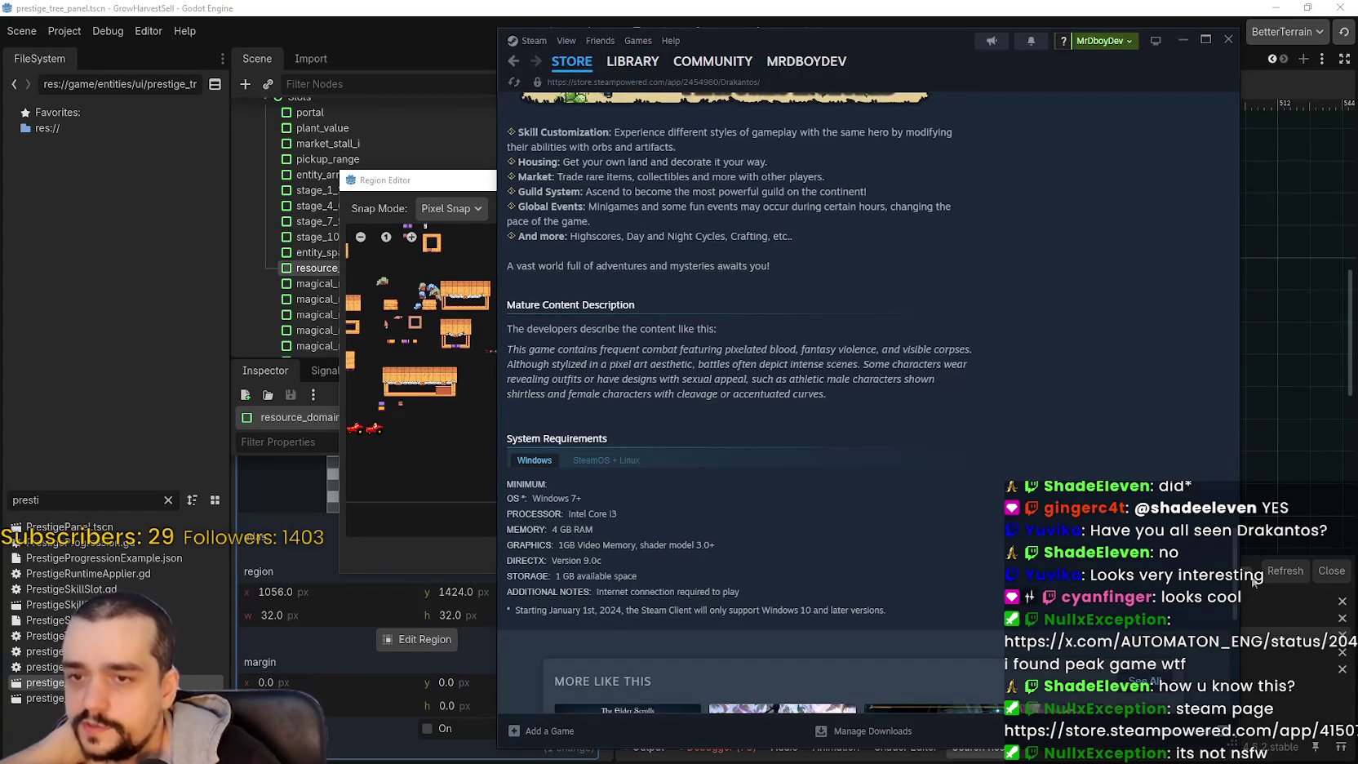
pyautogui.scroll(20, 1217, 143)
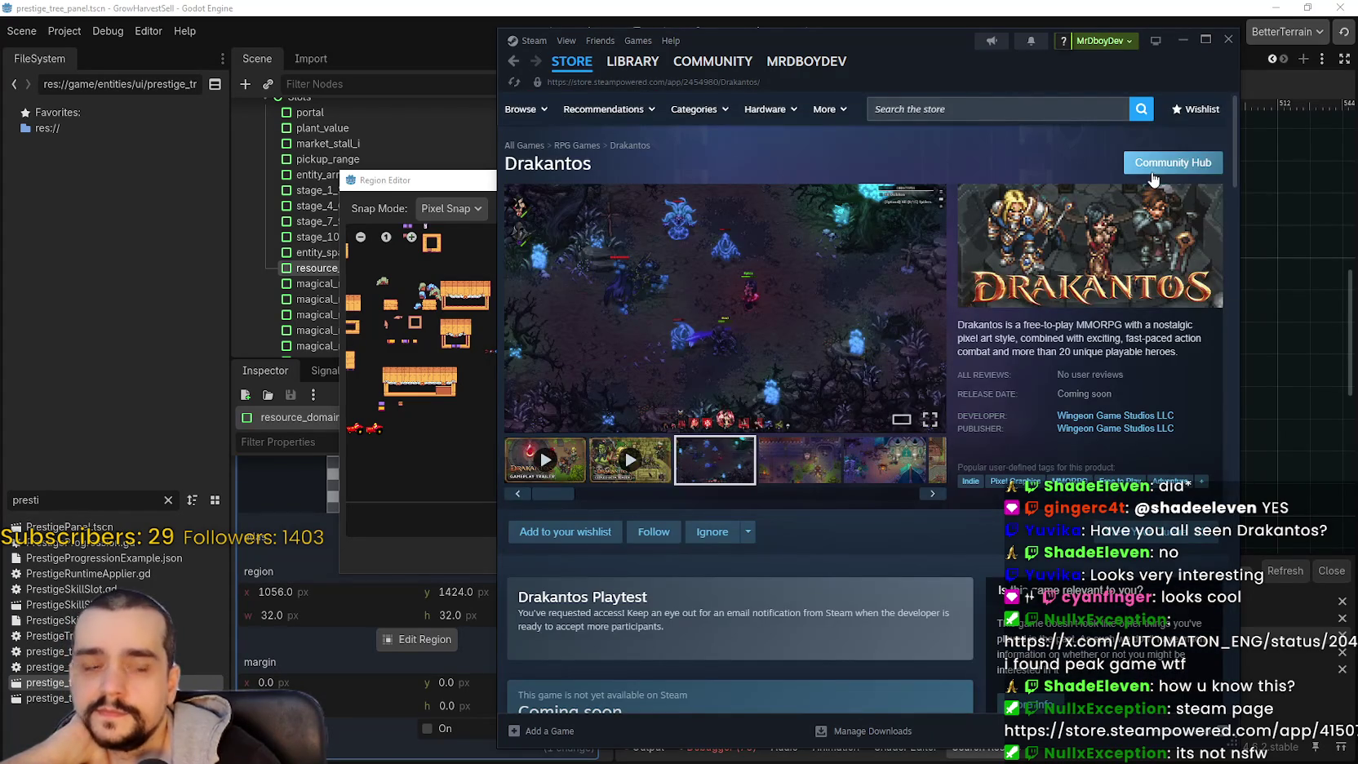
pyautogui.click(1150, 169)
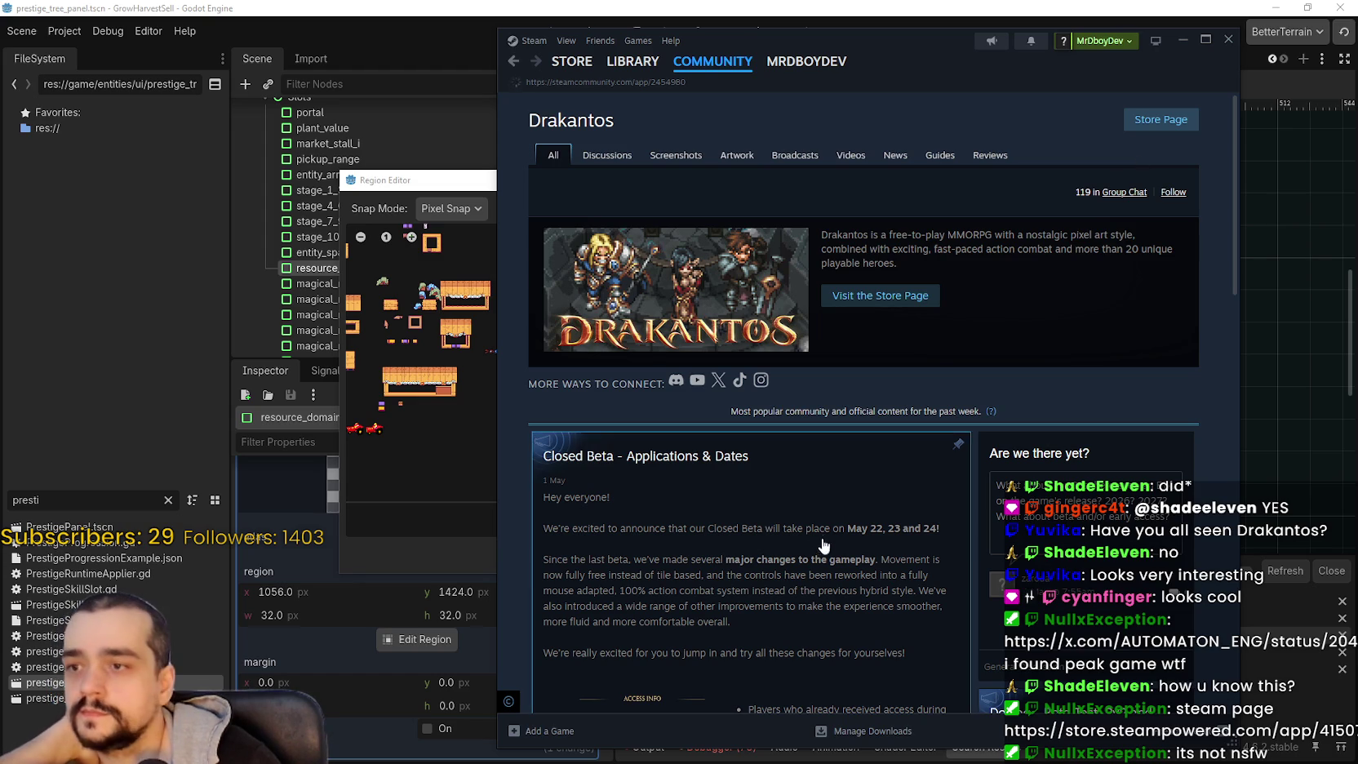
pyautogui.scroll(-6, 816, 531)
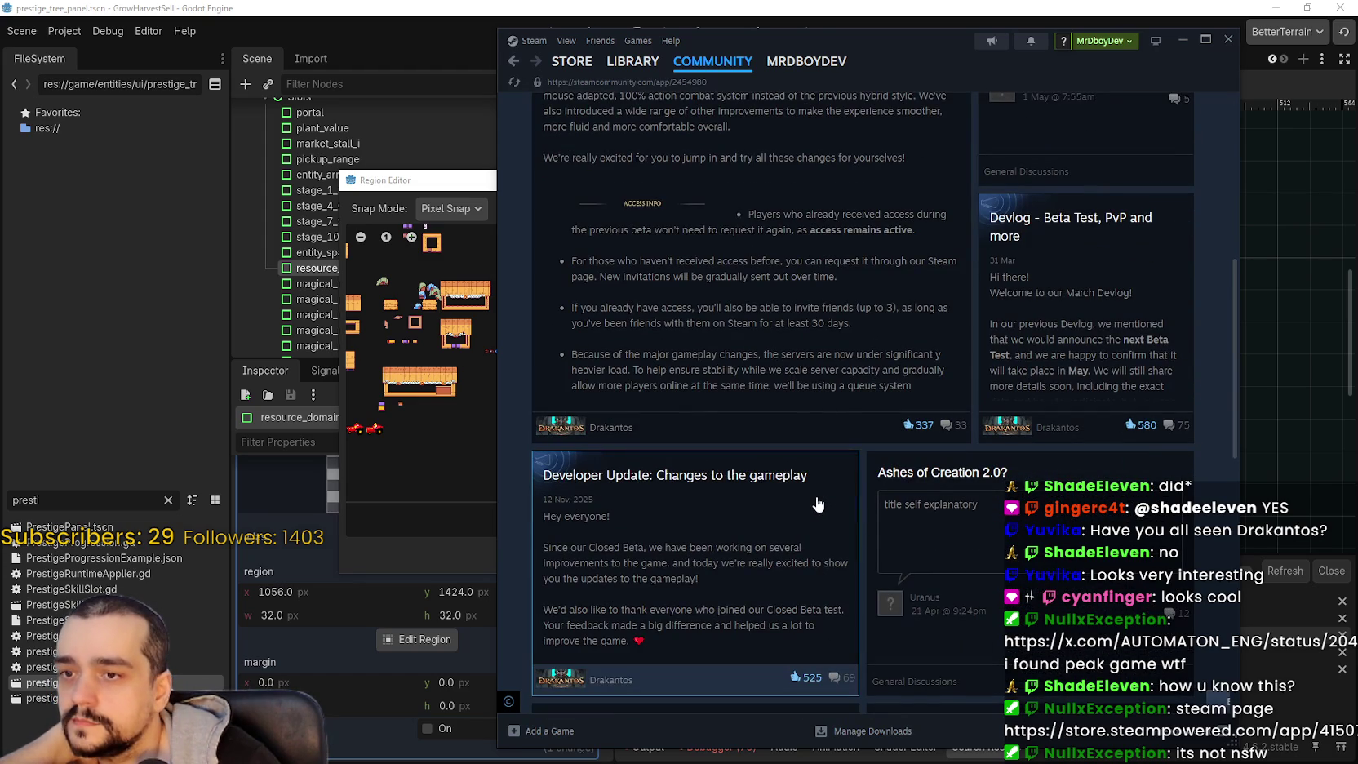
pyautogui.scroll(-5, 814, 494)
pyautogui.scroll(-3, 1040, 561)
pyautogui.scroll(-5, 1009, 542)
pyautogui.scroll(5, 1009, 541)
pyautogui.scroll(-5, 1006, 541)
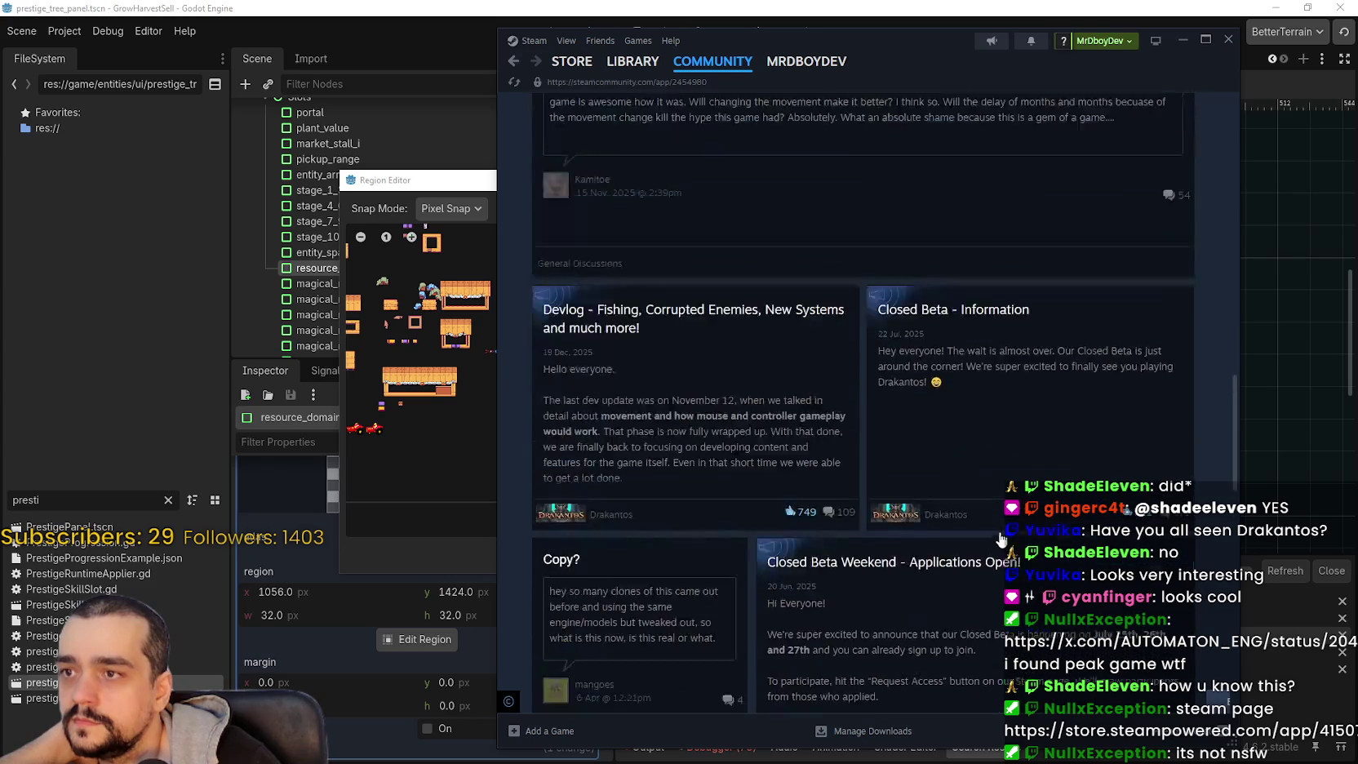
pyautogui.scroll(5, 1004, 541)
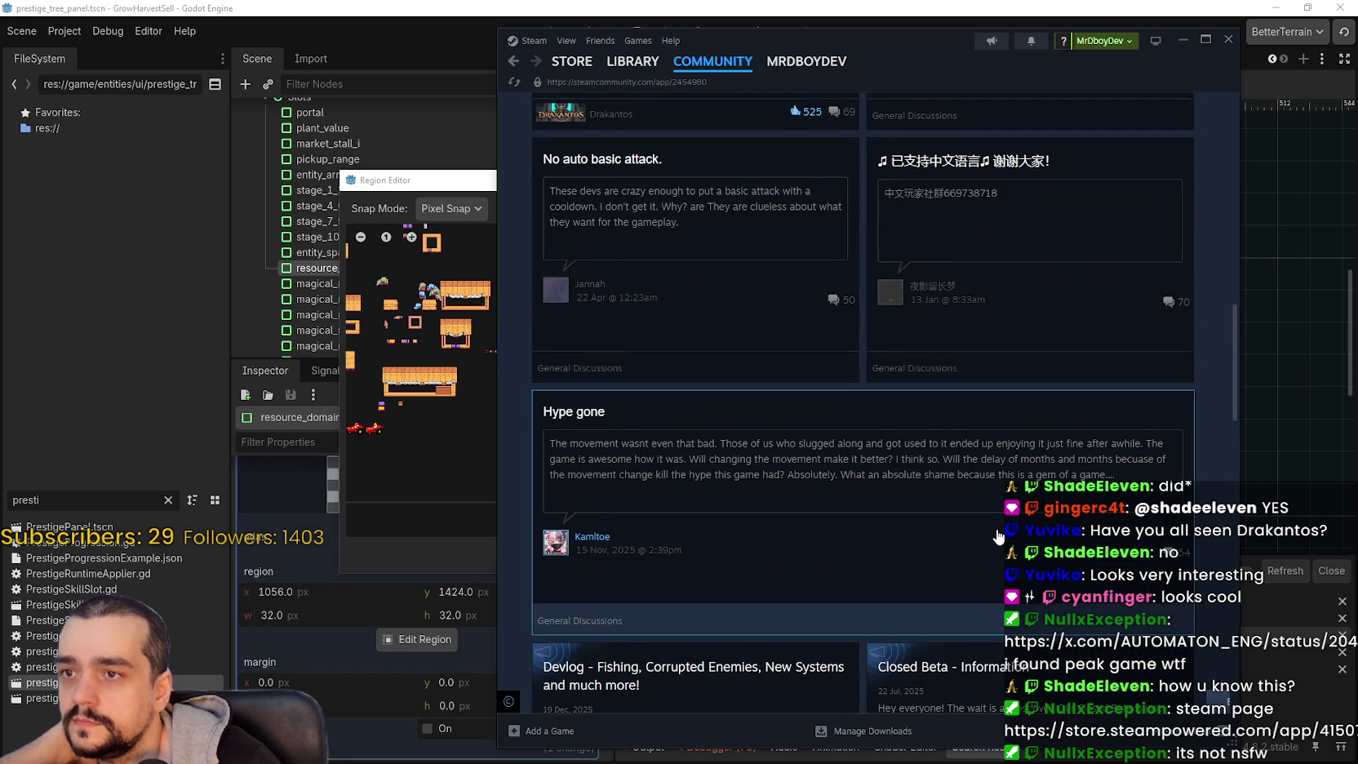
pyautogui.scroll(2, 997, 534)
pyautogui.scroll(-9, 996, 534)
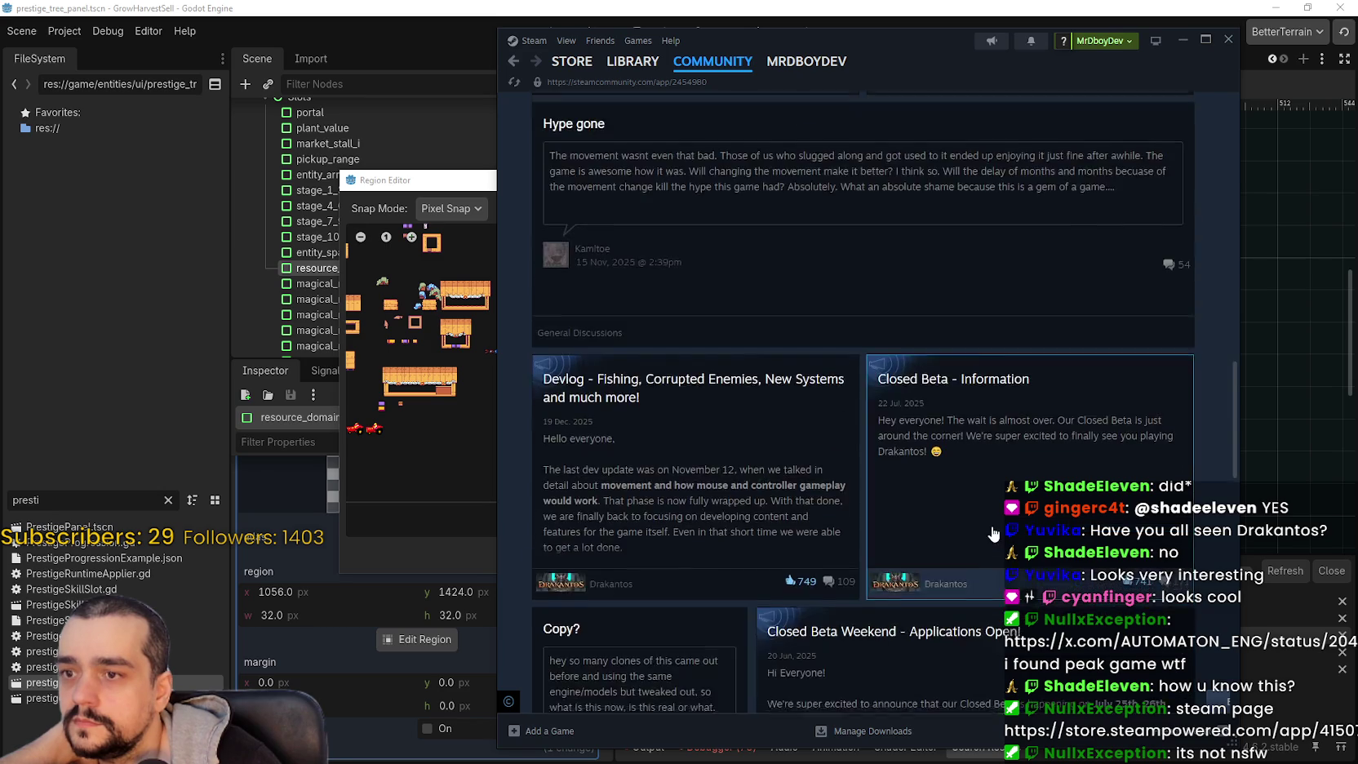
pyautogui.scroll(-2, 993, 532)
pyautogui.scroll(-4, 1160, 538)
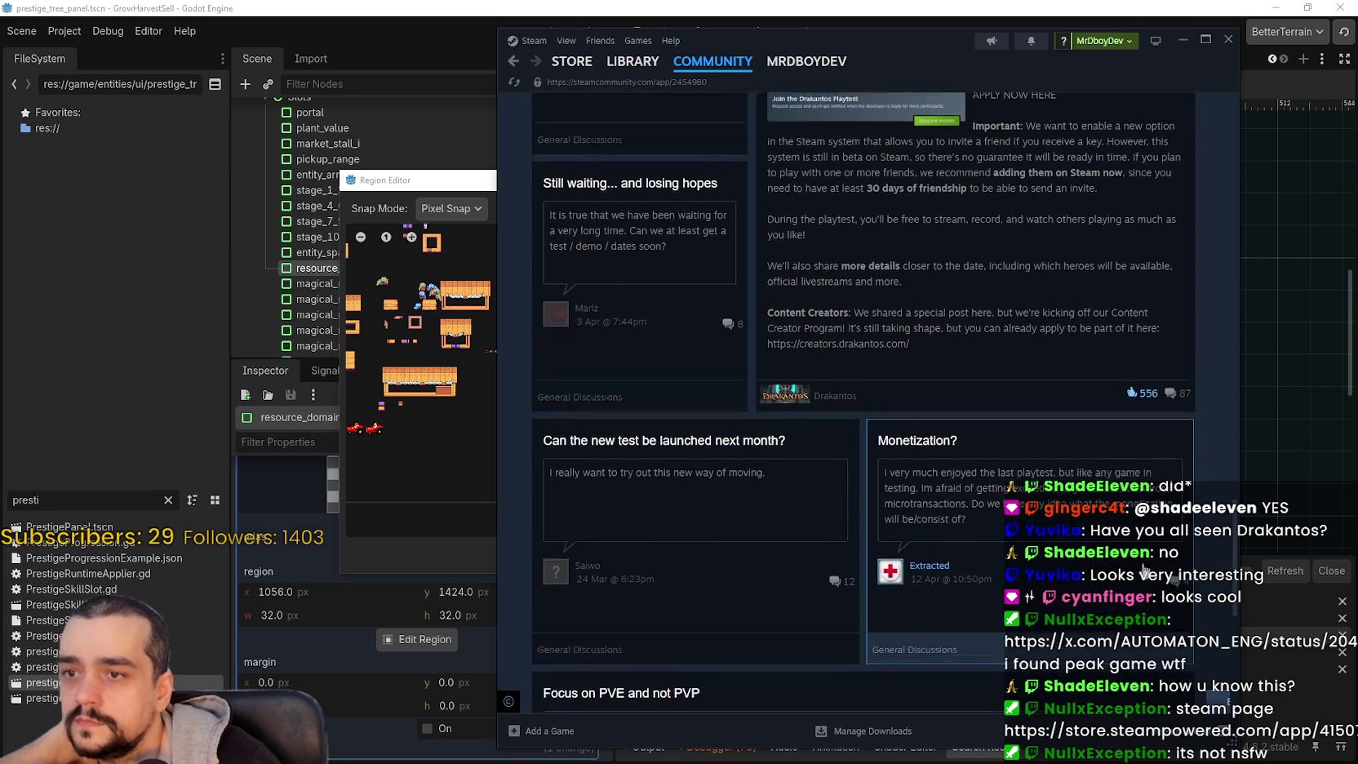
pyautogui.moveTo(1230, 548); pyautogui.dragTo(1240, 139)
pyautogui.scroll(1, 975, 448)
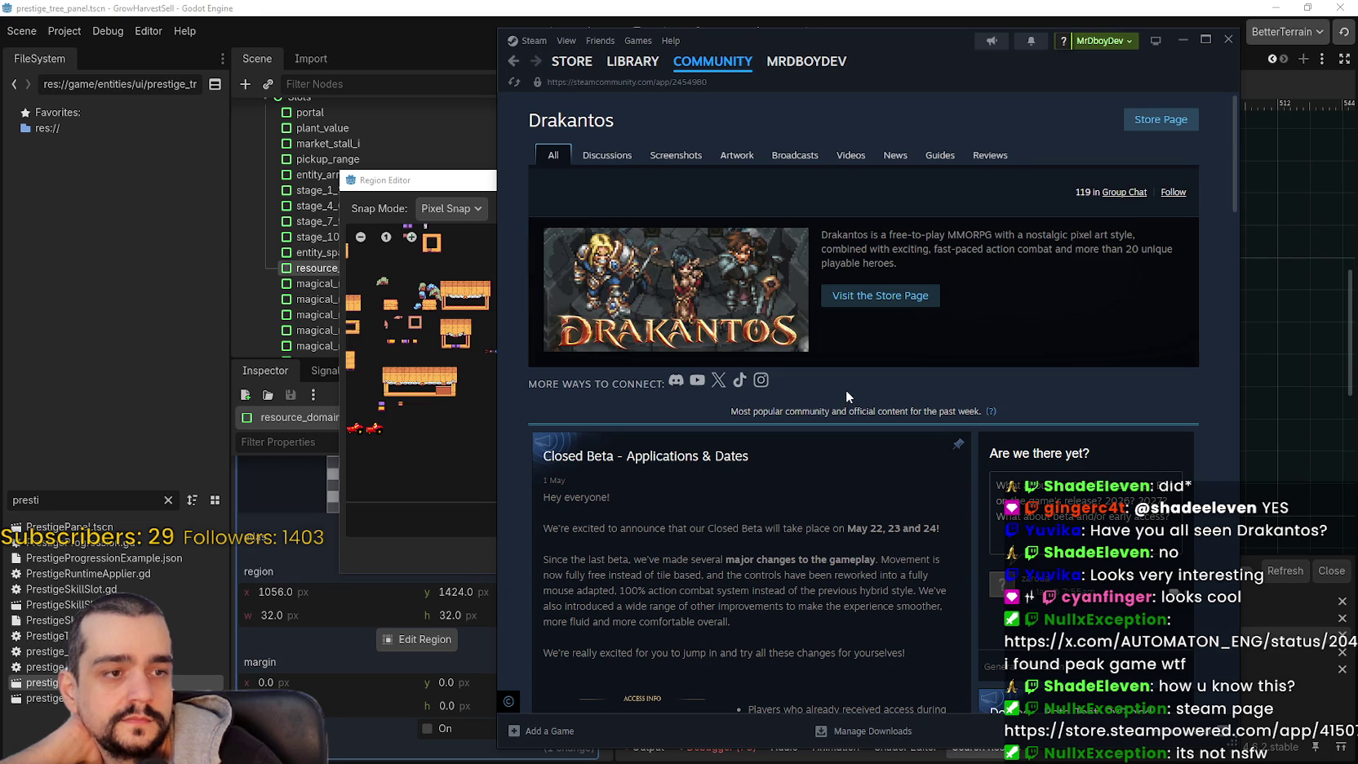
pyautogui.click(880, 296)
pyautogui.moveTo(565, 67)
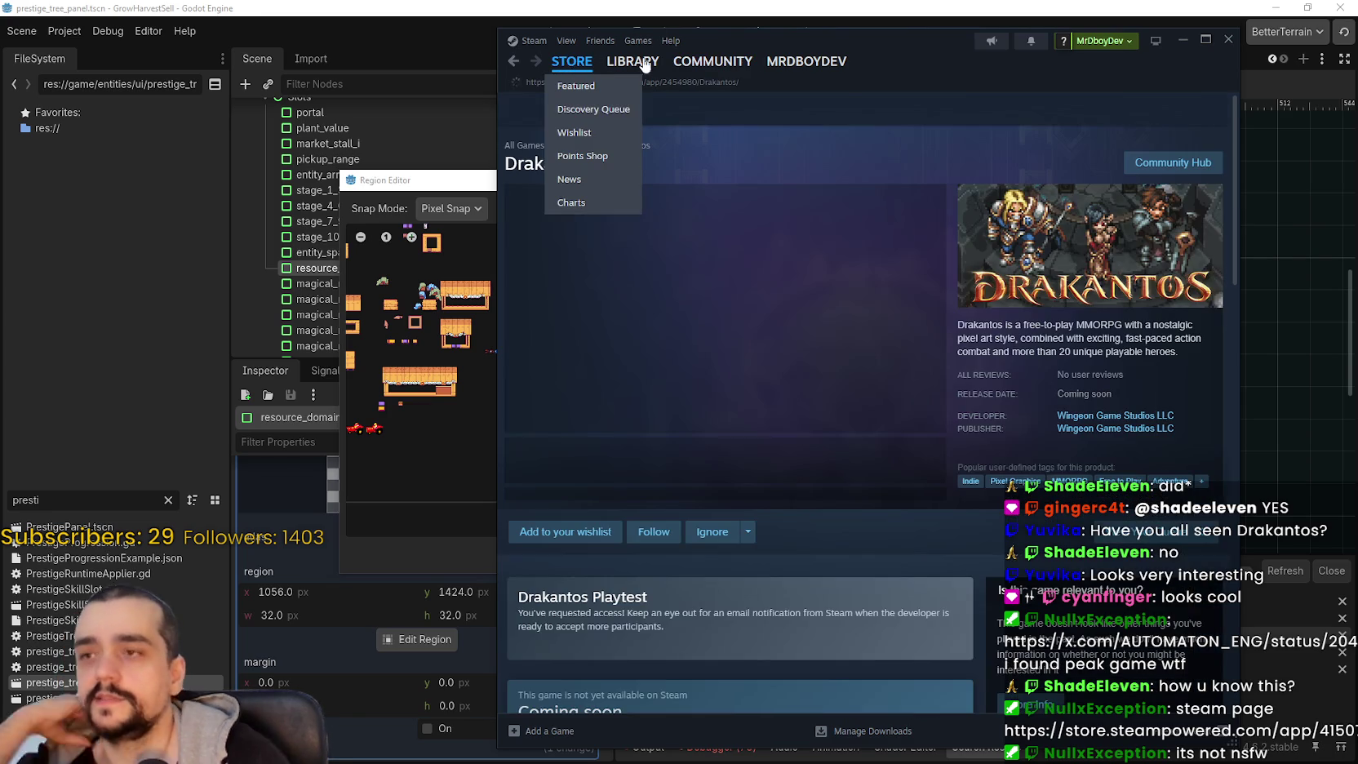
# - Search 'Drunken g' and open the Drunken Goddess Reflux store page
pyautogui.click(1090, 110)
pyautogui.write('D')
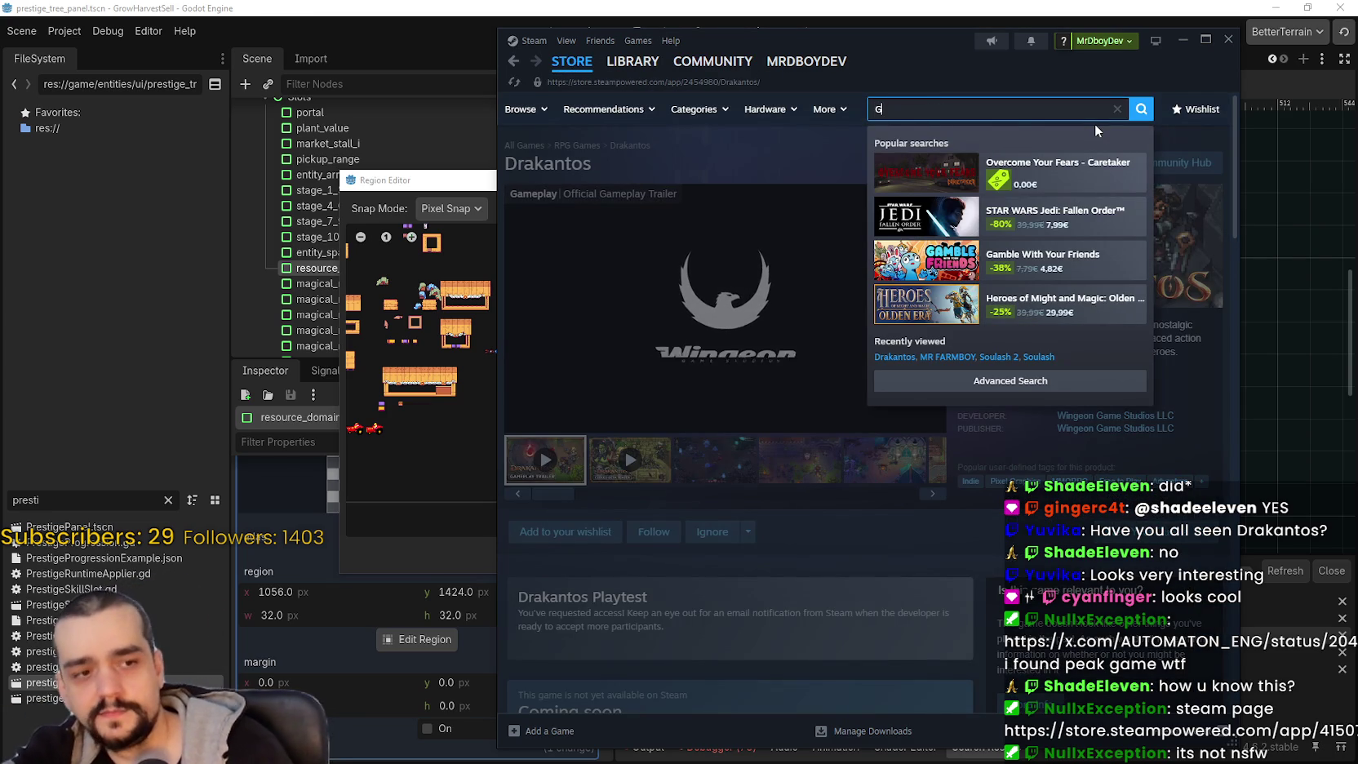
pyautogui.write('runken g')
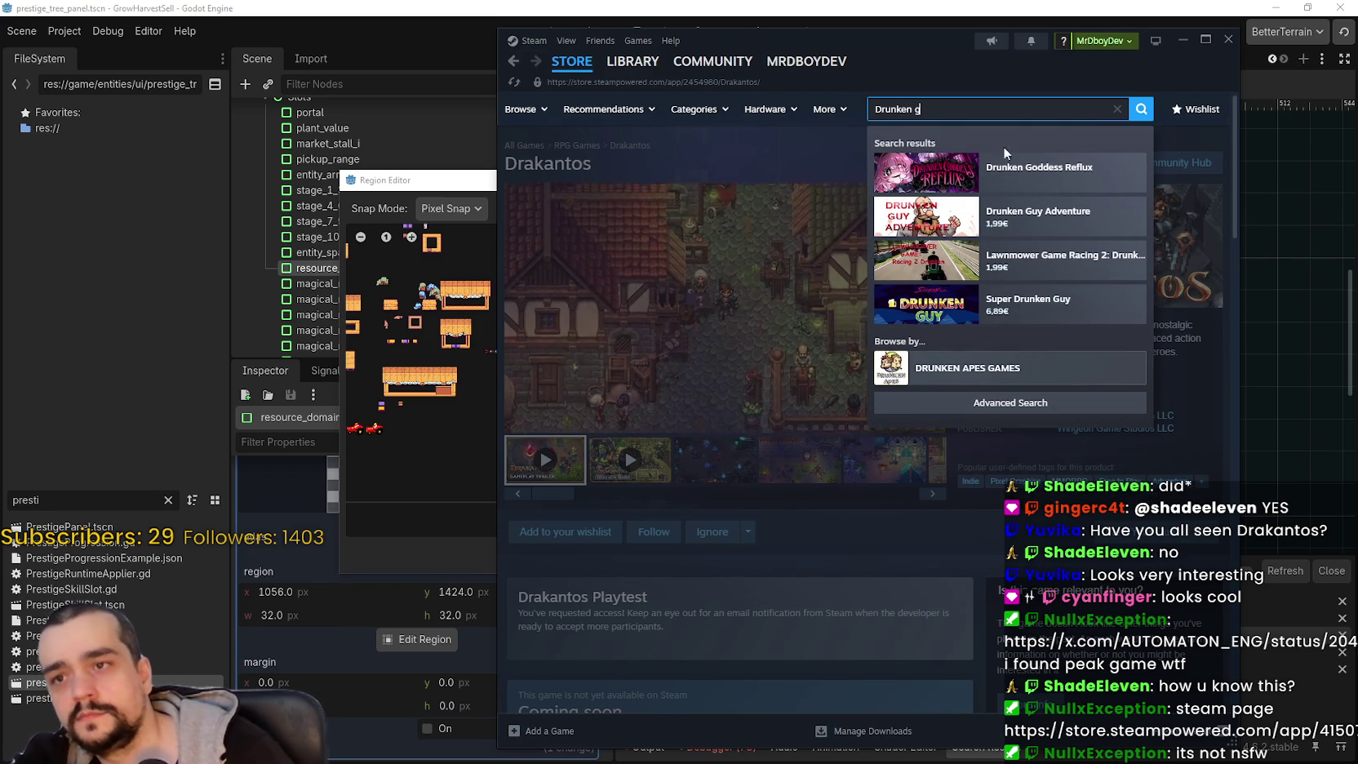
pyautogui.click(1053, 173)
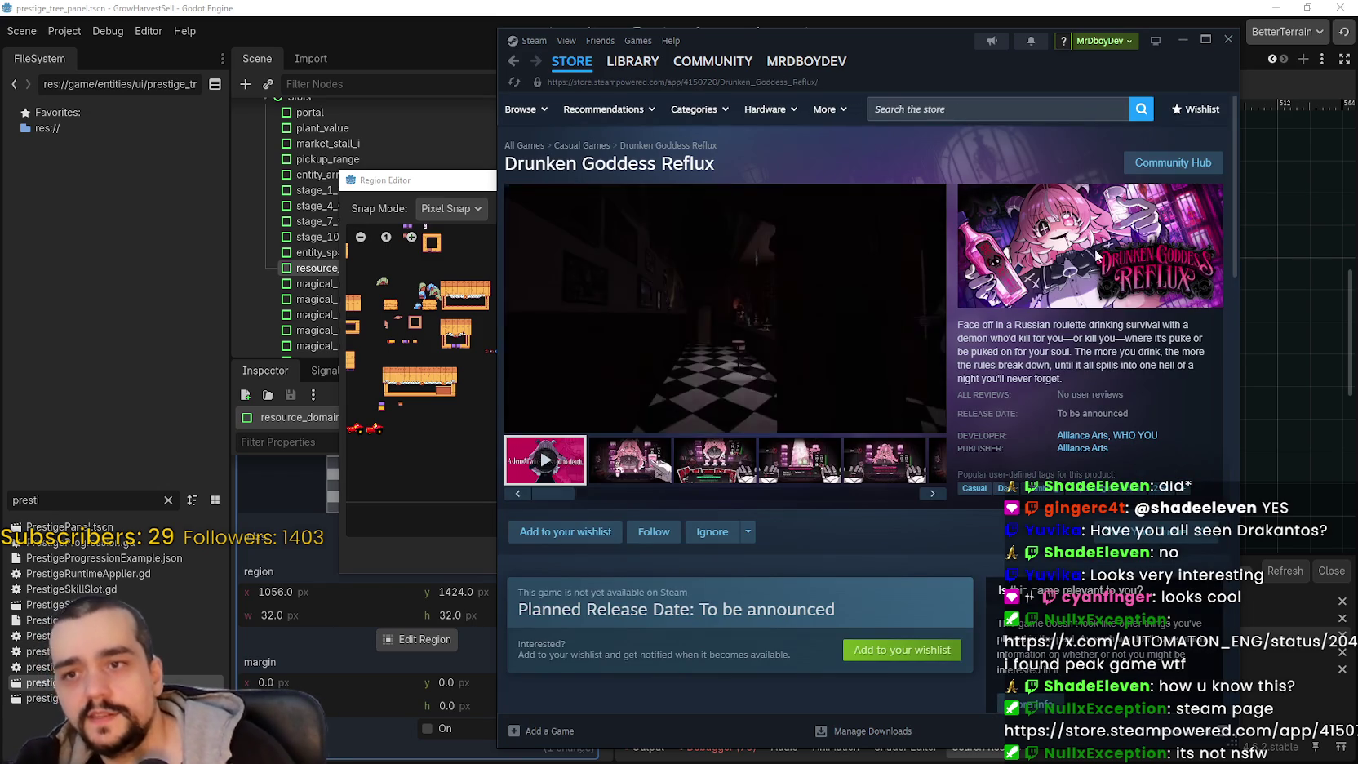
# - Pause the trailer, browse the screenshots, return to the store front, and minimize Steam
pyautogui.click(758, 337)
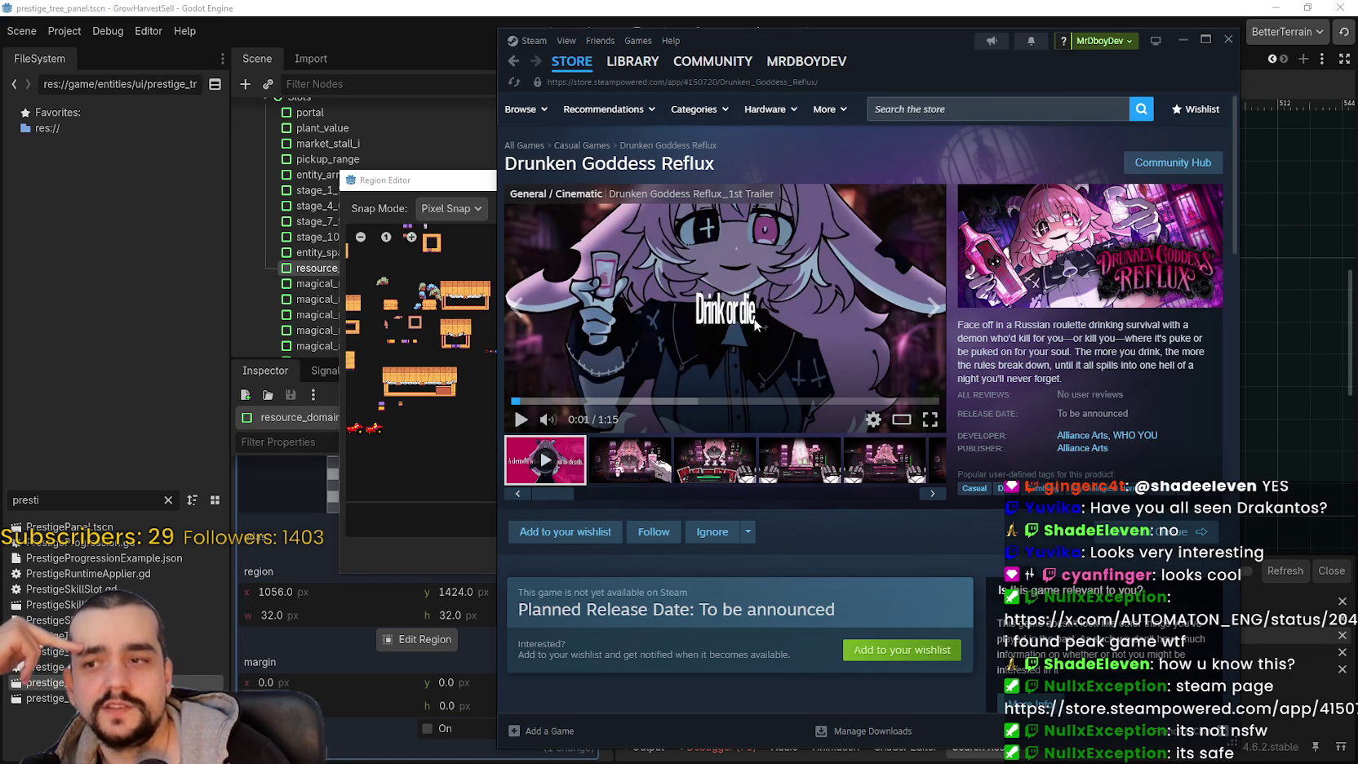
pyautogui.click(749, 476)
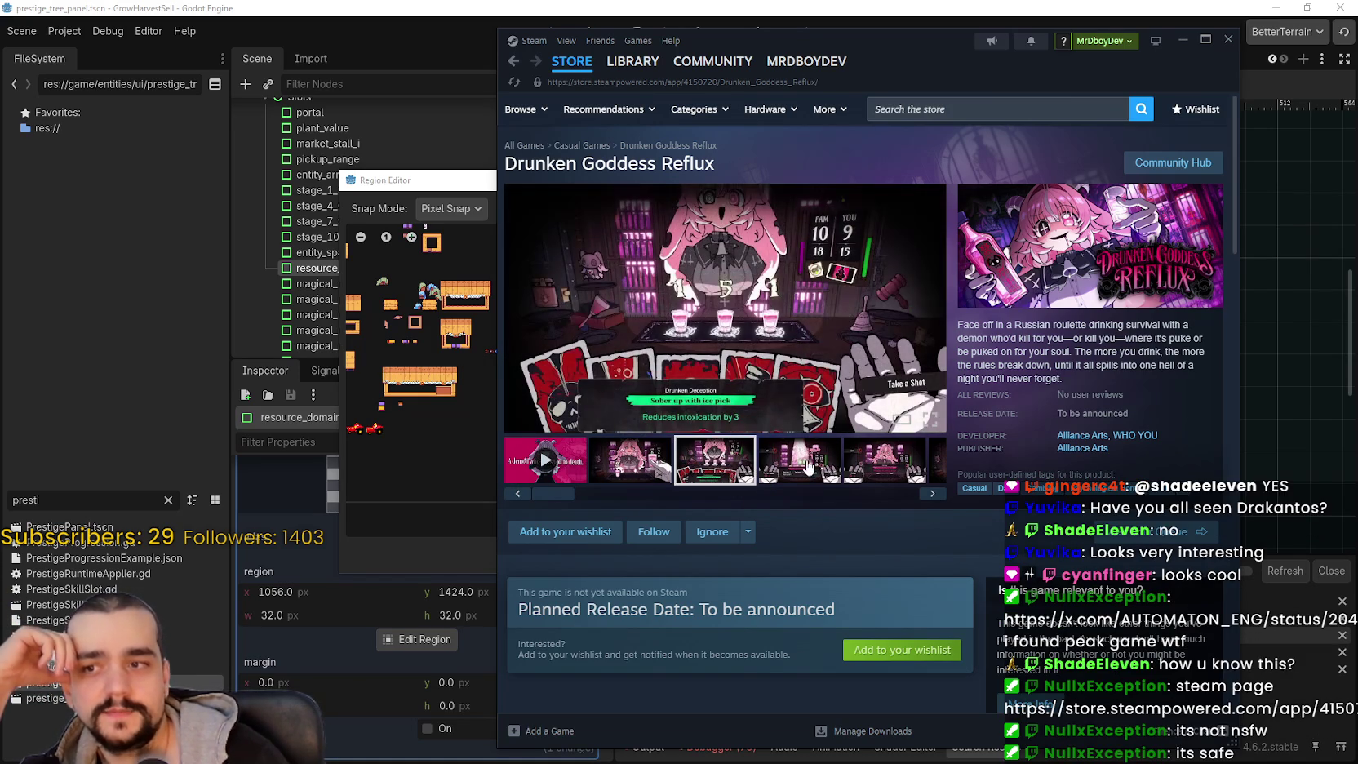
pyautogui.click(808, 467)
pyautogui.click(812, 467)
pyautogui.click(816, 467)
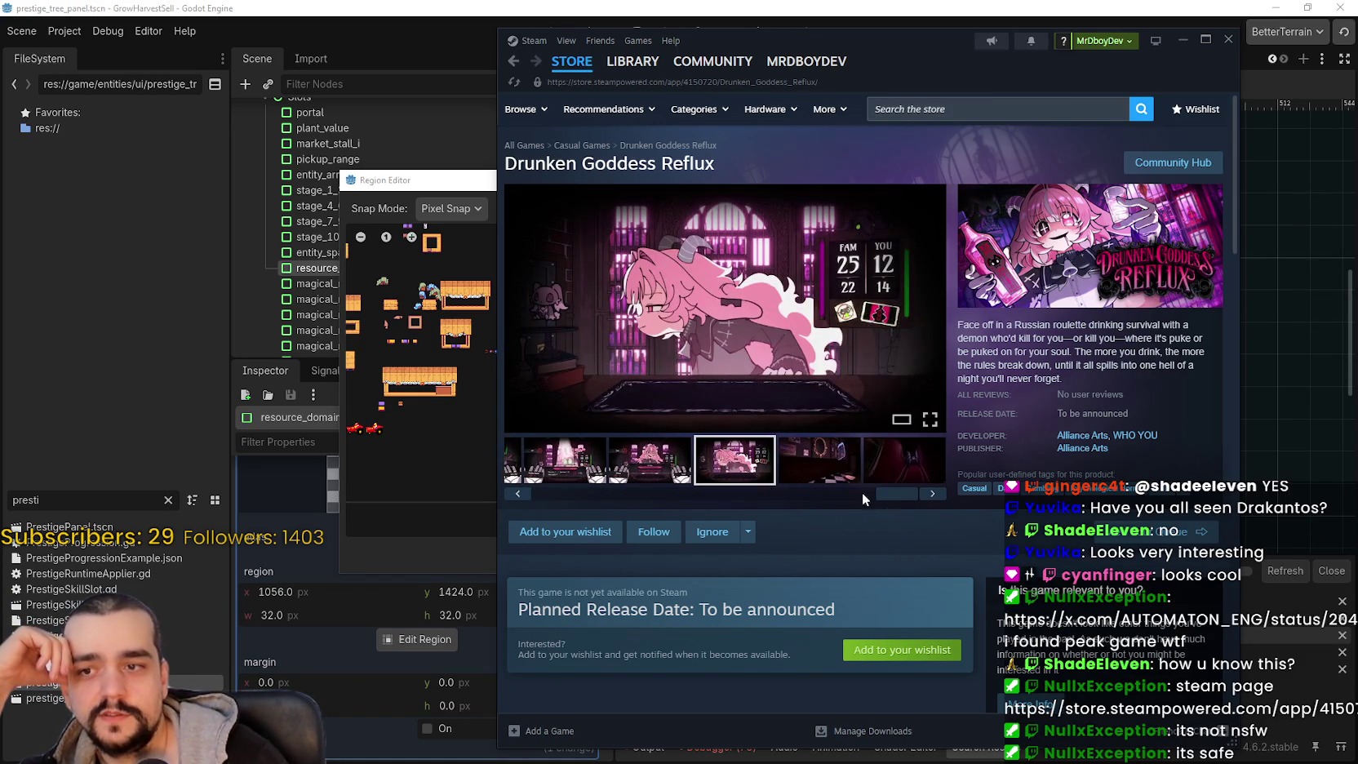
pyautogui.scroll(-3, 851, 498)
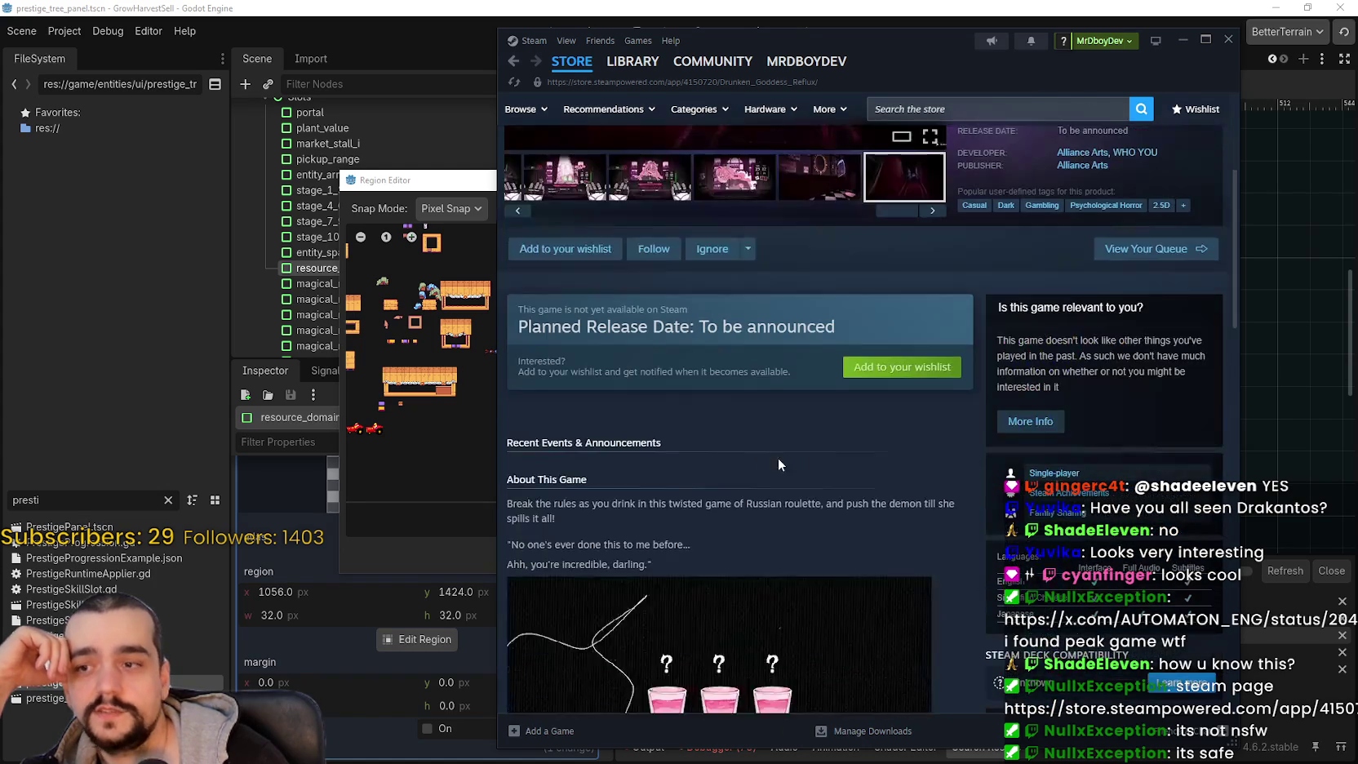
pyautogui.scroll(-4, 756, 460)
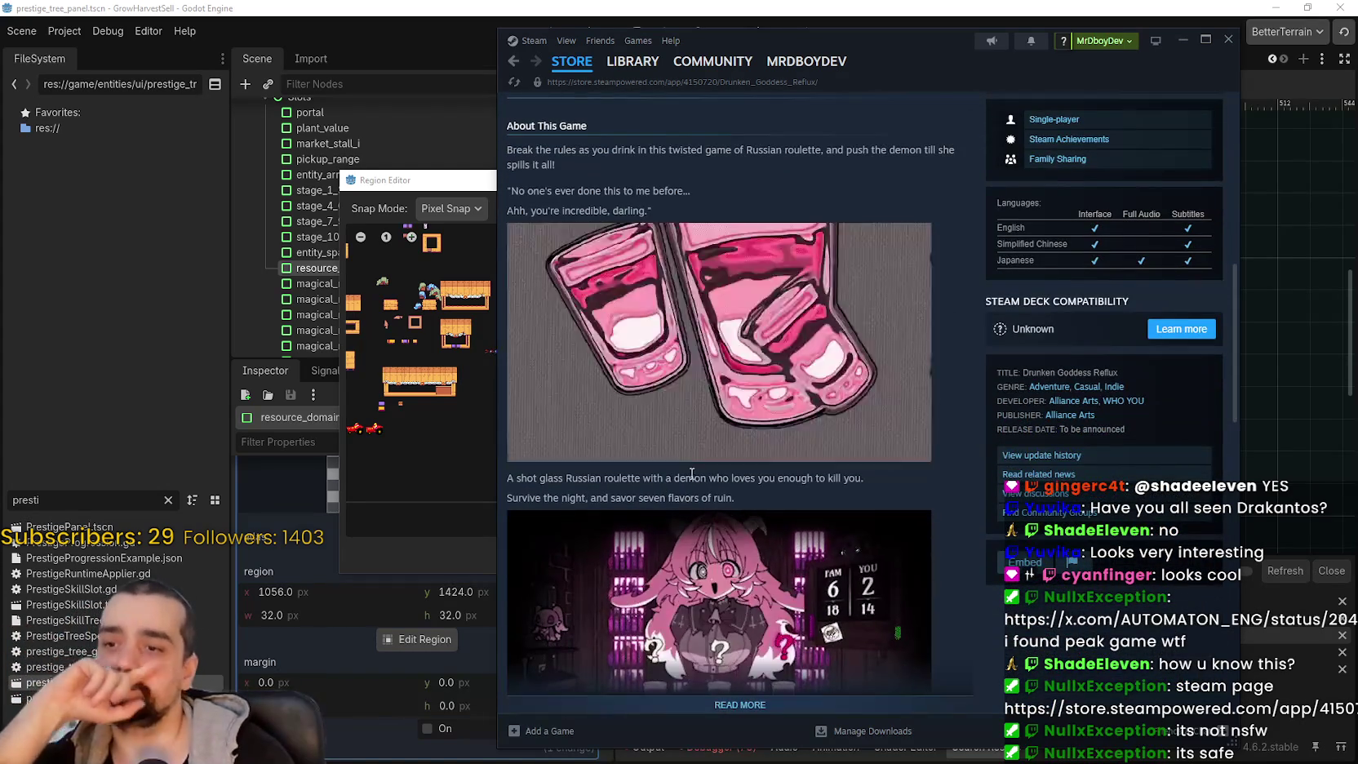
pyautogui.scroll(7, 687, 478)
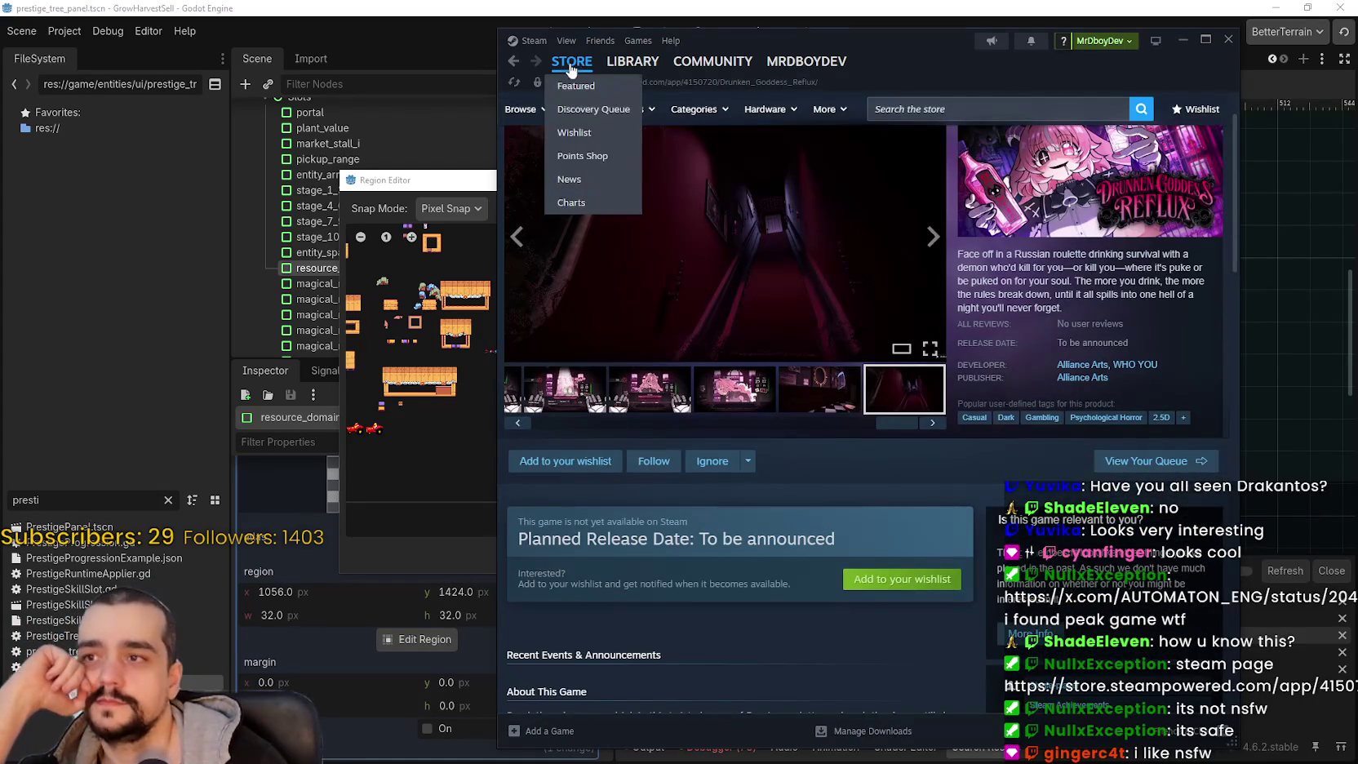
pyautogui.click(571, 63)
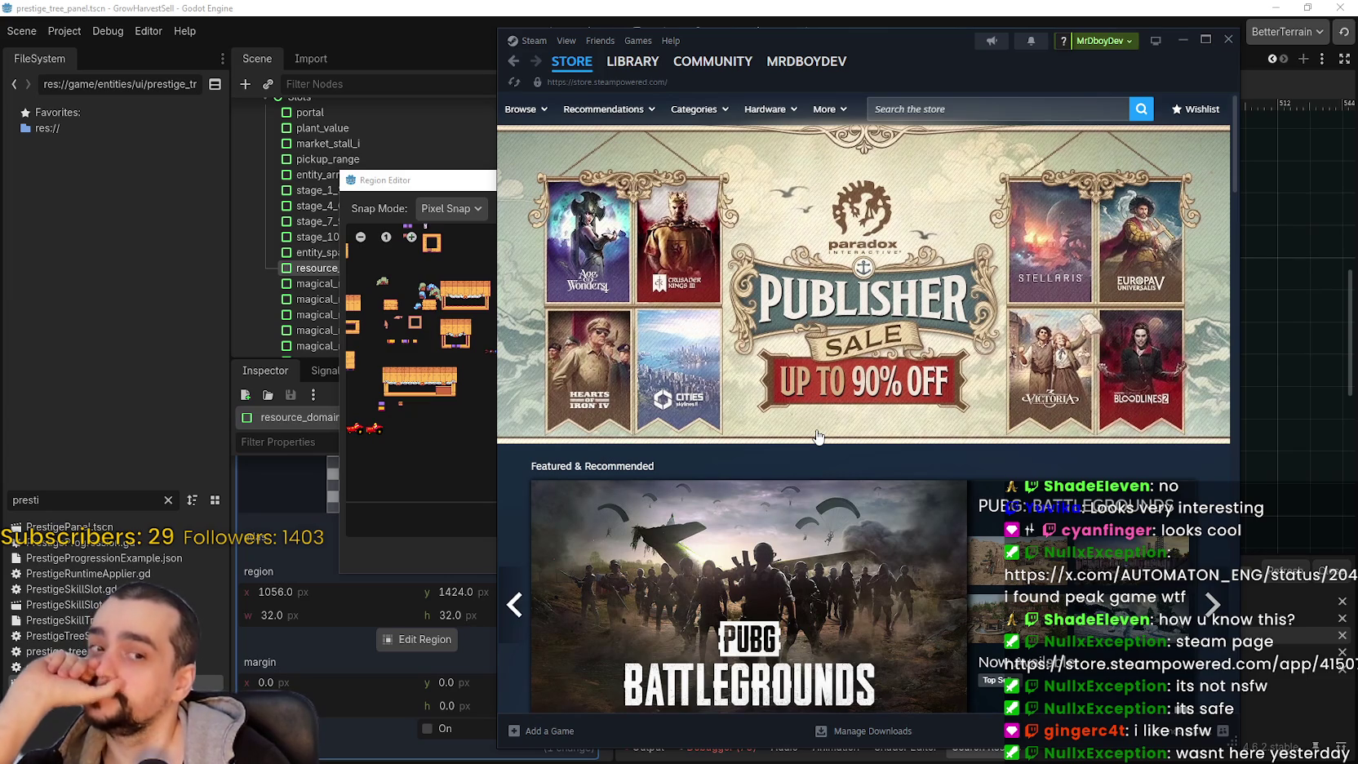
pyautogui.click(1183, 38)
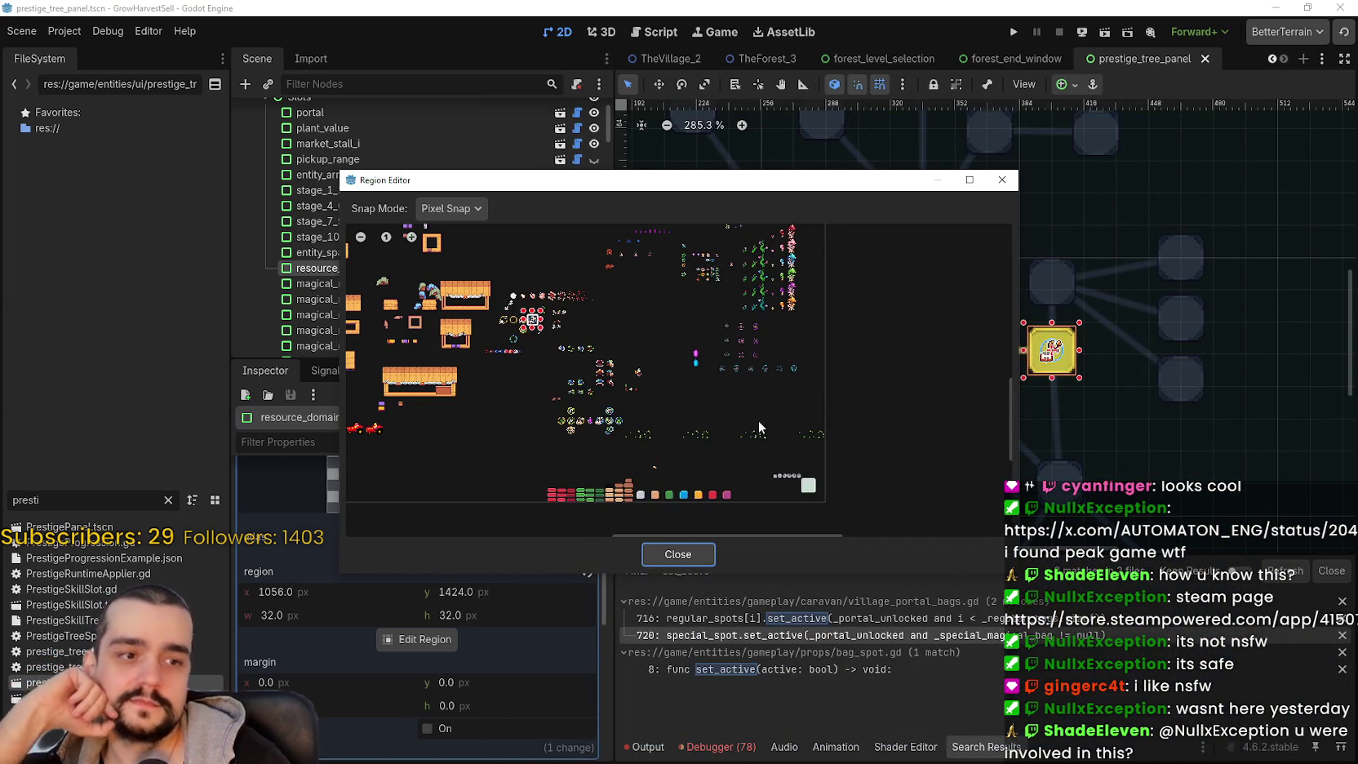
# - Drag all four edges of the resource_domain icon region to 26×26 at 1059, 1427, then close the editor
pyautogui.scroll(10, 511, 371)
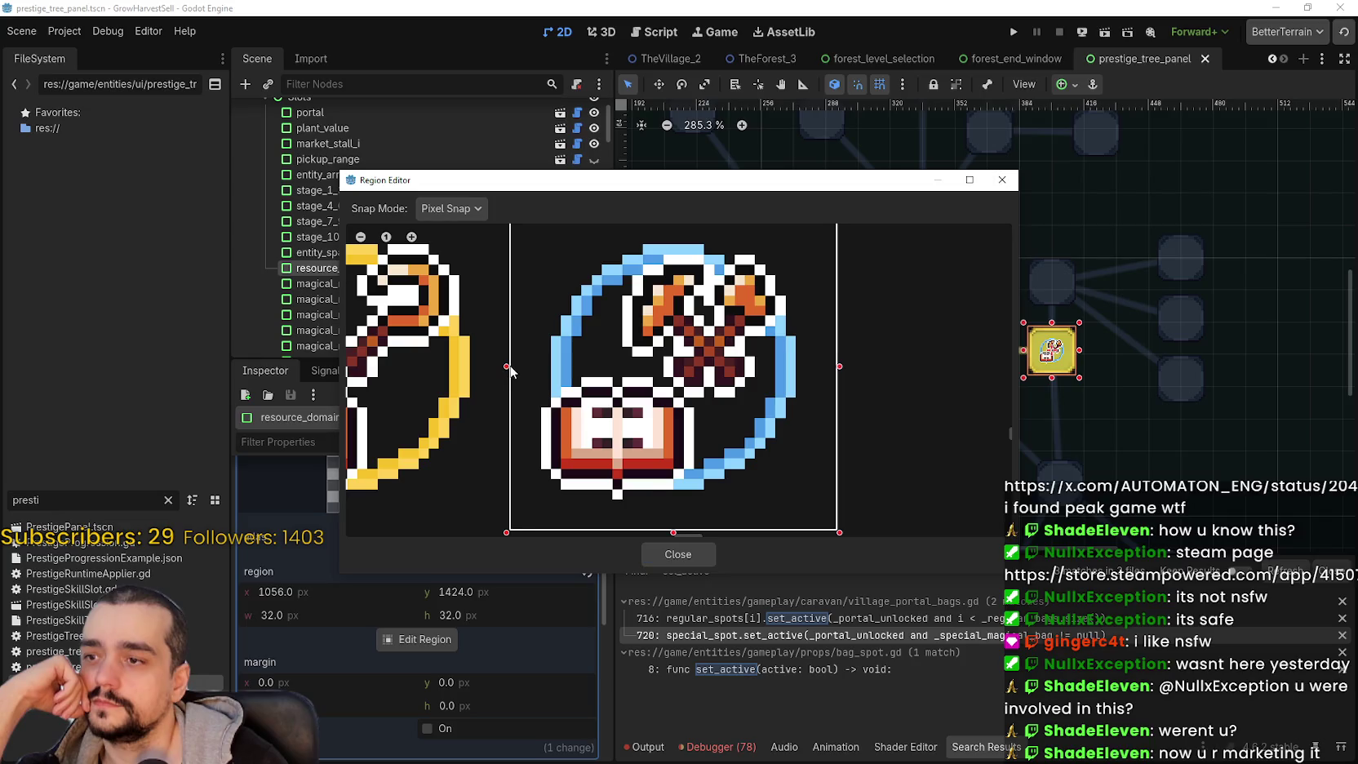
pyautogui.moveTo(512, 371); pyautogui.dragTo(537, 374)
pyautogui.moveTo(840, 371); pyautogui.dragTo(807, 367)
pyautogui.scroll(2, 699, 322)
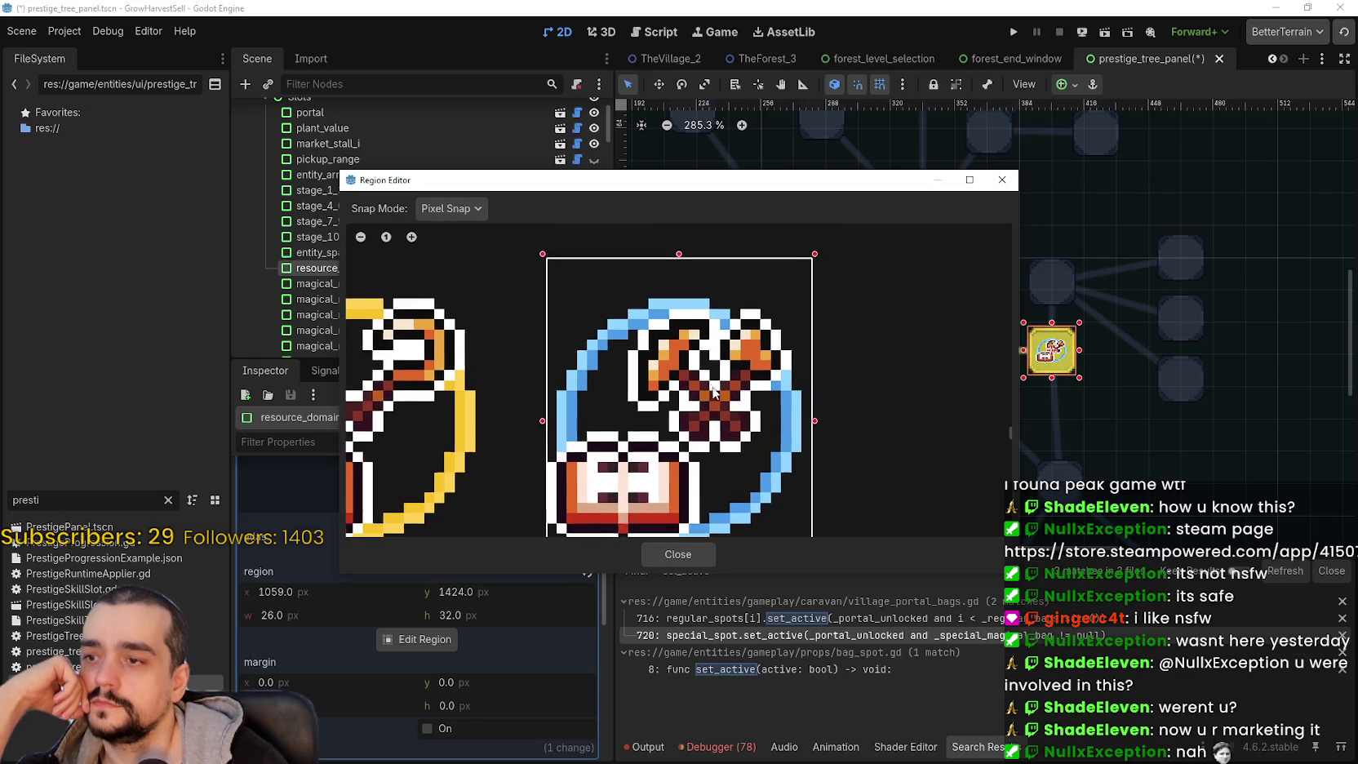
pyautogui.moveTo(694, 288); pyautogui.dragTo(695, 319)
pyautogui.scroll(-2, 699, 282)
pyautogui.scroll(-2, 700, 281)
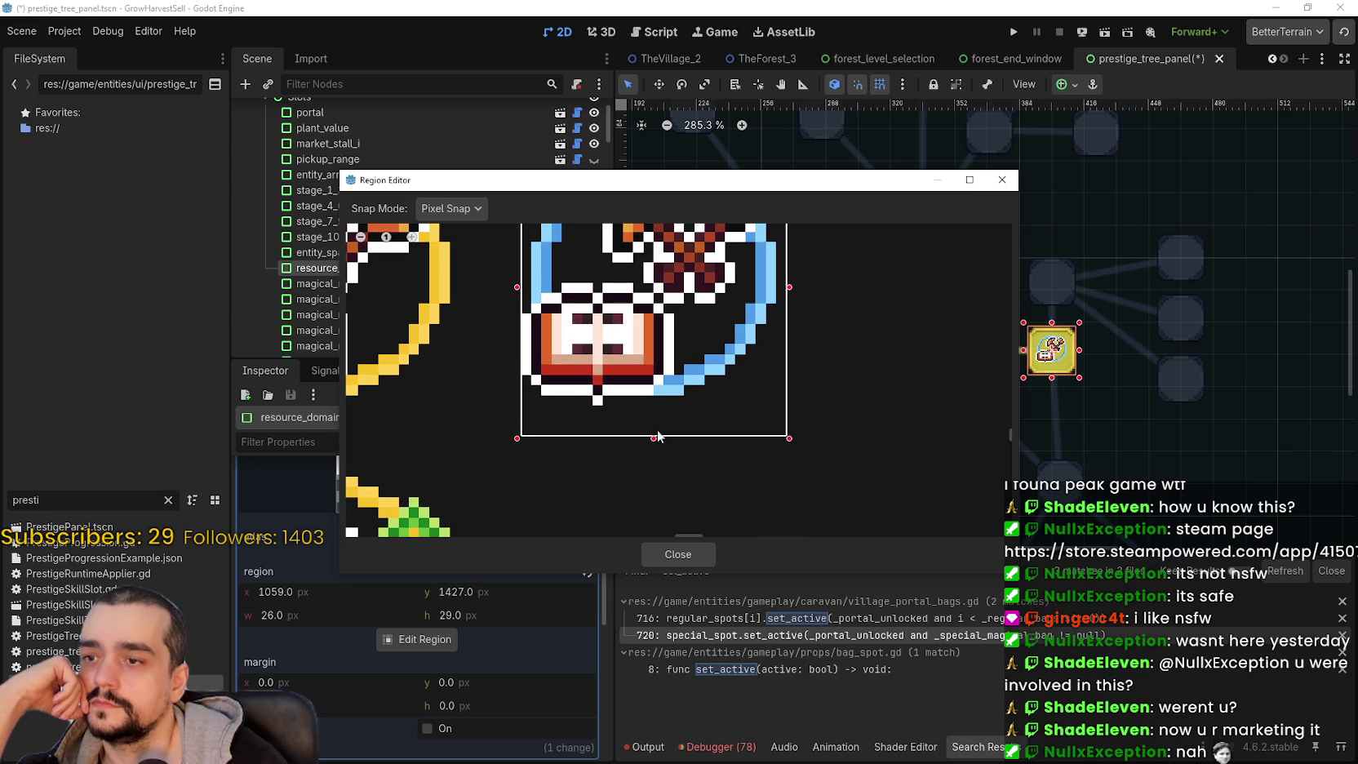
pyautogui.moveTo(653, 437); pyautogui.dragTo(652, 406)
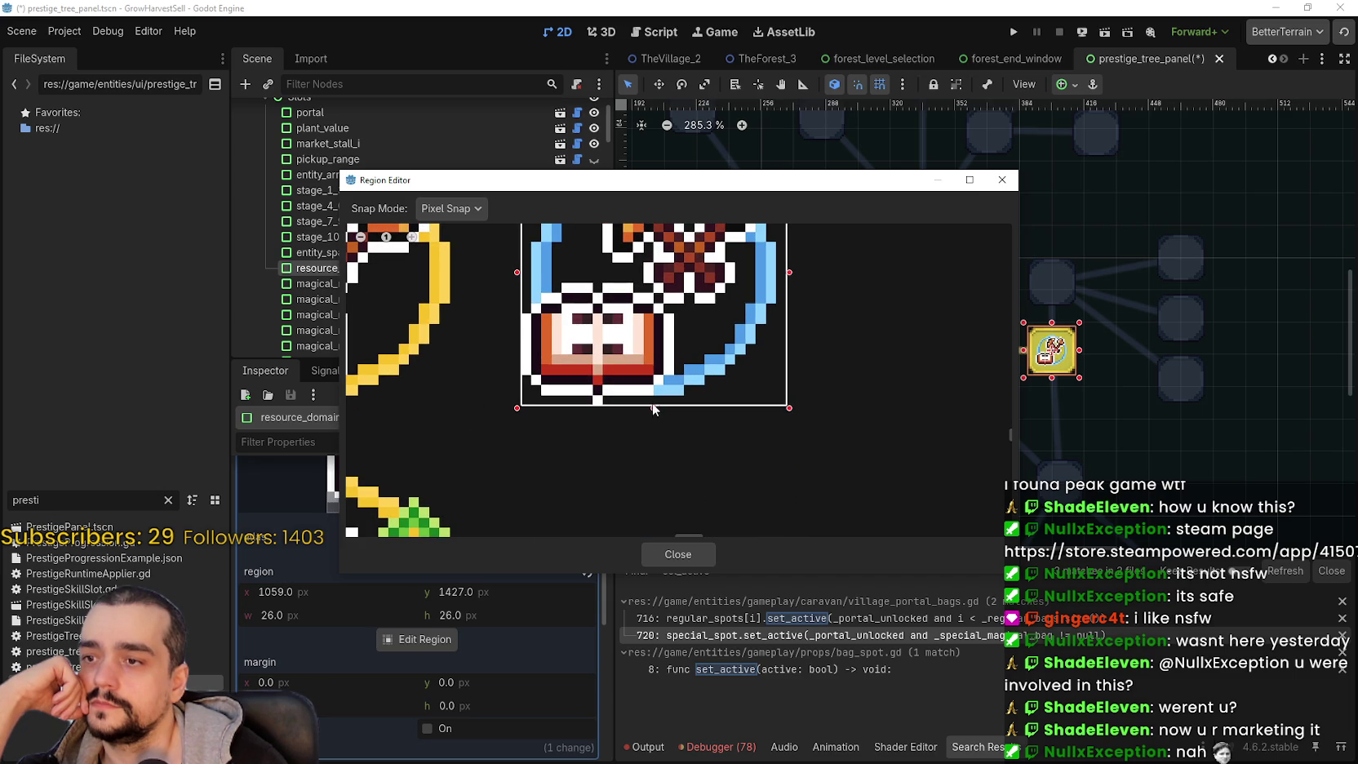
pyautogui.click(677, 556)
pyautogui.scroll(-1, 1051, 404)
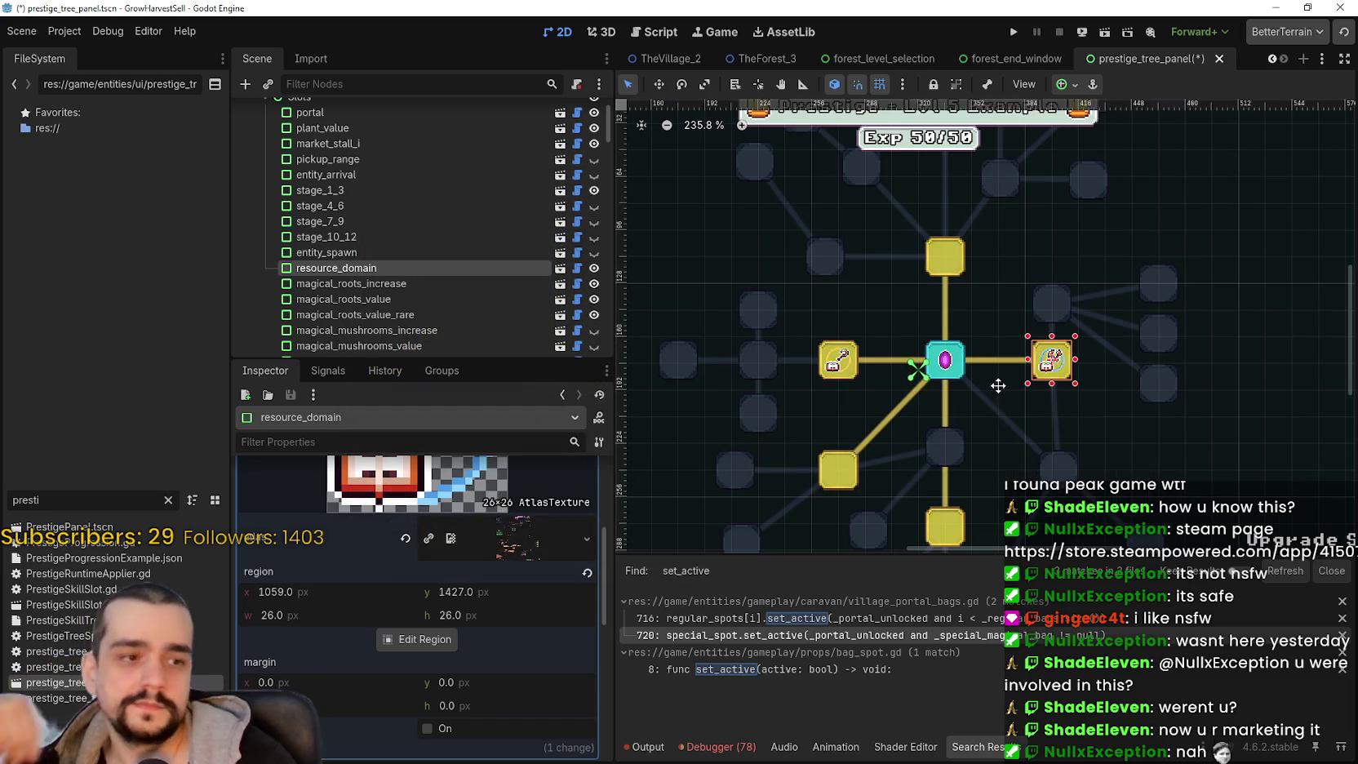
# - Save the prestige tree scene with Ctrl+S
pyautogui.hotkey('ctrl', 's')
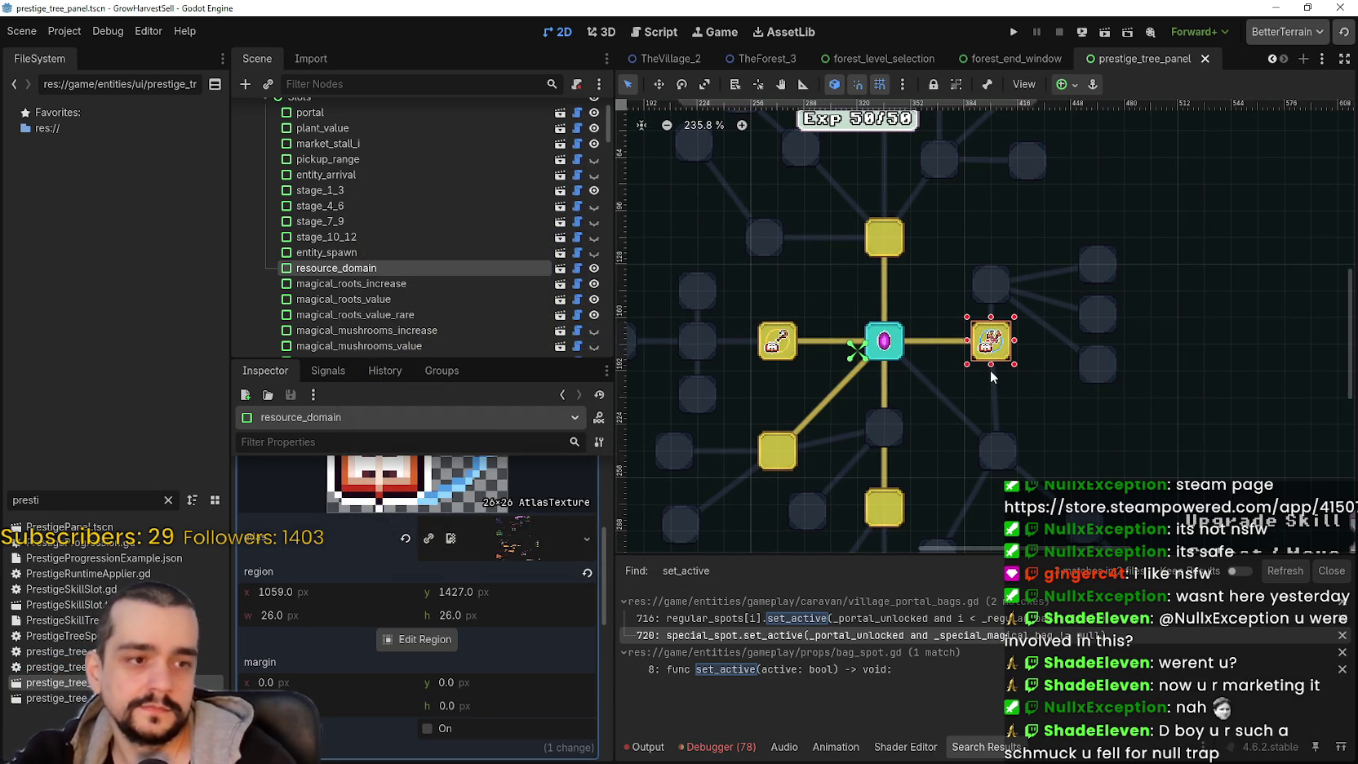
pyautogui.scroll(3, 988, 359)
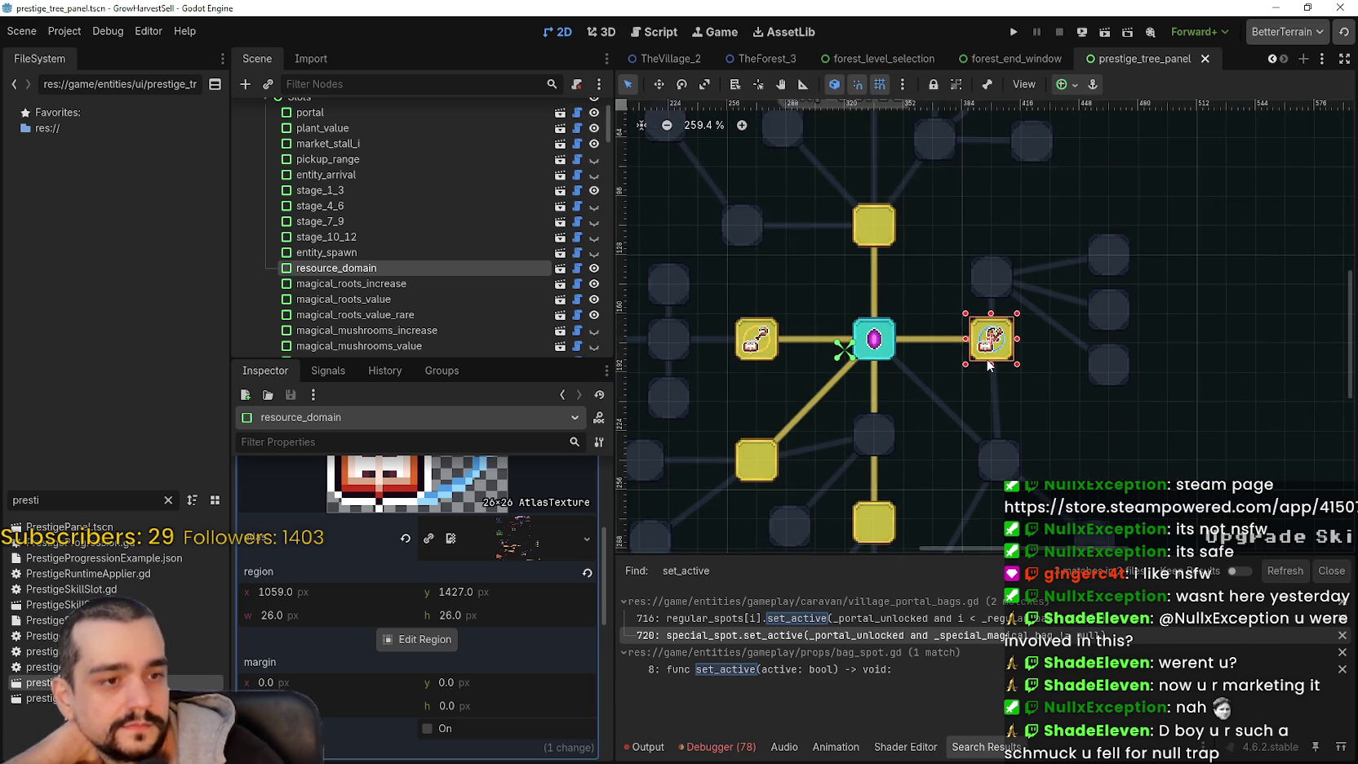
pyautogui.scroll(1, 987, 365)
pyautogui.scroll(-3, 988, 364)
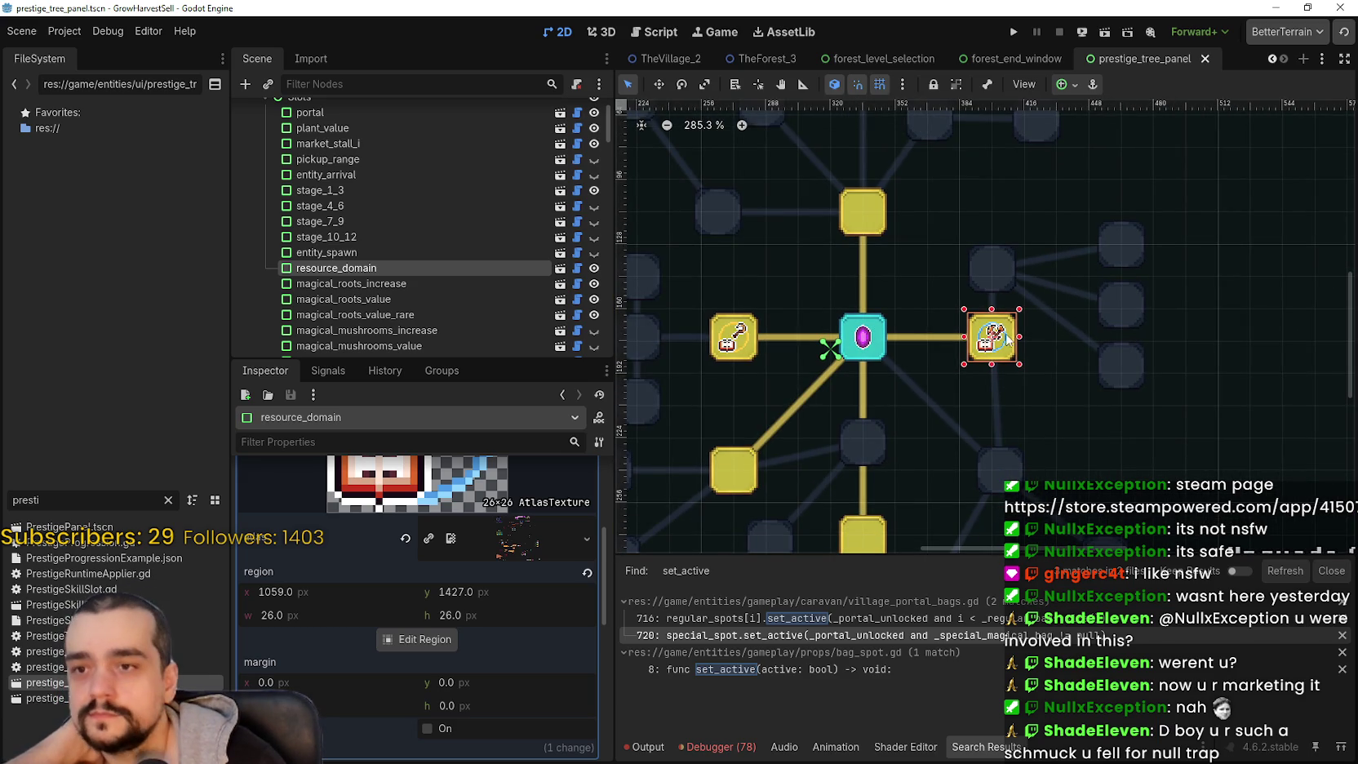
pyautogui.scroll(-1, 873, 408)
pyautogui.scroll(1, 839, 373)
# - Open the Region Editor for plant_domain_damage's skill_icon (32×32 at 1184, 1760)
pyautogui.click(838, 373)
pyautogui.click(969, 250)
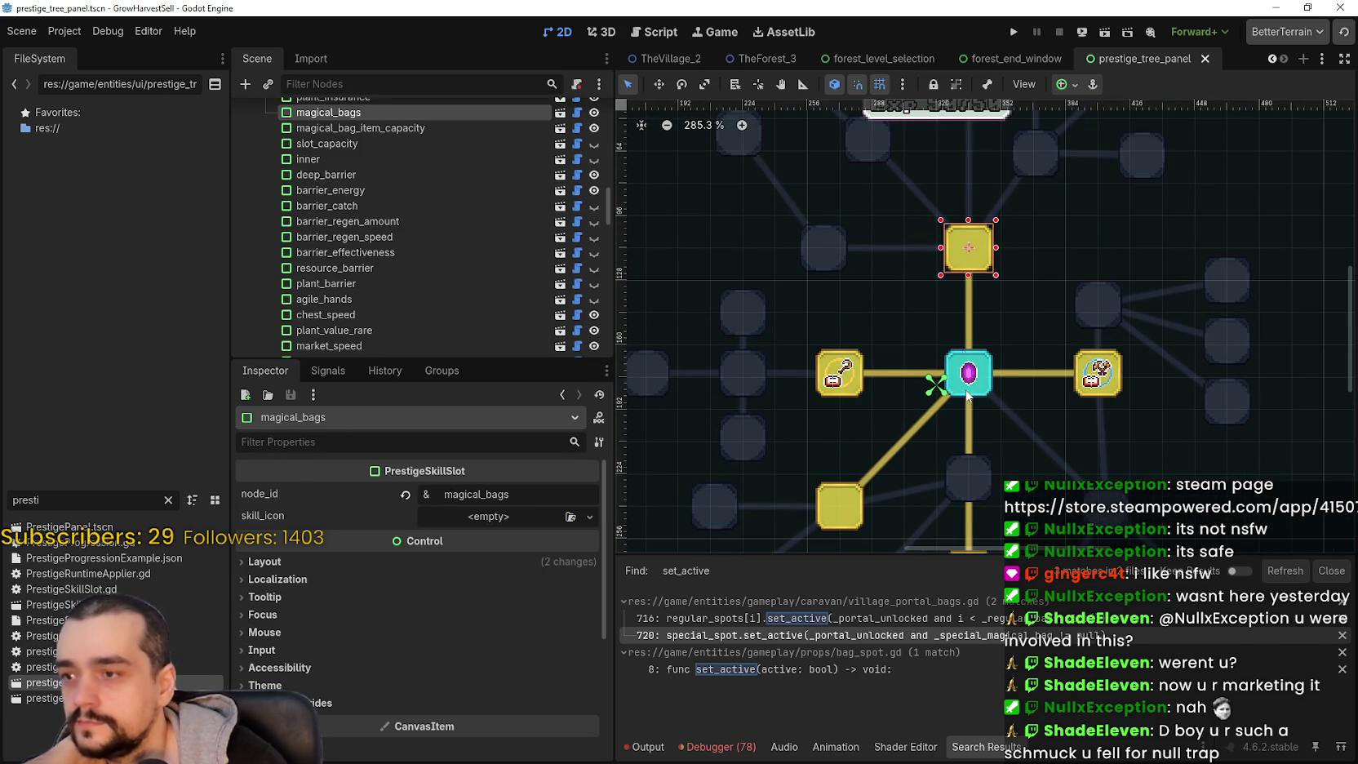
pyautogui.scroll(-2, 959, 395)
pyautogui.scroll(3, 857, 439)
pyautogui.hscroll(-4, 857, 438)
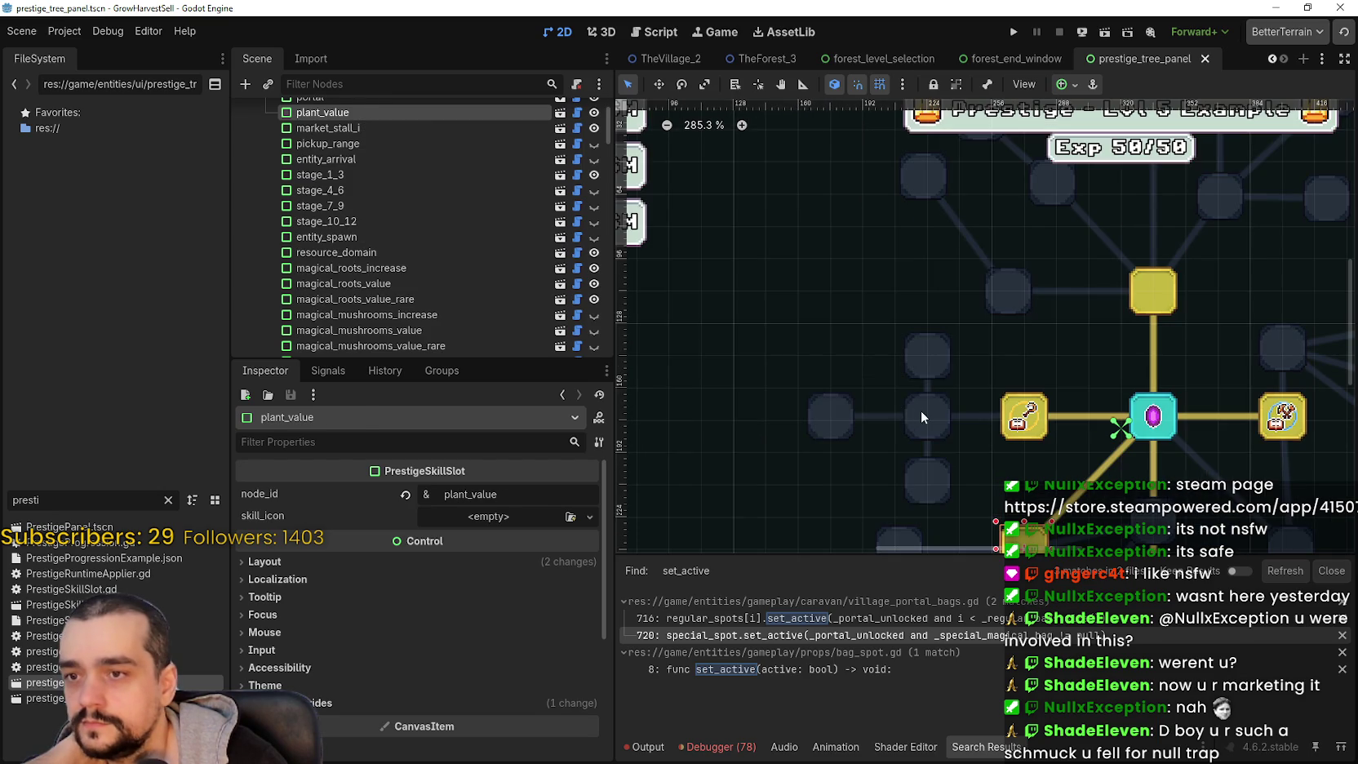
pyautogui.click(921, 409)
pyautogui.click(530, 533)
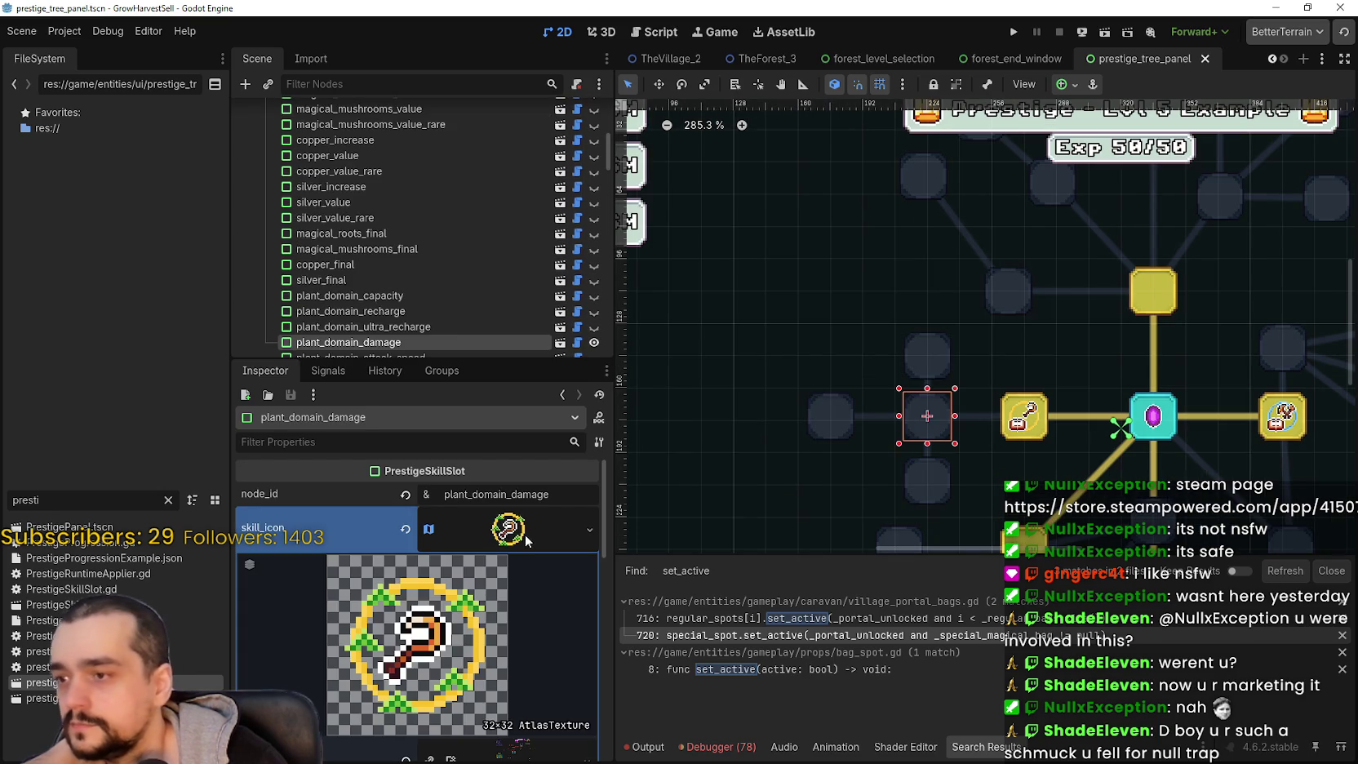
pyautogui.scroll(-2, 452, 635)
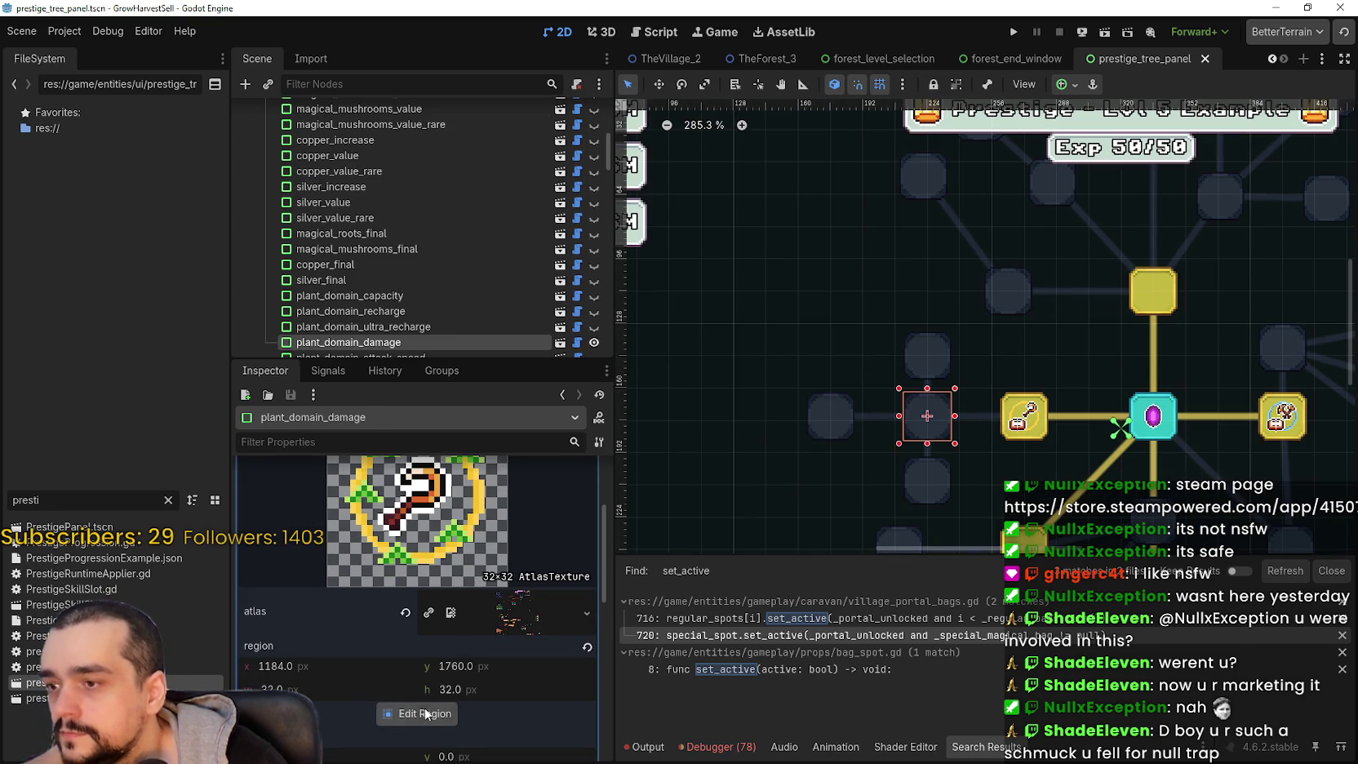
pyautogui.click(424, 713)
pyautogui.scroll(-6, 776, 406)
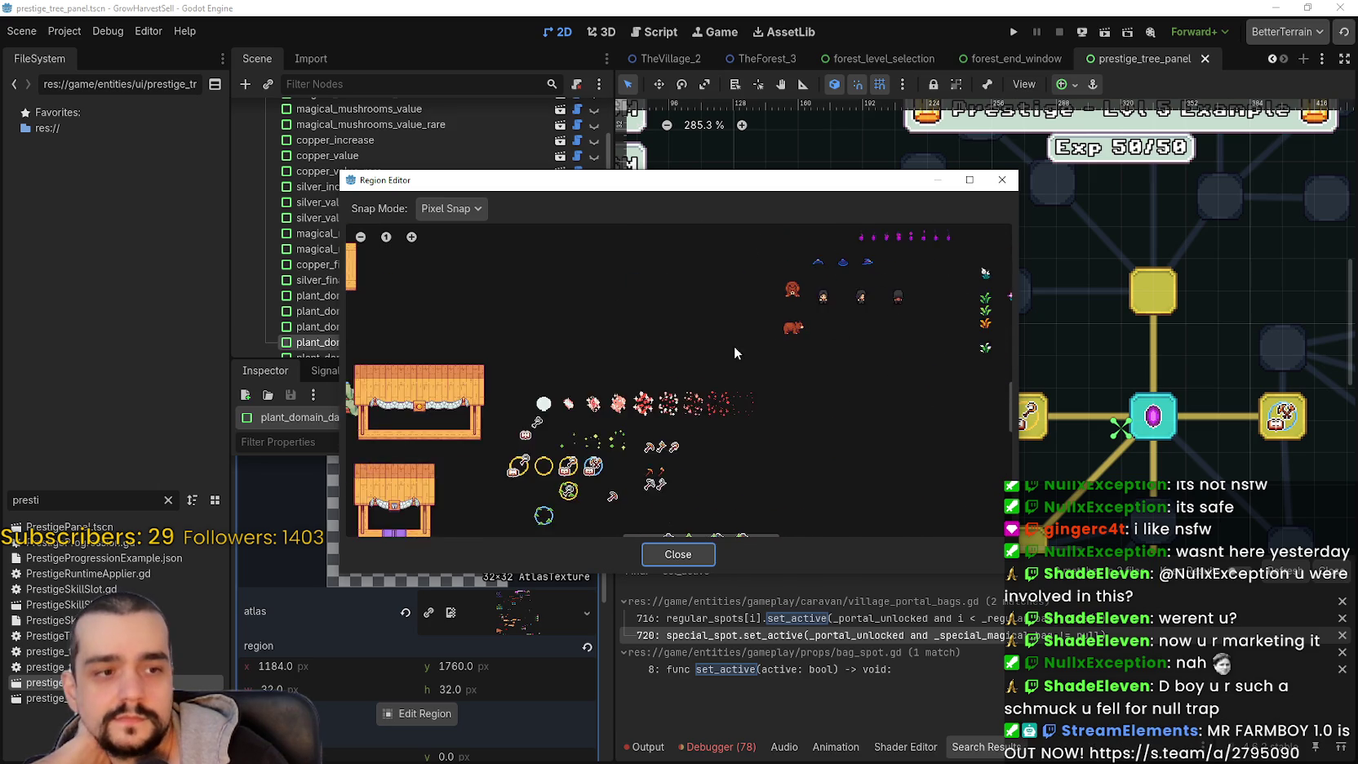
# - Trim the plant_domain_damage axe icon region to 26×26 at 1187, 1763, then close the editor
pyautogui.scroll(-3, 788, 395)
pyautogui.scroll(10, 661, 379)
pyautogui.scroll(2, 717, 416)
pyautogui.moveTo(887, 402); pyautogui.dragTo(852, 410)
pyautogui.moveTo(522, 403); pyautogui.dragTo(560, 409)
pyautogui.scroll(1, 718, 298)
pyautogui.moveTo(699, 247)
pyautogui.mouseDown()
pyautogui.moveTo(702, 294)
pyautogui.moveTo(700, 281)
pyautogui.mouseUp()
pyautogui.scroll(-3, 722, 529)
pyautogui.moveTo(715, 510); pyautogui.dragTo(710, 473)
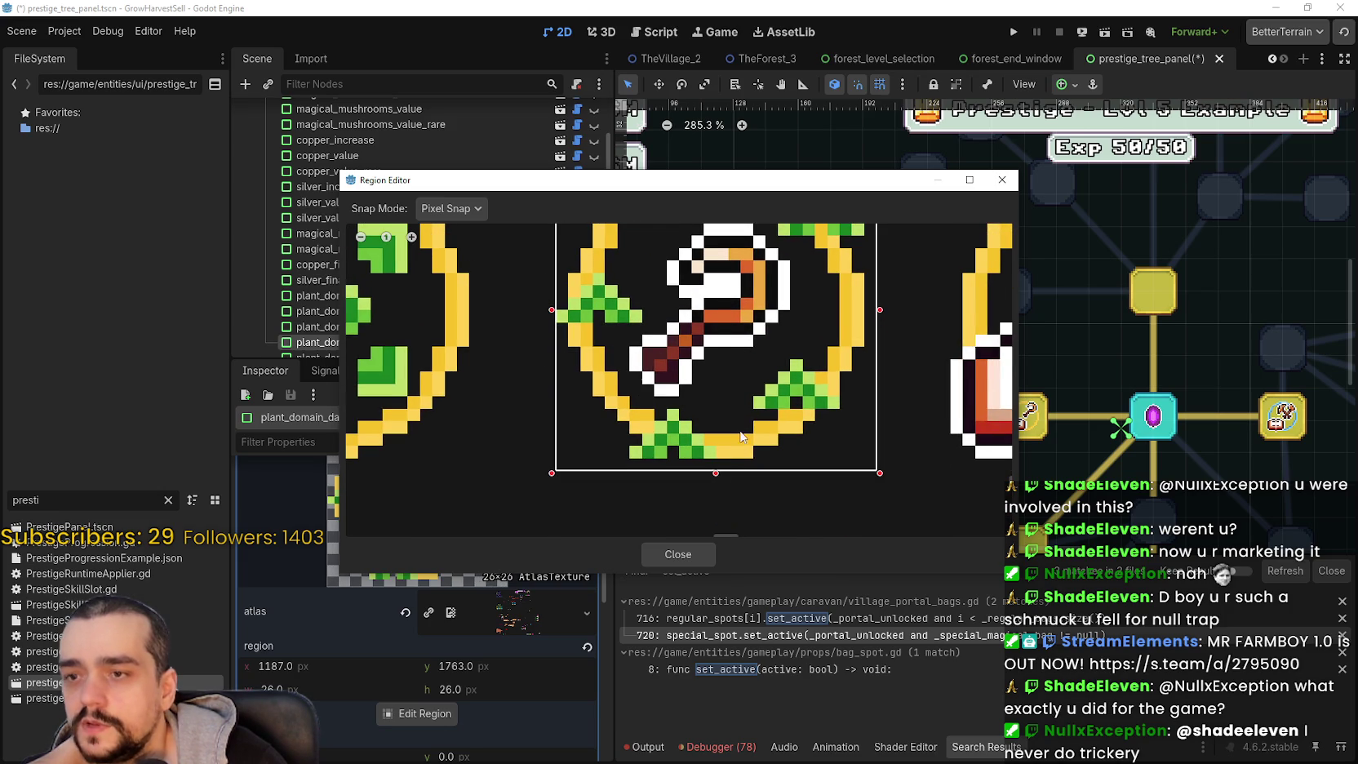
pyautogui.scroll(-3, 711, 461)
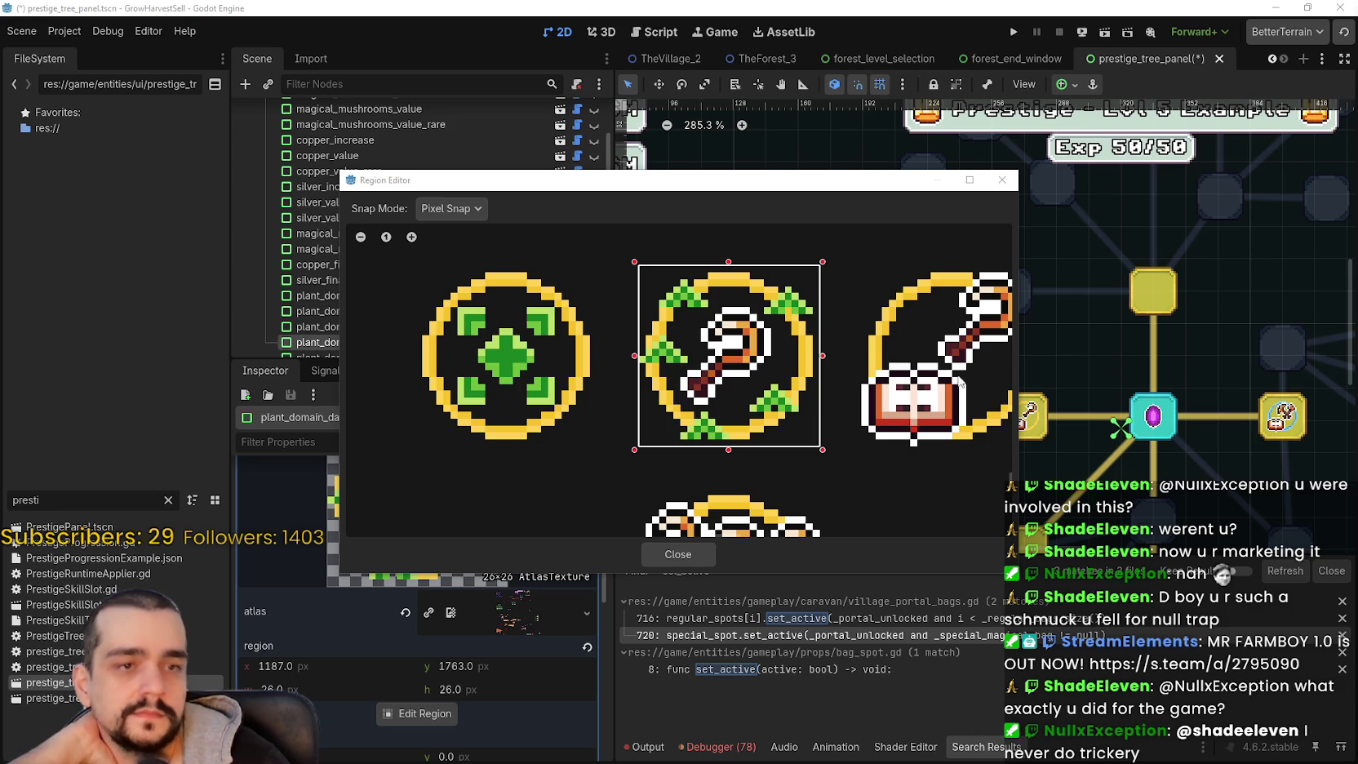
pyautogui.scroll(-1, 811, 447)
pyautogui.click(704, 553)
pyautogui.scroll(-2, 978, 409)
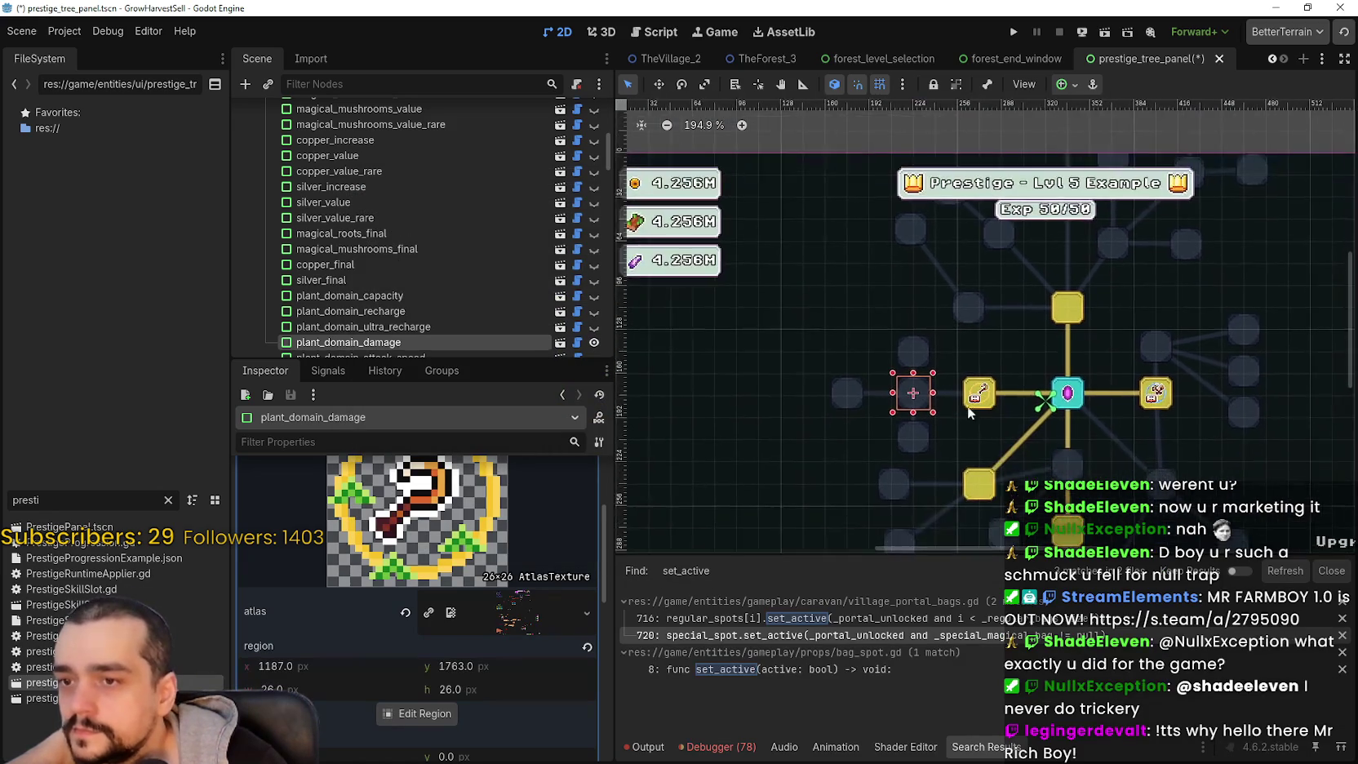
# - Inspect the plant_domain_damage_ii slot's skill icon and save the scene
pyautogui.scroll(1, 979, 410)
pyautogui.click(911, 348)
pyautogui.click(538, 528)
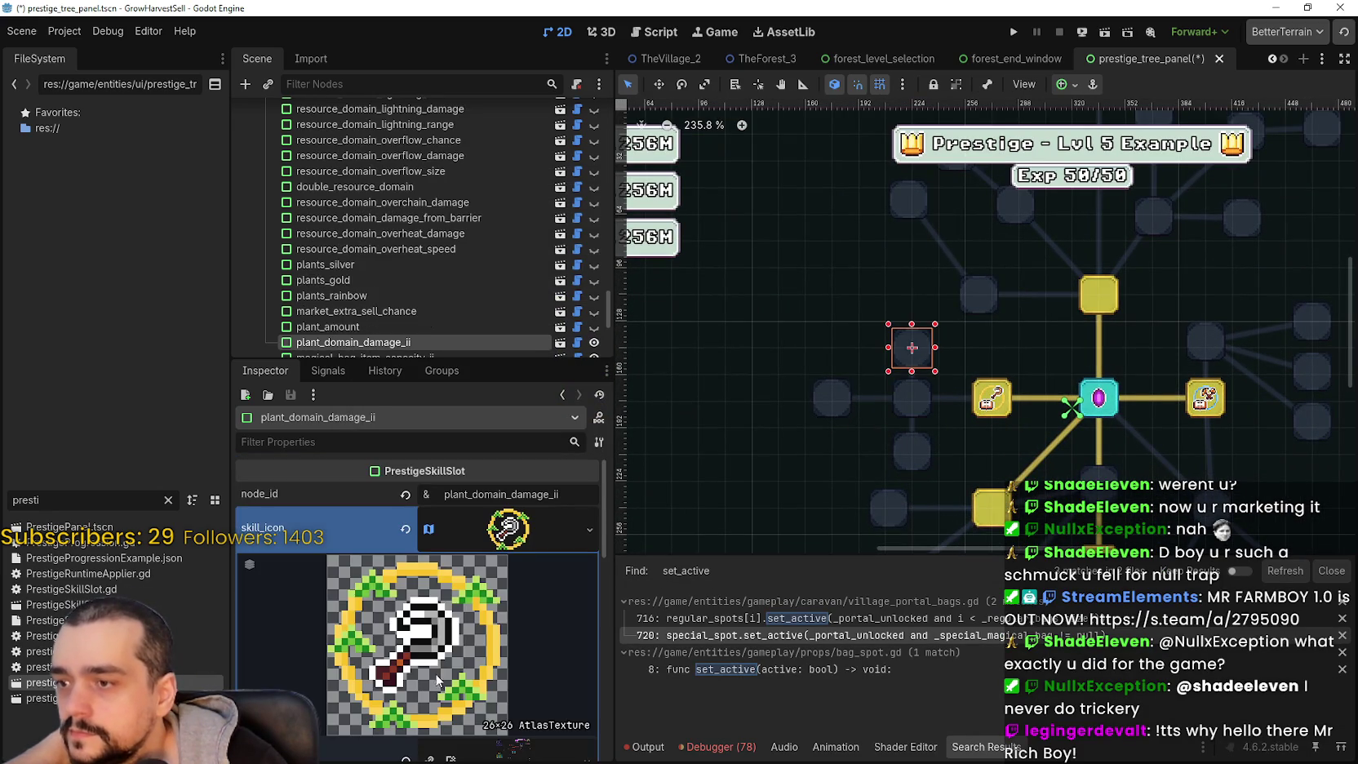
pyautogui.scroll(-2, 433, 684)
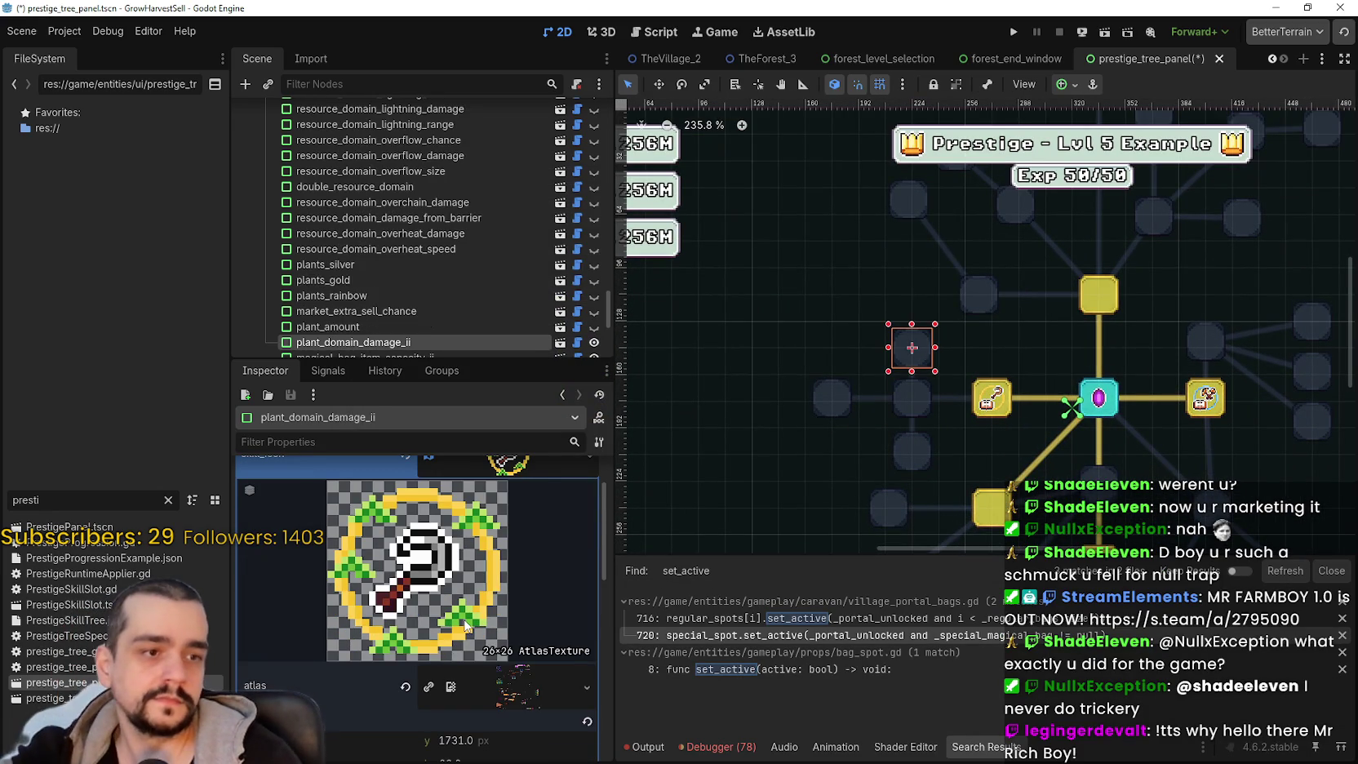
pyautogui.hotkey('ctrl', 's')
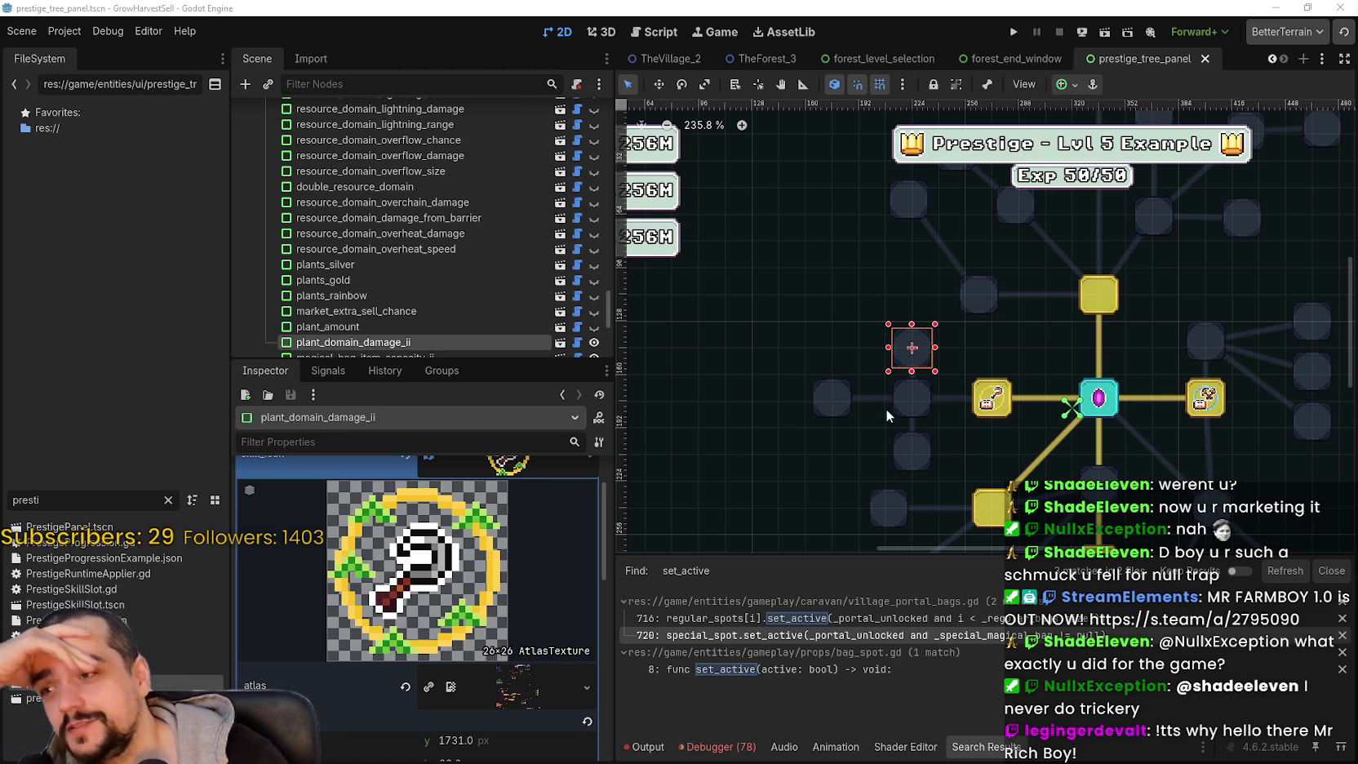
# - Copy the trimmed skill_icon AtlasTexture from the plant_domain_damage slot
pyautogui.scroll(2, 886, 415)
pyautogui.click(917, 400)
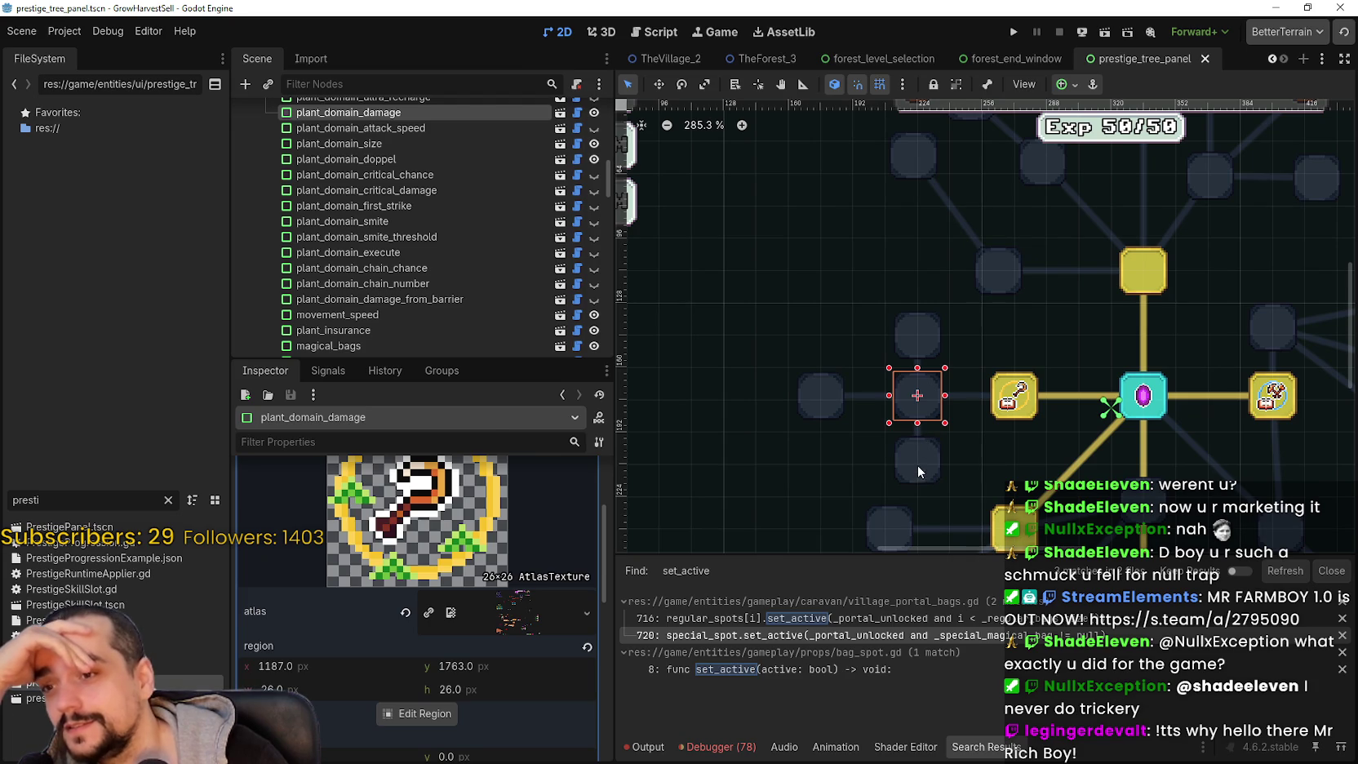
pyautogui.click(917, 465)
pyautogui.click(940, 418)
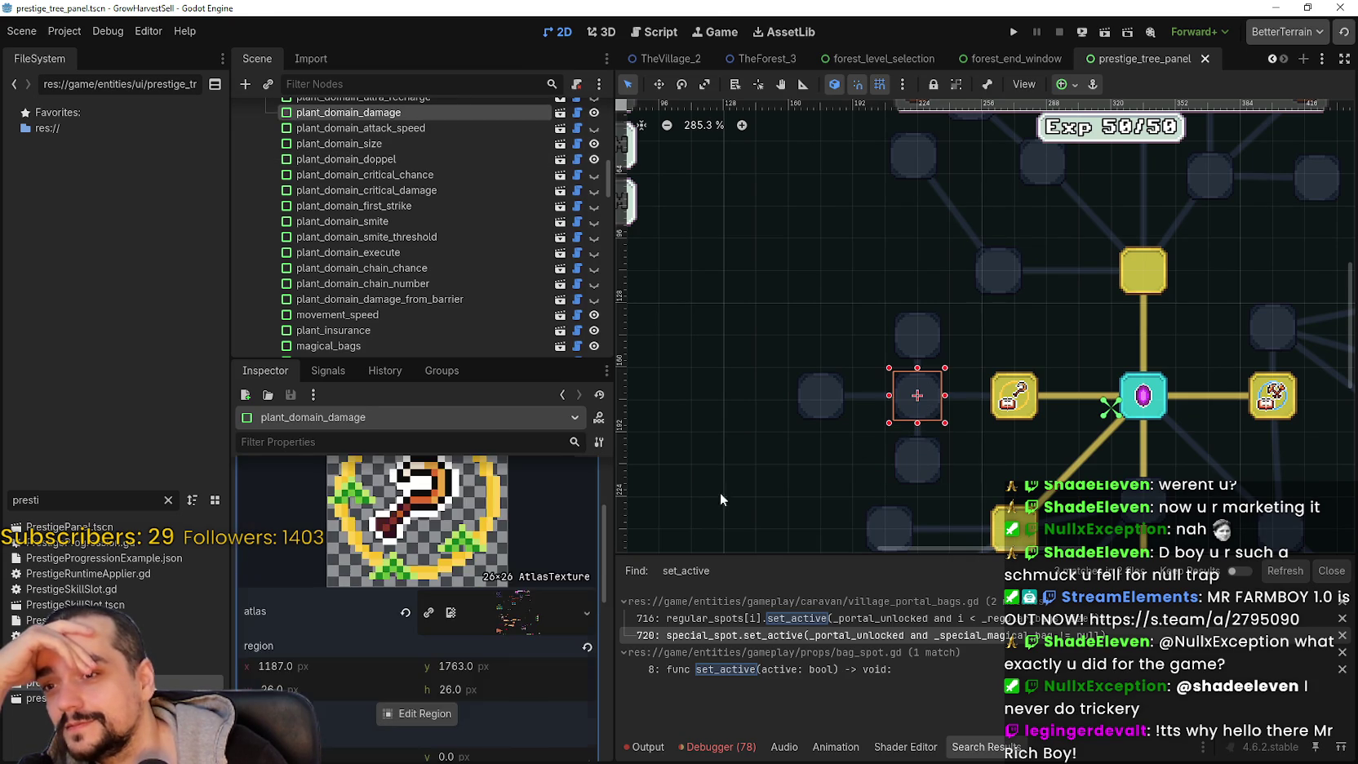
pyautogui.rightClick(508, 528)
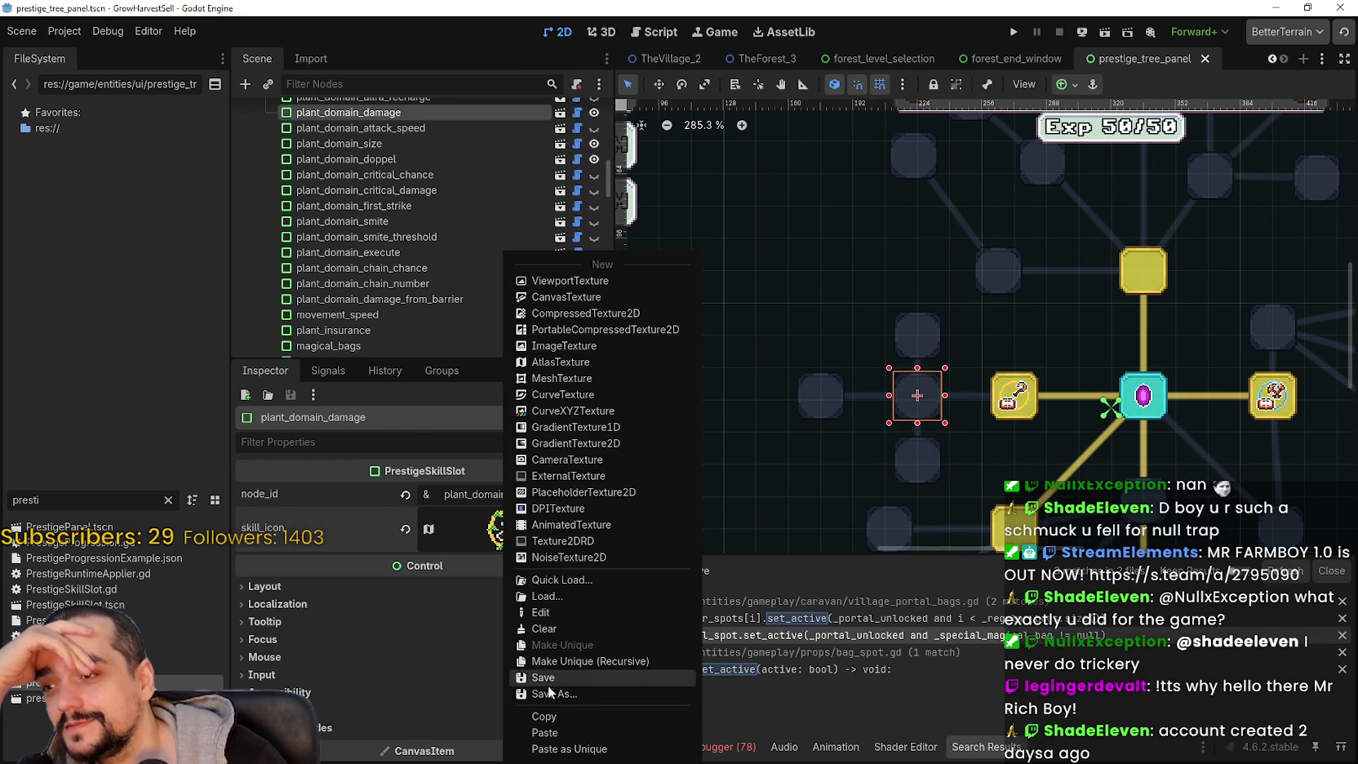
pyautogui.click(558, 719)
# - Paste the copied icon into plant_domain_doppel's skill_icon and open its Edit Region
pyautogui.click(917, 461)
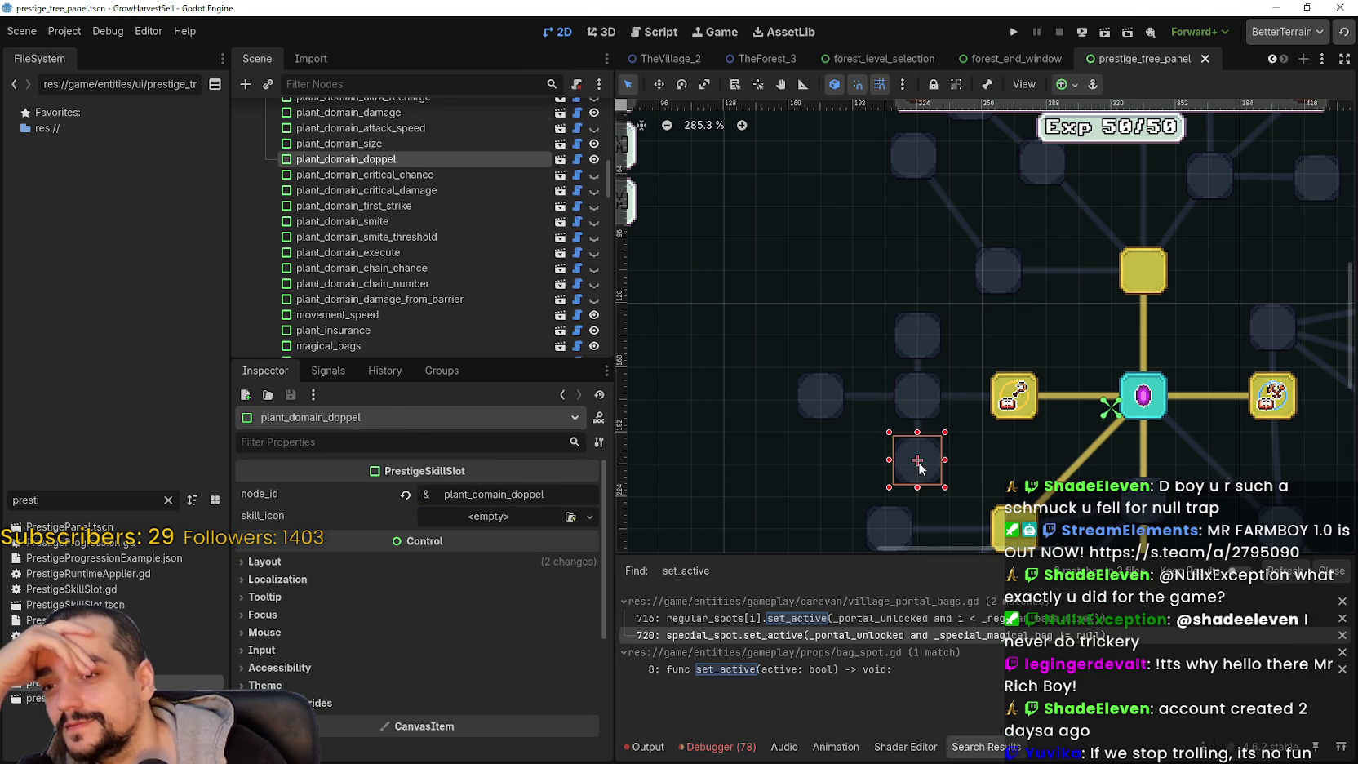
pyautogui.rightClick(549, 520)
pyautogui.click(571, 732)
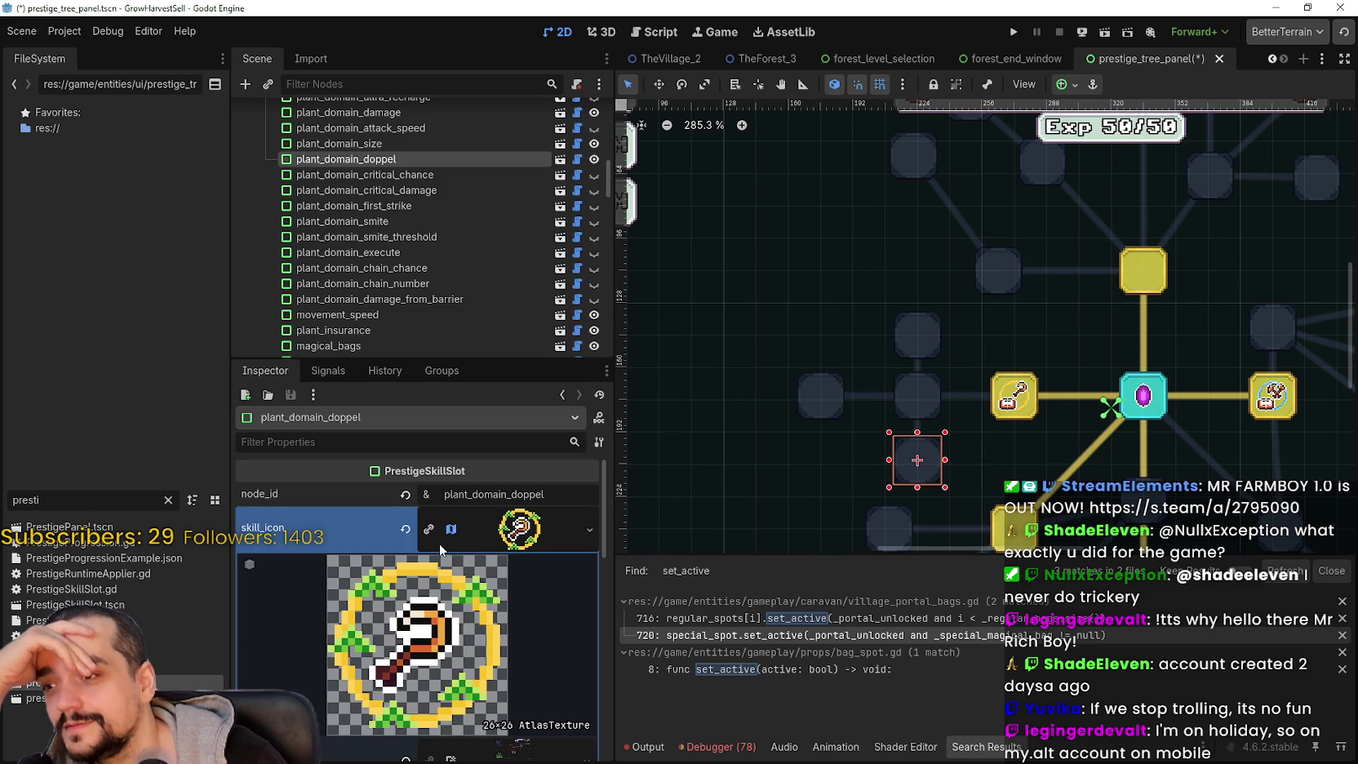
pyautogui.click(514, 530)
pyautogui.scroll(-1, 486, 571)
pyautogui.click(501, 484)
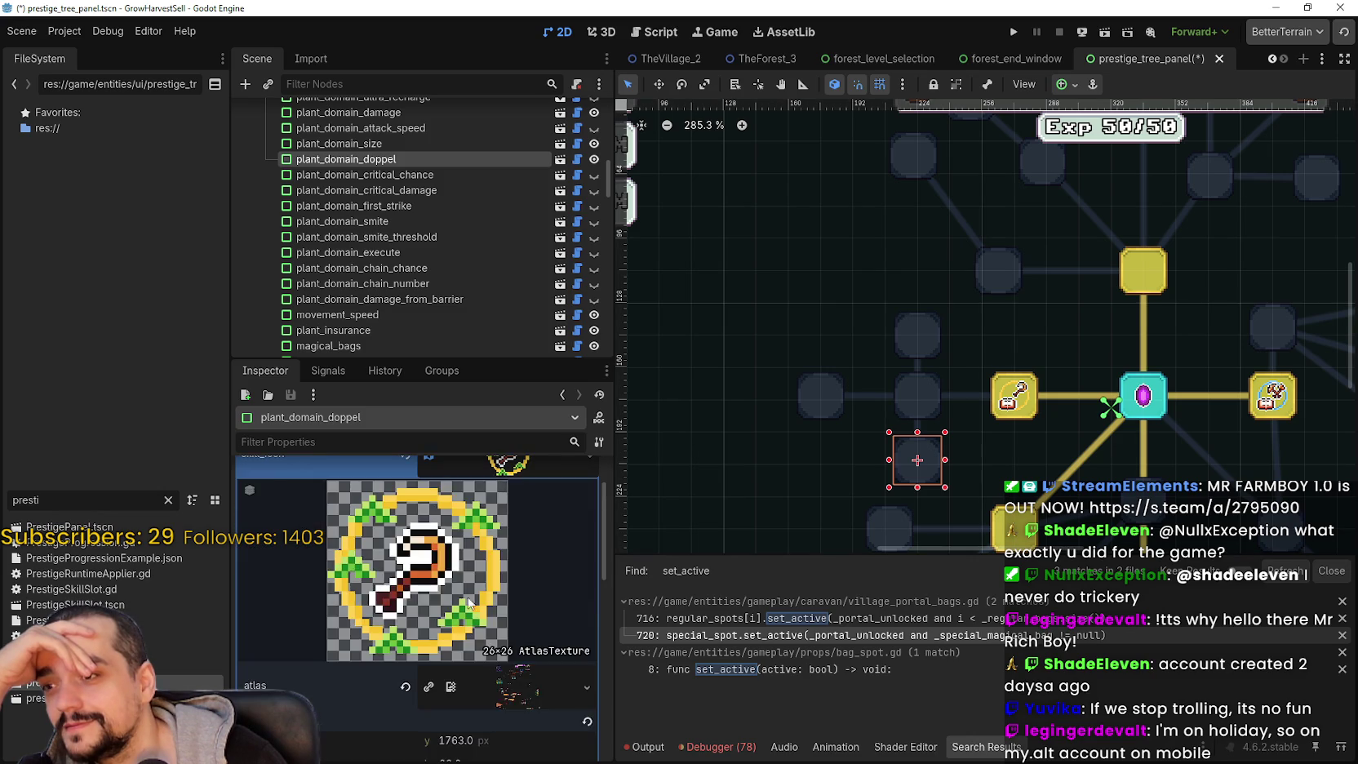
pyautogui.scroll(-2, 465, 629)
pyautogui.click(424, 676)
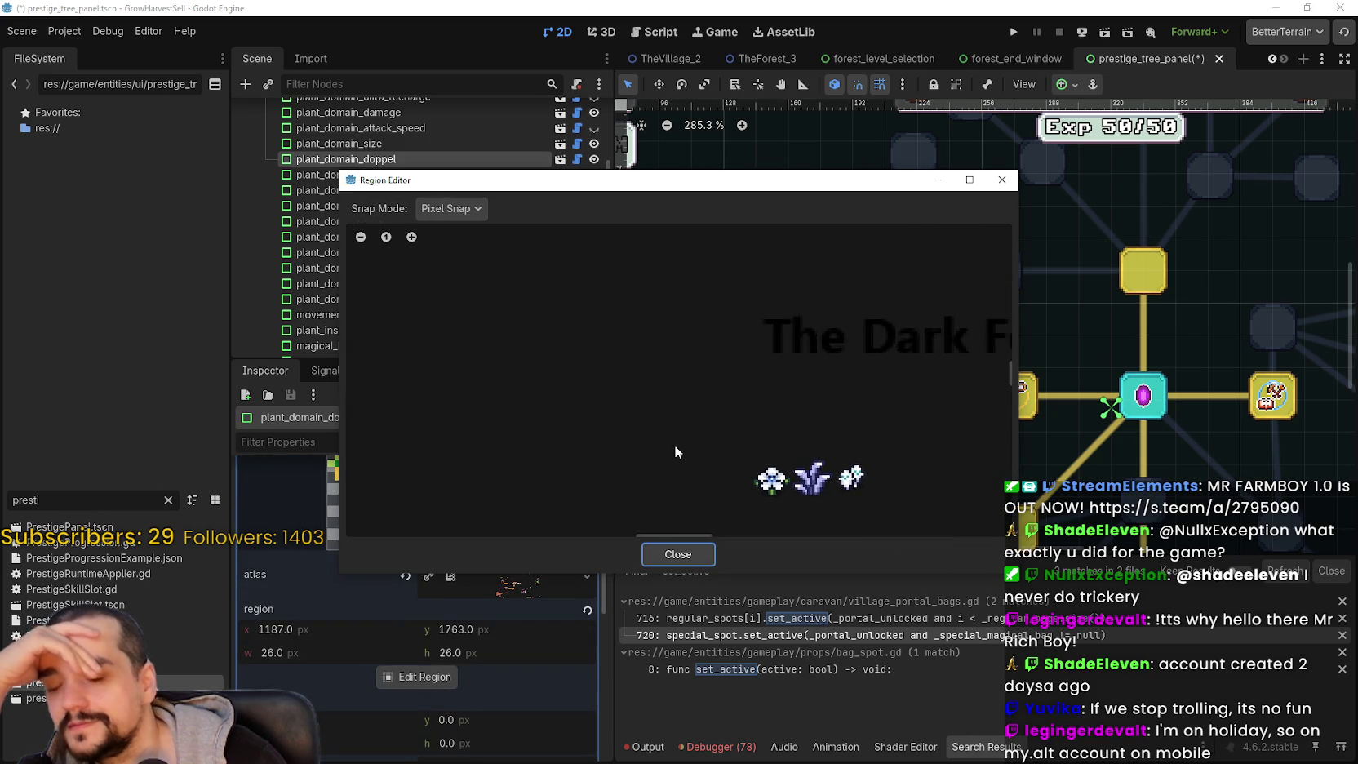
# - Draw a new region around the key-cluster ring icon on the atlas
pyautogui.scroll(-5, 674, 445)
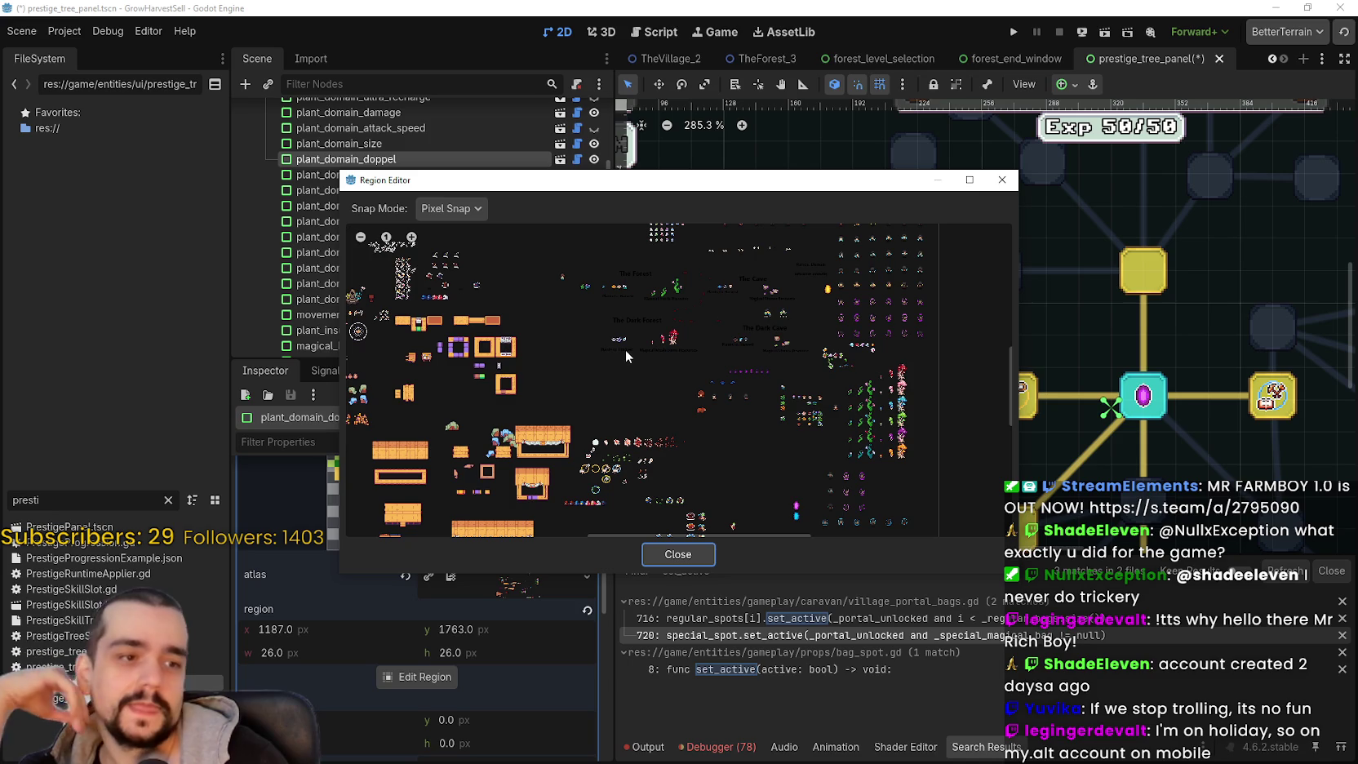
pyautogui.scroll(3, 683, 353)
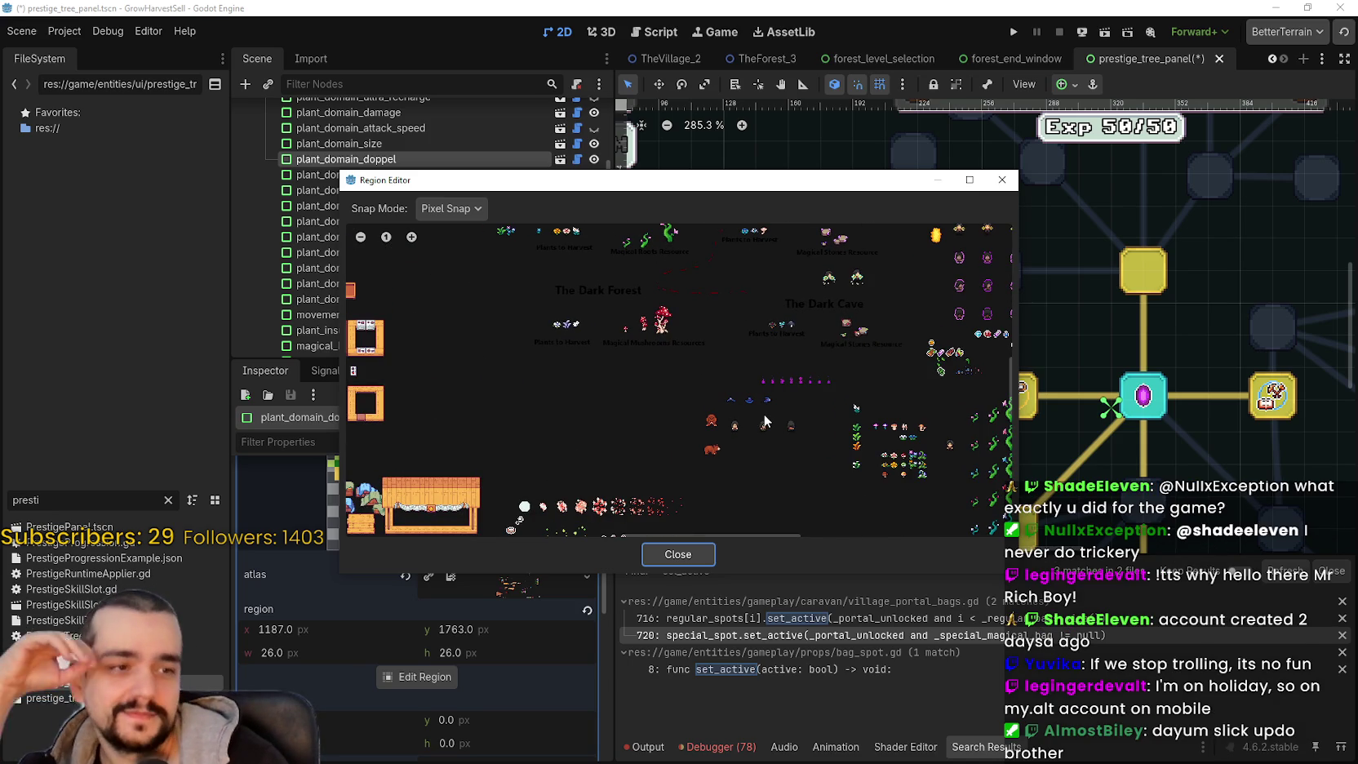
pyautogui.scroll(-5, 764, 420)
pyautogui.hscroll(2, 765, 420)
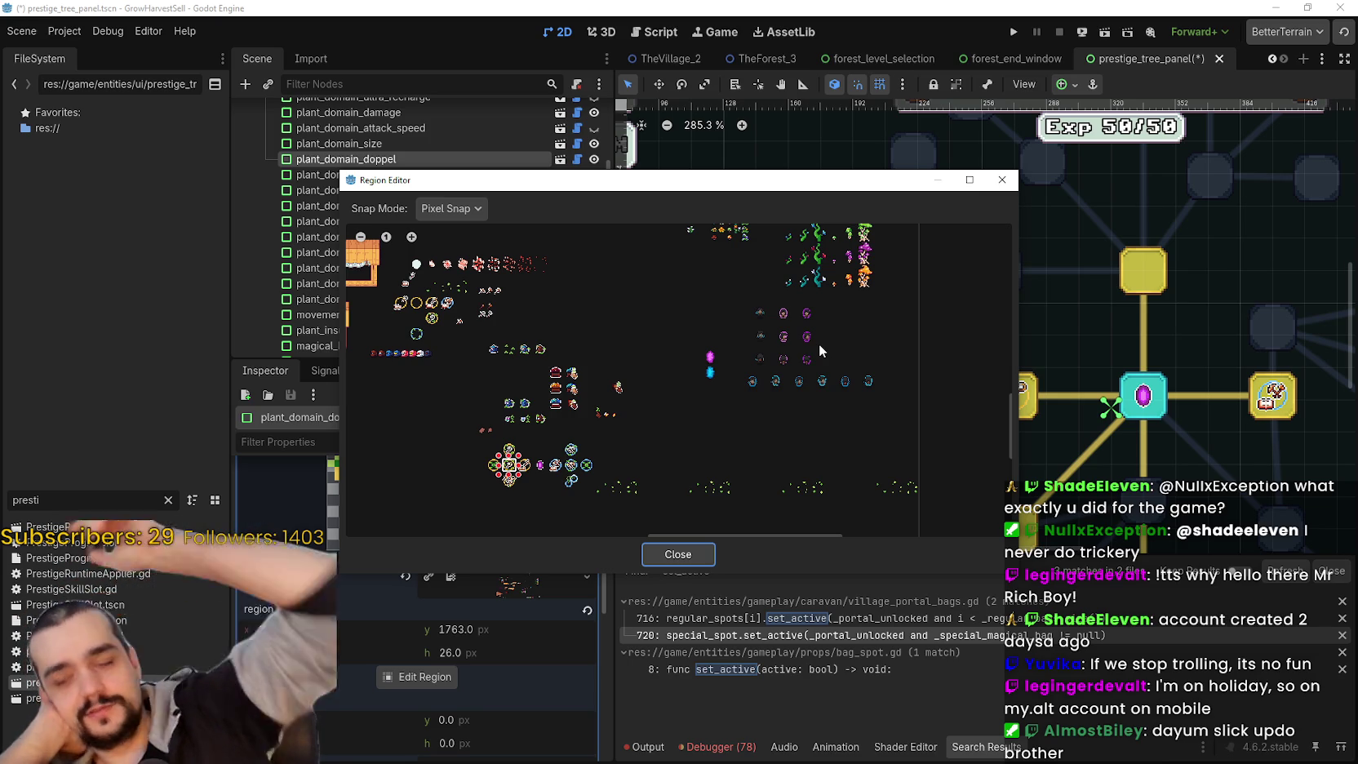
pyautogui.hscroll(-5, 584, 392)
pyautogui.moveTo(804, 183)
pyautogui.mouseDown()
pyautogui.moveTo(609, 97)
pyautogui.moveTo(642, 93)
pyautogui.mouseUp()
pyautogui.scroll(8, 537, 316)
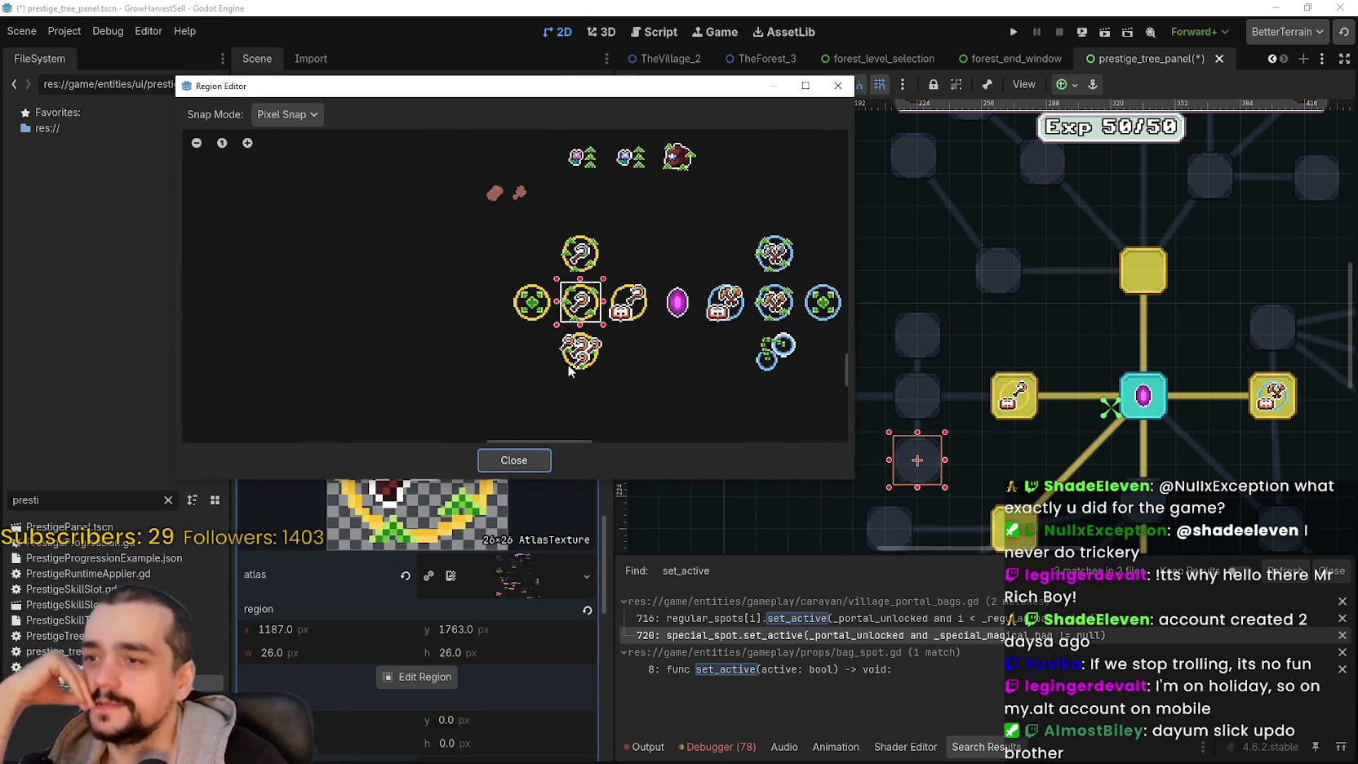
pyautogui.moveTo(543, 295)
pyautogui.mouseDown()
pyautogui.moveTo(662, 391)
pyautogui.moveTo(608, 413)
pyautogui.mouseUp()
# - Nudge the region edges to 28×28 at 1186, 1794 and close the editor
pyautogui.scroll(3, 641, 380)
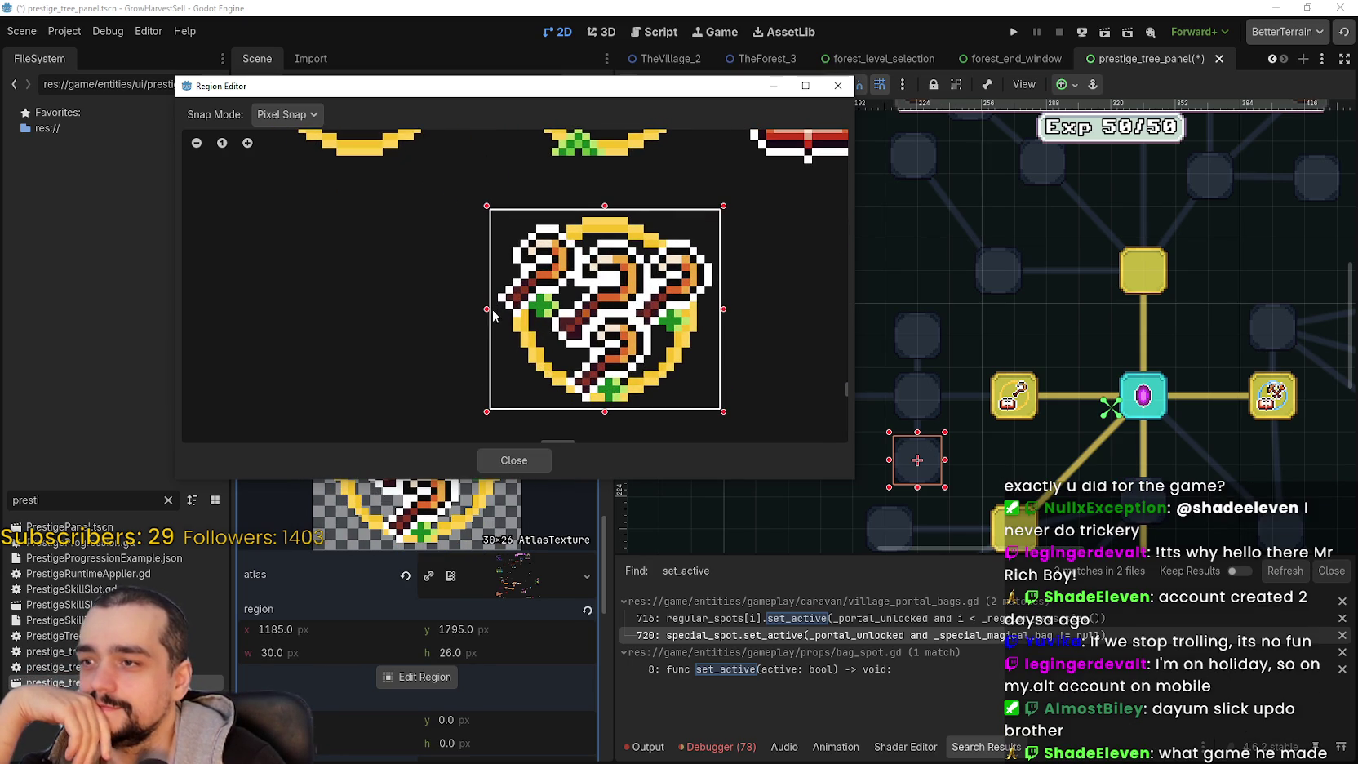
pyautogui.moveTo(492, 315); pyautogui.dragTo(498, 319)
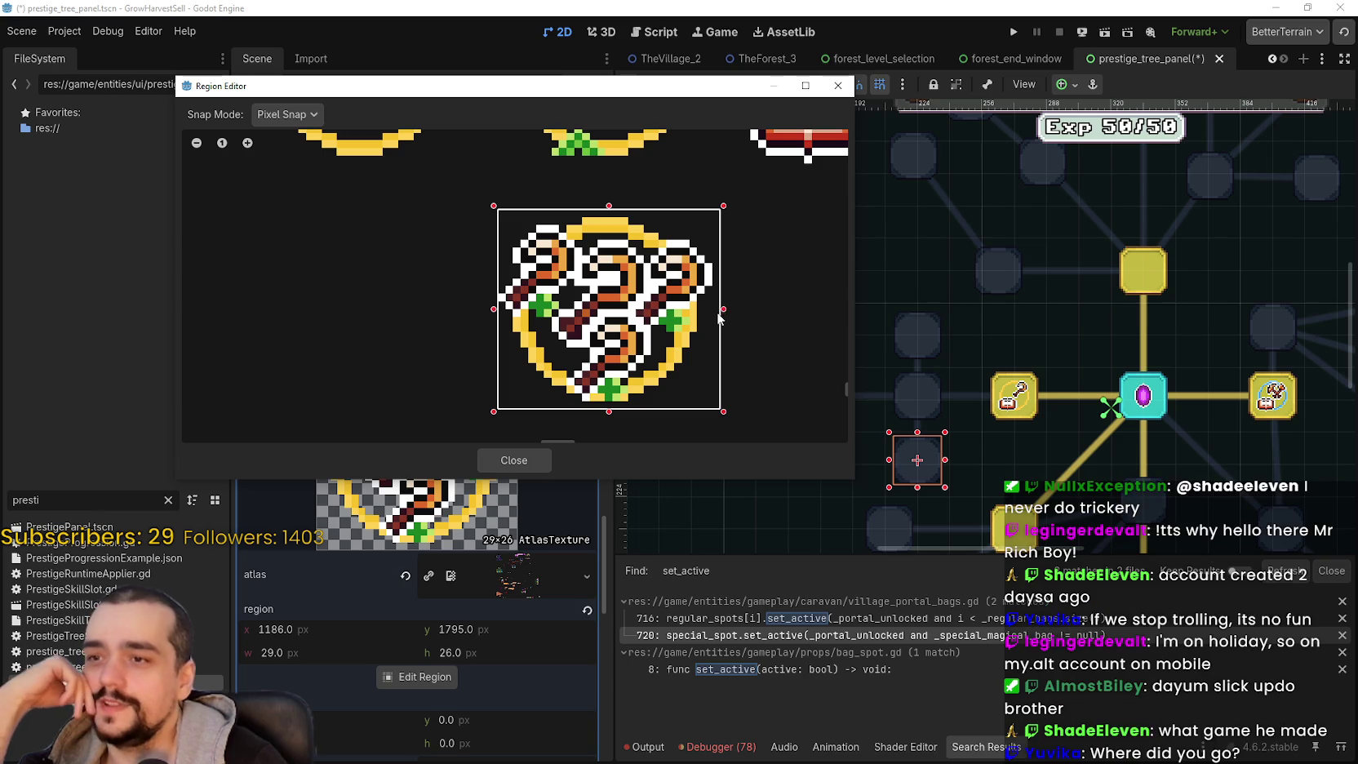
pyautogui.moveTo(720, 313); pyautogui.dragTo(714, 314)
pyautogui.scroll(1, 550, 305)
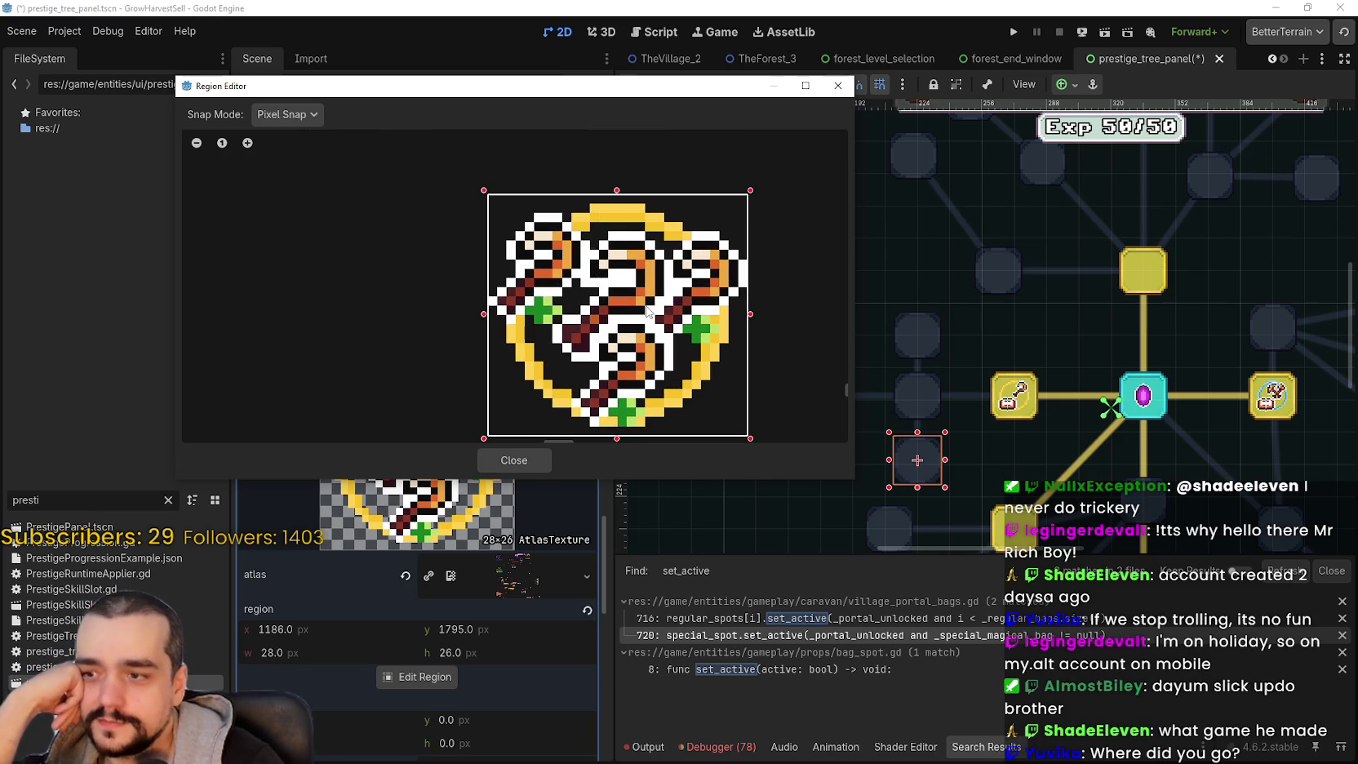
pyautogui.moveTo(618, 193); pyautogui.dragTo(624, 193)
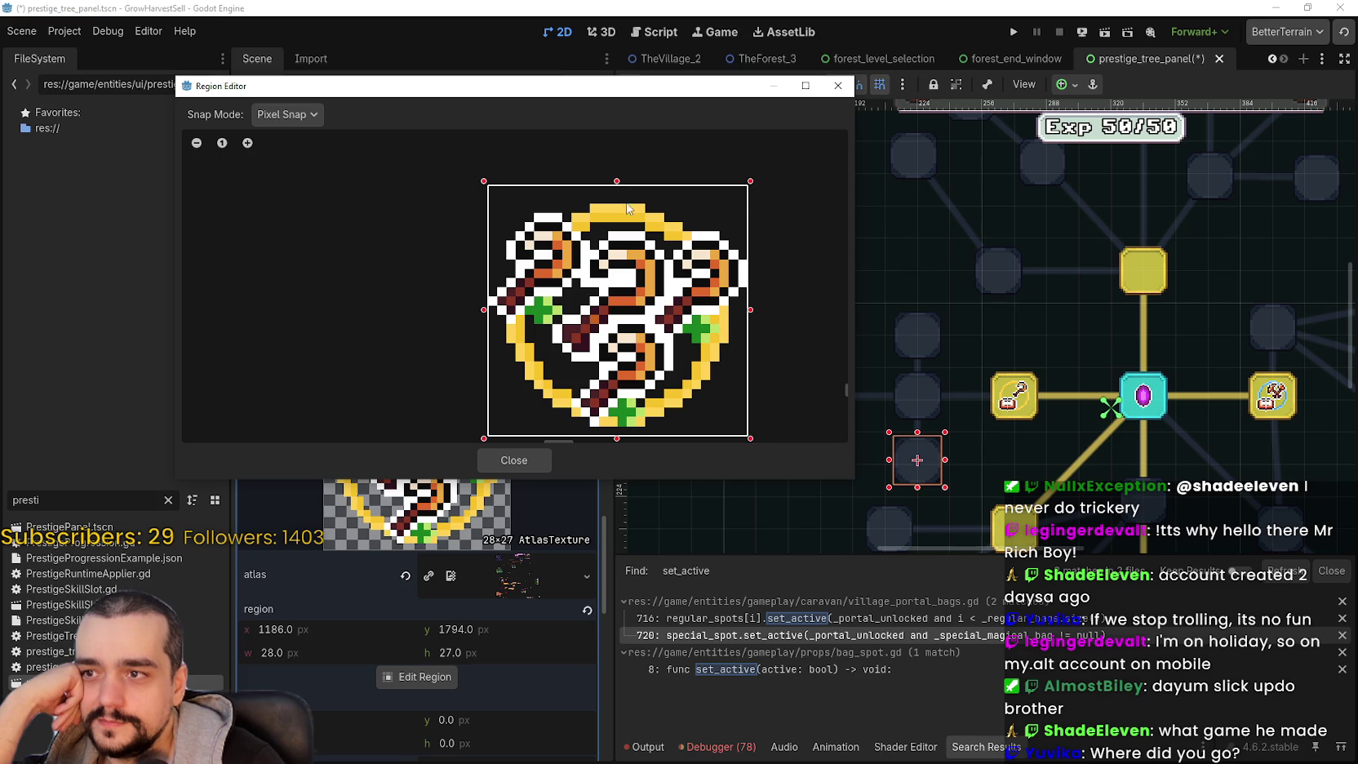
pyautogui.scroll(-5, 620, 437)
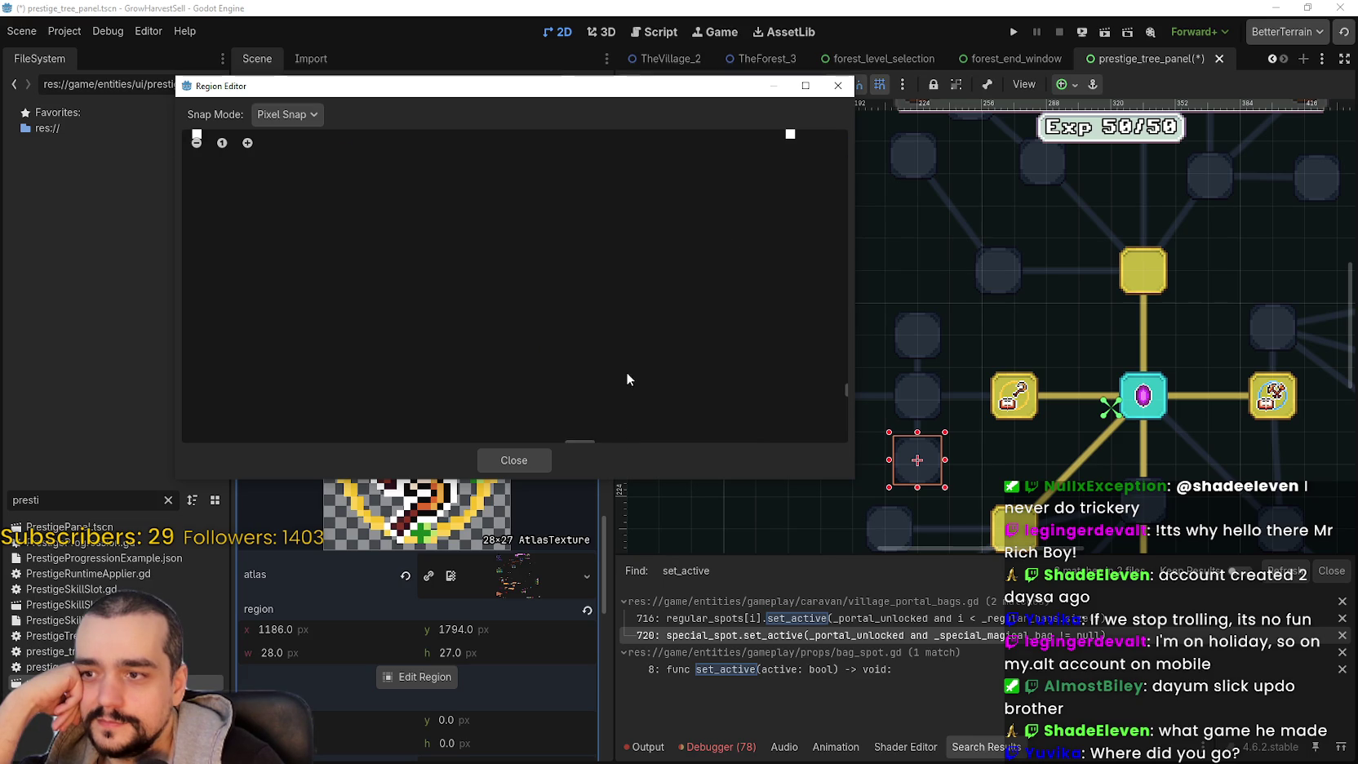
pyautogui.scroll(4, 645, 331)
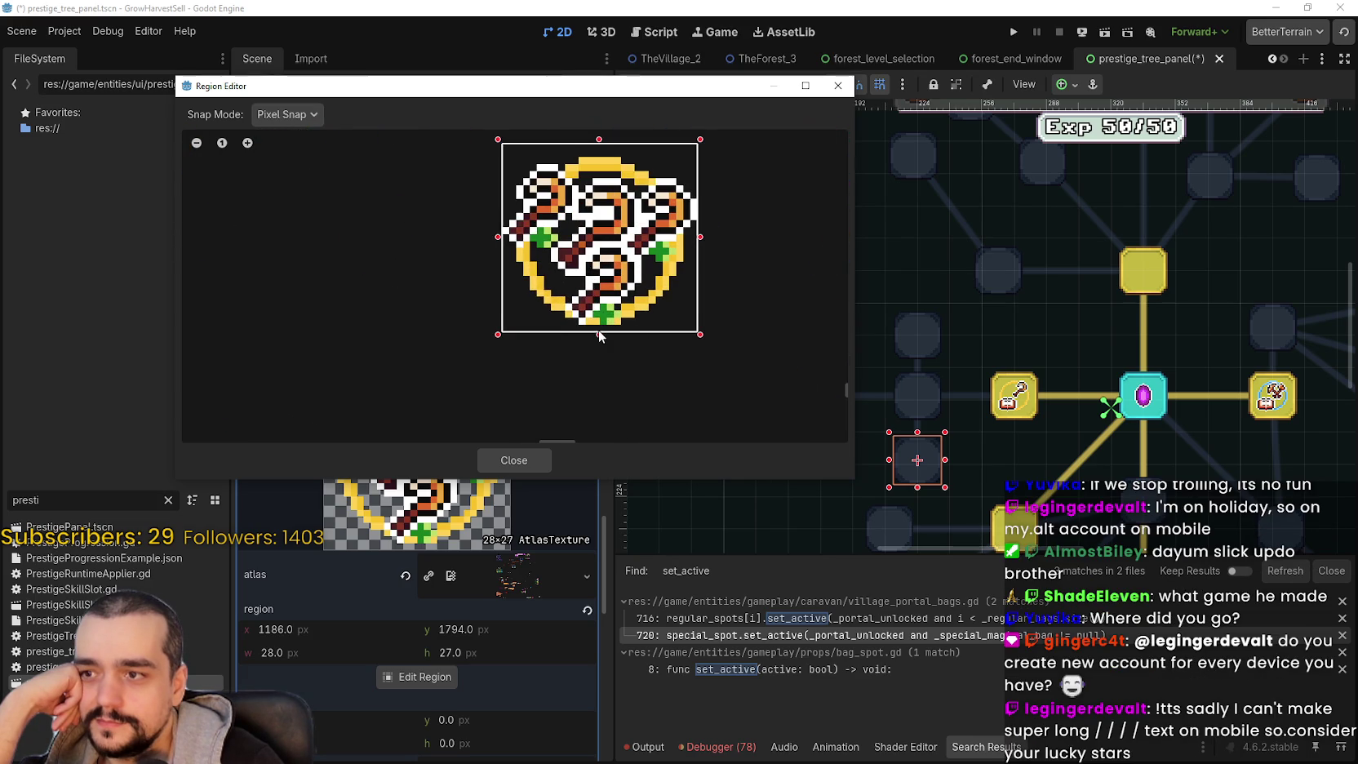
pyautogui.moveTo(598, 337); pyautogui.dragTo(610, 341)
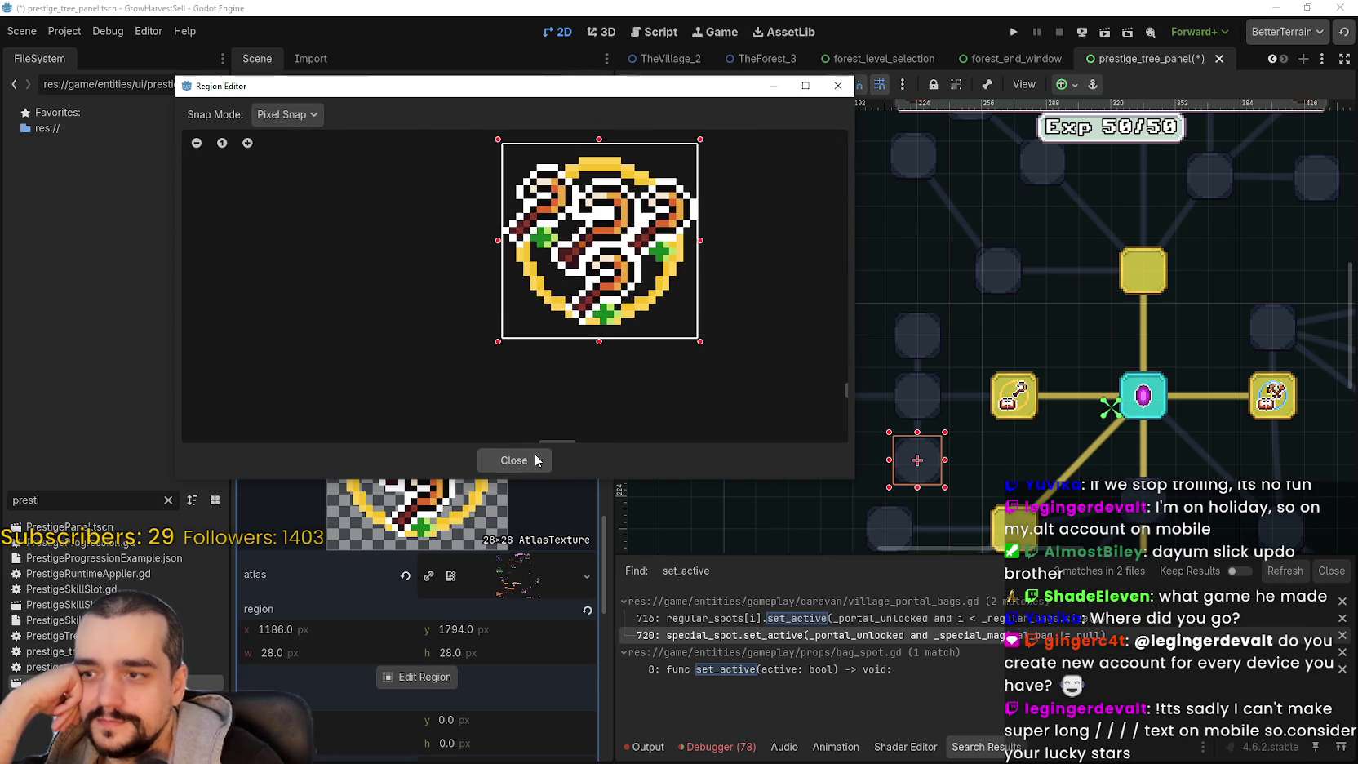
pyautogui.click(538, 460)
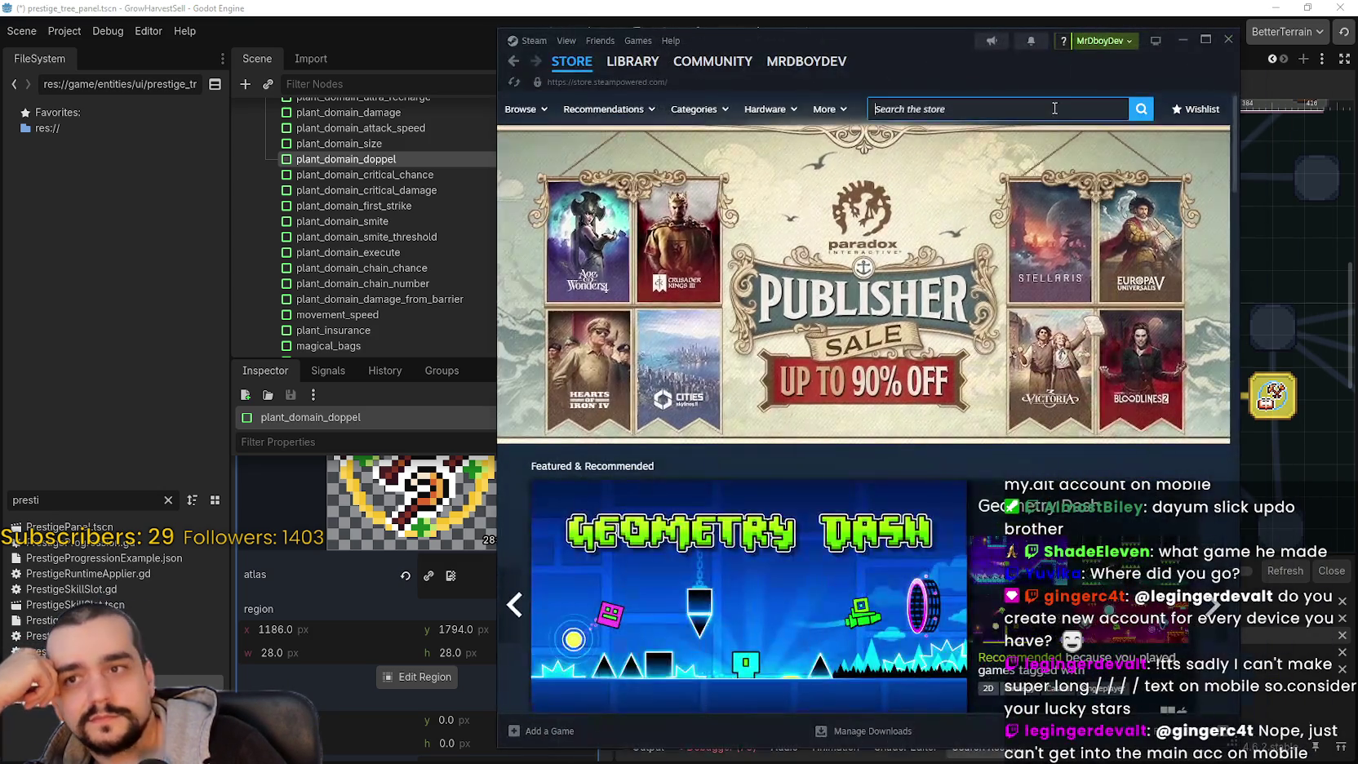
pyautogui.click(1069, 108)
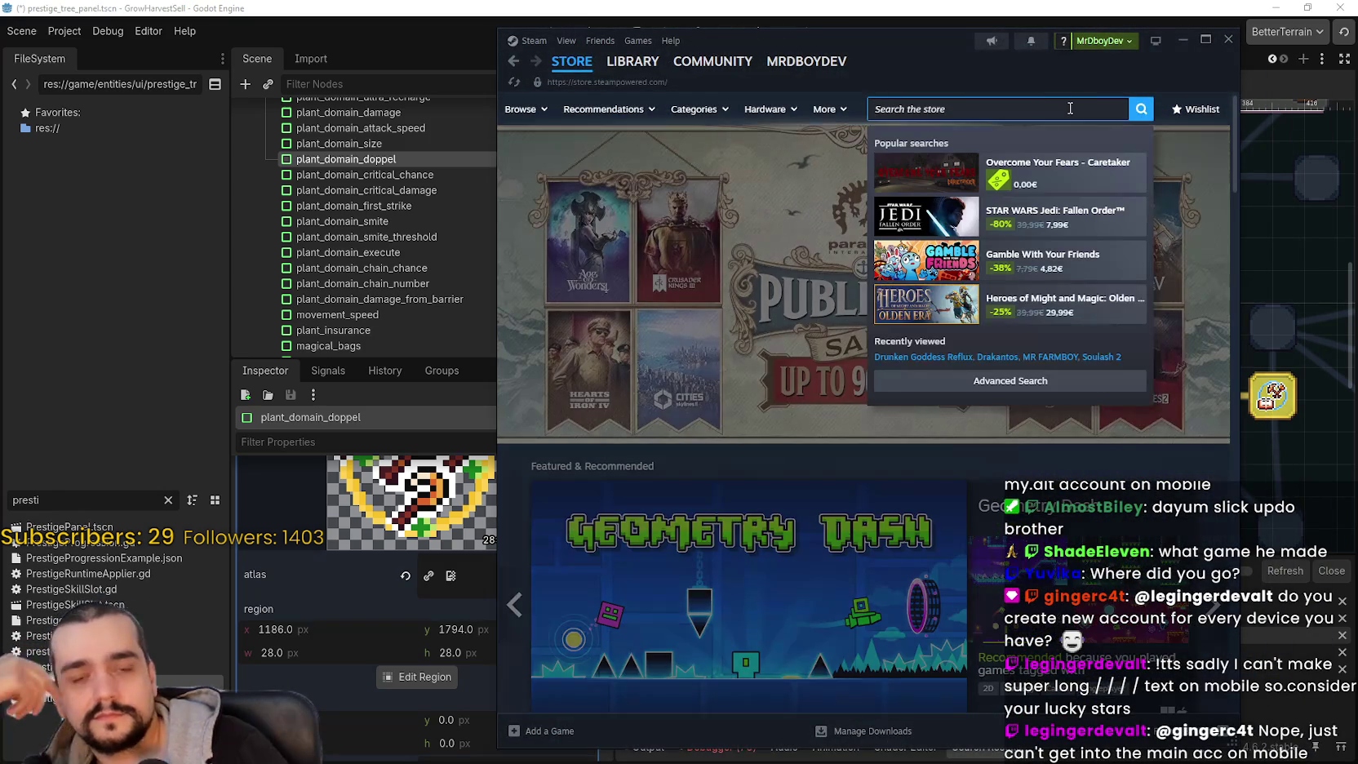
# - Search 'All hai' and open the All Hail the Orb store page
pyautogui.write('All h')
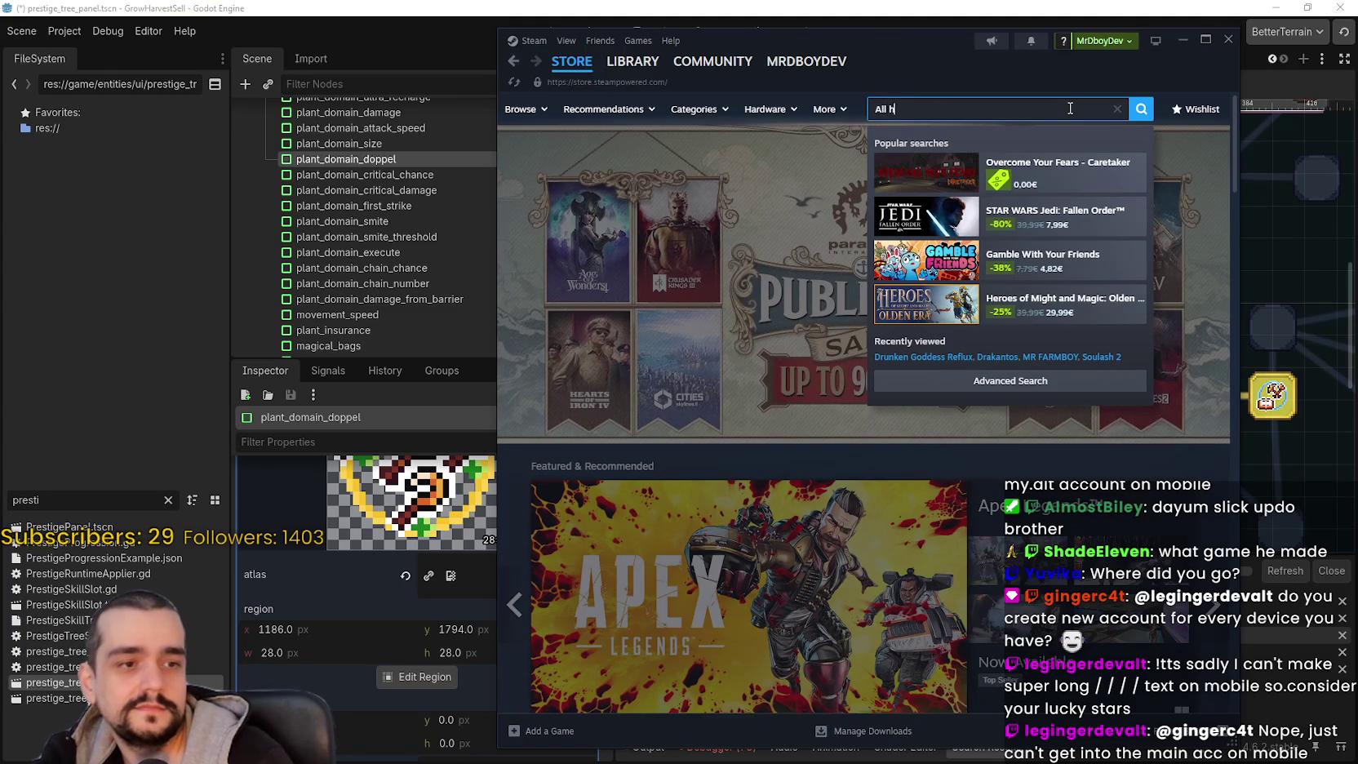
pyautogui.write('ai')
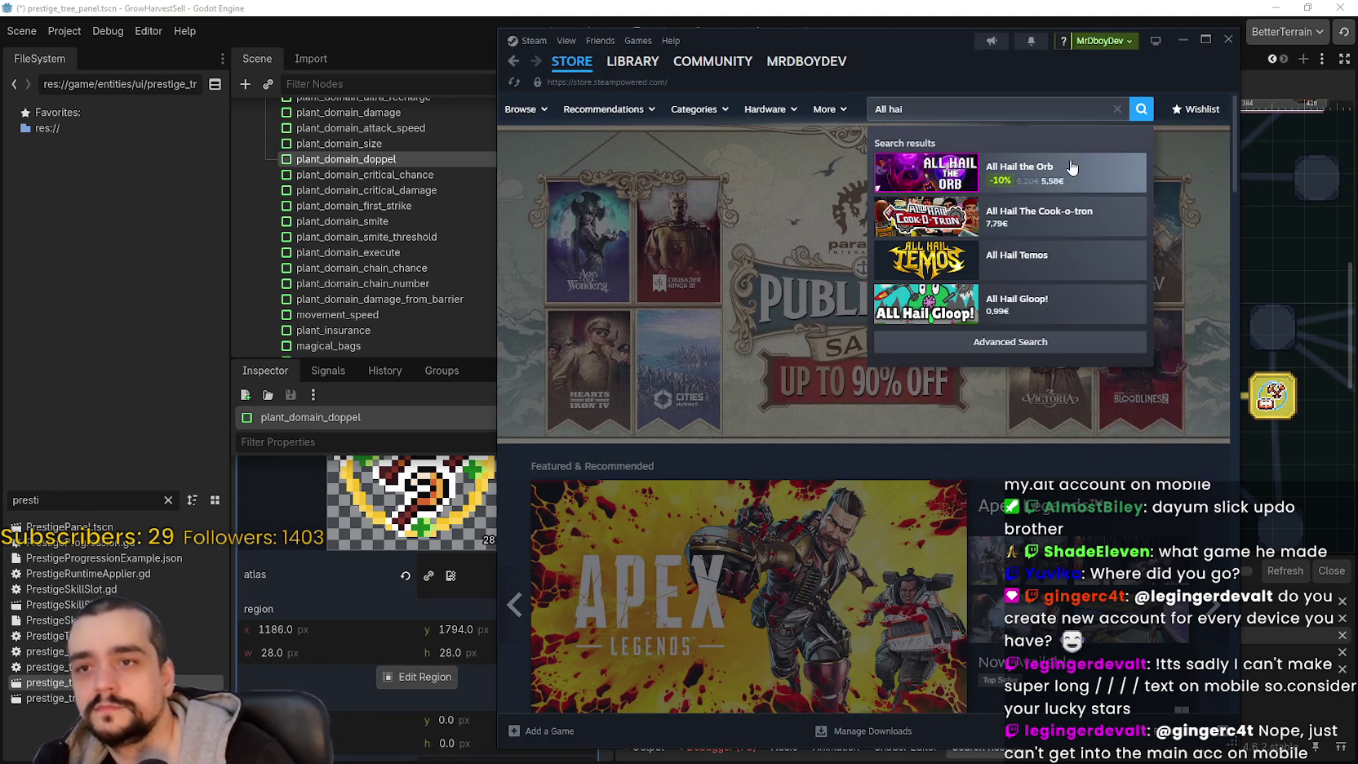
pyautogui.click(1072, 166)
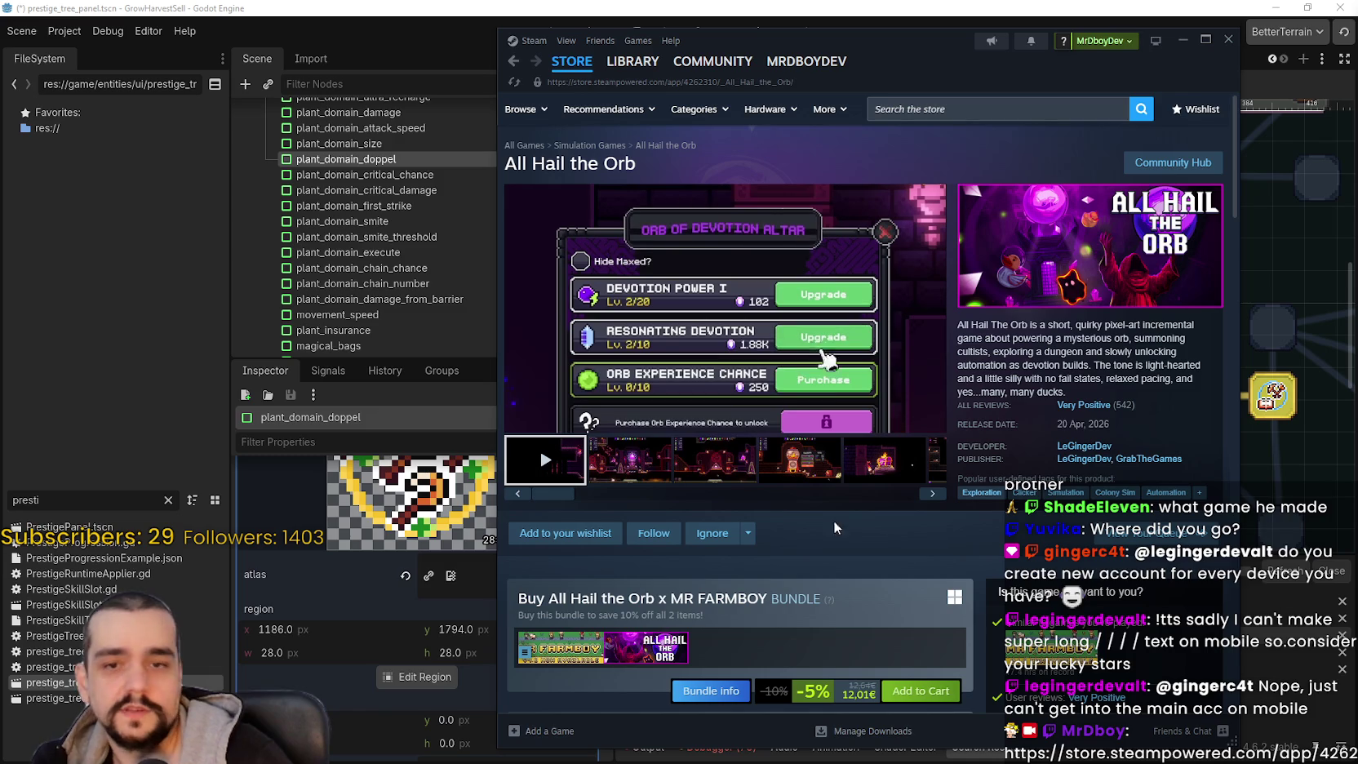
pyautogui.scroll(-3, 865, 489)
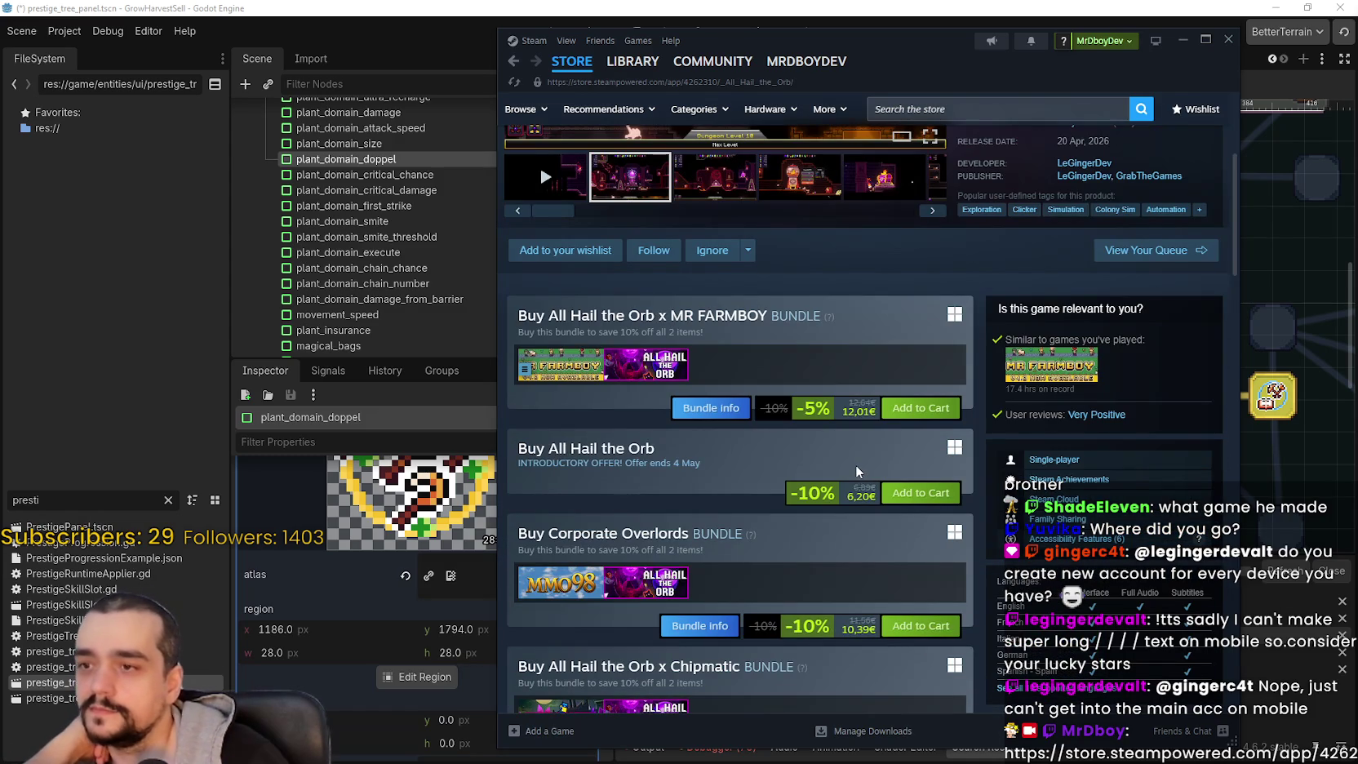
pyautogui.scroll(3, 860, 462)
pyautogui.scroll(-6, 860, 462)
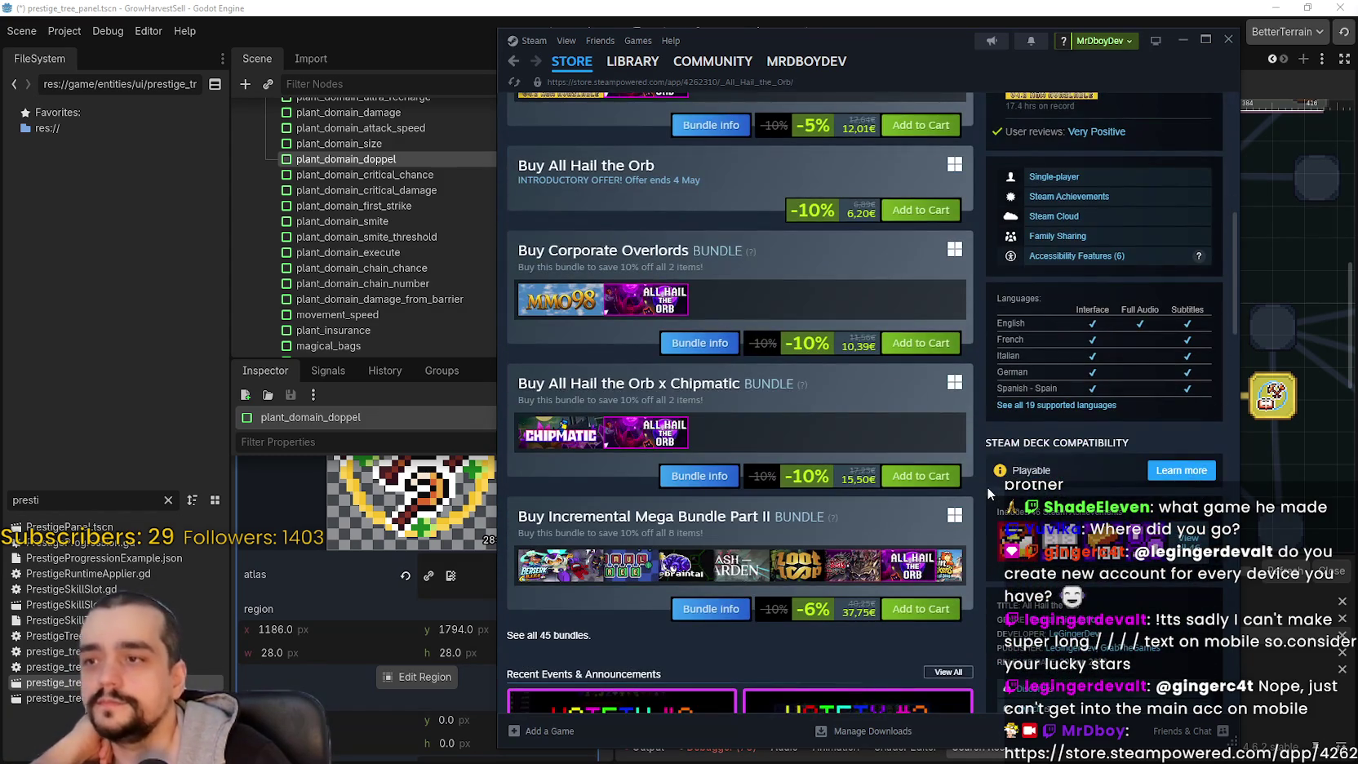
pyautogui.scroll(2, 986, 485)
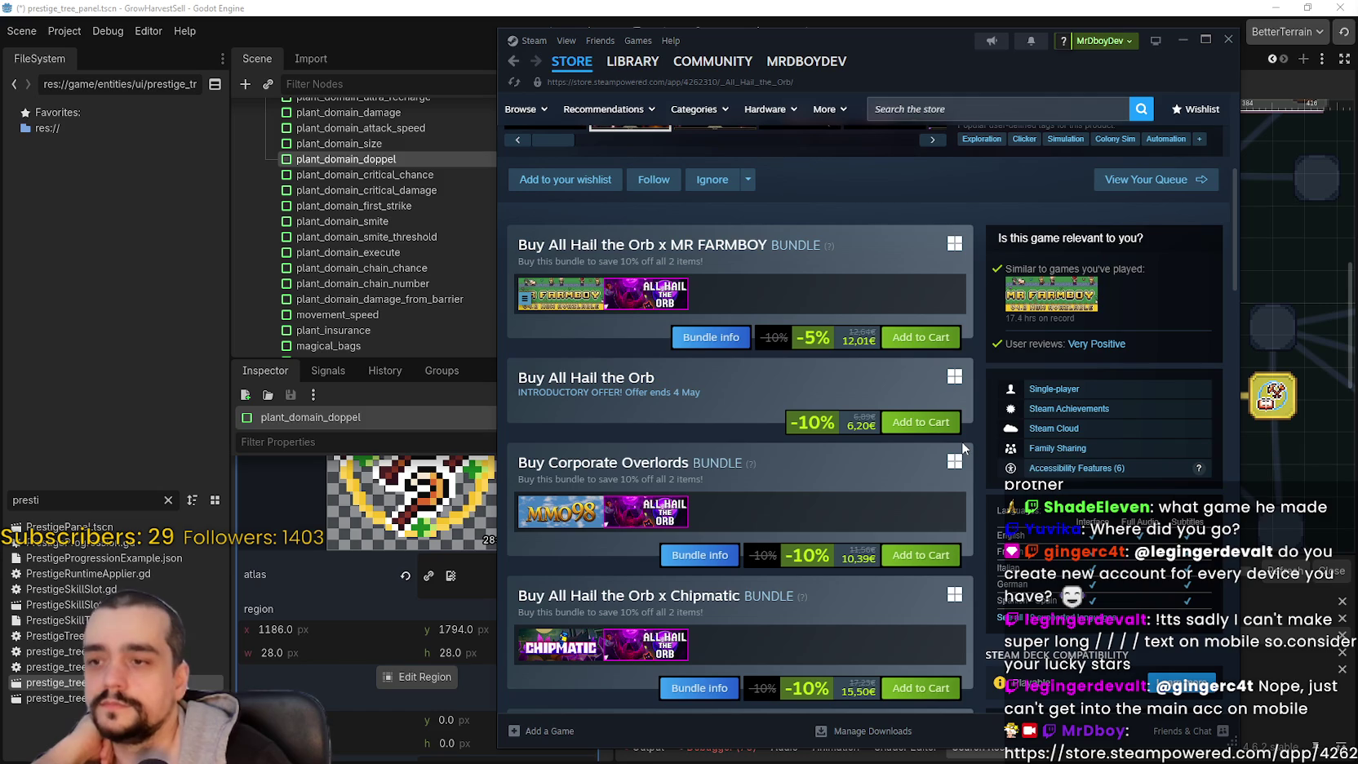
# - Go to All Hail the Orb's Community Hub
pyautogui.scroll(-1, 922, 439)
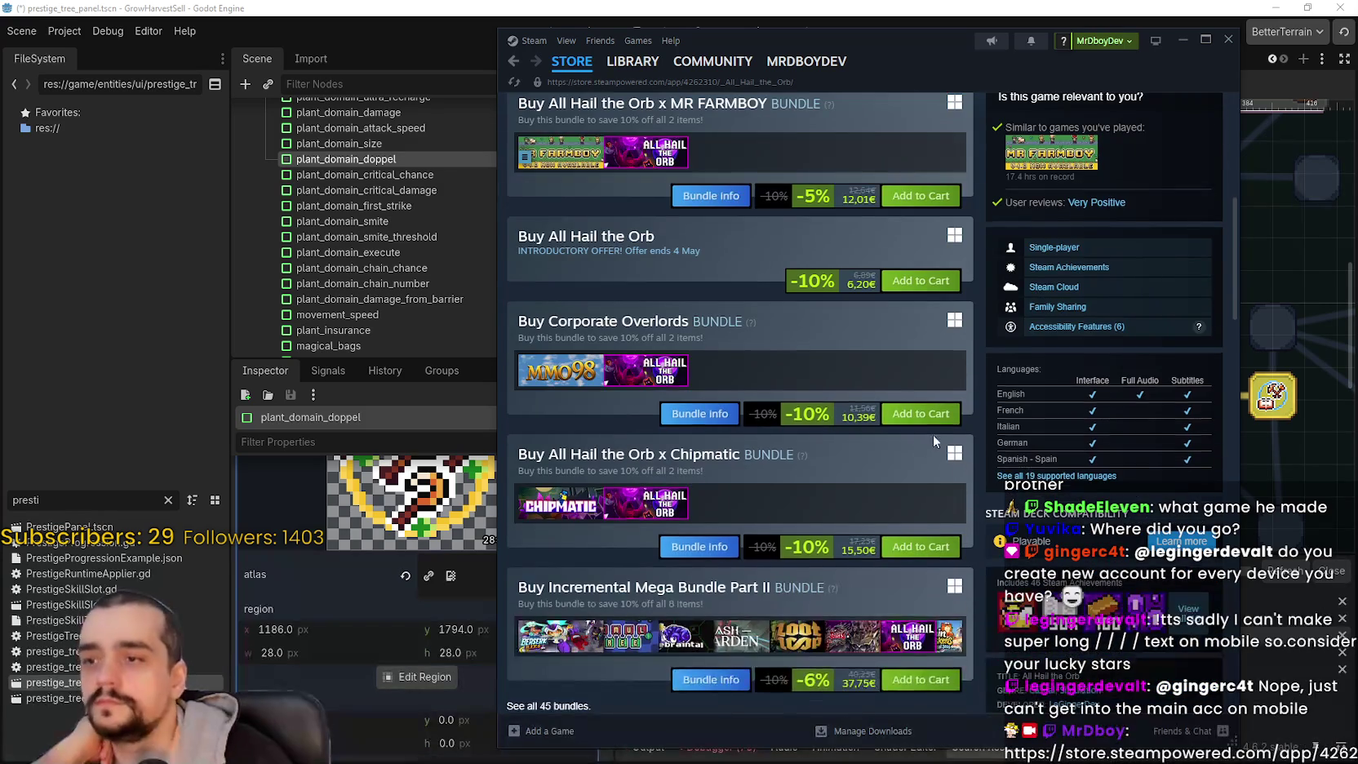
pyautogui.scroll(4, 934, 425)
pyautogui.scroll(1, 938, 414)
pyautogui.click(1173, 163)
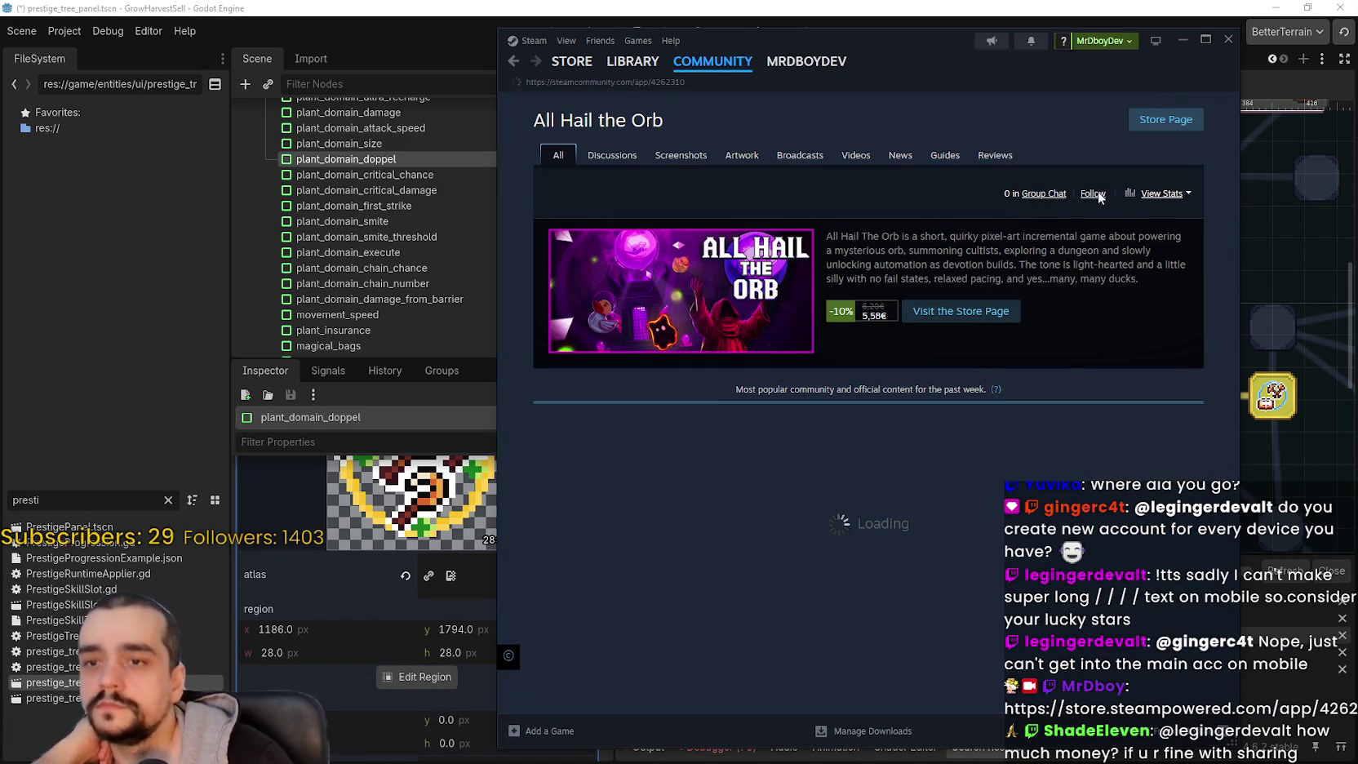
pyautogui.scroll(-3, 892, 461)
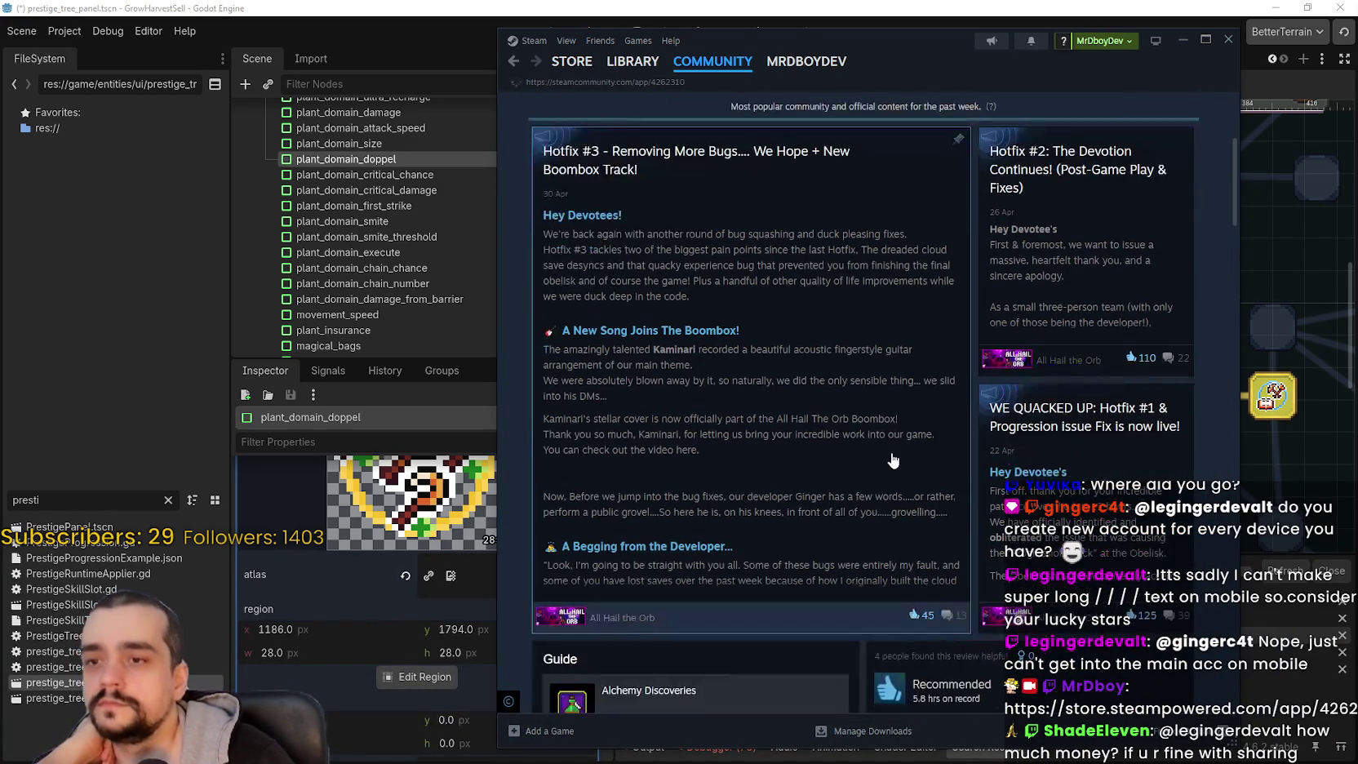
pyautogui.click(852, 457)
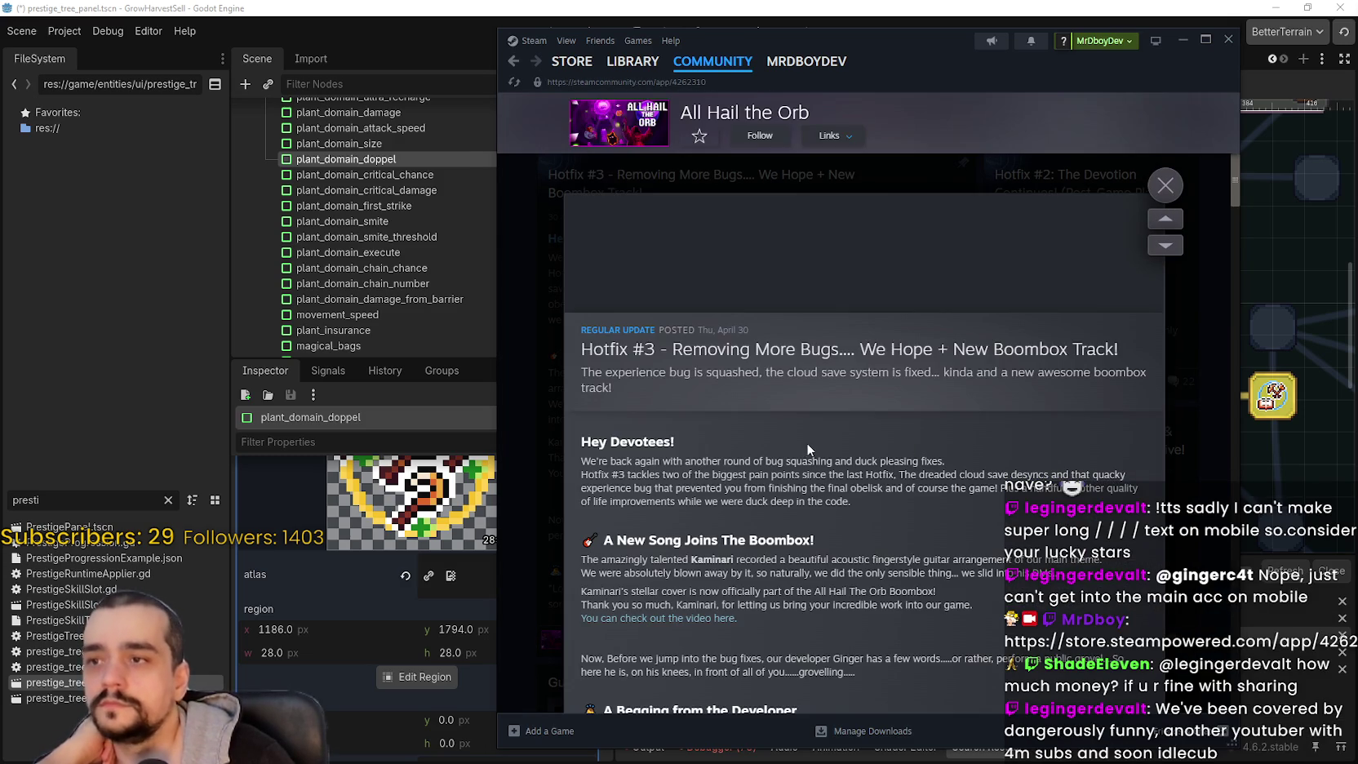
pyautogui.scroll(-2, 886, 451)
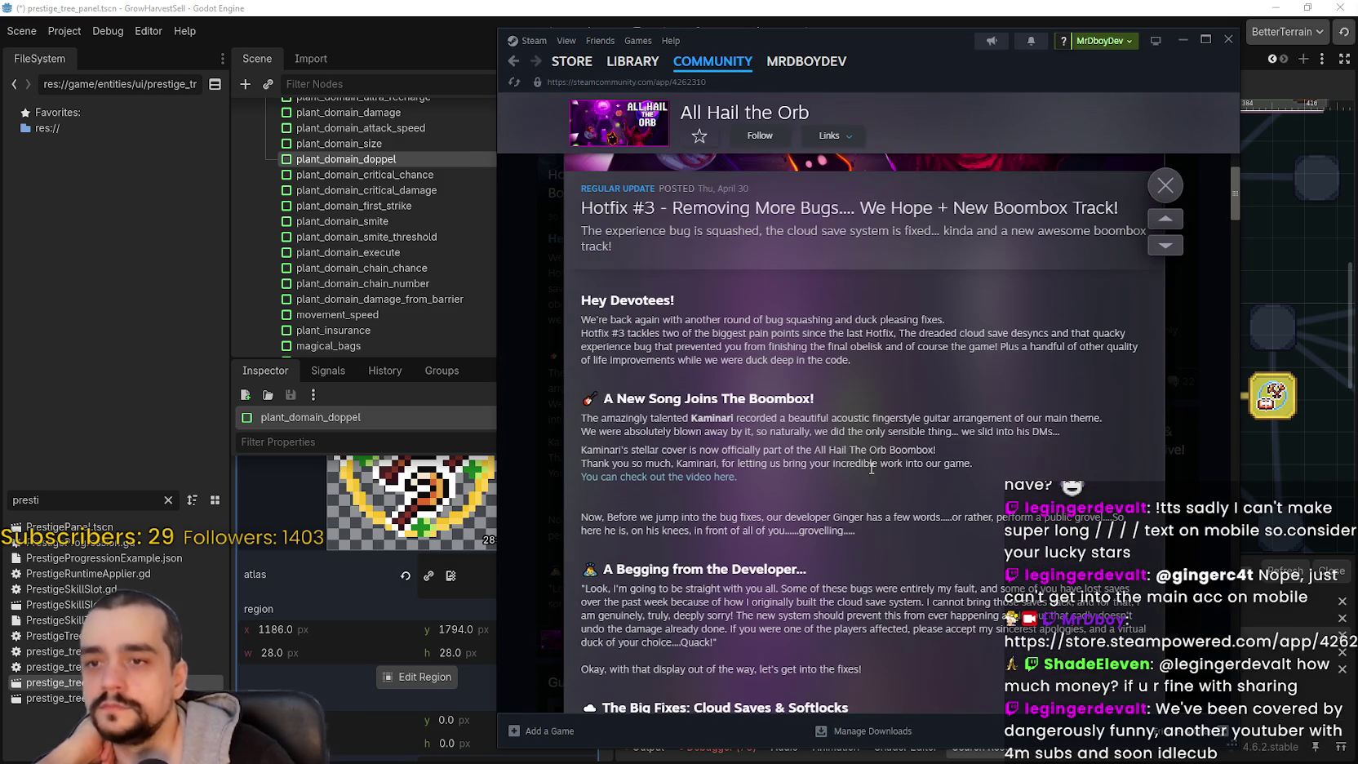
pyautogui.scroll(-5, 883, 434)
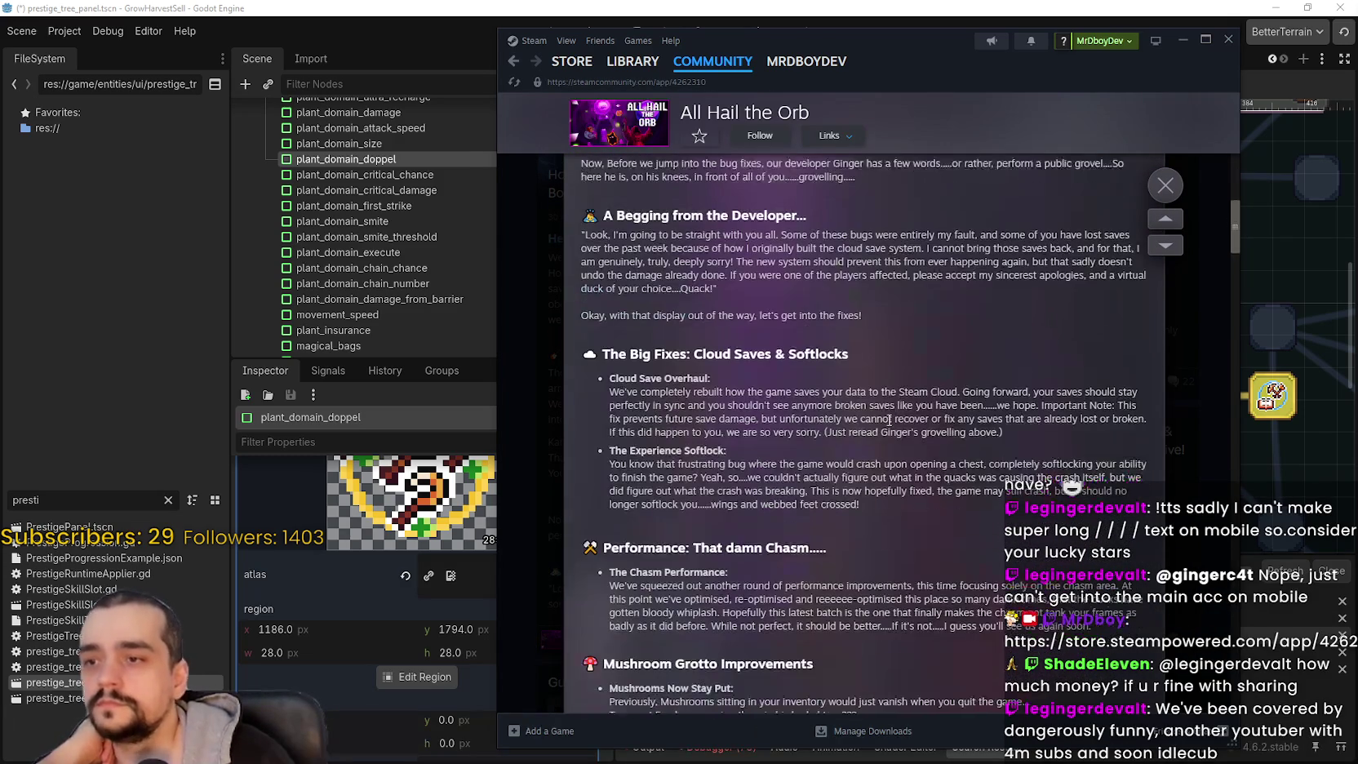
pyautogui.moveTo(635, 262)
pyautogui.mouseDown()
pyautogui.moveTo(816, 432)
pyautogui.moveTo(865, 586)
pyautogui.mouseUp()
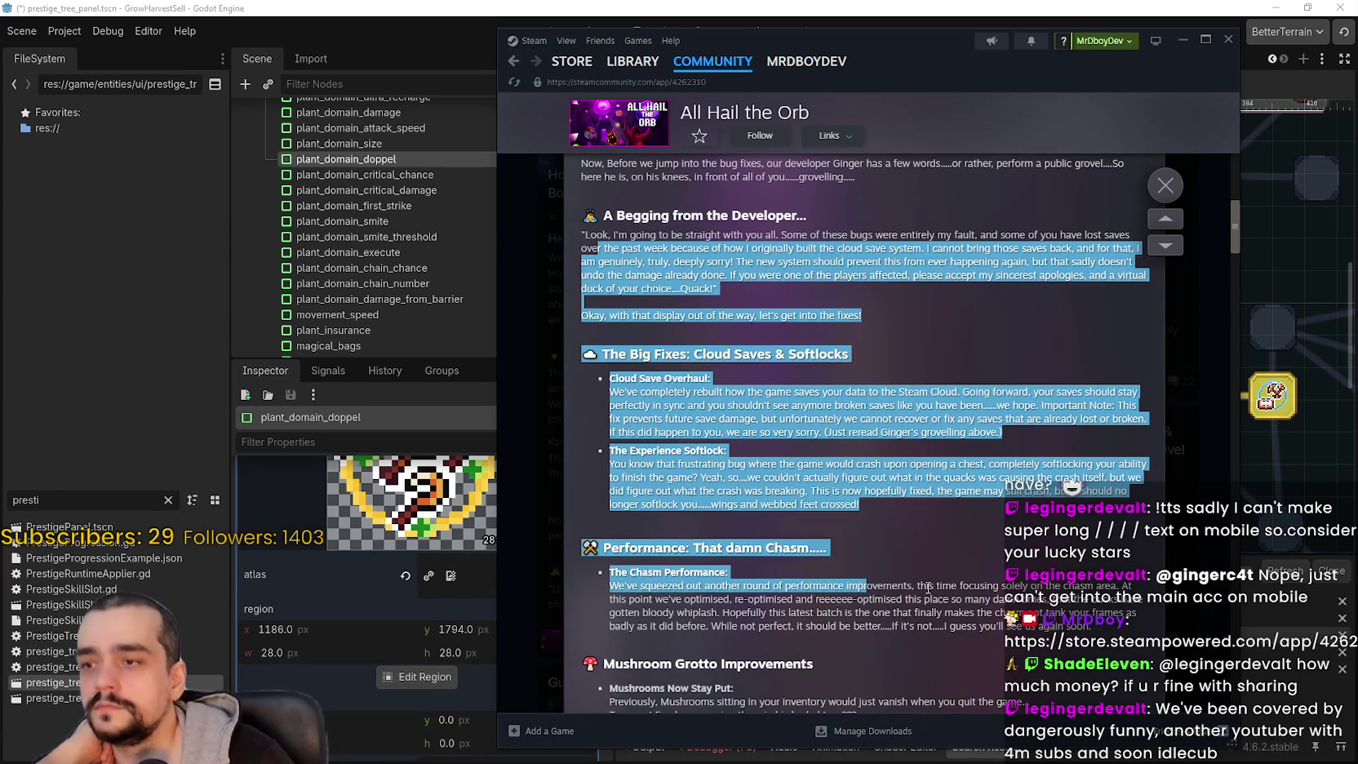
pyautogui.scroll(-3, 865, 586)
pyautogui.click(704, 407)
pyautogui.scroll(-3, 704, 406)
pyautogui.keyDown('shift'); pyautogui.click(846, 578); pyautogui.keyUp('shift')
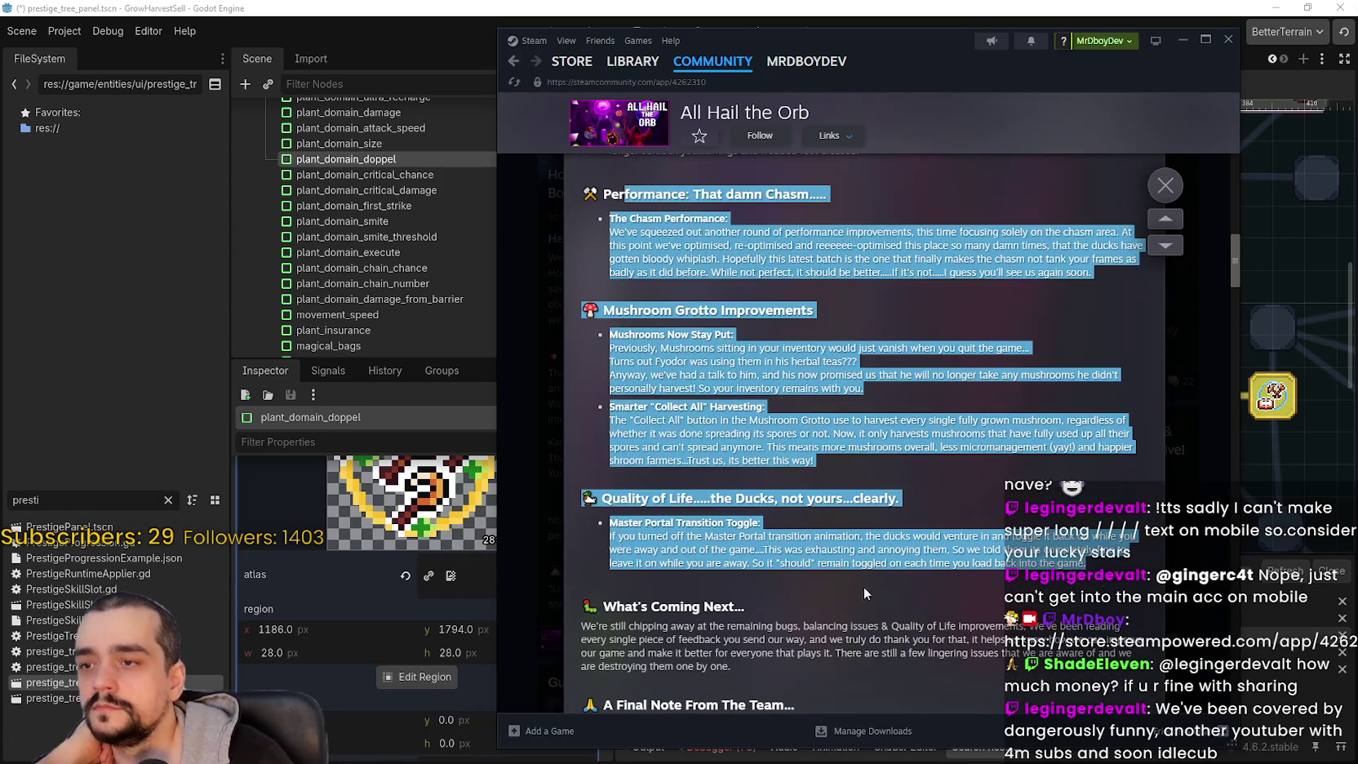
pyautogui.scroll(-3, 966, 597)
pyautogui.moveTo(609, 310)
pyautogui.mouseDown()
pyautogui.moveTo(898, 666)
pyautogui.moveTo(873, 424)
pyautogui.mouseUp()
pyautogui.scroll(1, 873, 460)
pyautogui.scroll(-3, 873, 460)
pyautogui.moveTo(883, 543)
pyautogui.mouseDown()
pyautogui.moveTo(817, 408)
pyautogui.moveTo(609, 267)
pyautogui.mouseUp()
pyautogui.moveTo(873, 457)
pyautogui.mouseDown()
pyautogui.moveTo(581, 299)
pyautogui.moveTo(584, 208)
pyautogui.moveTo(687, 329)
pyautogui.moveTo(605, 459)
pyautogui.moveTo(570, 435)
pyautogui.moveTo(578, 256)
pyautogui.moveTo(583, 363)
pyautogui.moveTo(596, 204)
pyautogui.moveTo(781, 430)
pyautogui.moveTo(733, 563)
pyautogui.moveTo(715, 305)
pyautogui.moveTo(706, 390)
pyautogui.moveTo(736, 371)
pyautogui.moveTo(726, 300)
pyautogui.moveTo(621, 214)
pyautogui.moveTo(645, 295)
pyautogui.moveTo(686, 304)
pyautogui.mouseUp()
pyautogui.scroll(2, 620, 212)
pyautogui.scroll(8, 673, 355)
pyautogui.scroll(5, 633, 416)
pyautogui.scroll(-4, 565, 425)
pyautogui.scroll(2, 582, 359)
pyautogui.scroll(-5, 769, 464)
pyautogui.scroll(5, 746, 530)
pyautogui.scroll(-4, 714, 305)
pyautogui.click(801, 509)
pyautogui.scroll(-10, 803, 490)
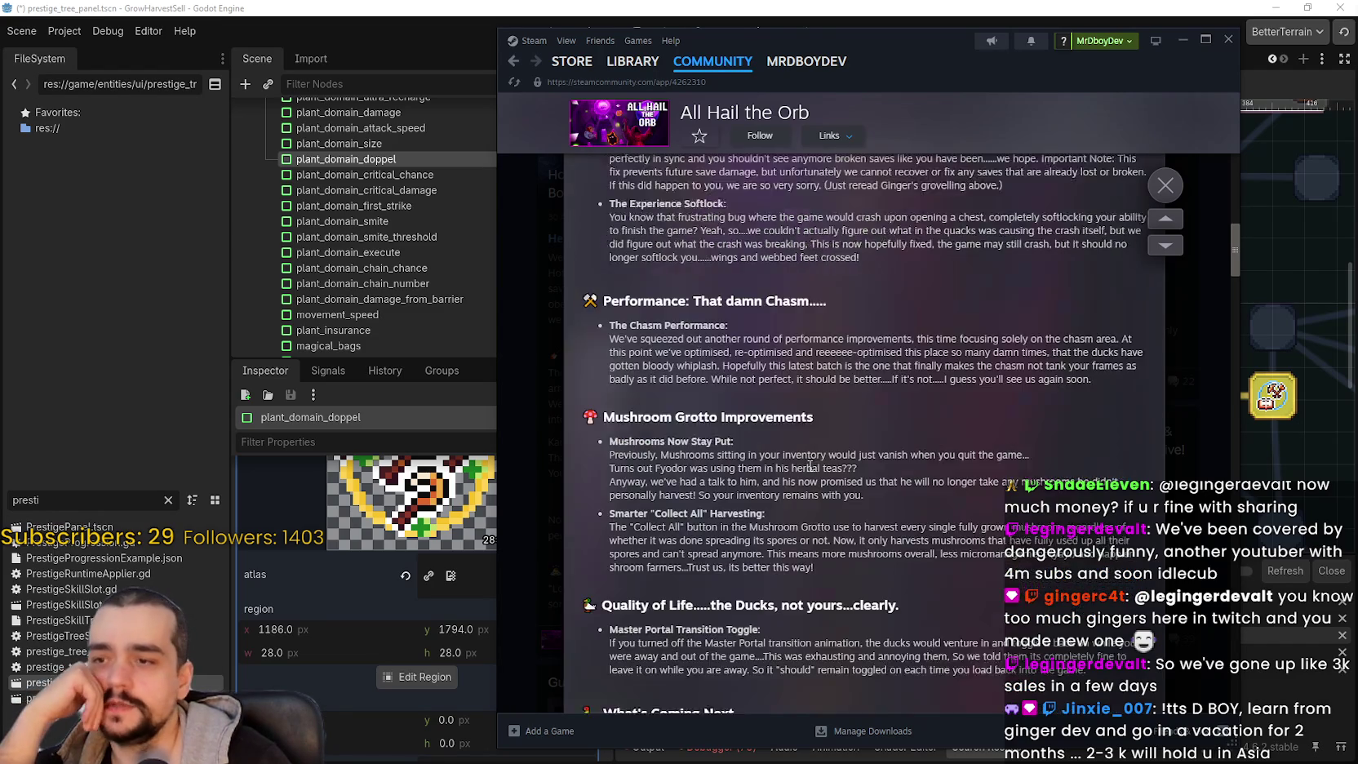
pyautogui.scroll(5, 806, 462)
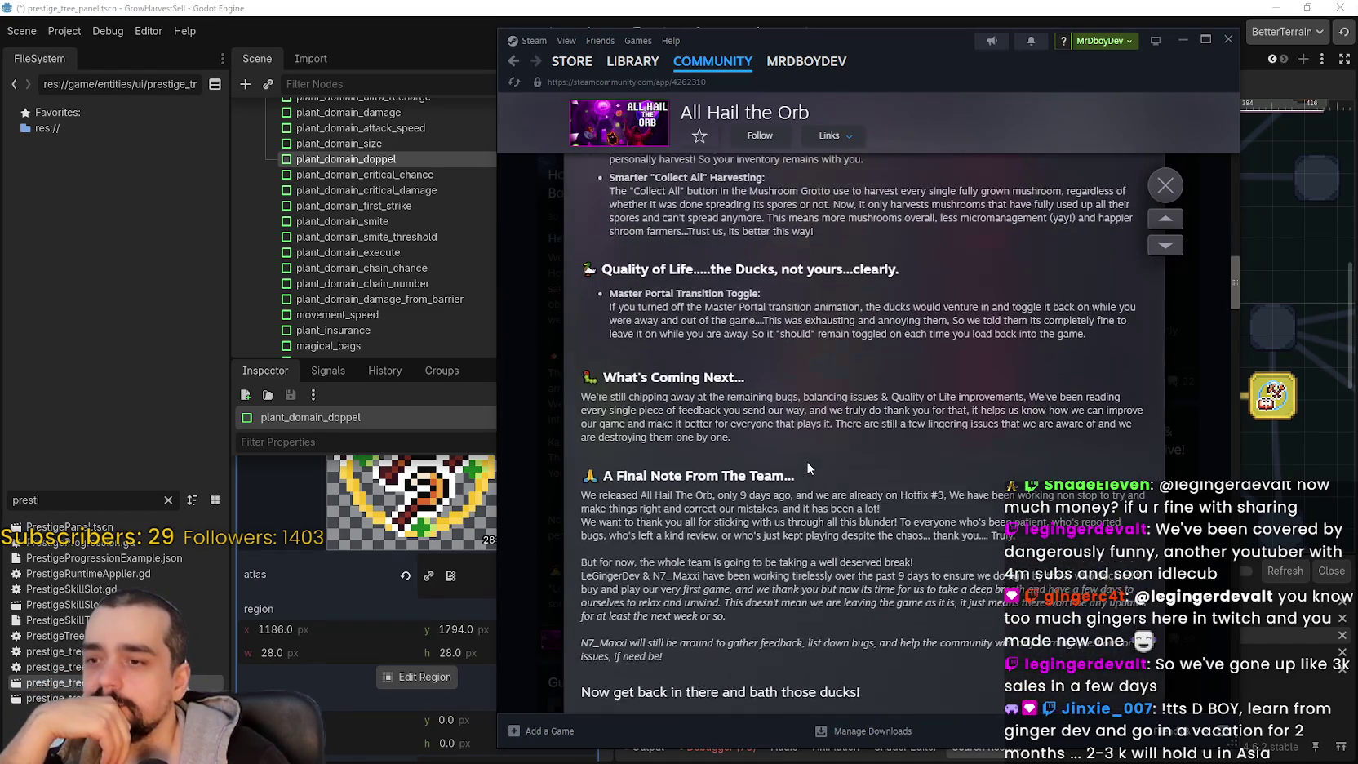
pyautogui.moveTo(649, 300); pyautogui.dragTo(895, 640)
pyautogui.click(828, 448)
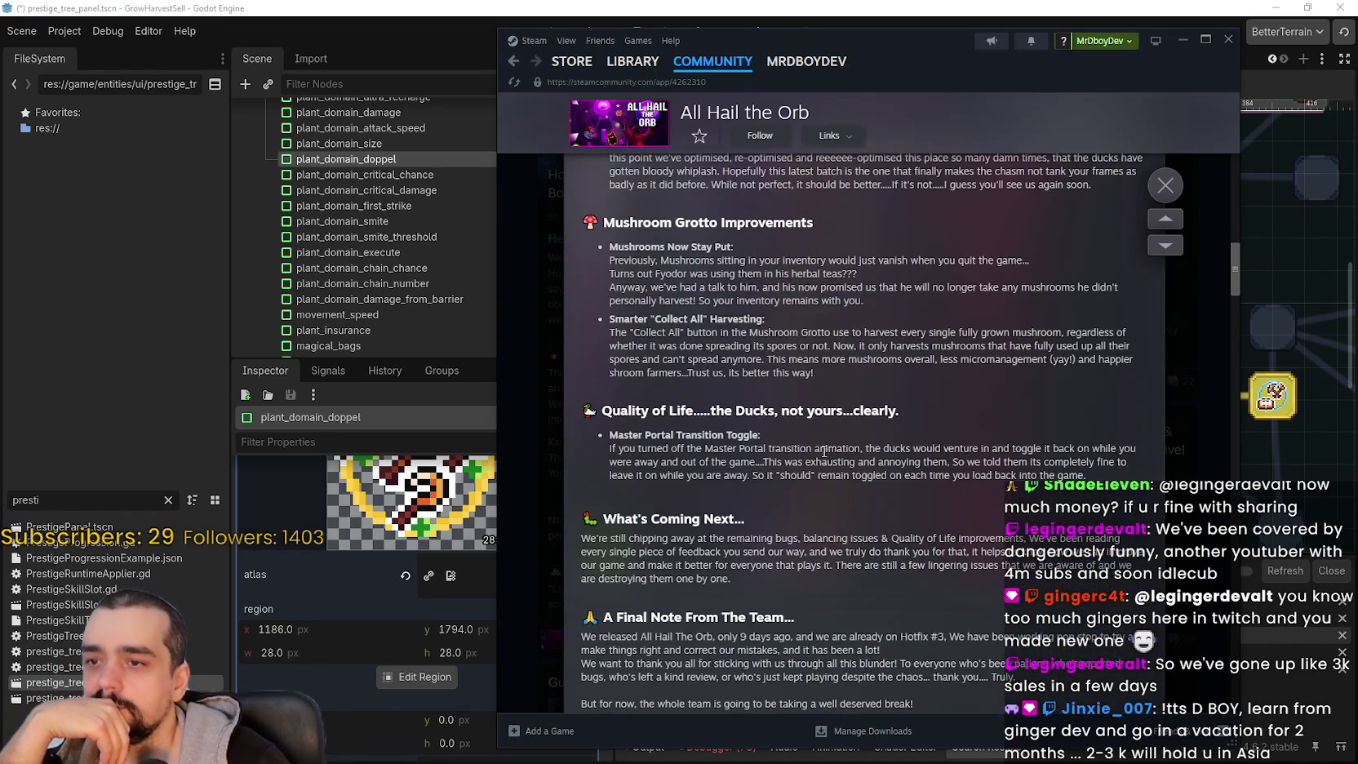
pyautogui.scroll(-3, 828, 448)
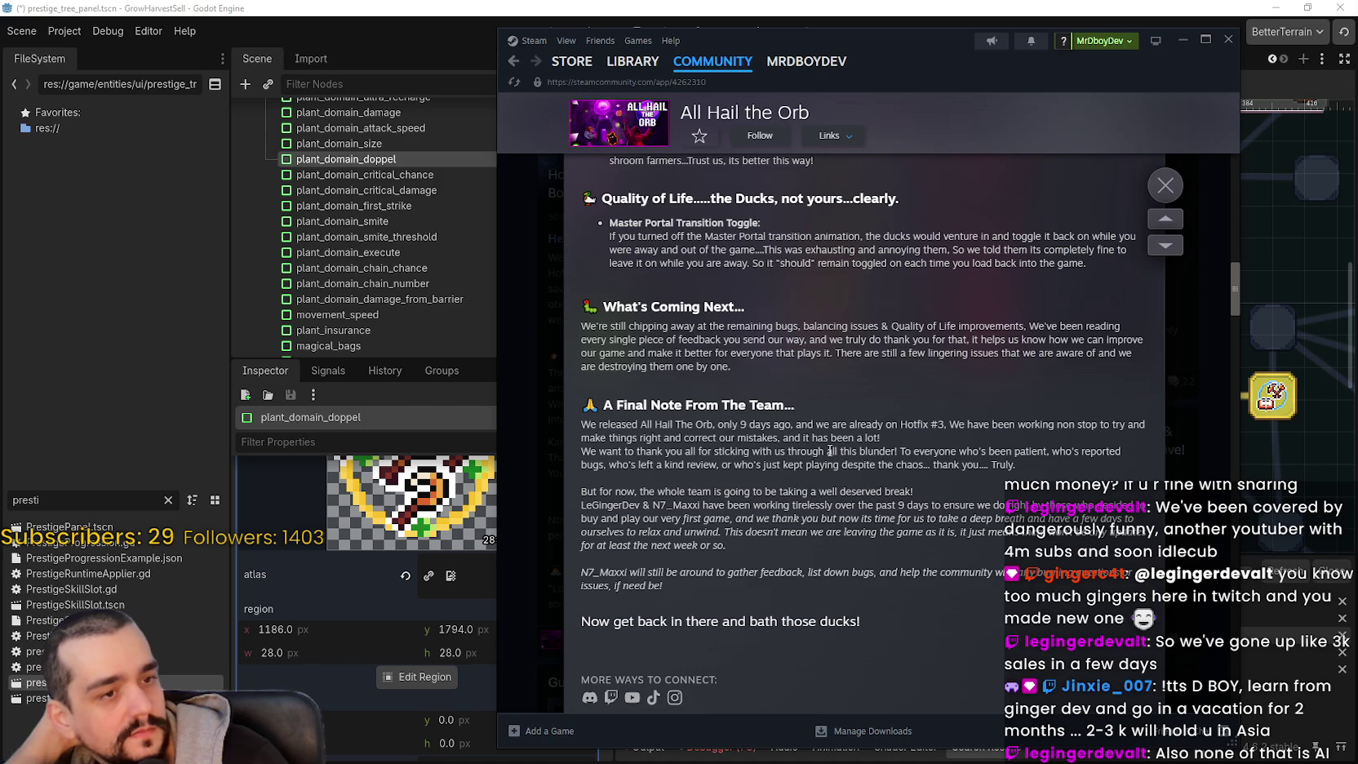
pyautogui.moveTo(586, 390); pyautogui.dragTo(833, 508)
pyautogui.click(1020, 585)
pyautogui.moveTo(581, 363)
pyautogui.mouseDown()
pyautogui.moveTo(732, 405)
pyautogui.moveTo(927, 395)
pyautogui.mouseUp()
pyautogui.scroll(4, 926, 393)
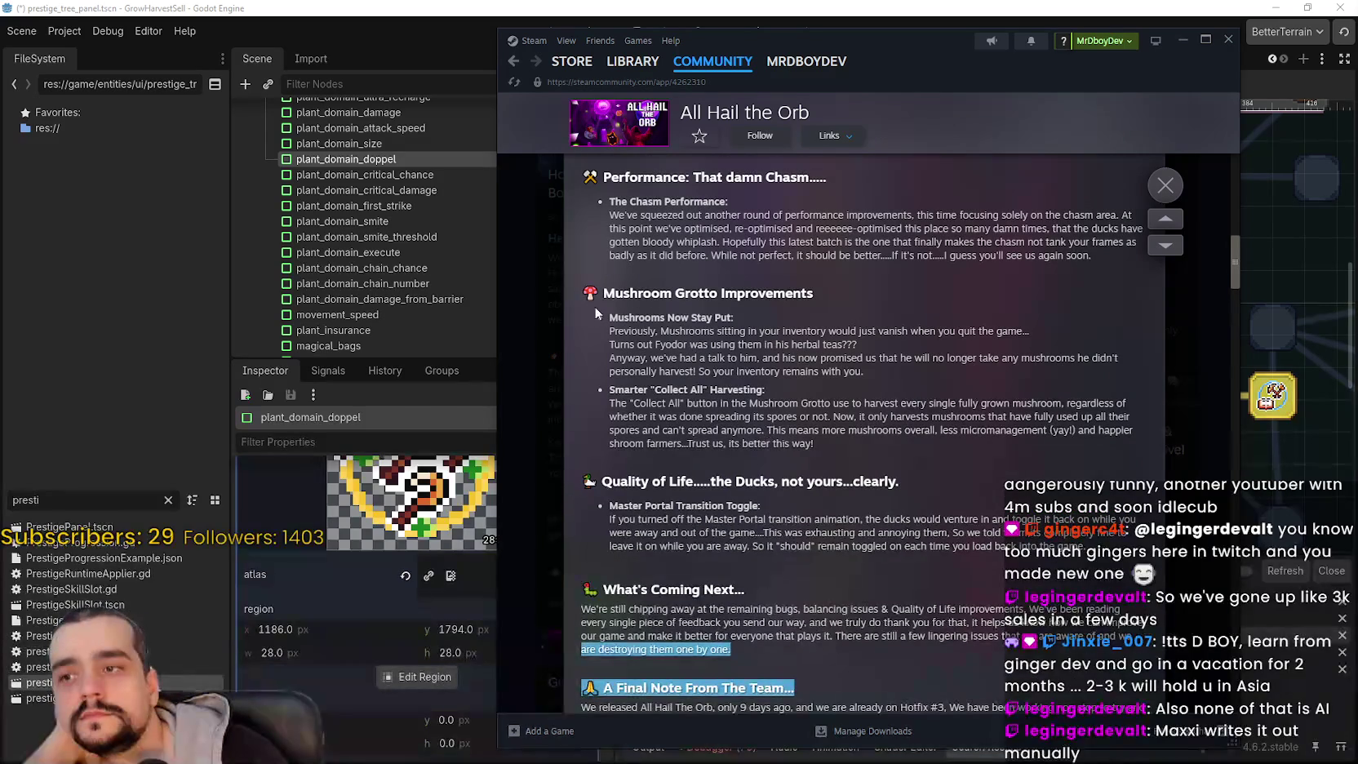
pyautogui.moveTo(601, 294); pyautogui.dragTo(816, 295)
pyautogui.scroll(4, 889, 392)
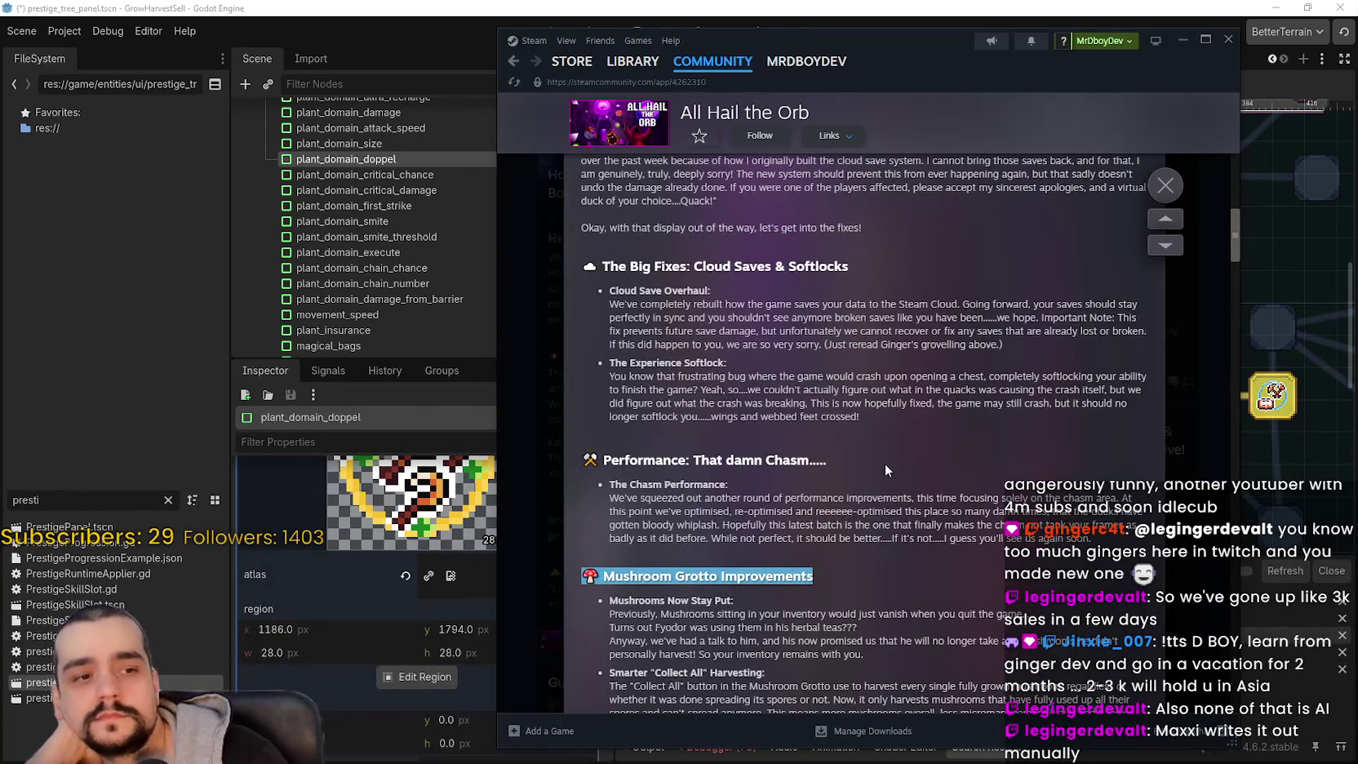
pyautogui.scroll(10, 886, 466)
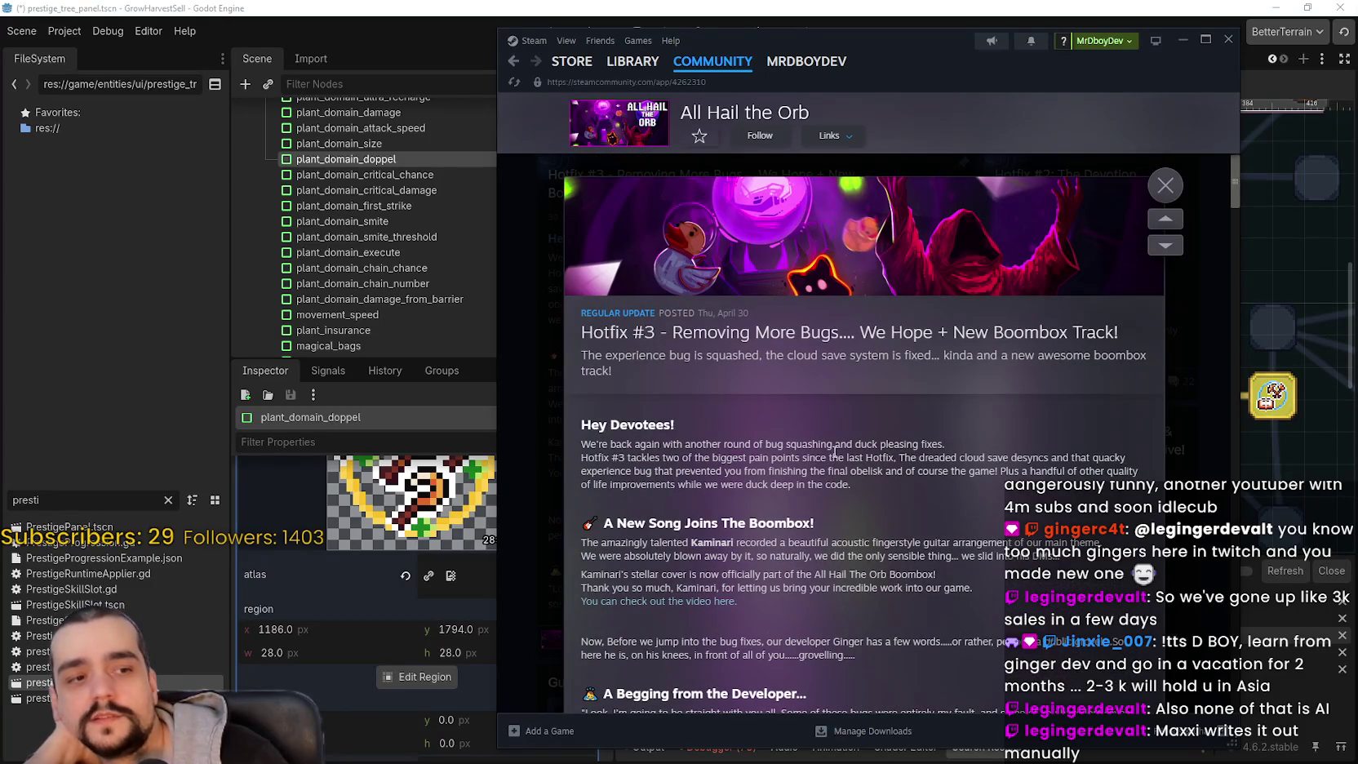
pyautogui.scroll(-1, 747, 471)
pyautogui.moveTo(820, 471); pyautogui.dragTo(566, 426)
# - Reopen the Hotfix #3 news post and read through it to the end
pyautogui.click(560, 469)
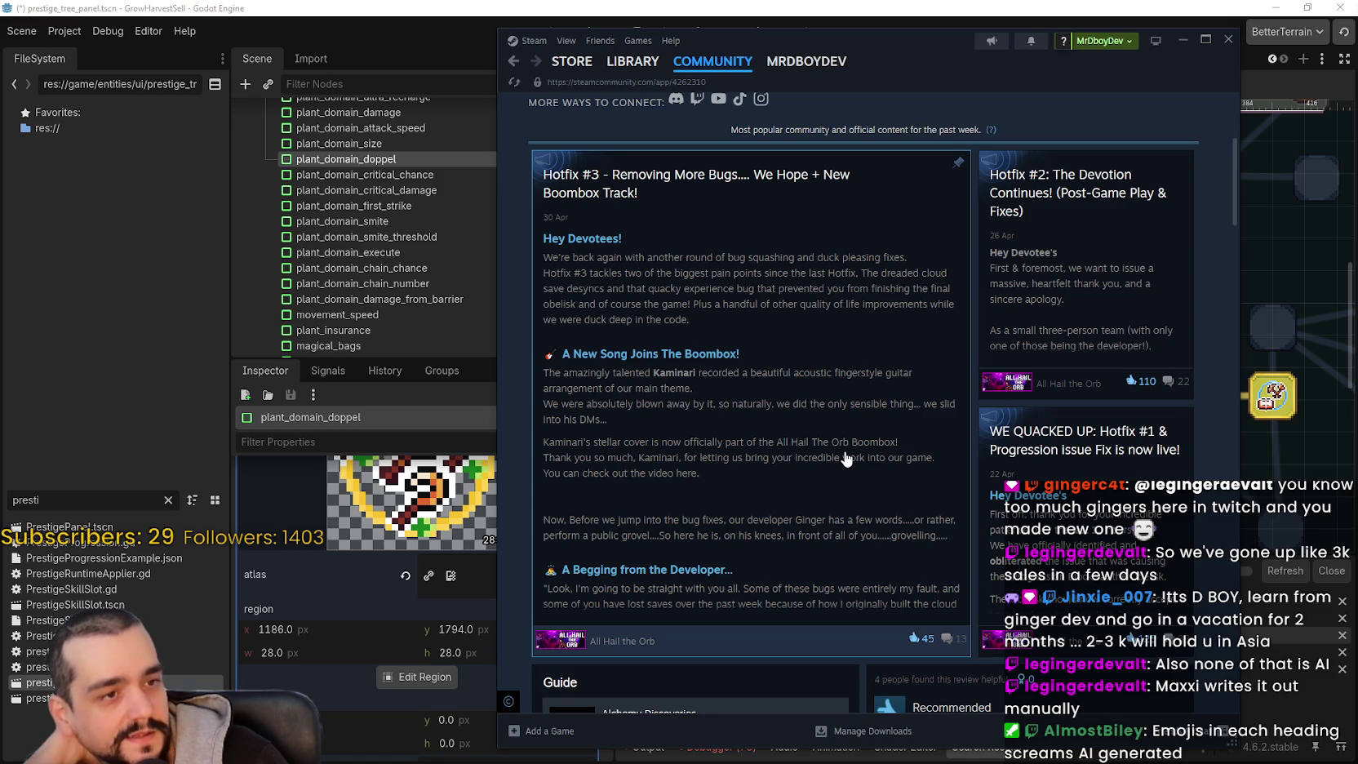
pyautogui.click(808, 425)
pyautogui.scroll(-5, 816, 408)
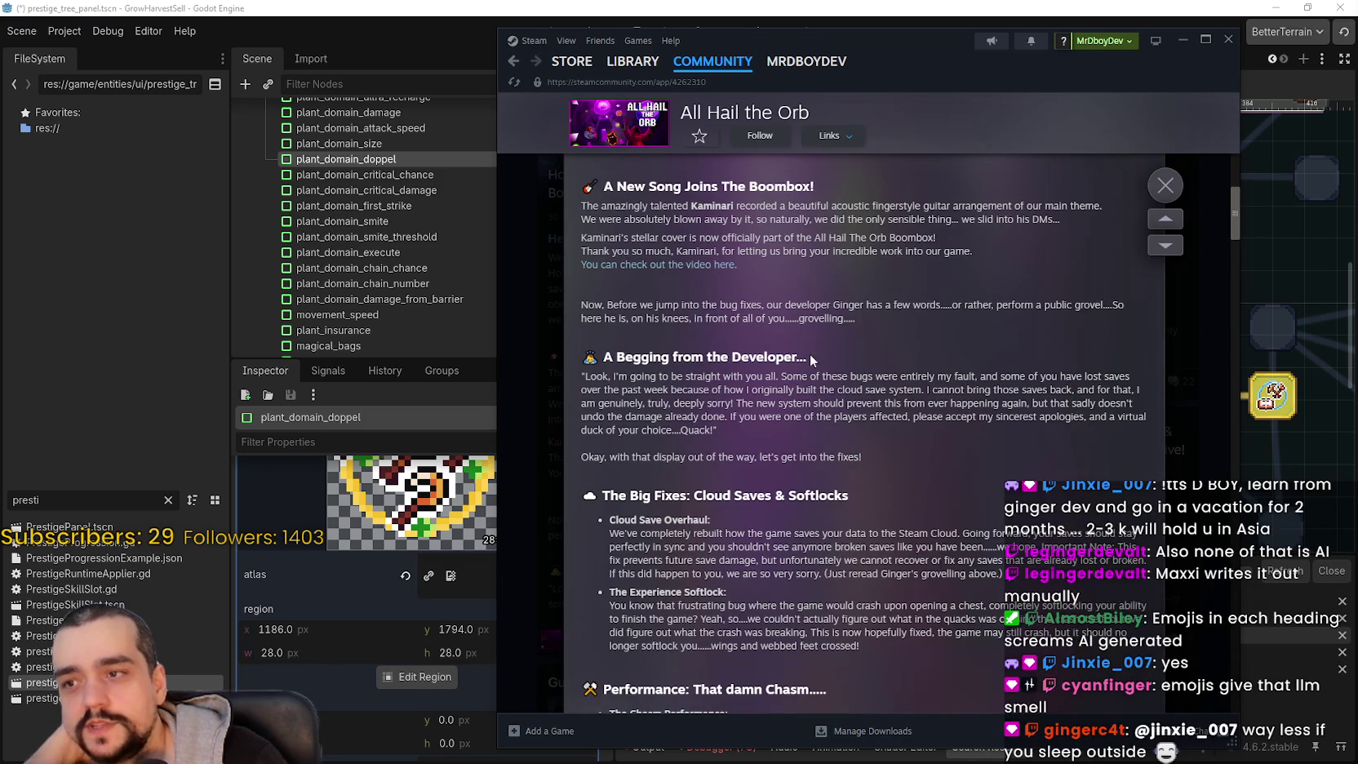
pyautogui.moveTo(805, 355); pyautogui.dragTo(620, 342)
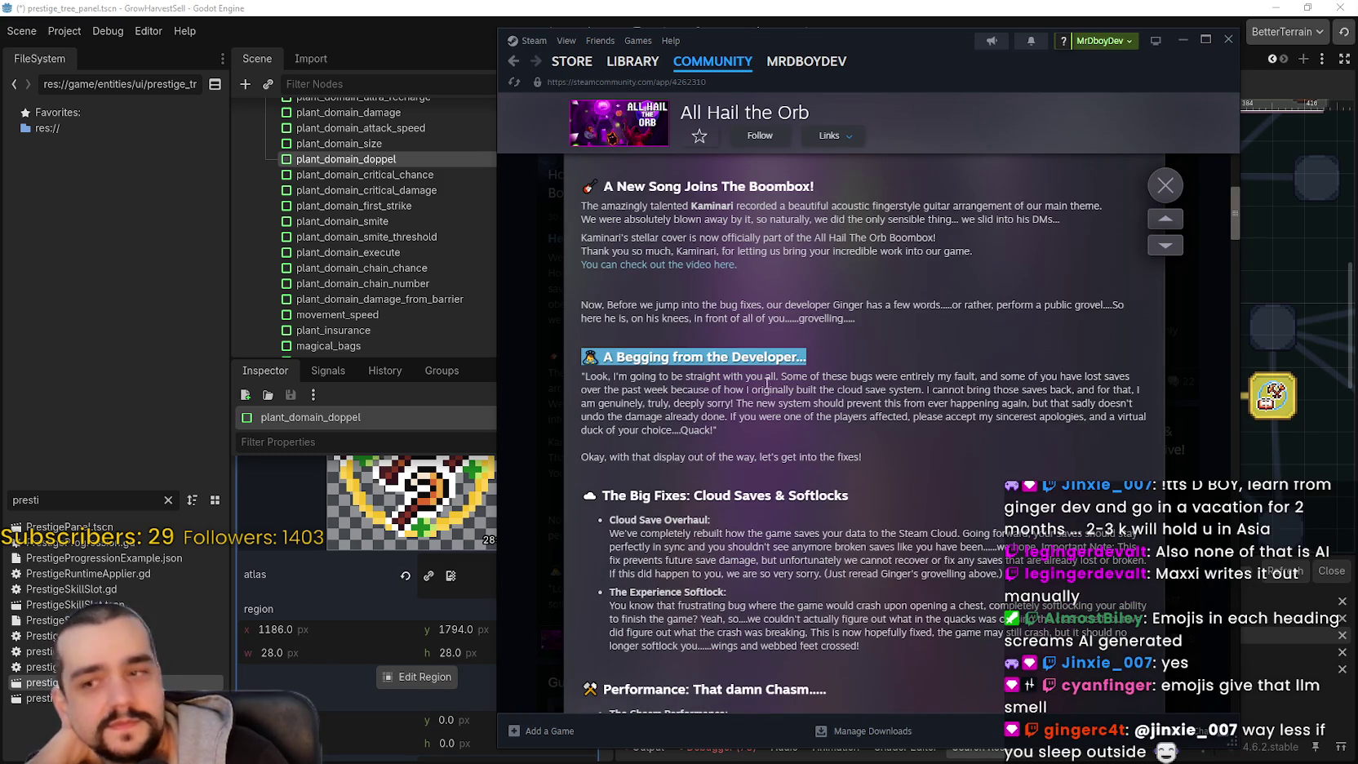
pyautogui.scroll(-3, 765, 378)
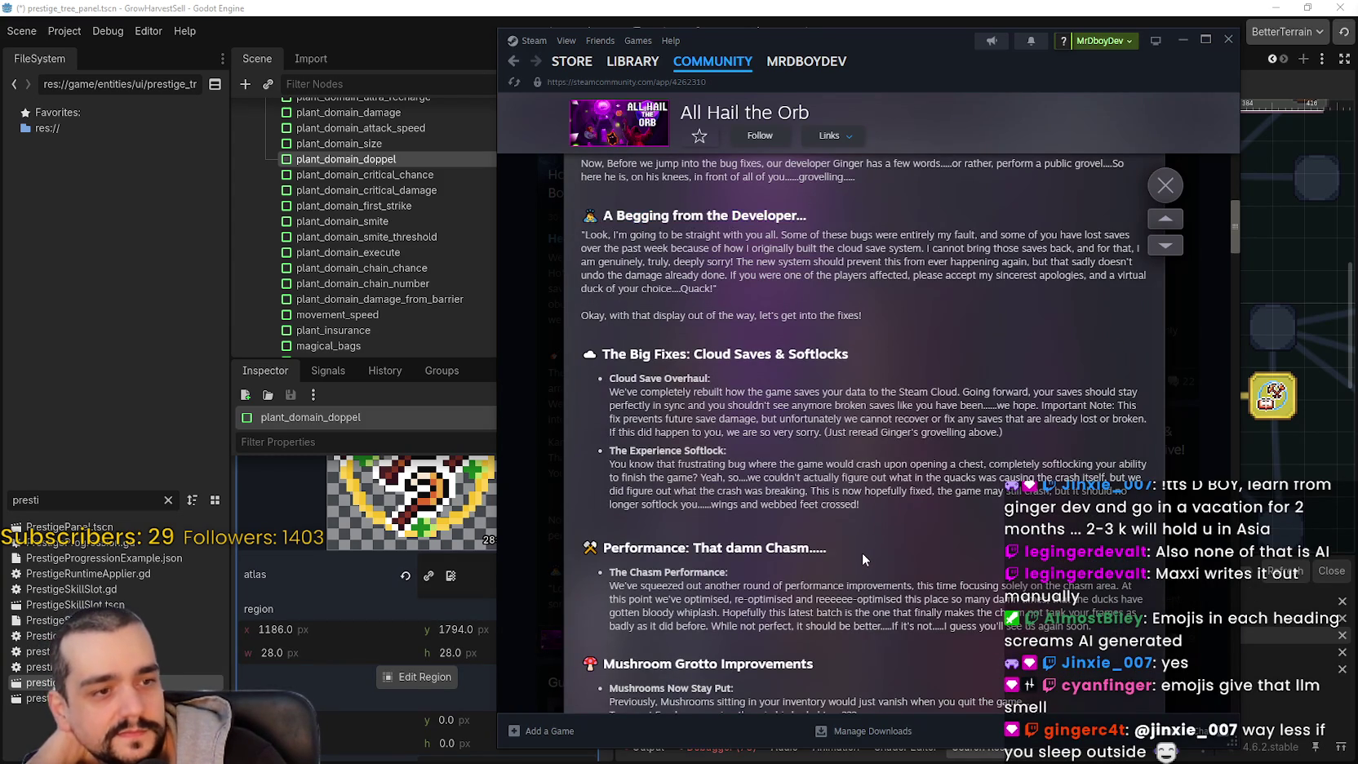
pyautogui.scroll(-10, 861, 552)
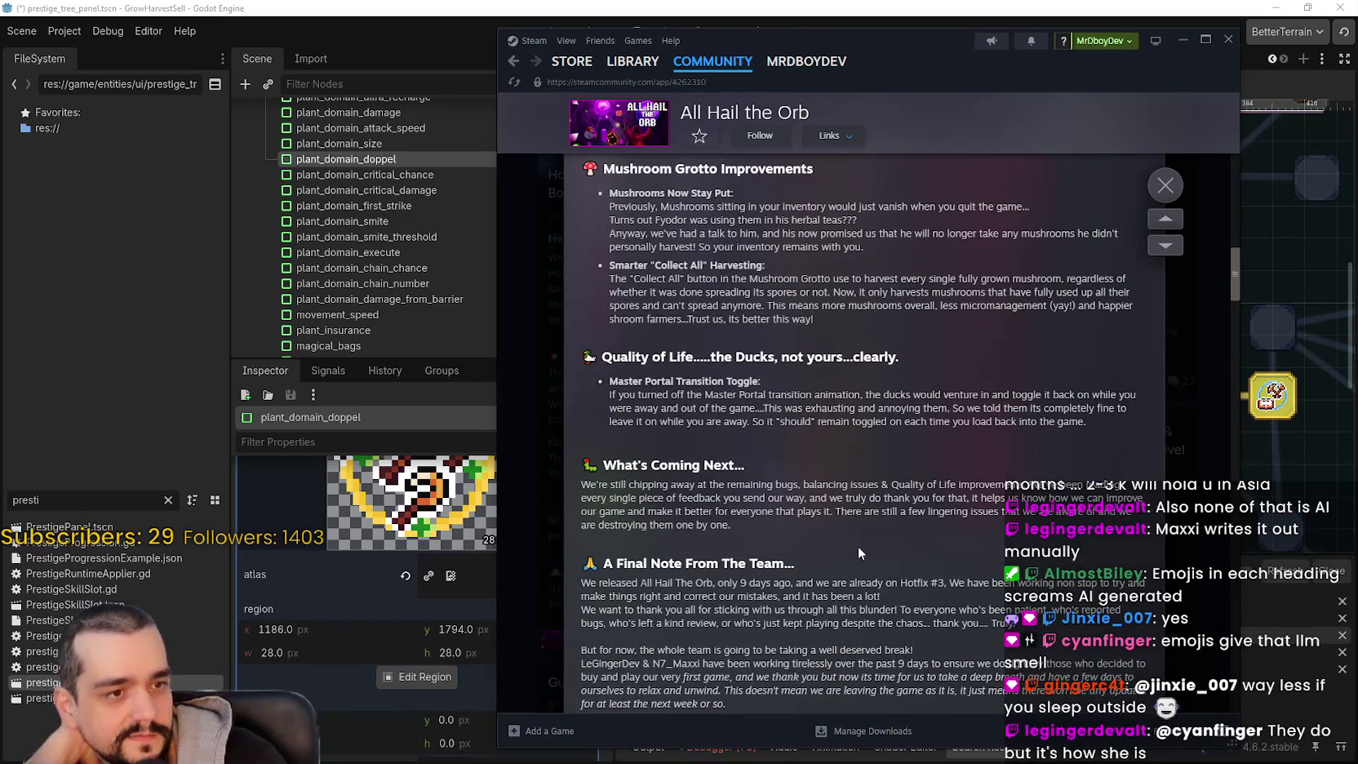
pyautogui.scroll(-5, 856, 544)
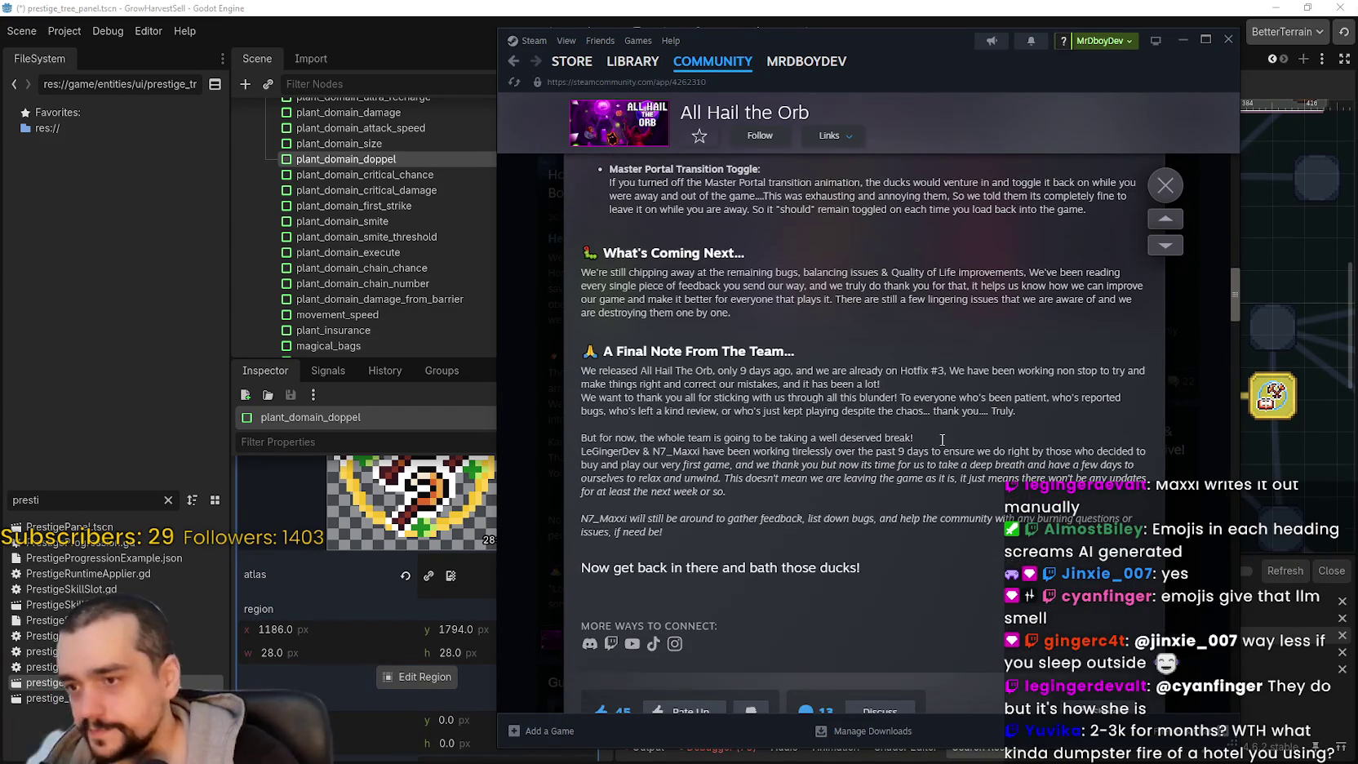
# - Close the post, scroll the hub to the top, and open the store page
pyautogui.click(1166, 185)
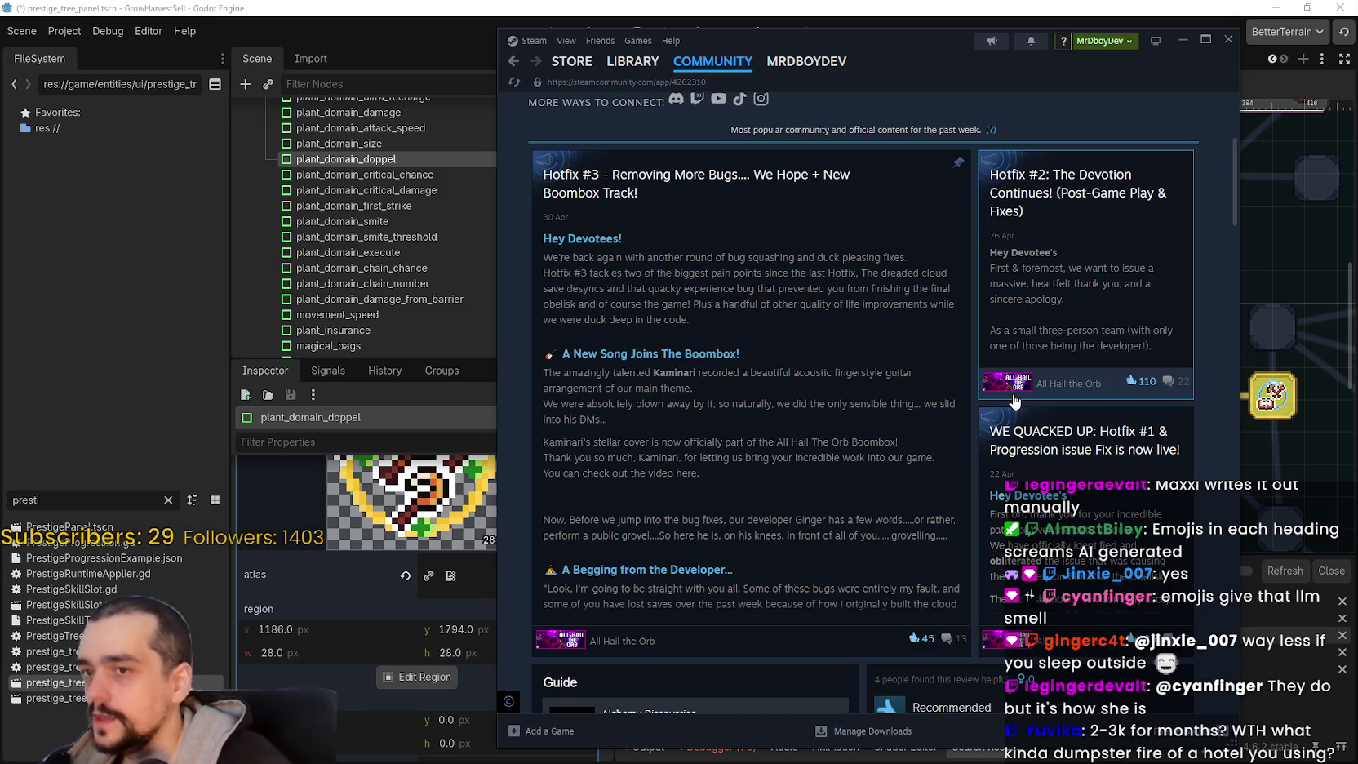
pyautogui.scroll(-3, 714, 363)
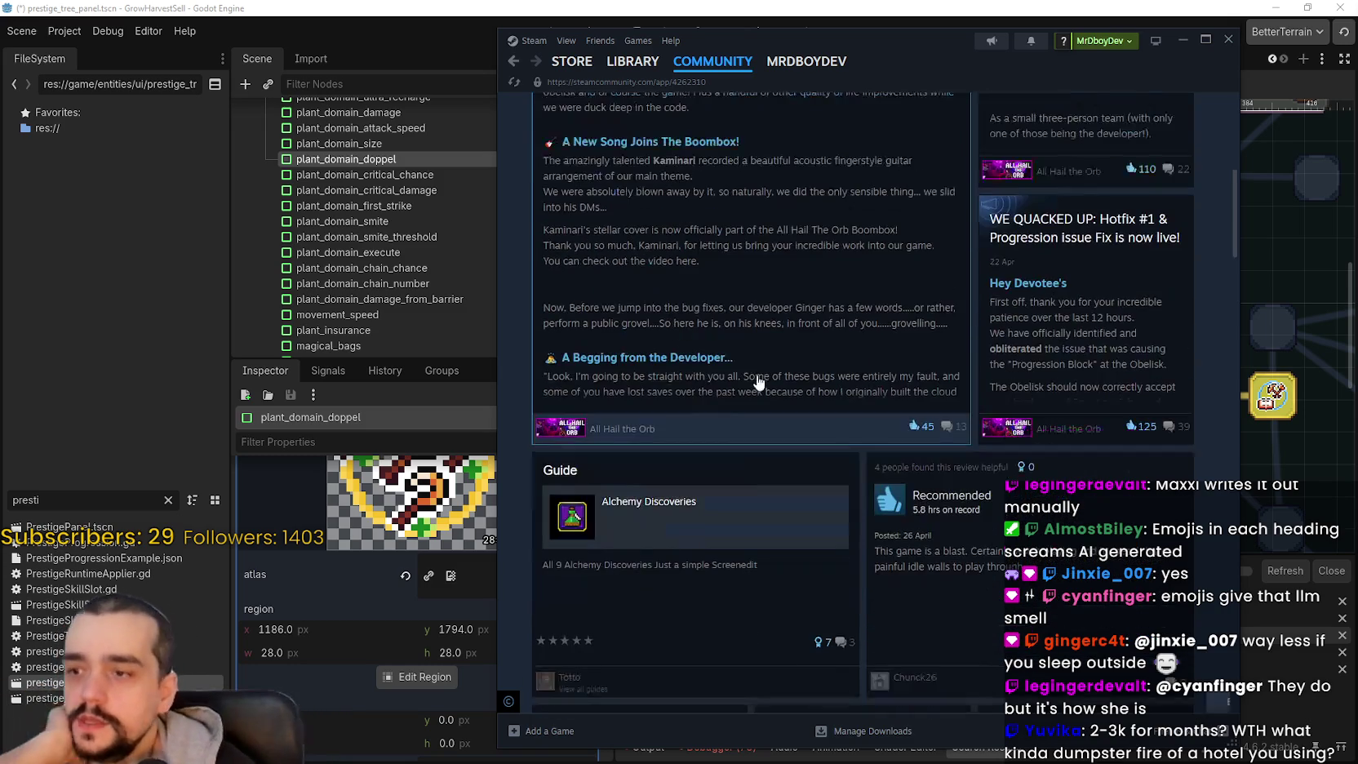
pyautogui.scroll(4, 857, 400)
pyautogui.scroll(3, 977, 279)
pyautogui.click(1171, 130)
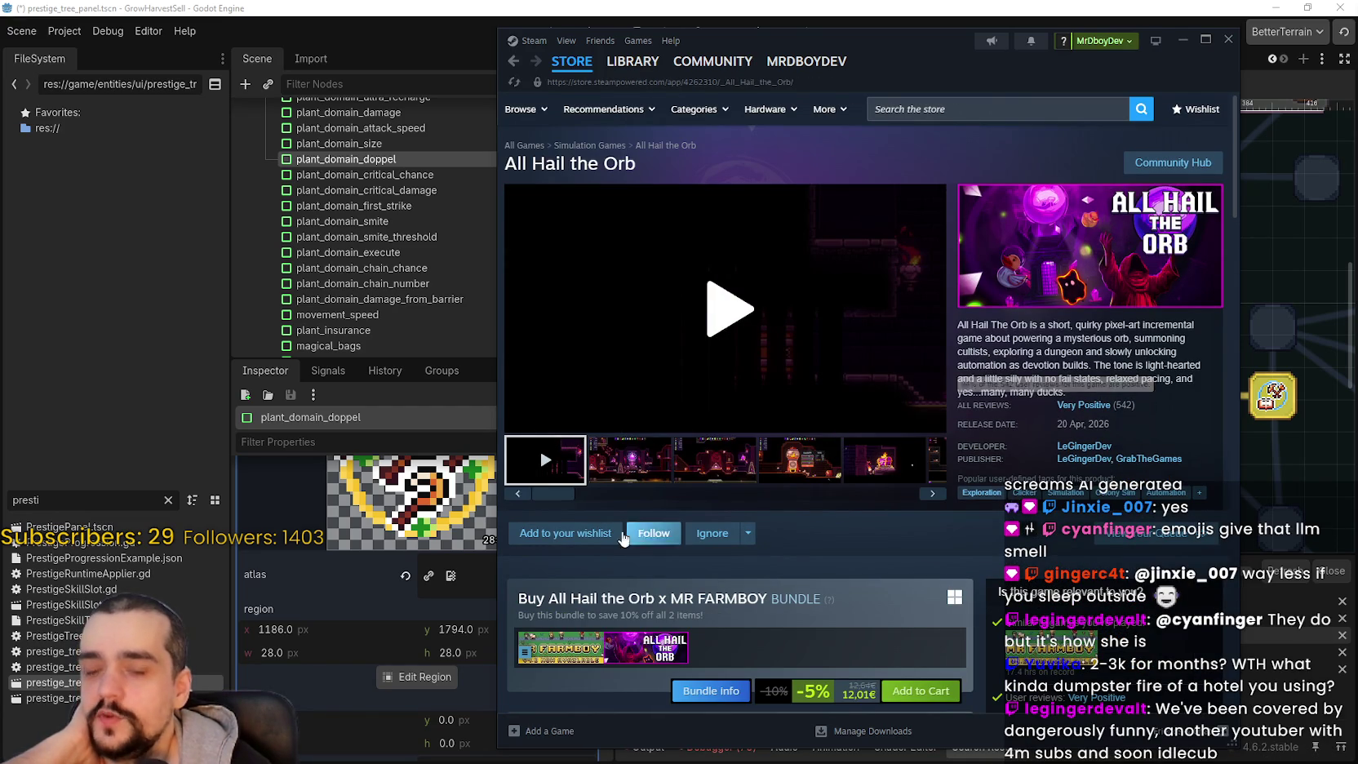
# - View the third All Hail the Orb screenshot, go to the store front, then switch to SteamDB
pyautogui.click(614, 467)
pyautogui.click(700, 460)
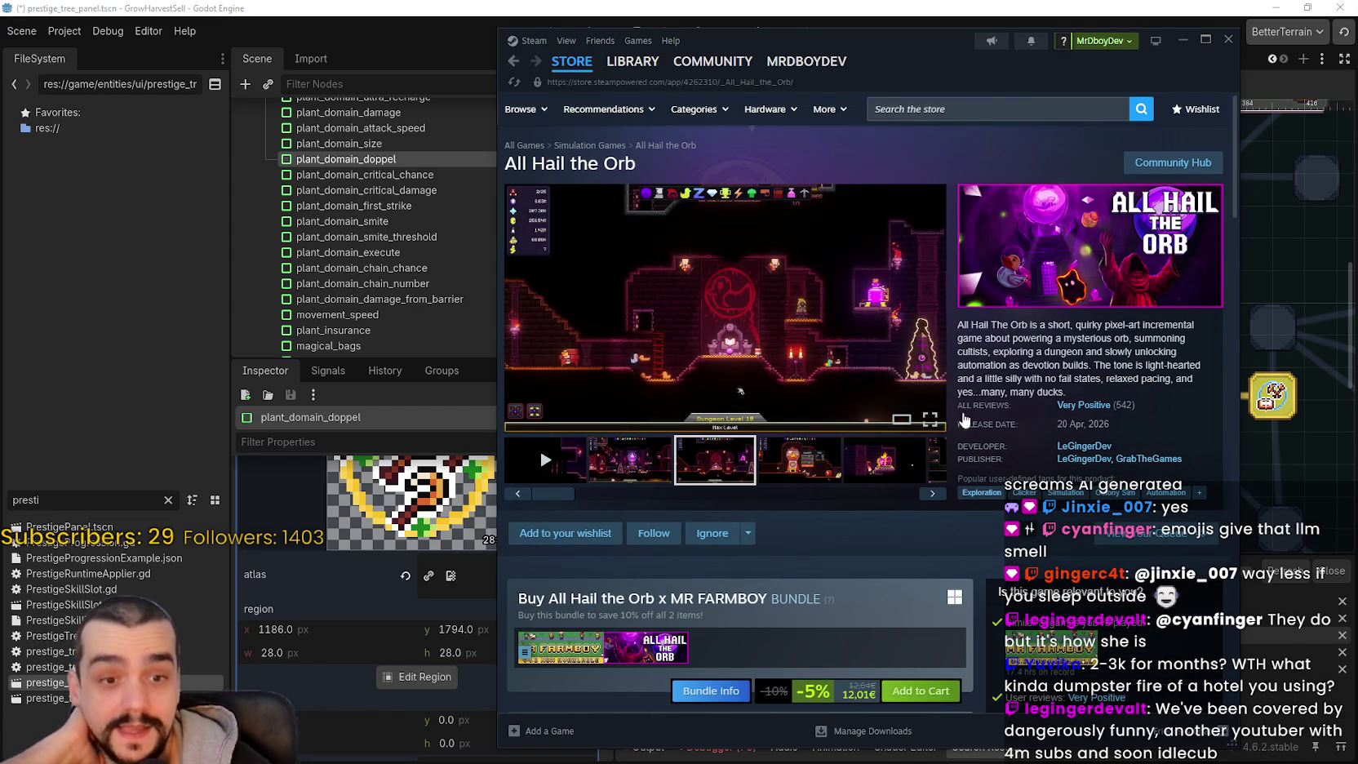
pyautogui.moveTo(1095, 412)
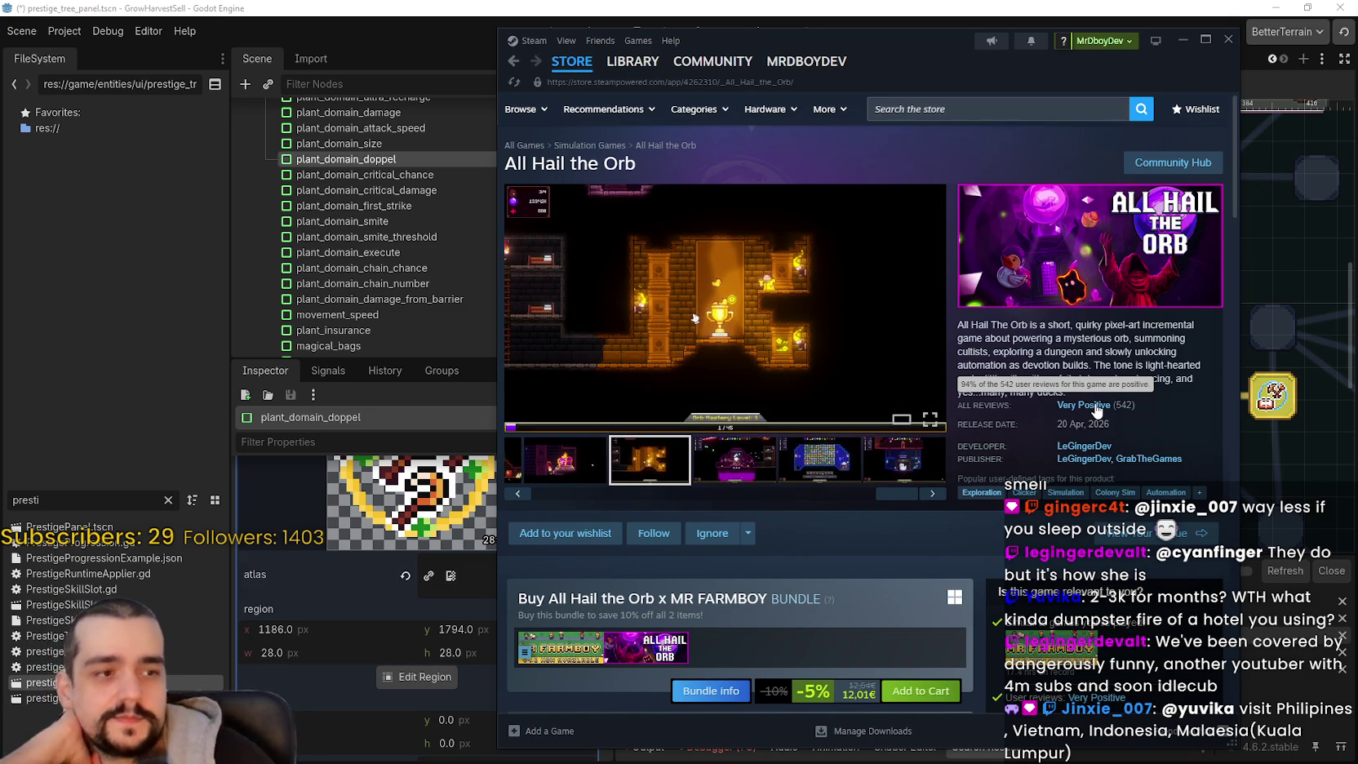
pyautogui.click(555, 67)
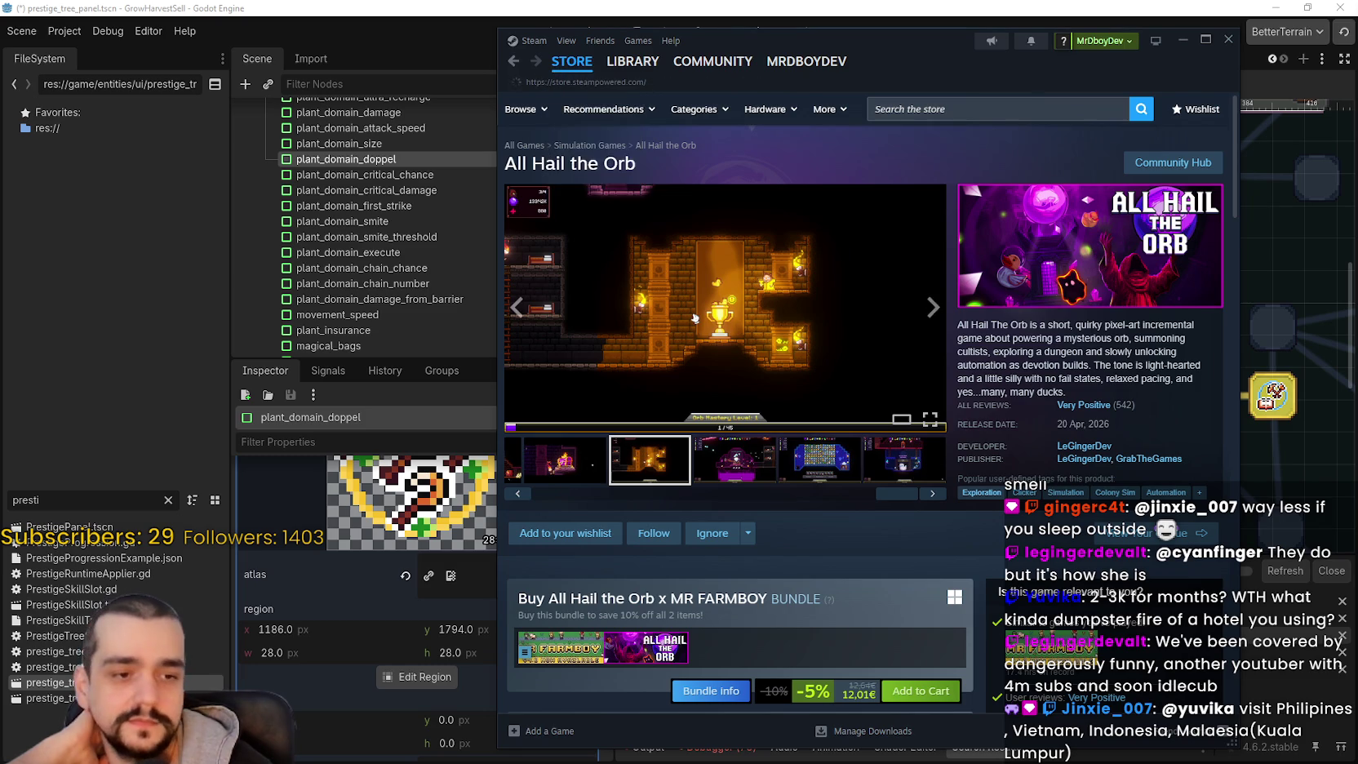
pyautogui.hotkey('alt', 'Tab')
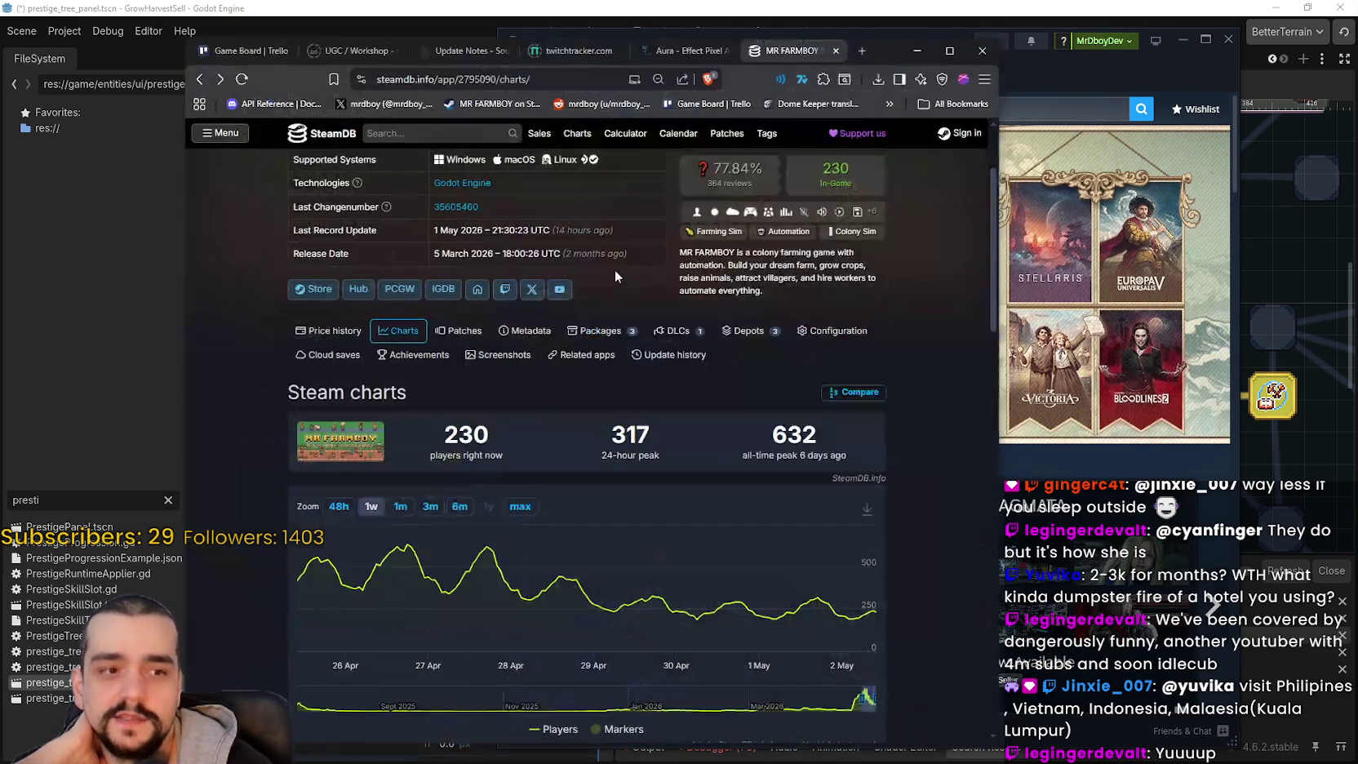
# - Search SteamDB for 'all hail' and scroll through All Hail the Orb's player charts
pyautogui.scroll(2, 475, 279)
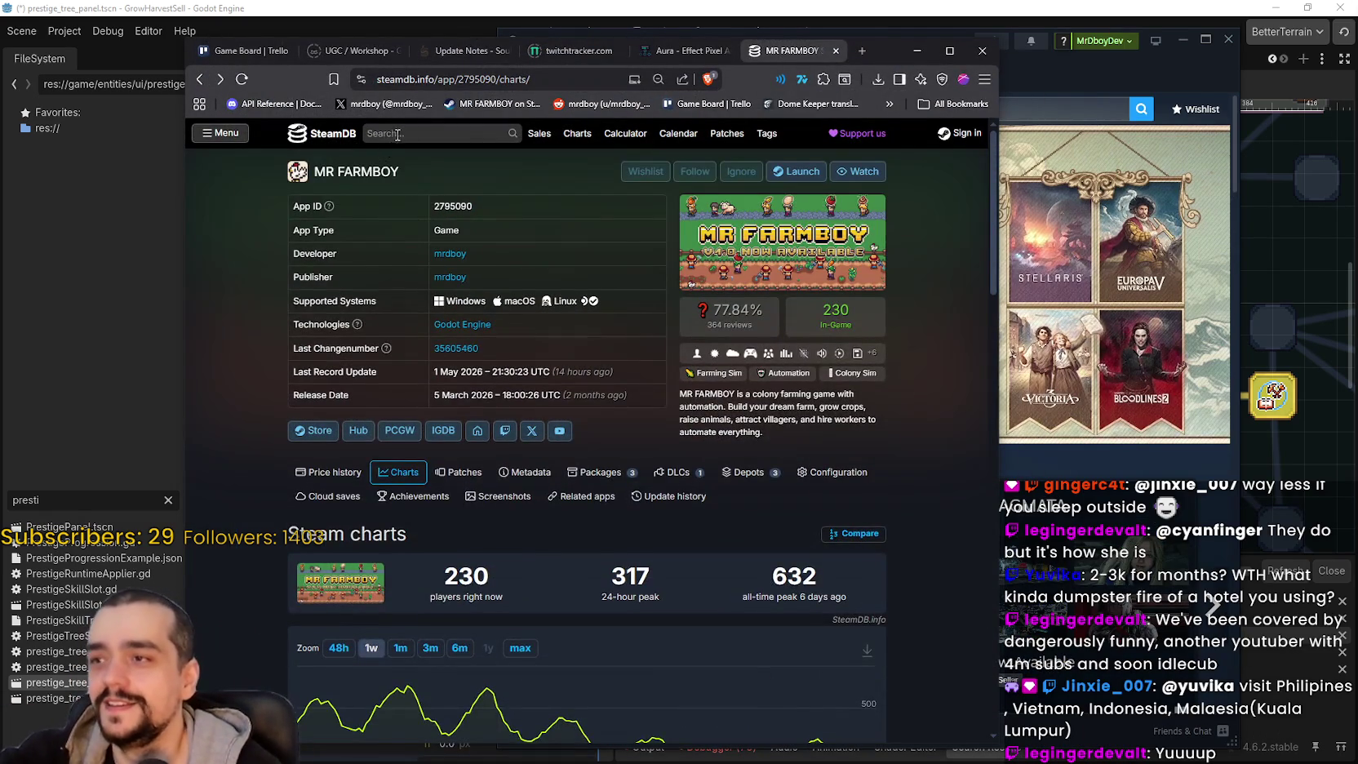
pyautogui.click(395, 135)
pyautogui.write('all')
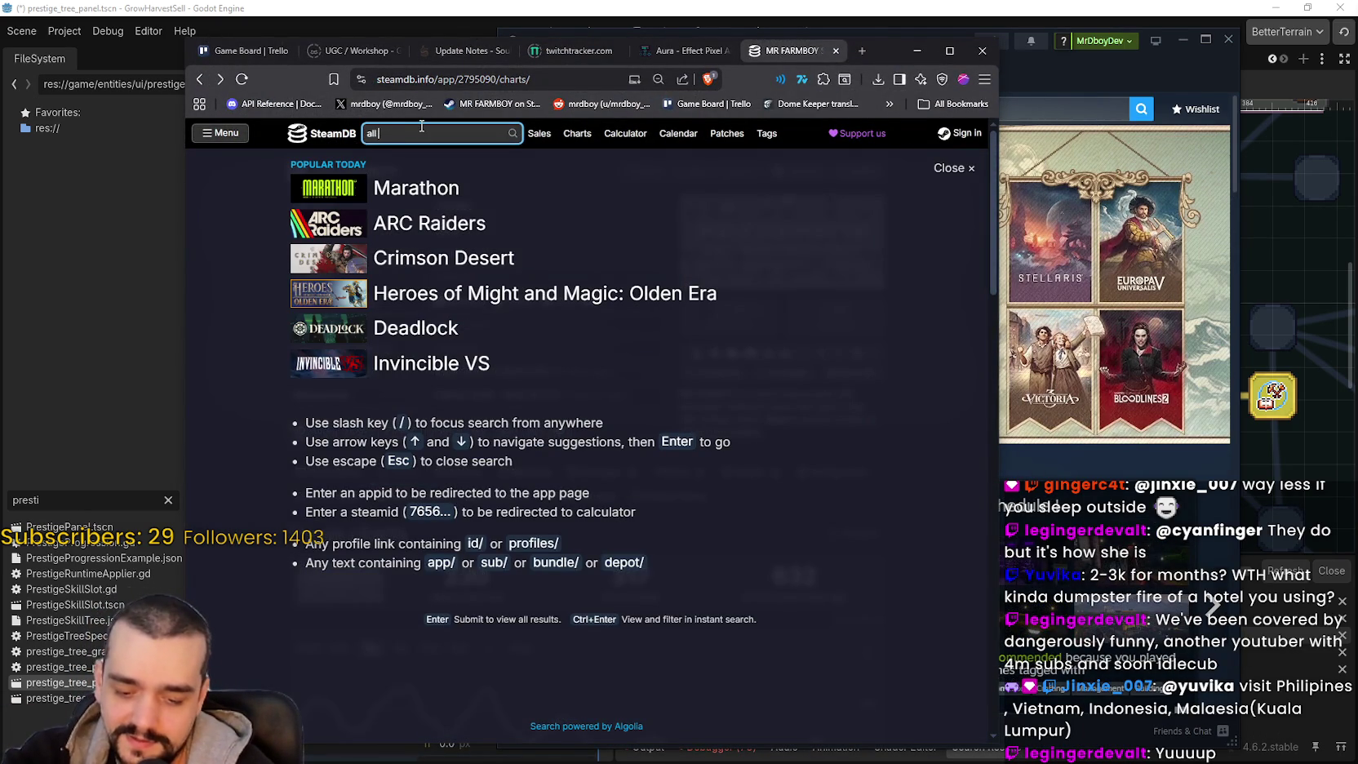
pyautogui.write(' hail')
pyautogui.press('Down')
pyautogui.press('Return')
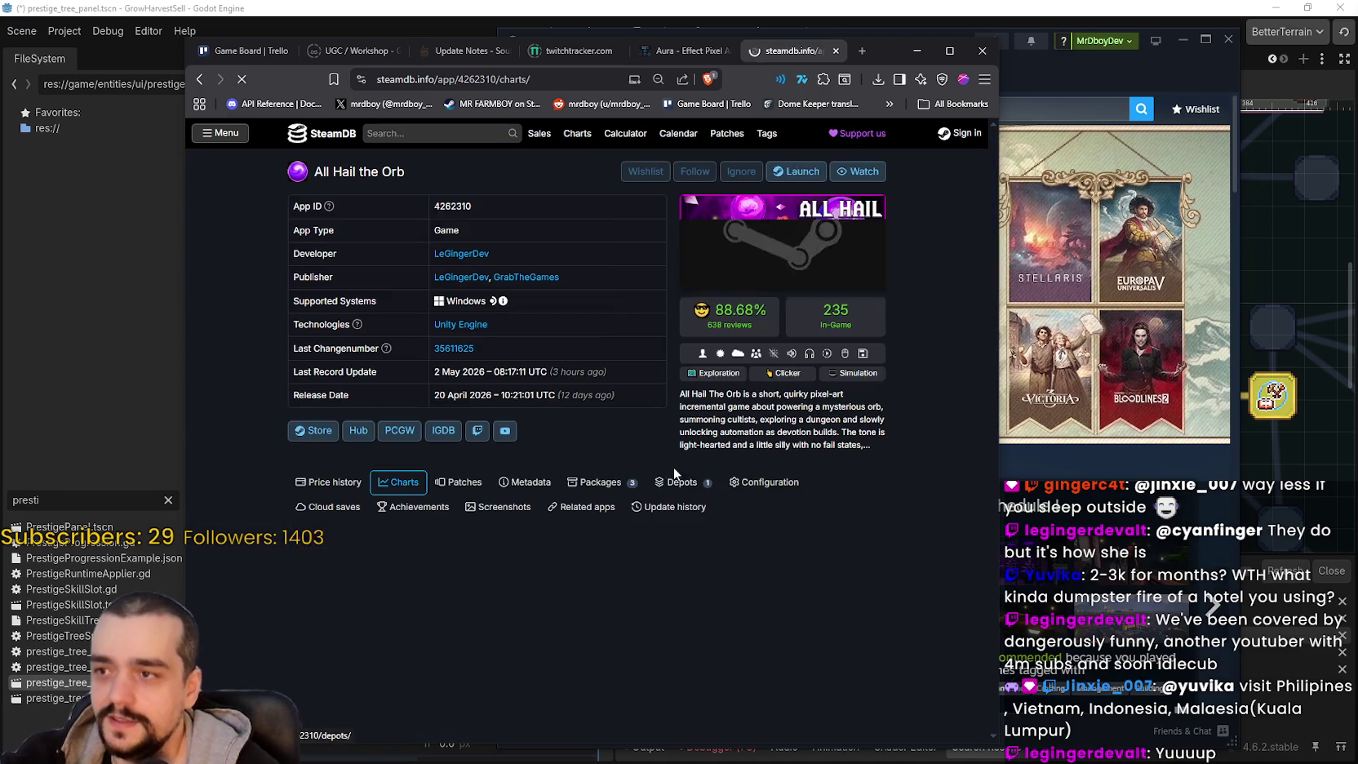
pyautogui.scroll(-2, 685, 432)
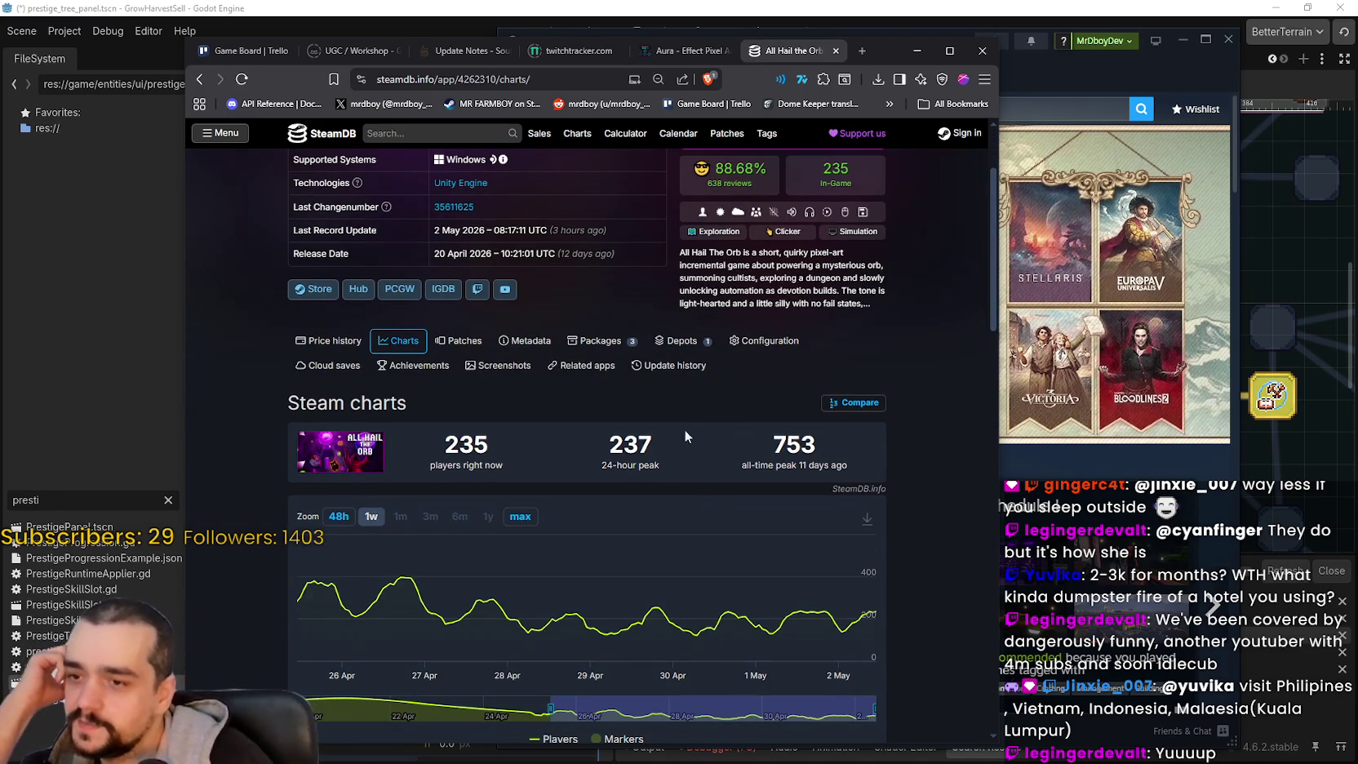
pyautogui.scroll(-2, 945, 611)
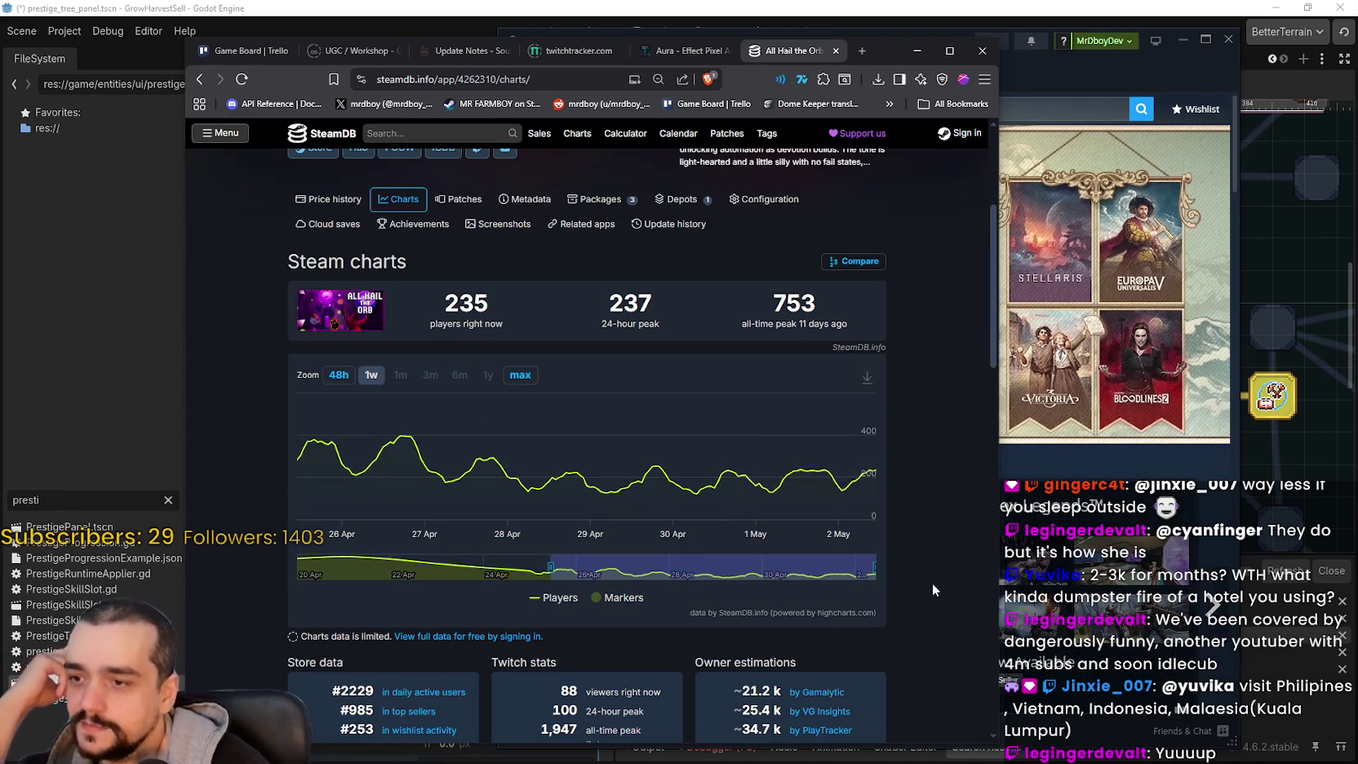
pyautogui.scroll(1, 931, 583)
pyautogui.scroll(1, 932, 577)
pyautogui.scroll(3, 917, 569)
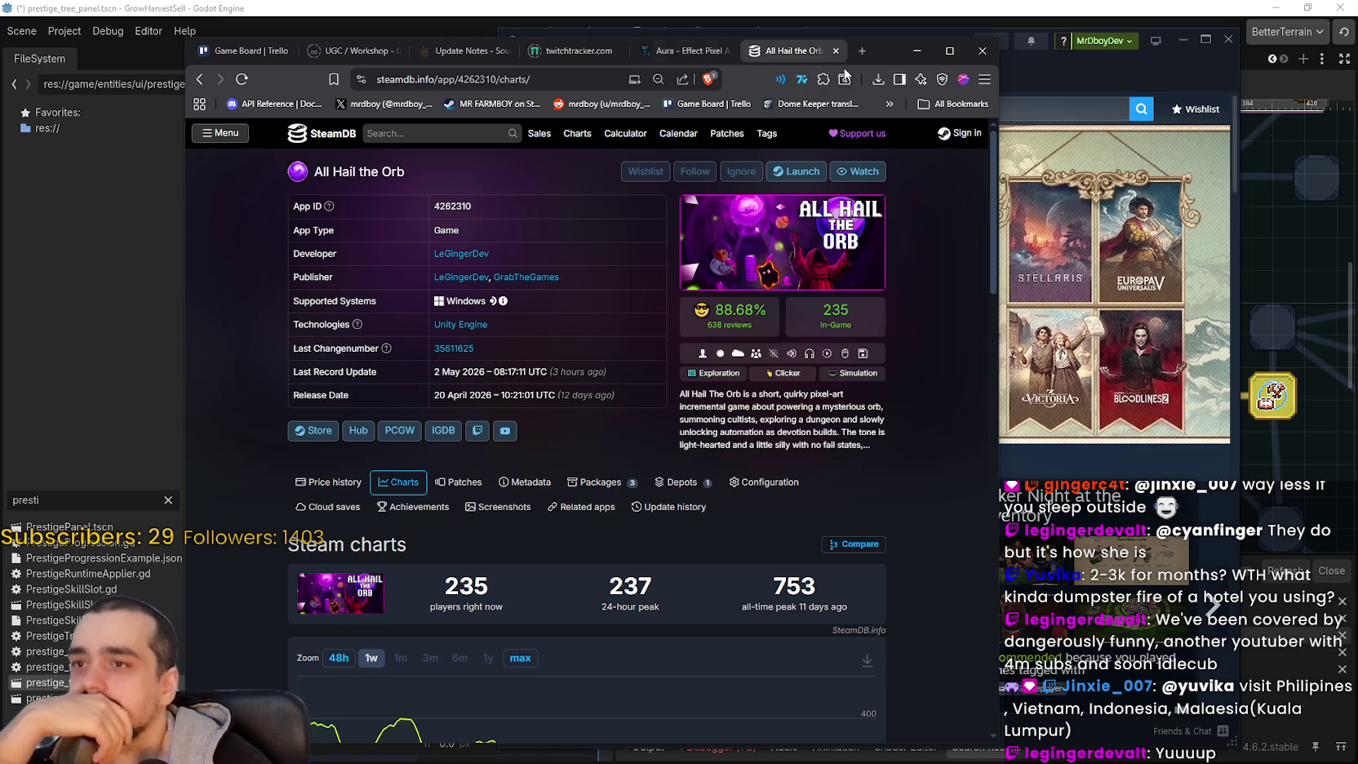
# - Go back twice to the MR FARMBOY page, then minimize the browser to return to Godot
pyautogui.click(199, 79)
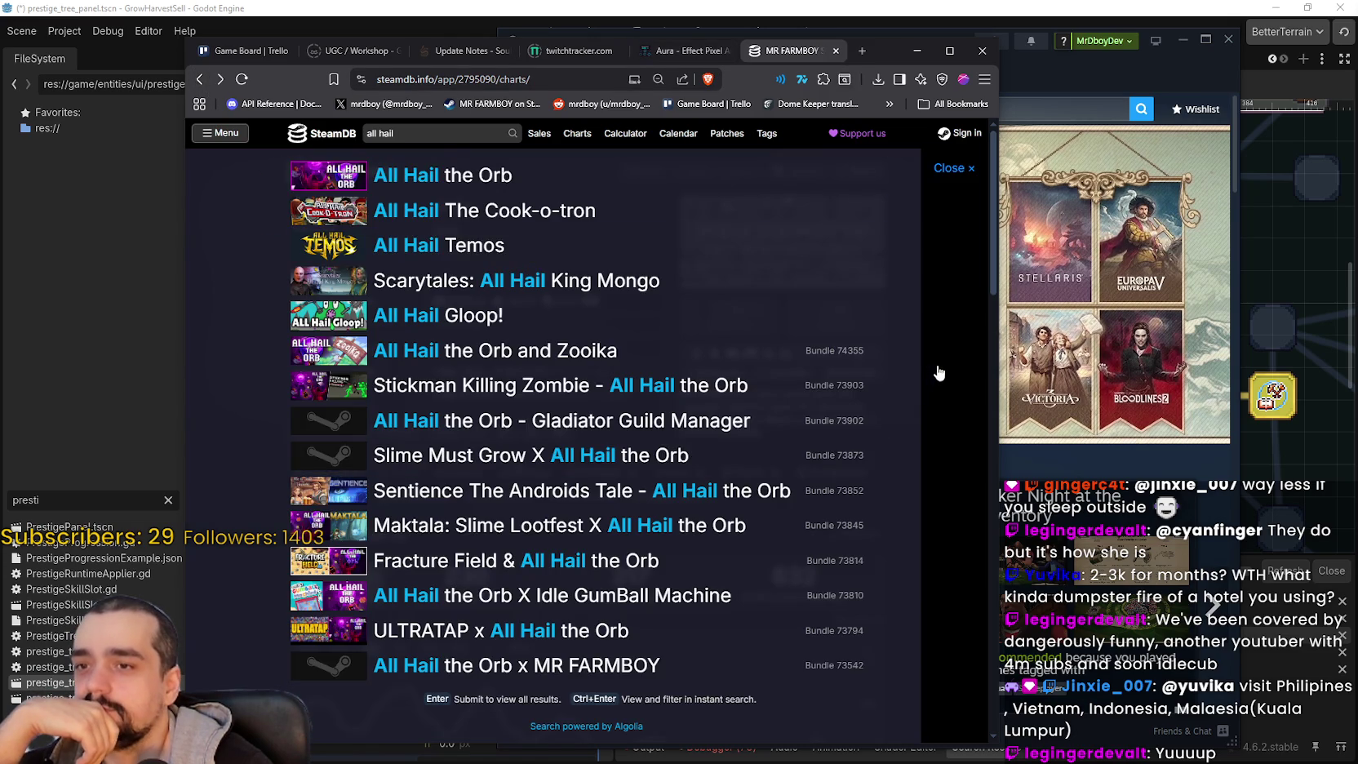
pyautogui.hotkey('alt', 'Left')
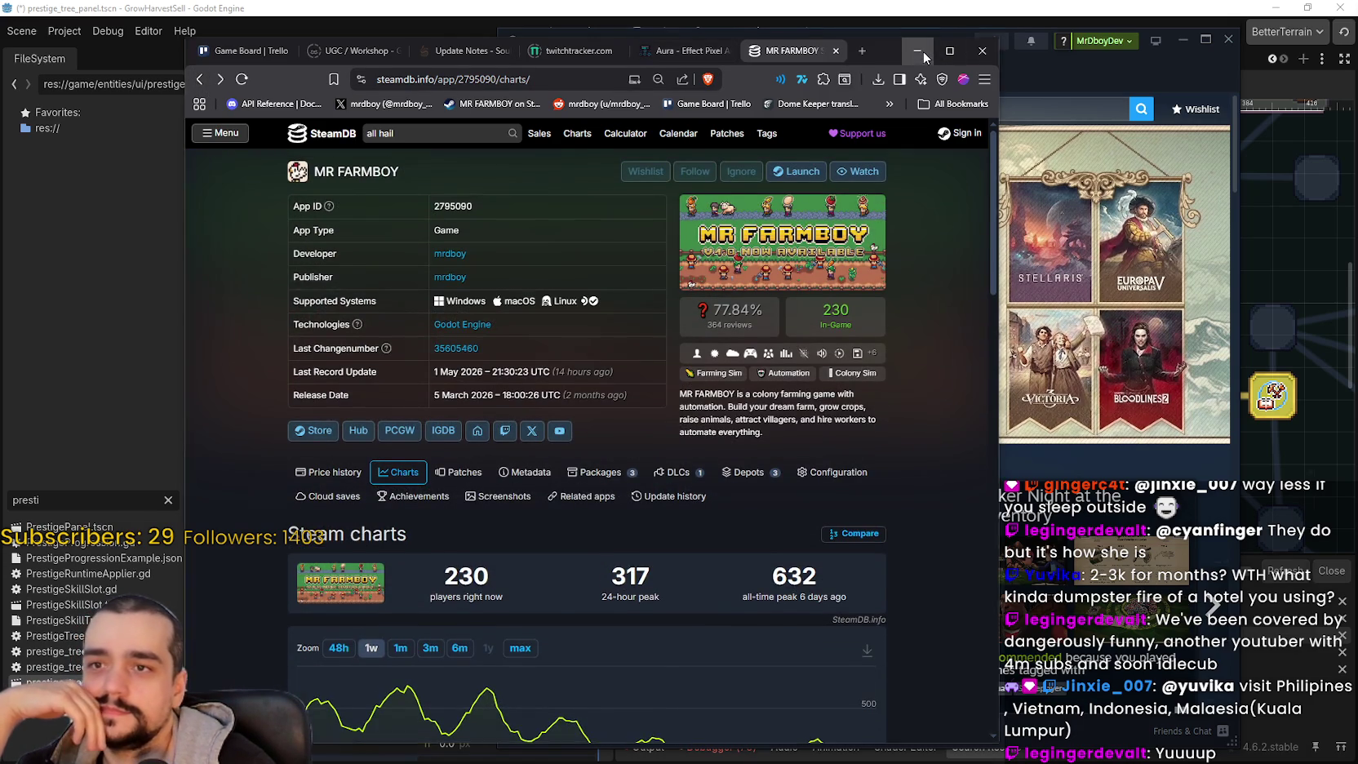
pyautogui.click(920, 50)
pyautogui.hotkey('alt', 'Tab')
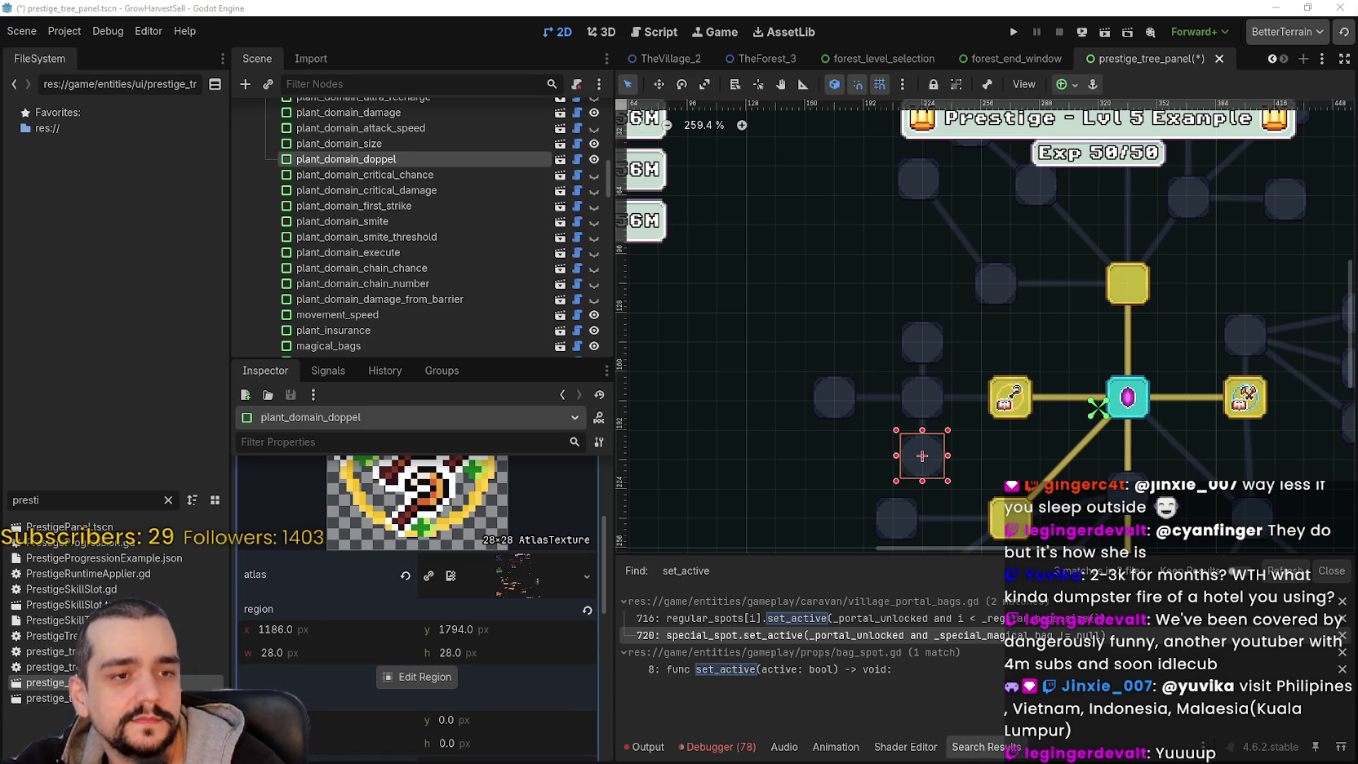
# - Switch from the prestige_tree_panel scene to the Chrome window with YouTube and start a new tab
pyautogui.hotkey('alt', 'Tab')
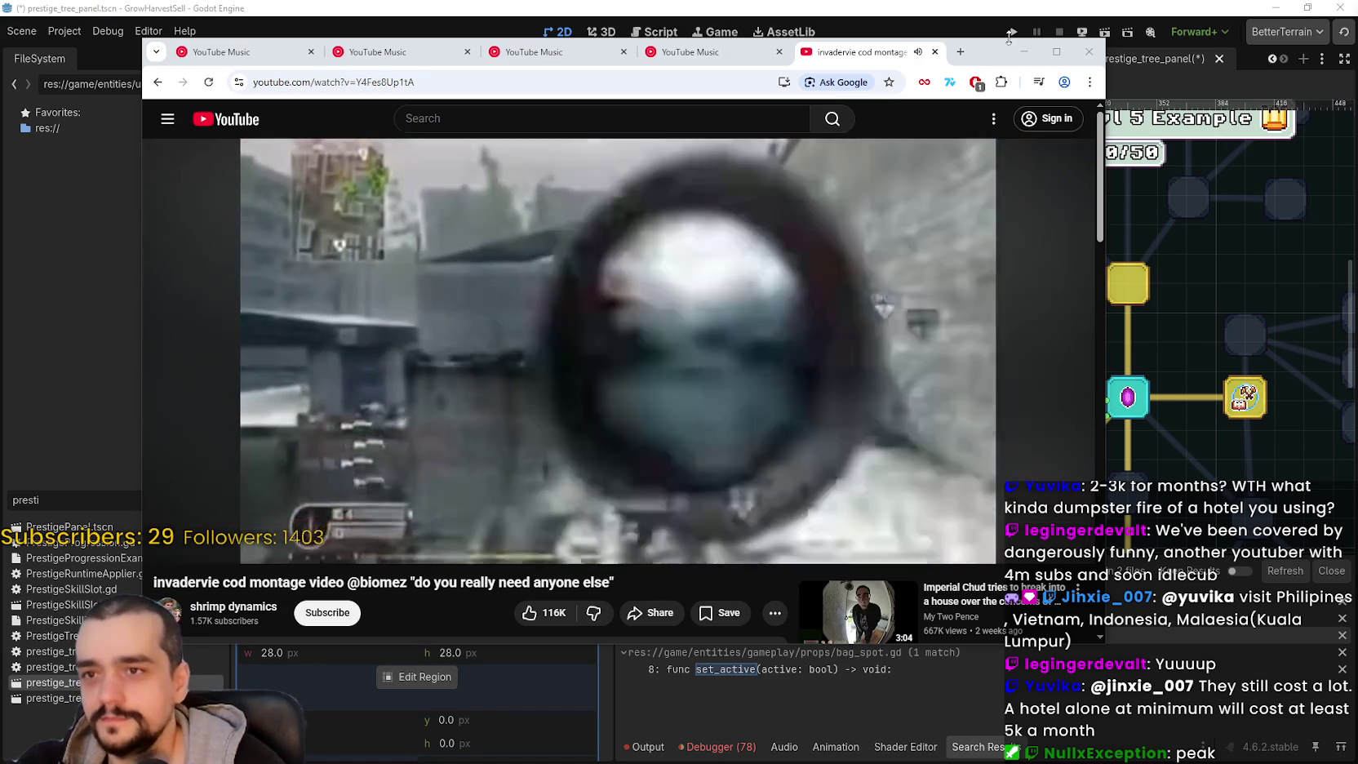
pyautogui.click(959, 52)
# - Go to youtube.com, search 'dangerously funny', and open the DangerouslyFunny channel
pyautogui.write('y')
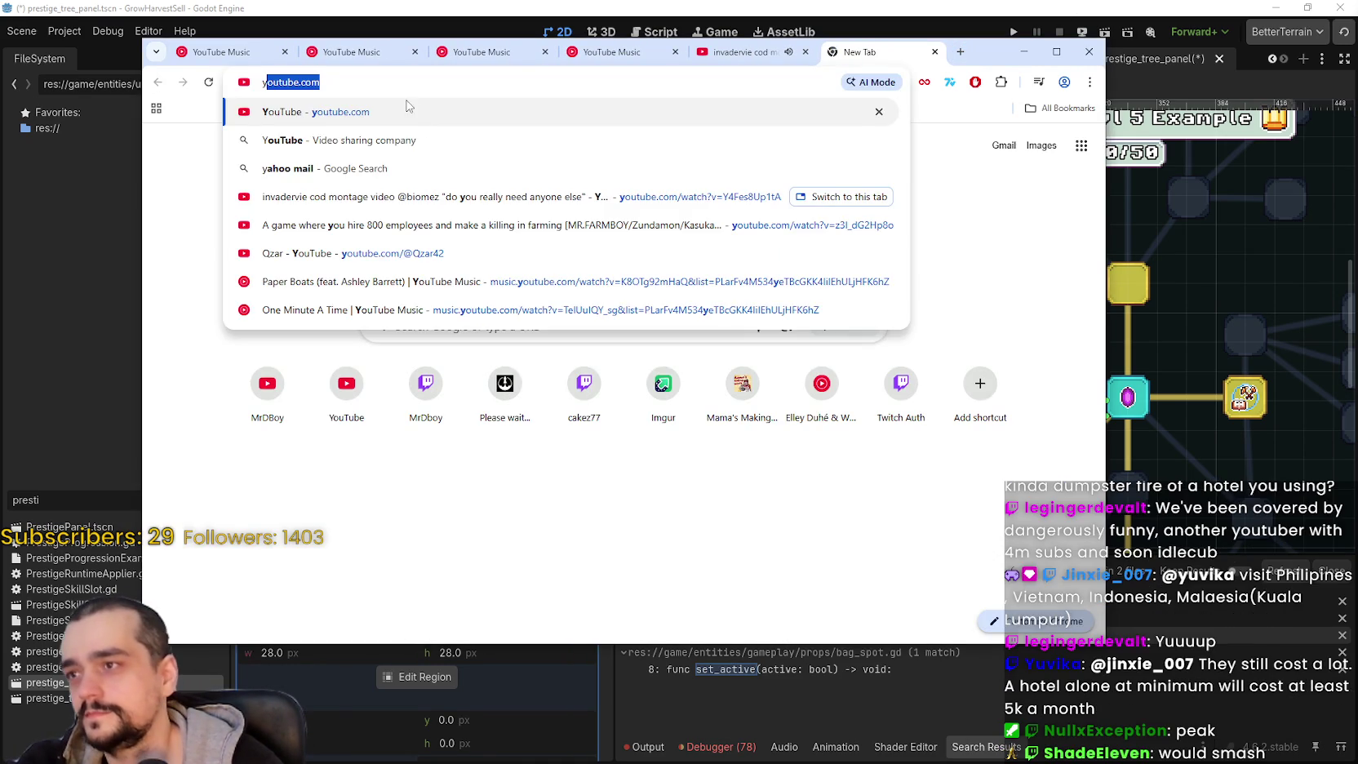
pyautogui.press('Return')
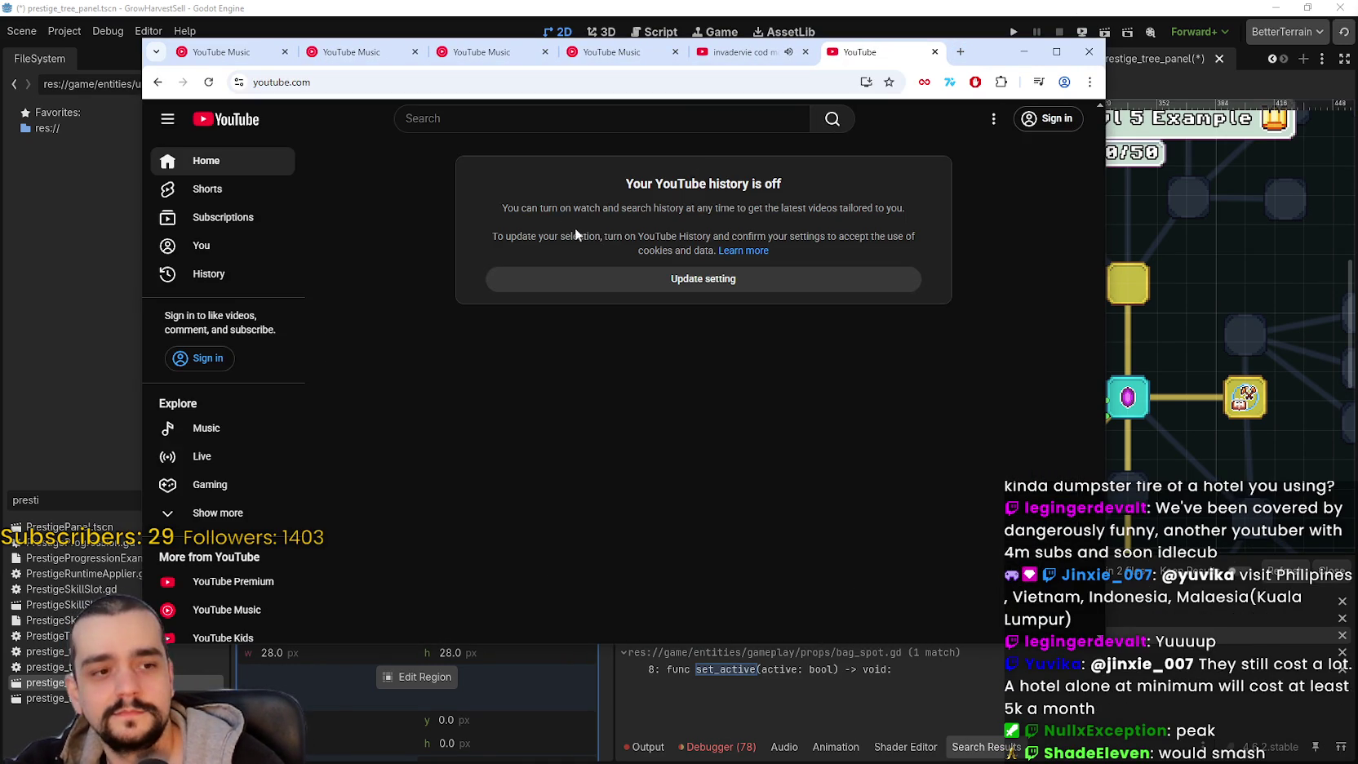
pyautogui.click(545, 129)
pyautogui.write('dangerously funny')
pyautogui.press('Return')
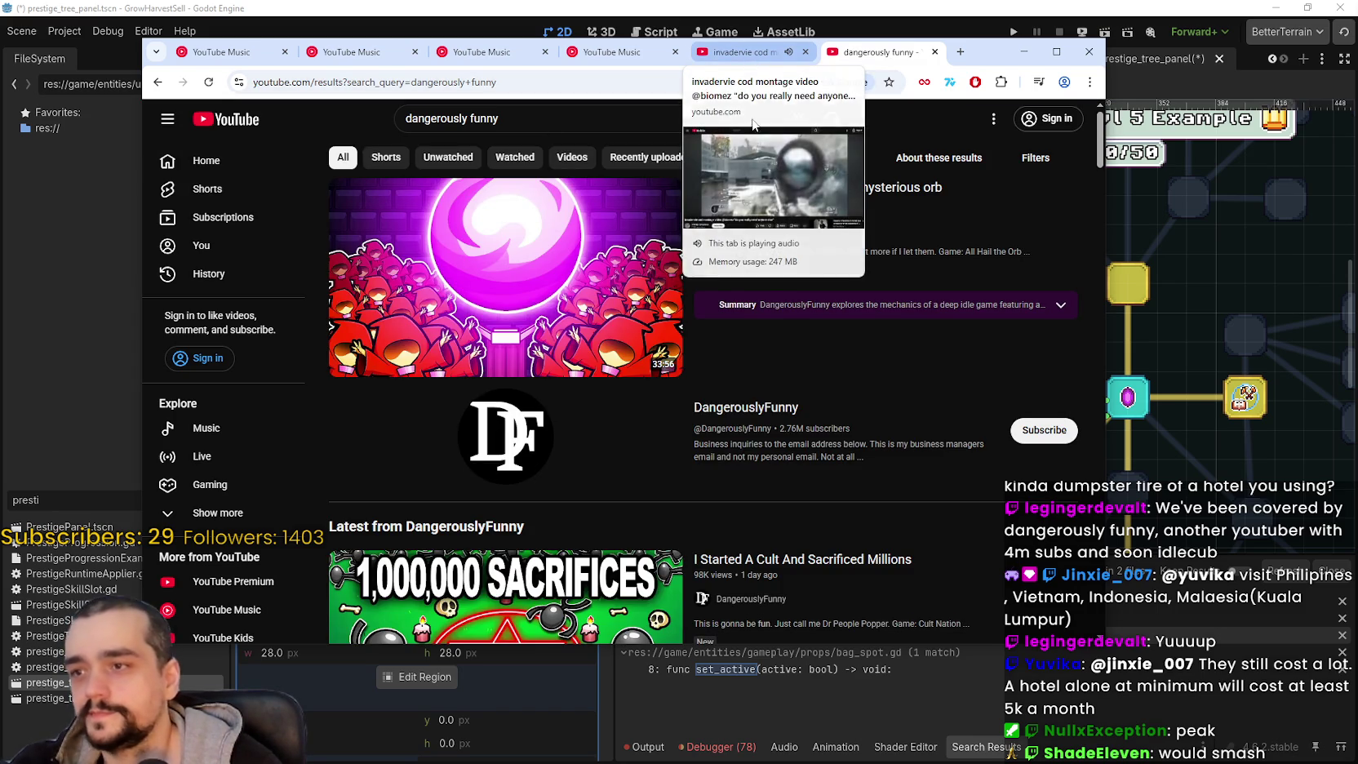
pyautogui.click(758, 231)
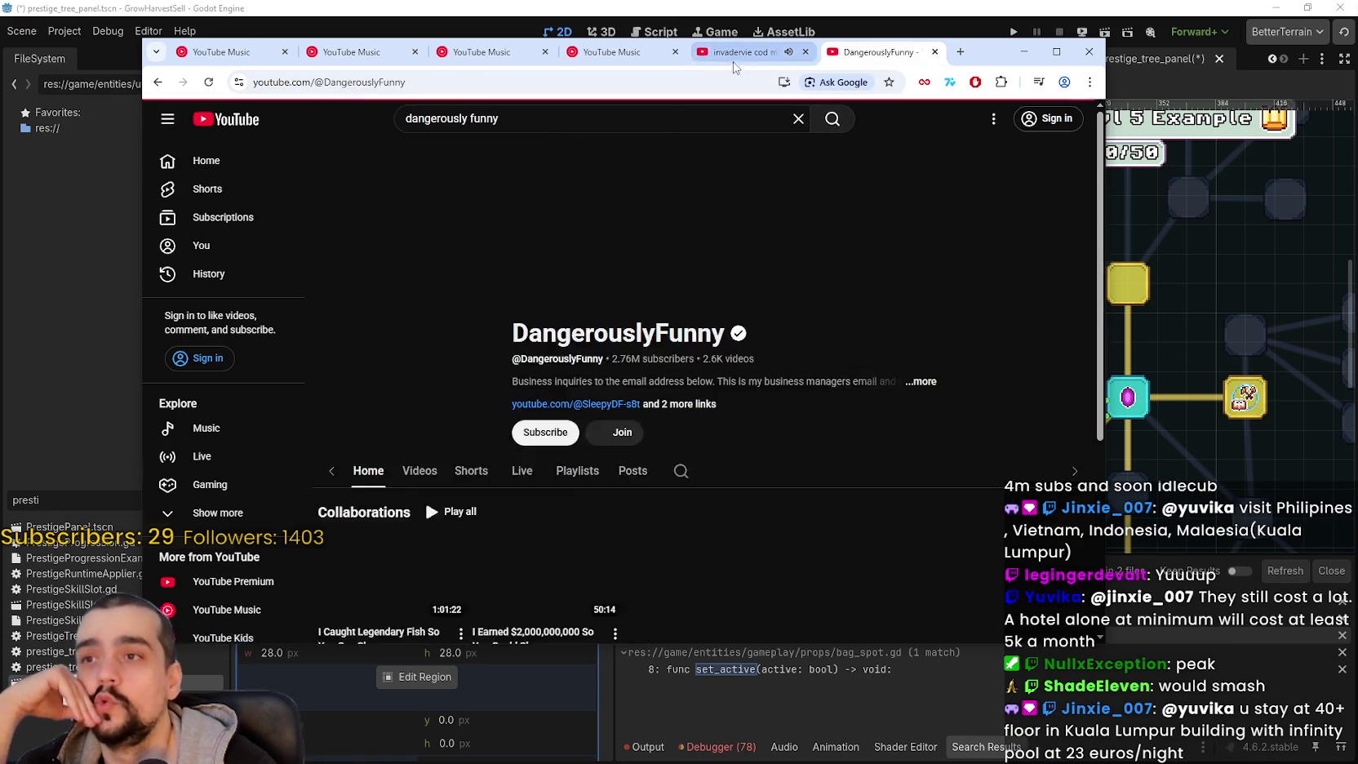
# - Pause the other tab's video, then view the channel's Videos list and select its handle and URL
pyautogui.click(733, 56)
pyautogui.click(602, 292)
pyautogui.click(877, 52)
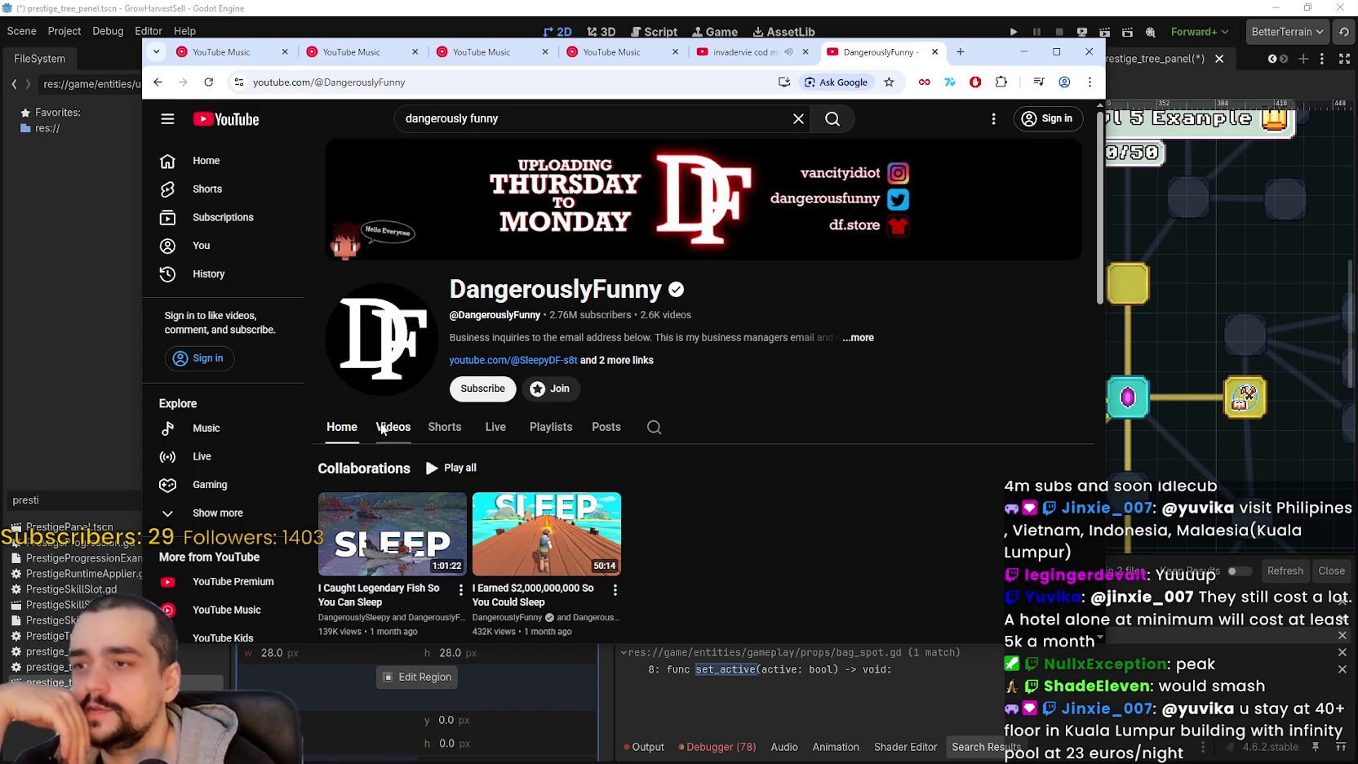
pyautogui.click(381, 427)
pyautogui.doubleClick(500, 315)
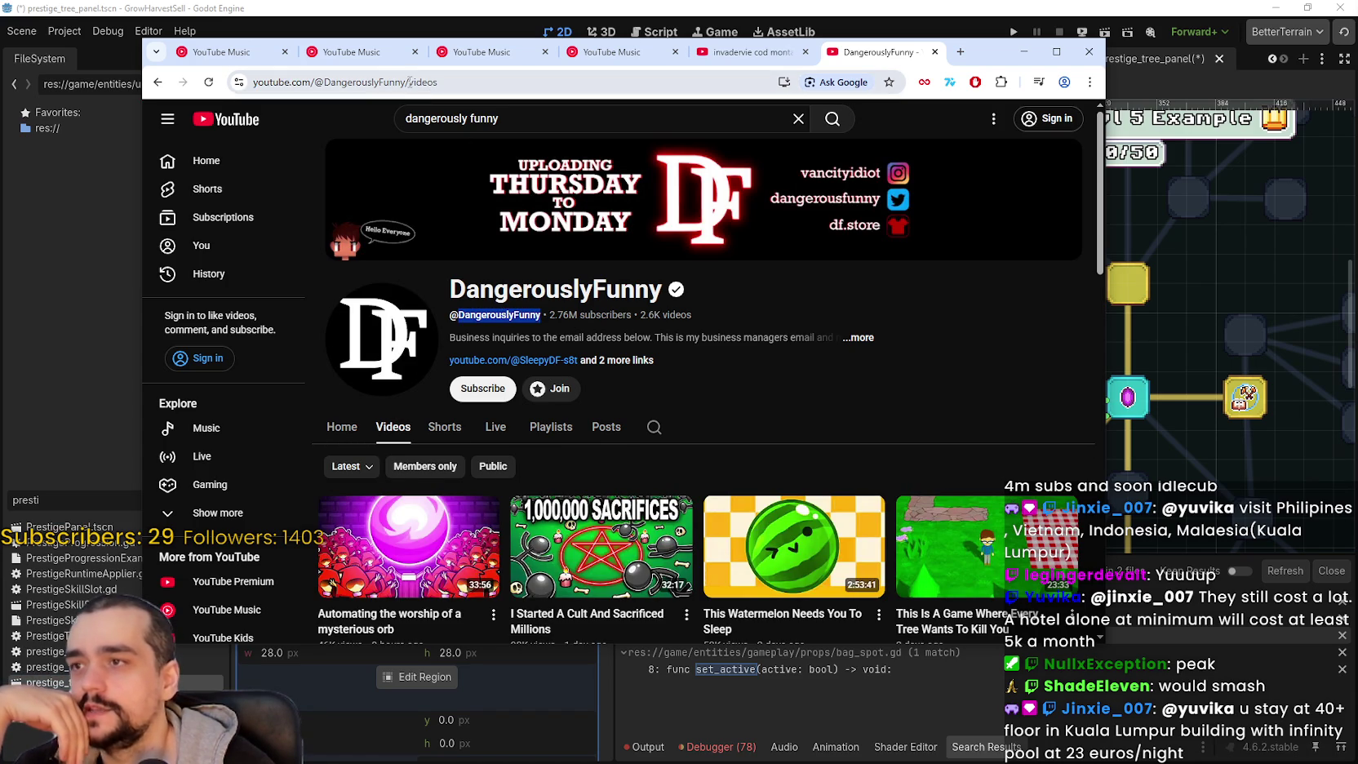
pyautogui.moveTo(405, 81); pyautogui.dragTo(138, 97)
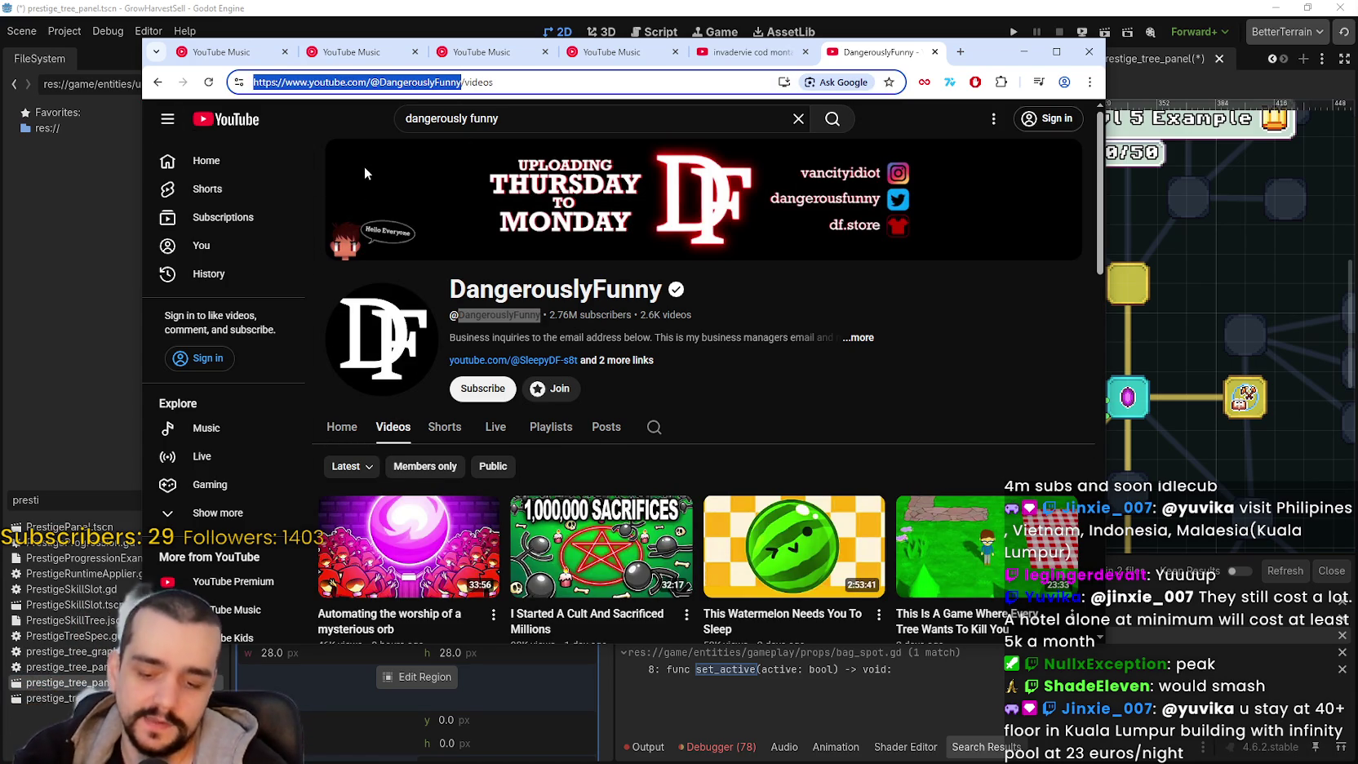
pyautogui.scroll(-2, 394, 428)
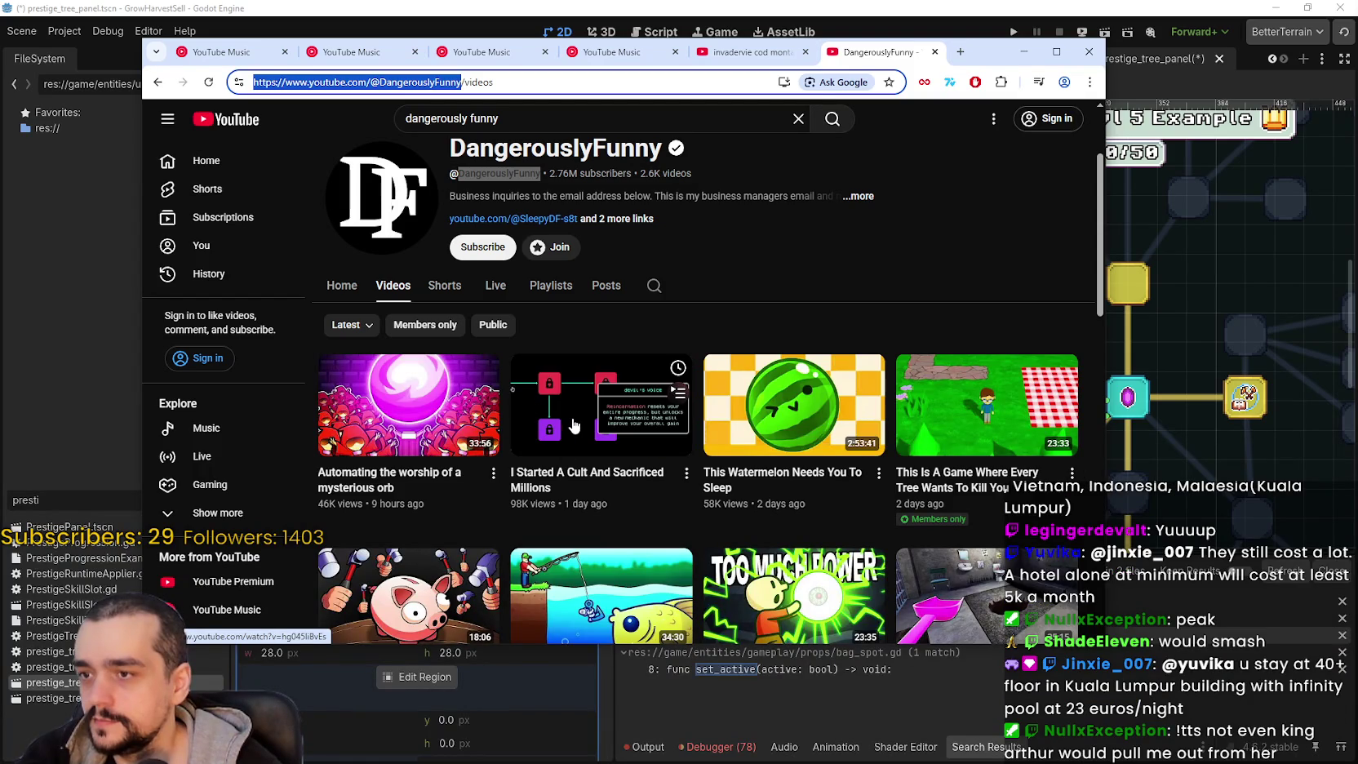
# - Watch 'Automating the worship of a mysterious orb', then begin a new search for 'ViteCp lays'
pyautogui.click(491, 429)
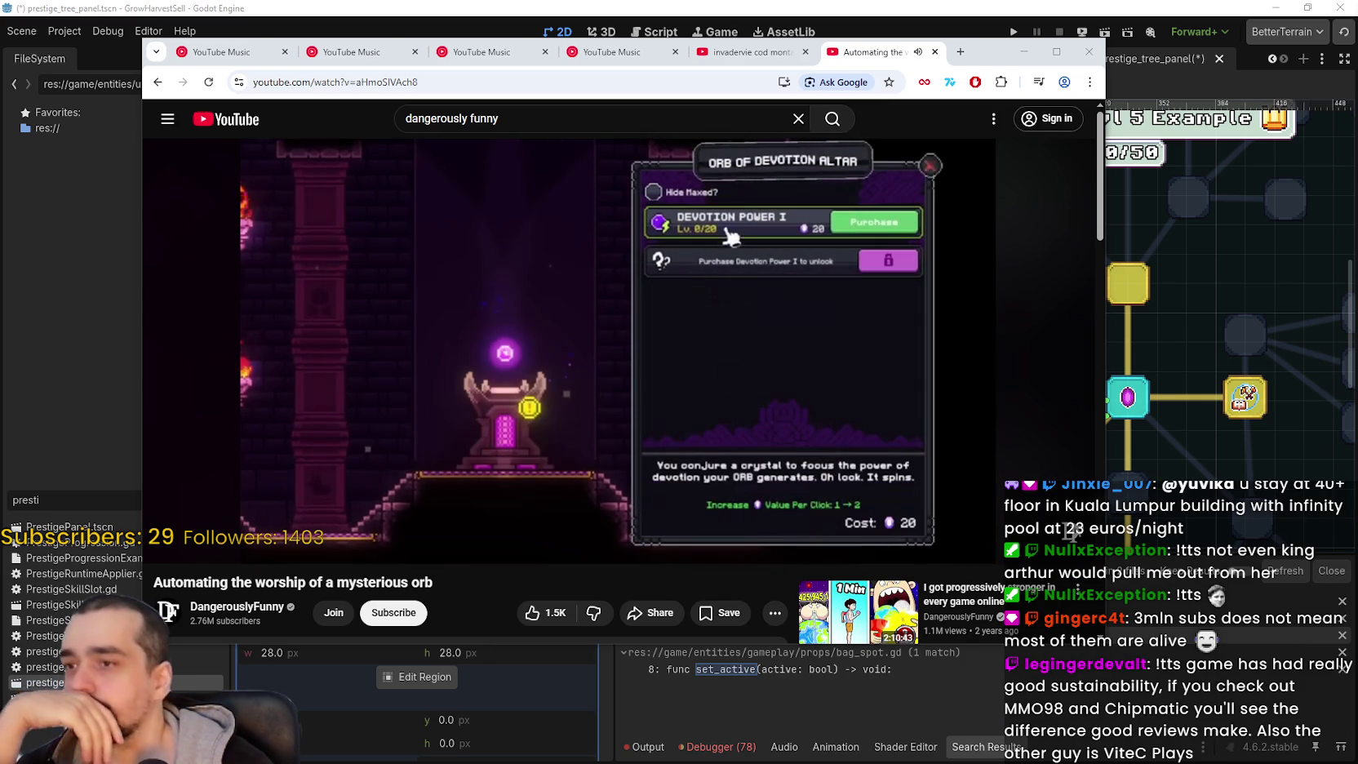
pyautogui.moveTo(344, 474)
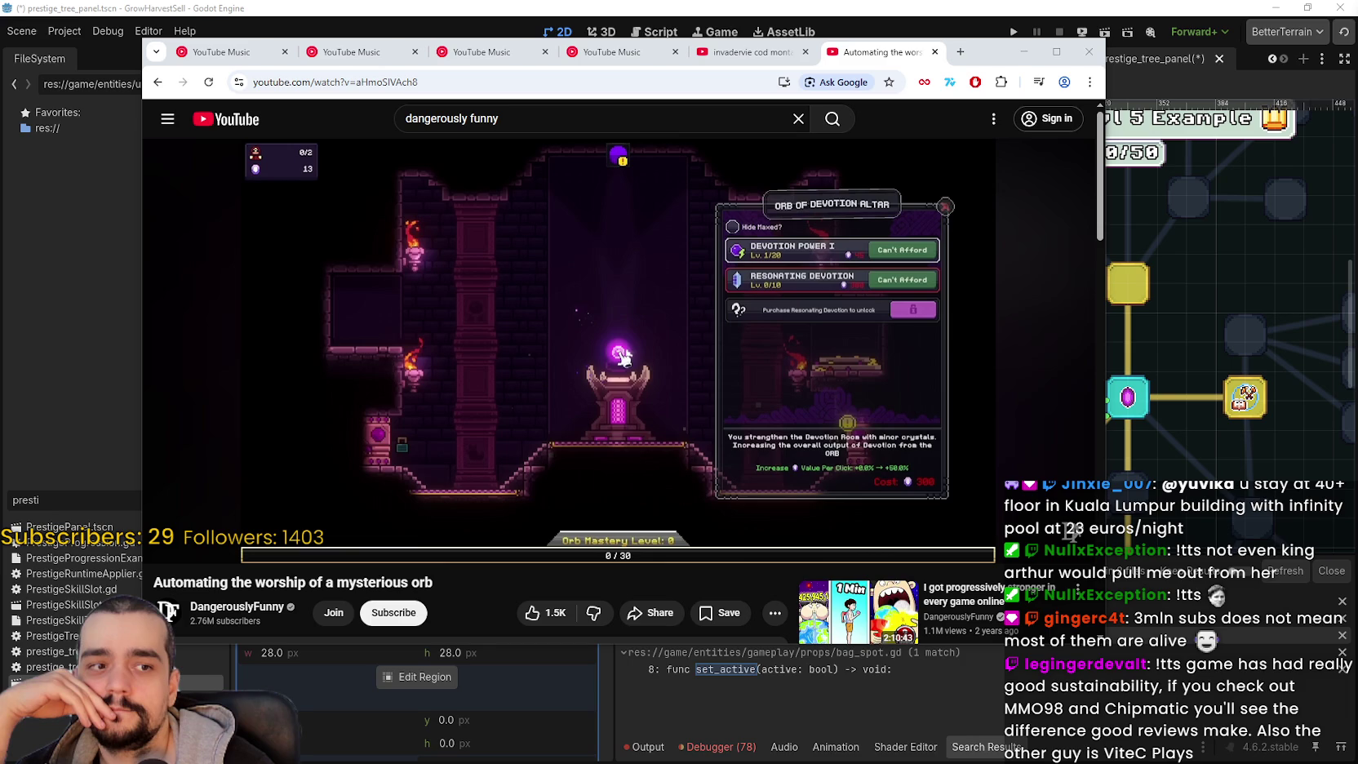
pyautogui.click(244, 96)
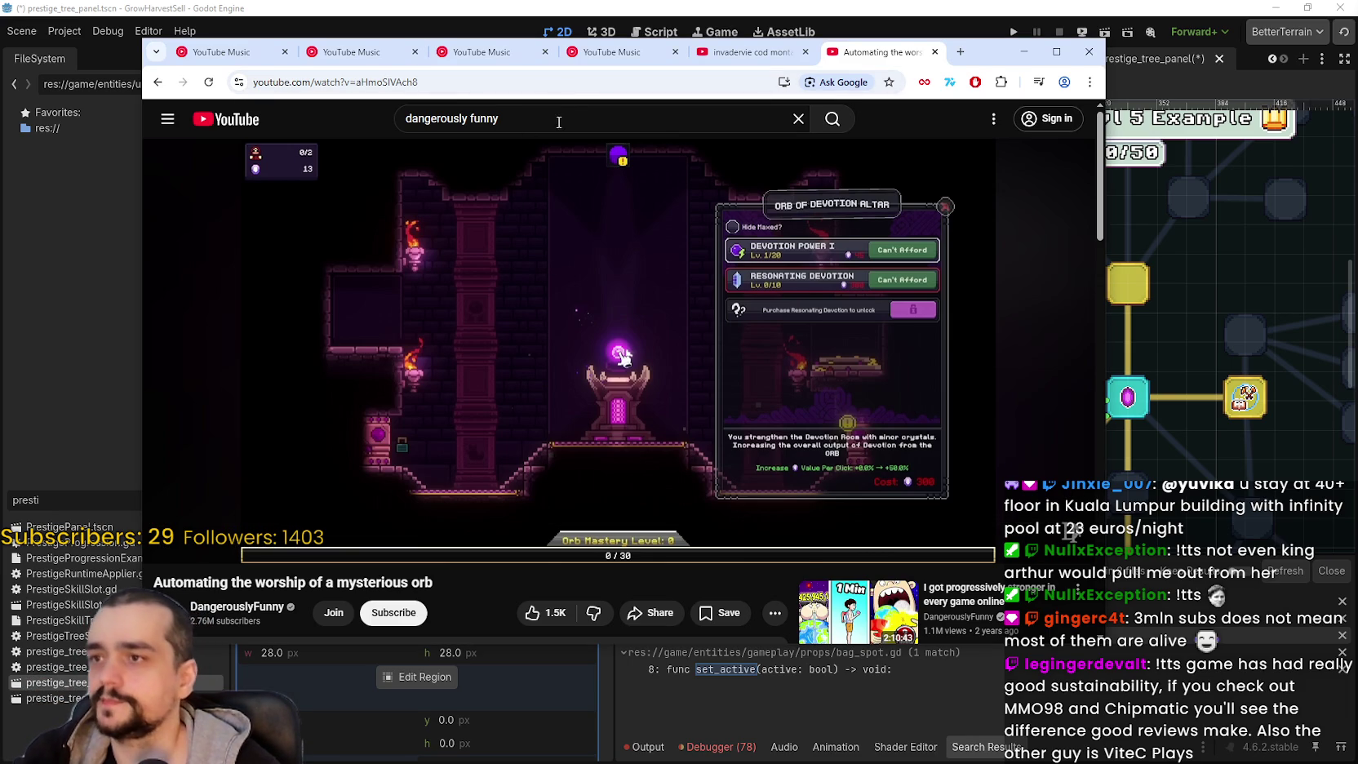
pyautogui.click(561, 122)
pyautogui.hotkey('ctrl', 'a')
pyautogui.write('Vit')
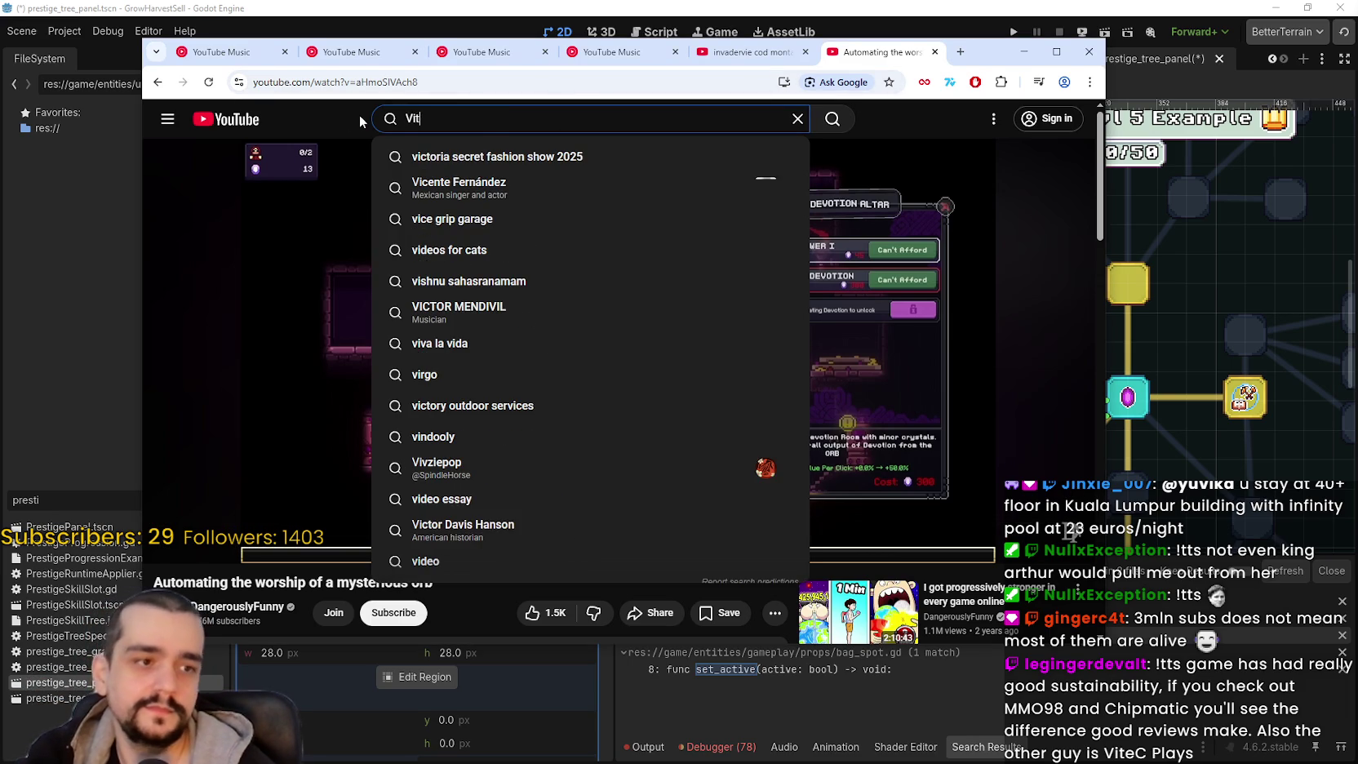
pyautogui.write('eCp lays')
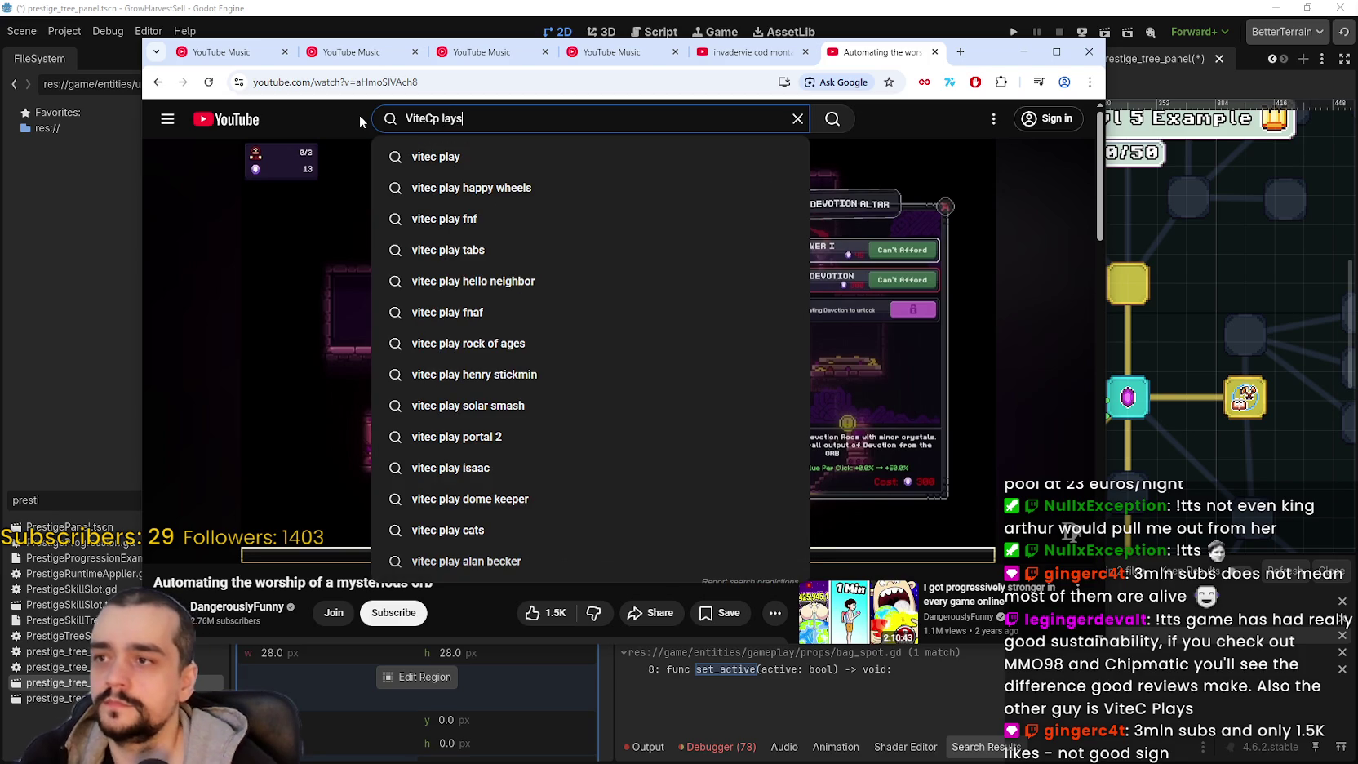
# - Search for vitec play, open the ViteC ▶ Play channel, and show its Videos tab
pyautogui.click(471, 151)
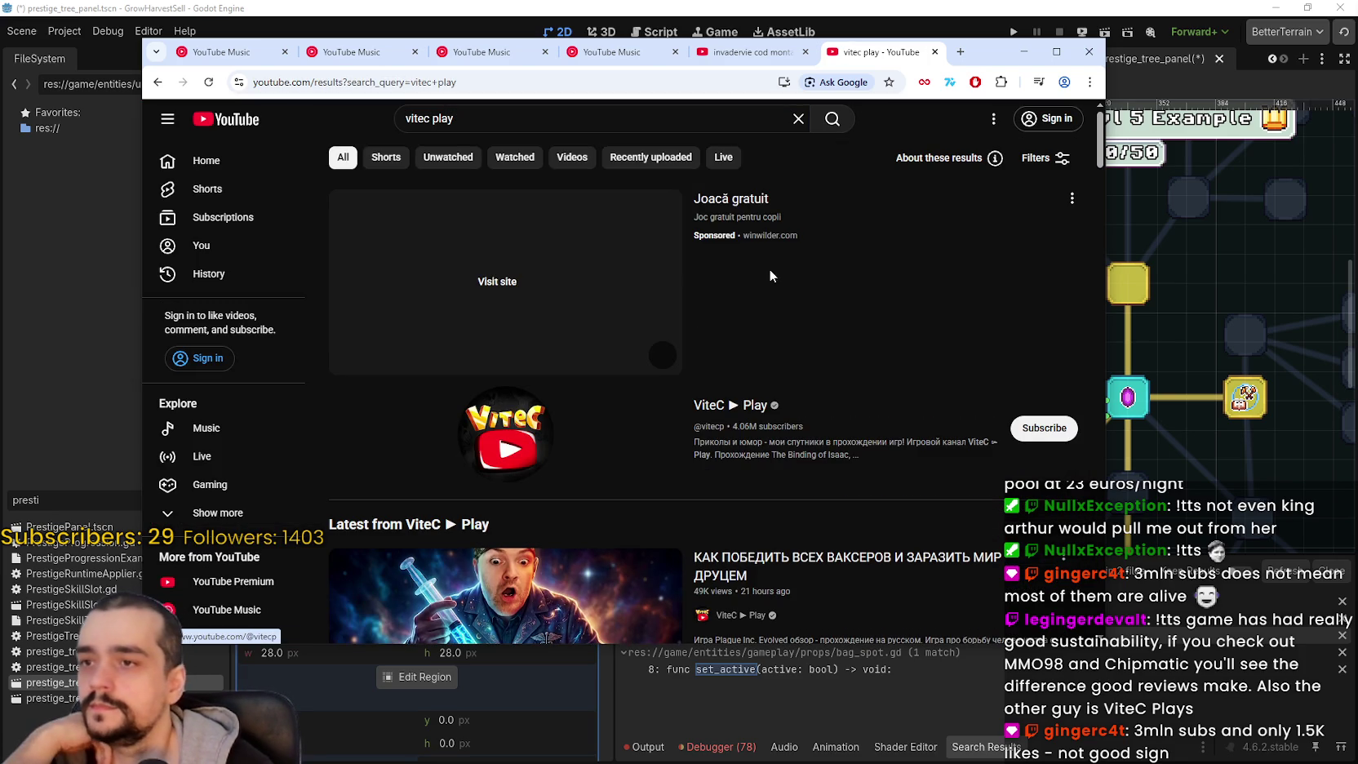
pyautogui.scroll(-2, 710, 335)
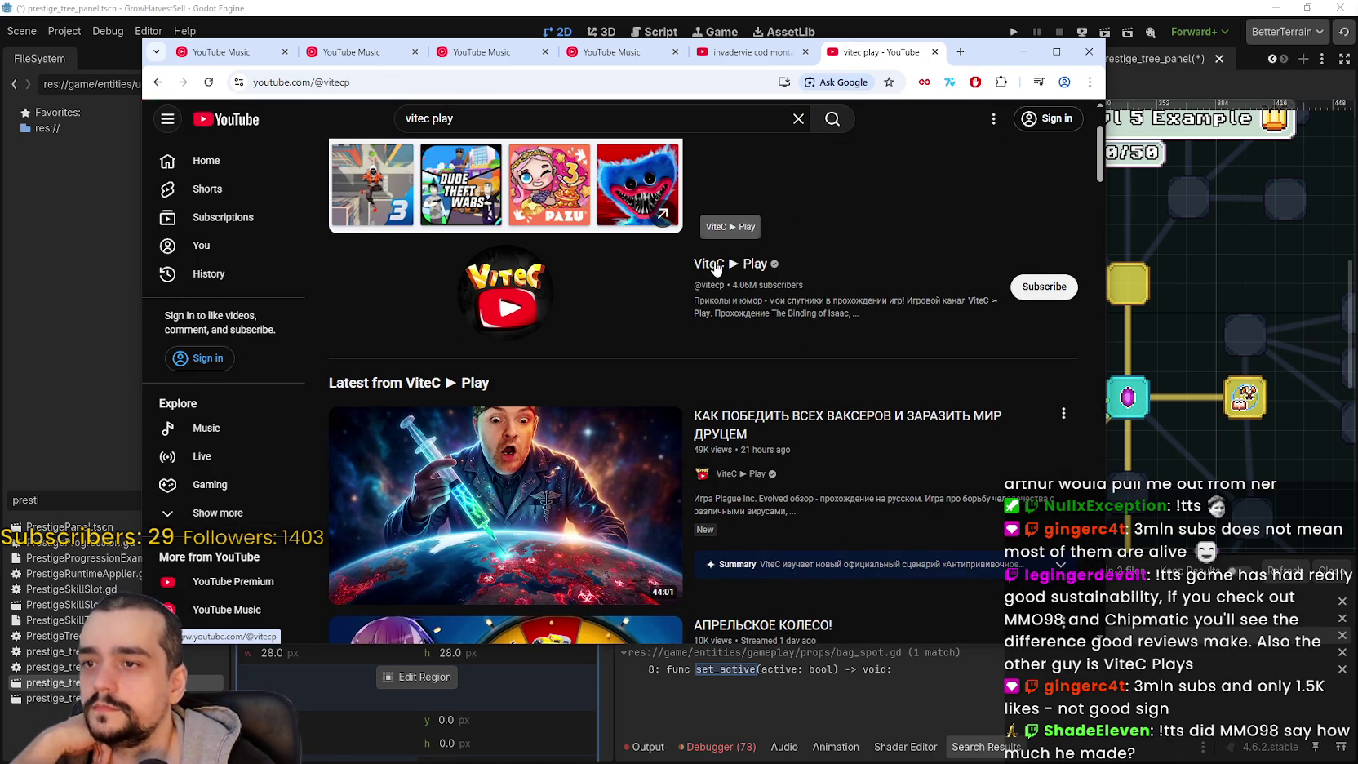
pyautogui.click(715, 269)
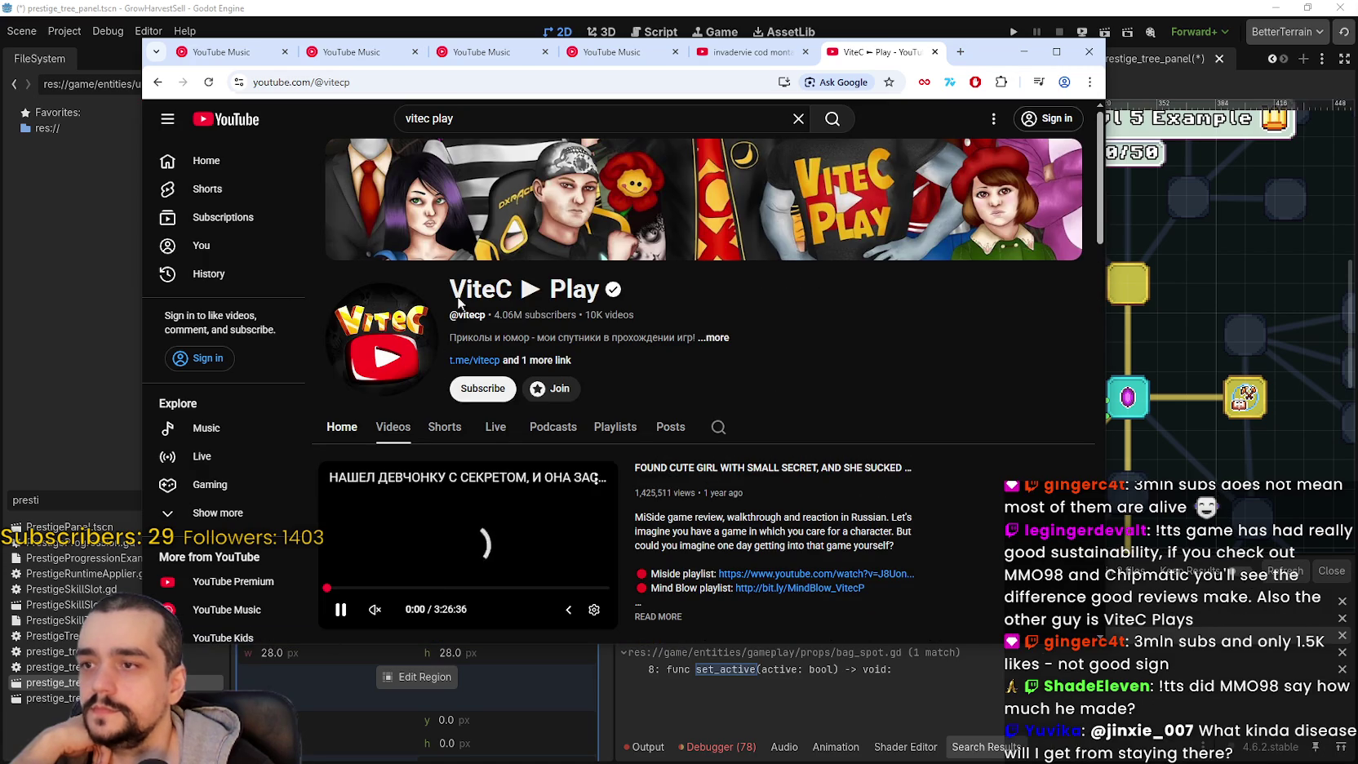
pyautogui.hotkey('ctrl', 'l')
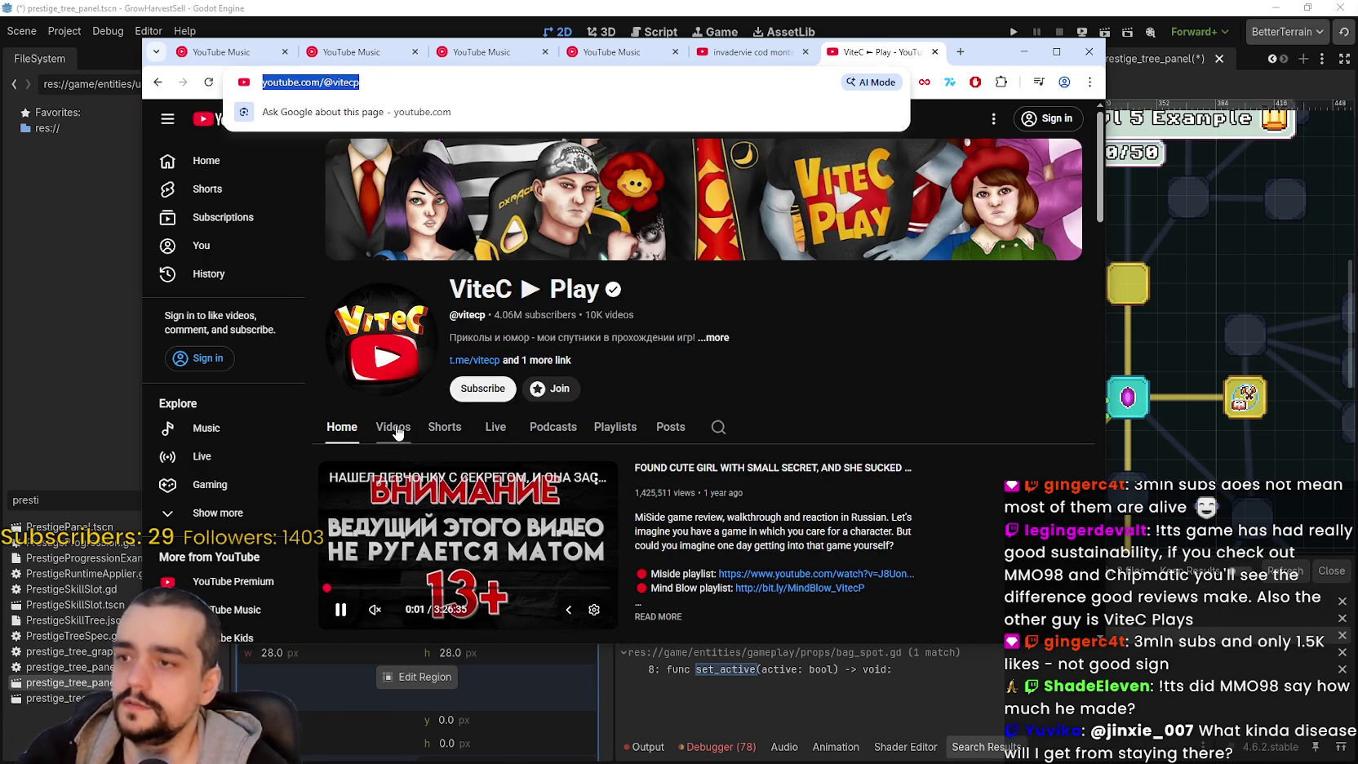
pyautogui.click(393, 427)
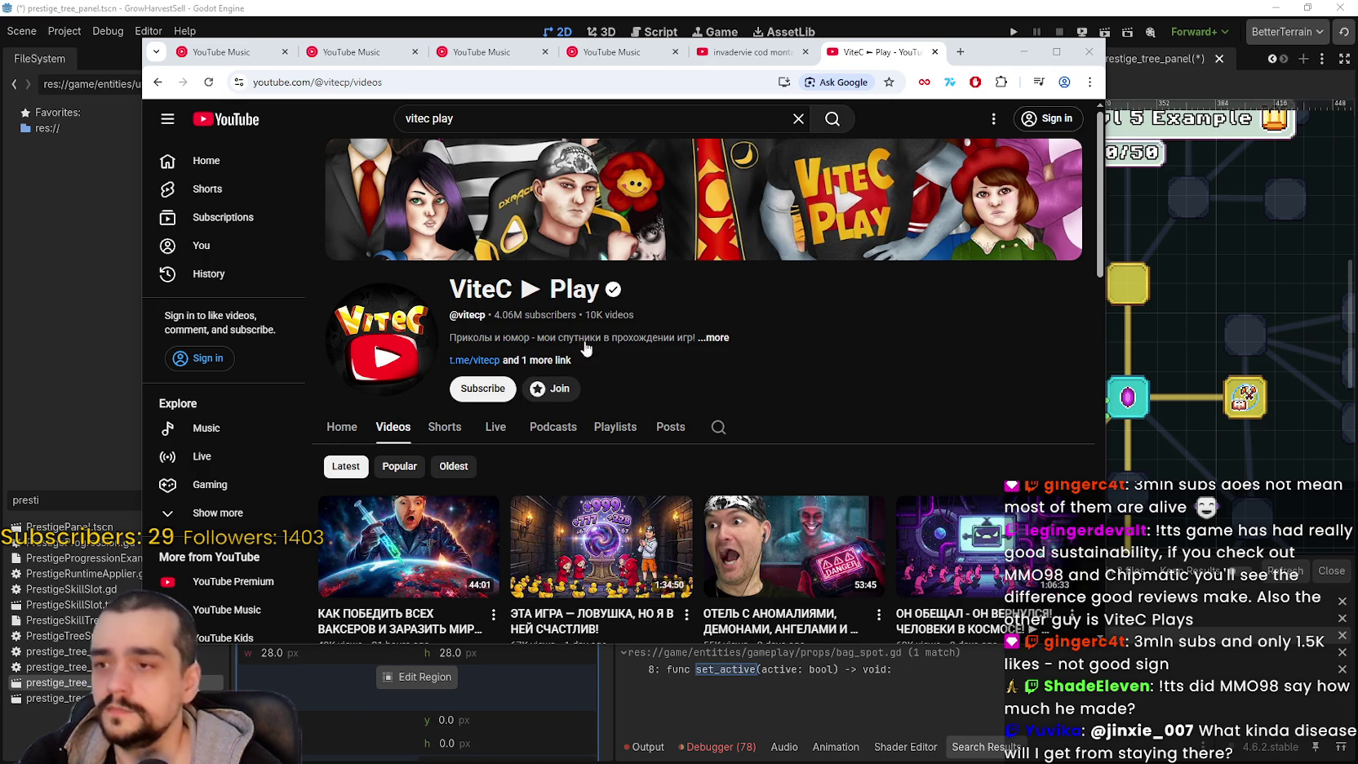
# - Read through the channel's full description and details, then close that dialog
pyautogui.click(714, 337)
pyautogui.scroll(-3, 703, 425)
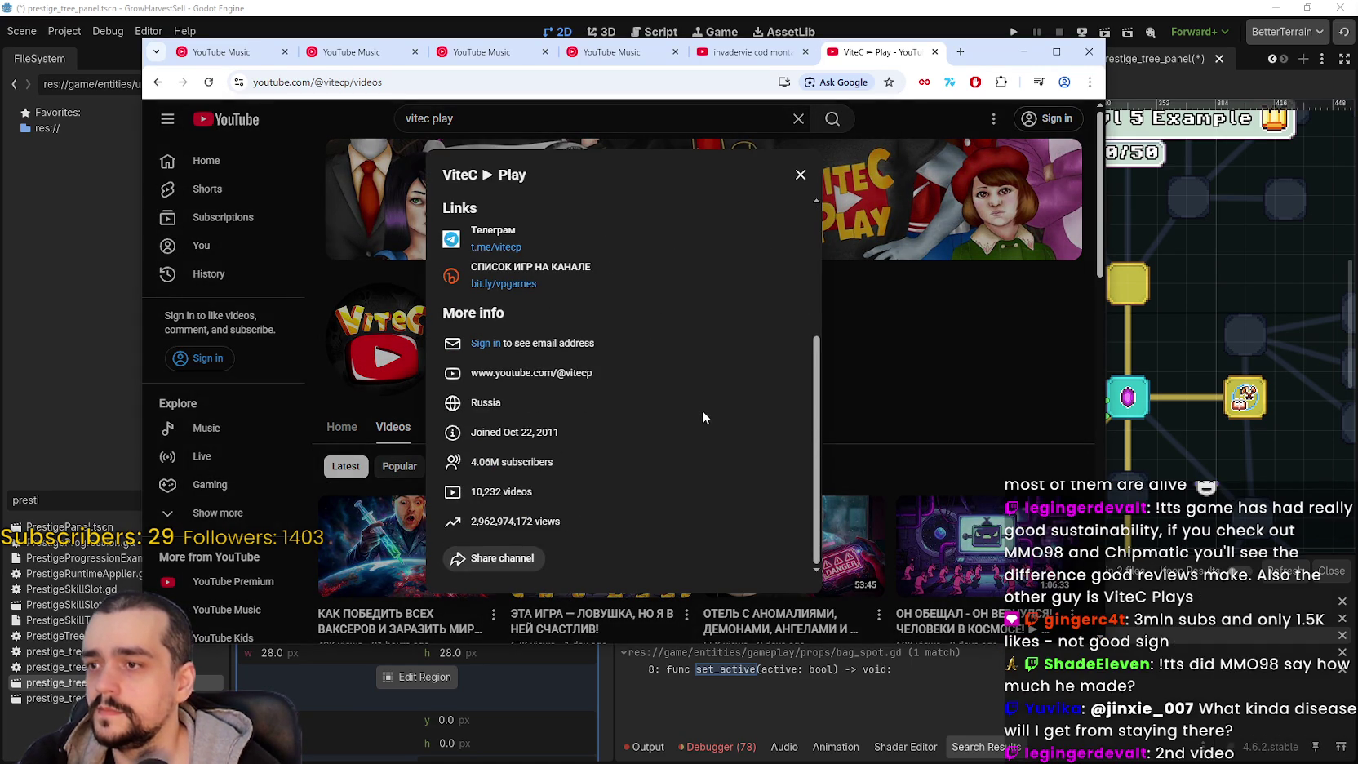
pyautogui.scroll(3, 703, 412)
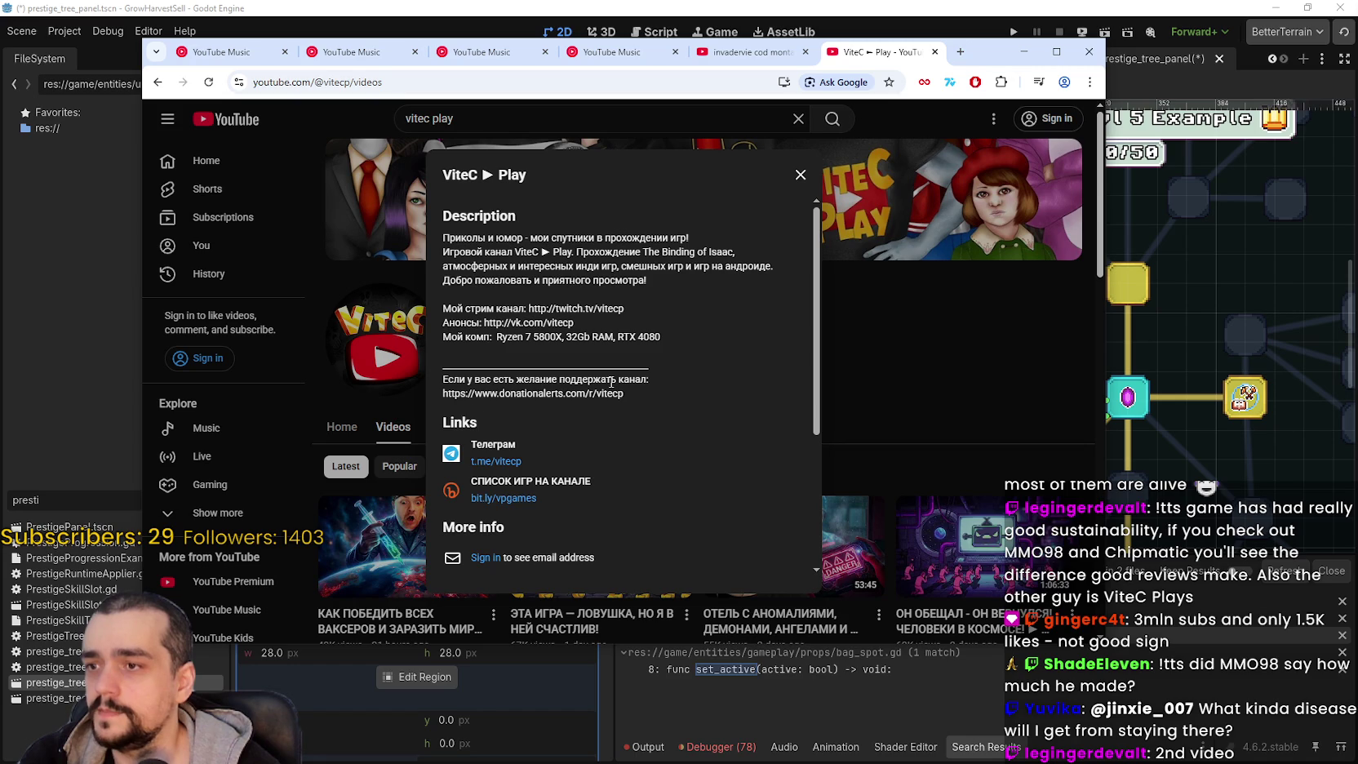
pyautogui.click(920, 356)
# - Scroll through the ViteC ▶ Play videos, then hide the browser to bring Godot back
pyautogui.scroll(-3, 618, 461)
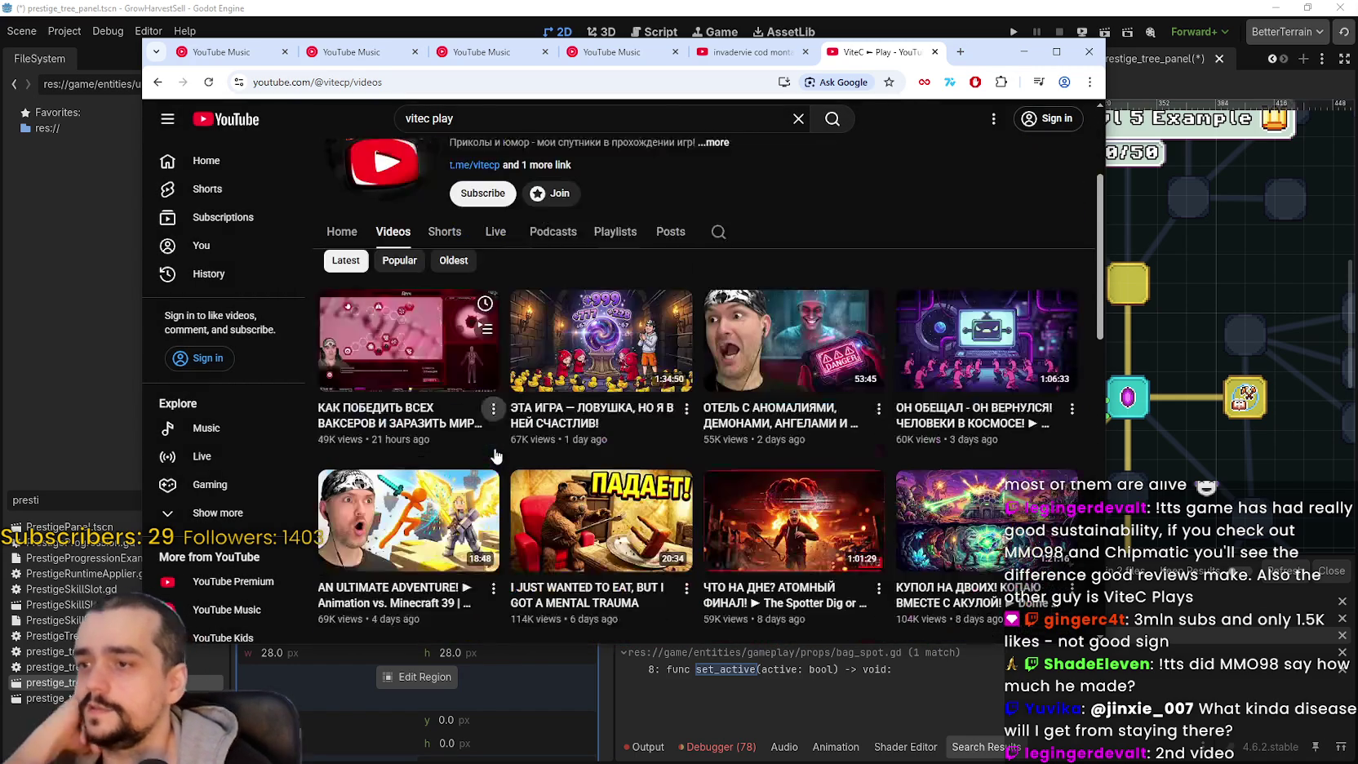
pyautogui.moveTo(630, 370)
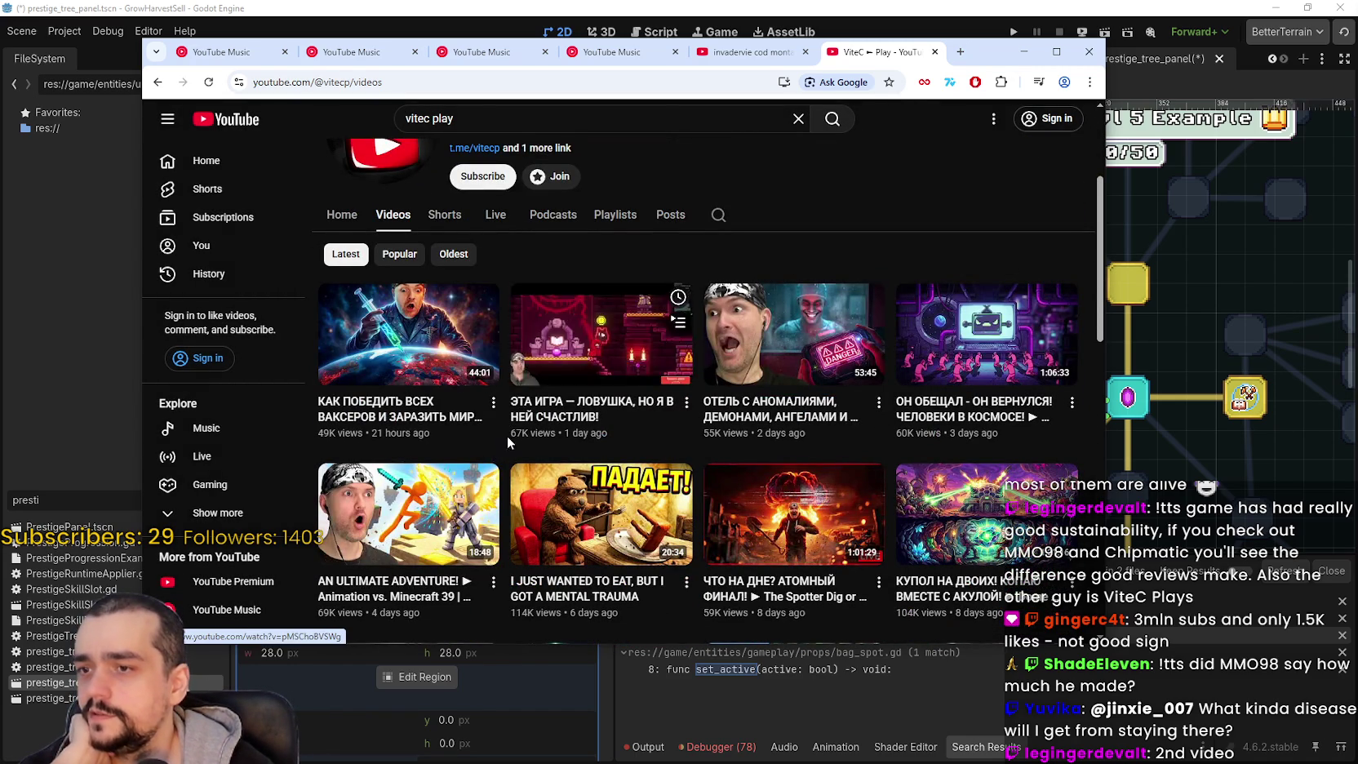
pyautogui.scroll(-1, 712, 438)
pyautogui.scroll(-6, 711, 438)
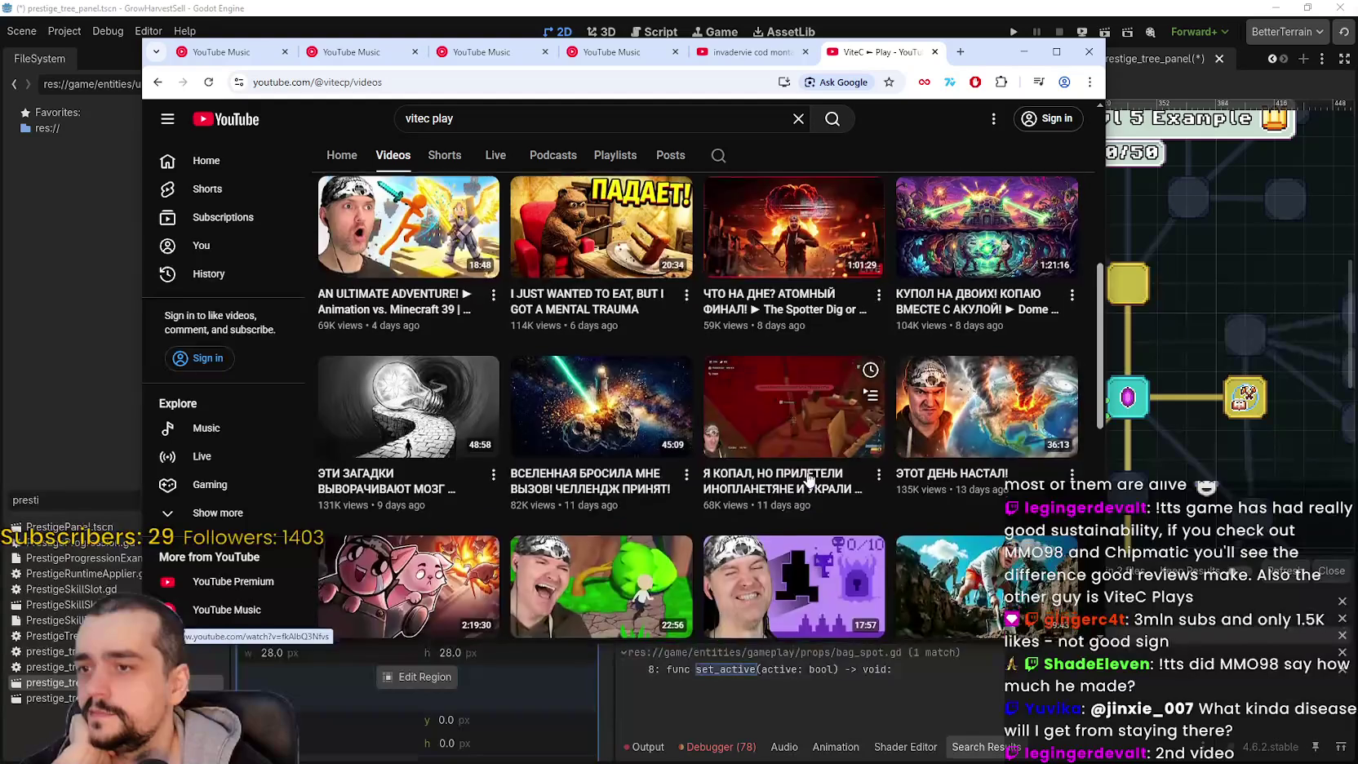
pyautogui.scroll(6, 653, 463)
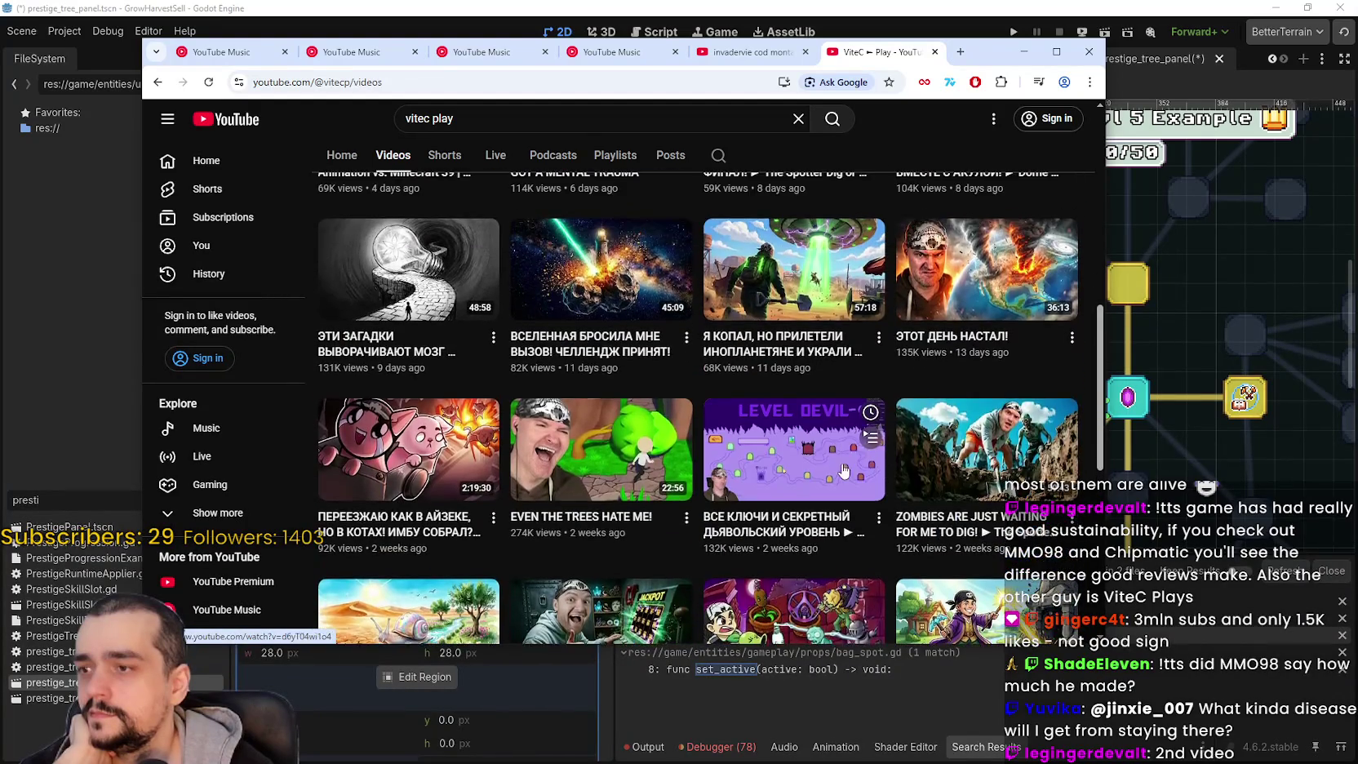
pyautogui.scroll(2, 653, 463)
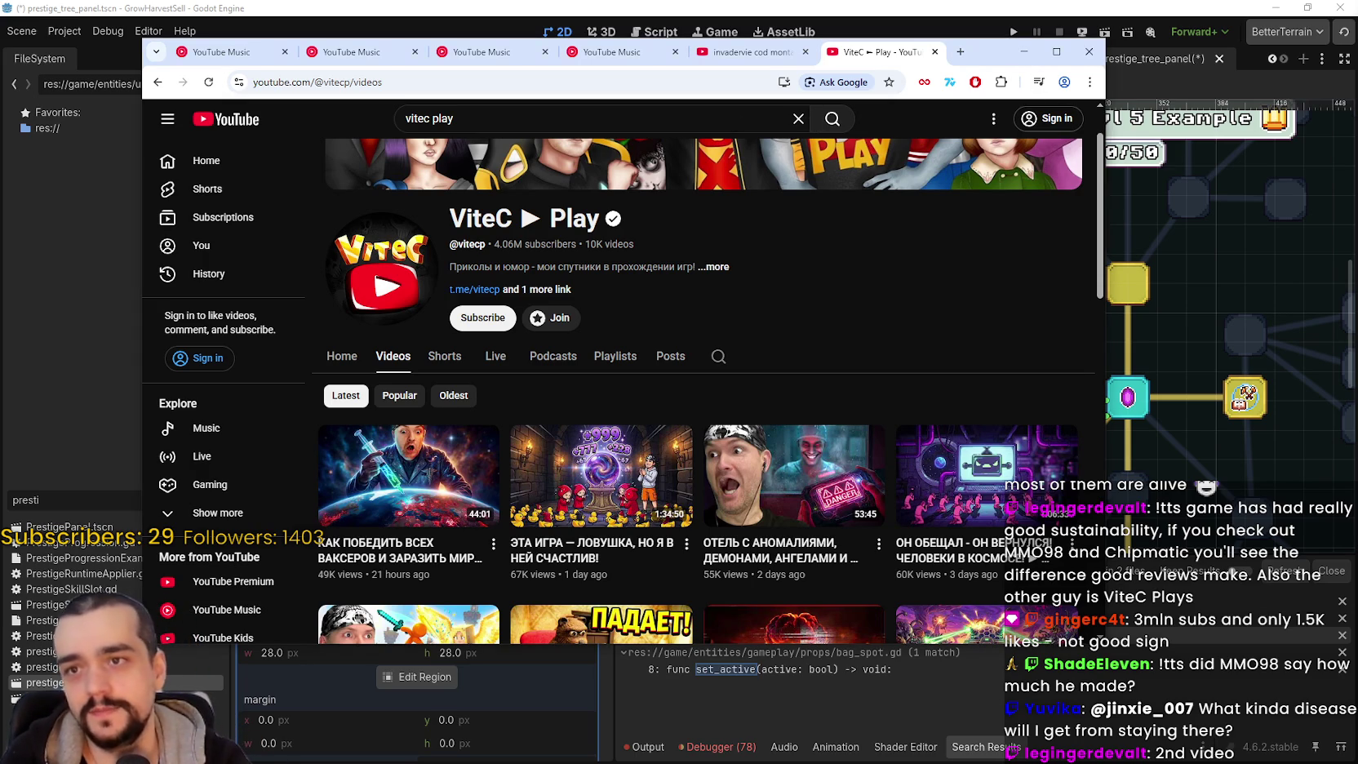
pyautogui.click(1023, 52)
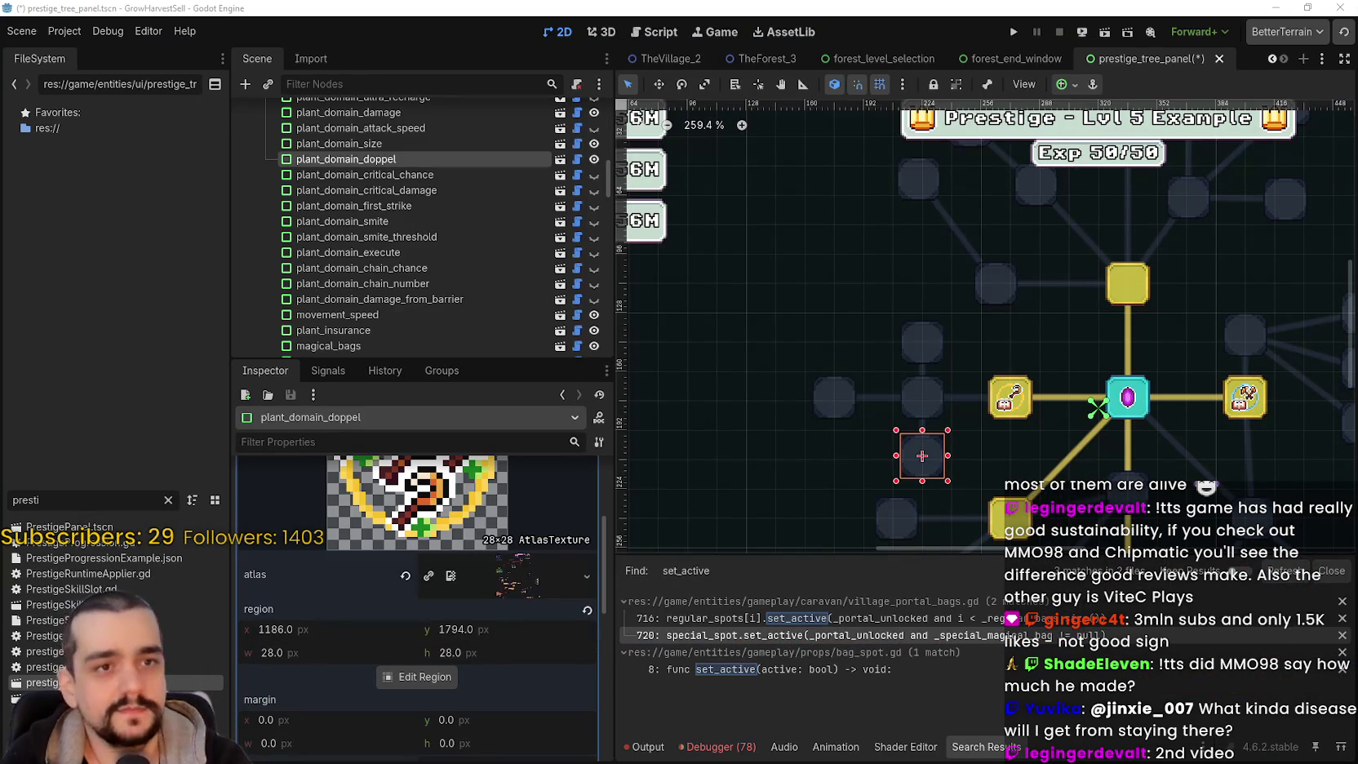
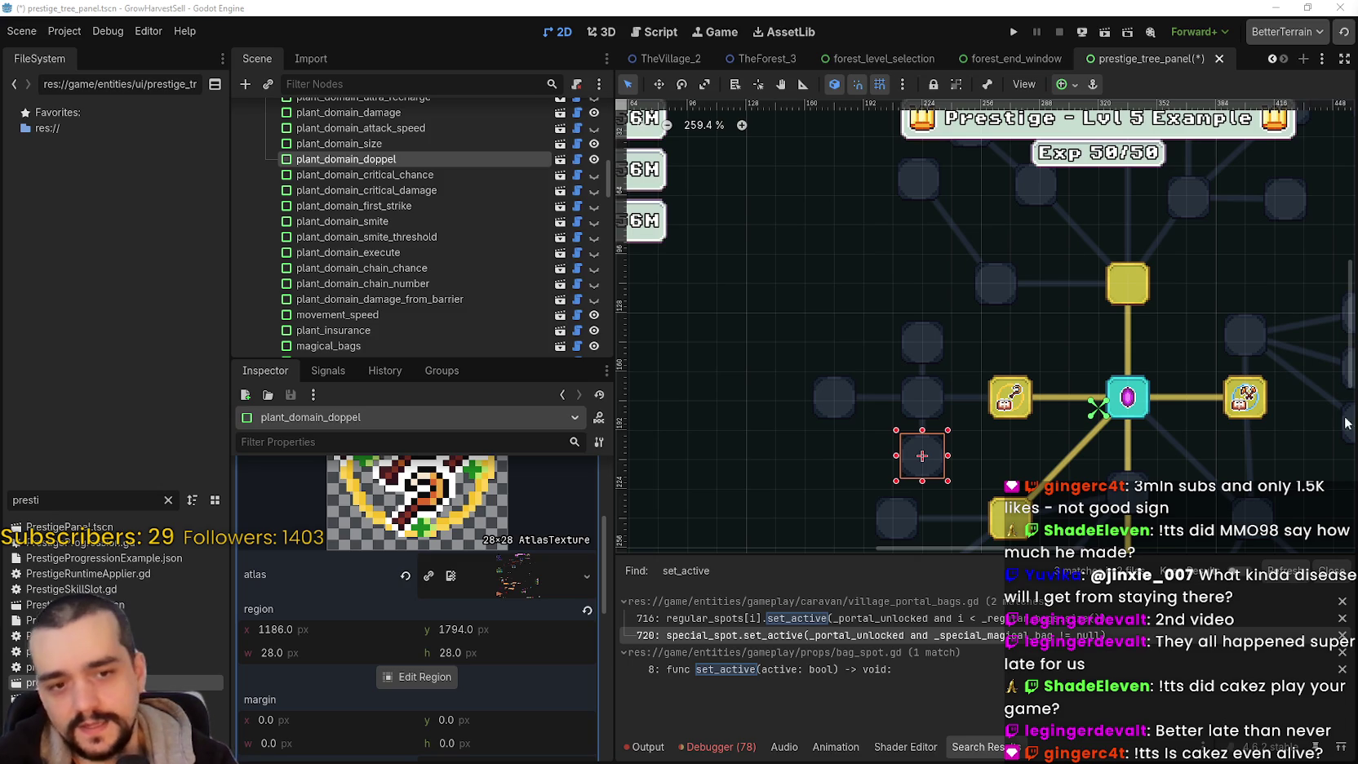
# - Collapse the doppel slot's icon details and select the plant_domain_size skill slot
pyautogui.scroll(-2, 878, 419)
pyautogui.scroll(2, 849, 445)
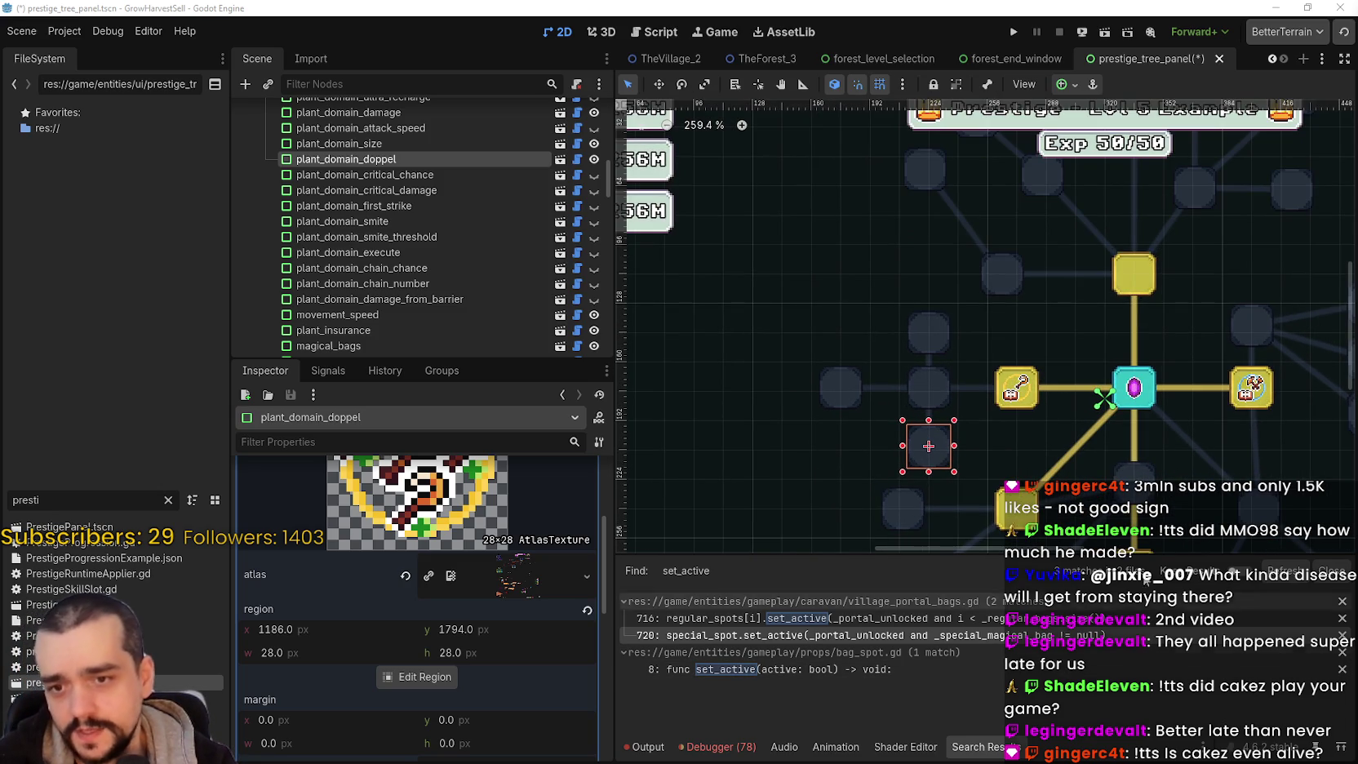
pyautogui.hscroll(1, 844, 450)
pyautogui.scroll(4, 537, 512)
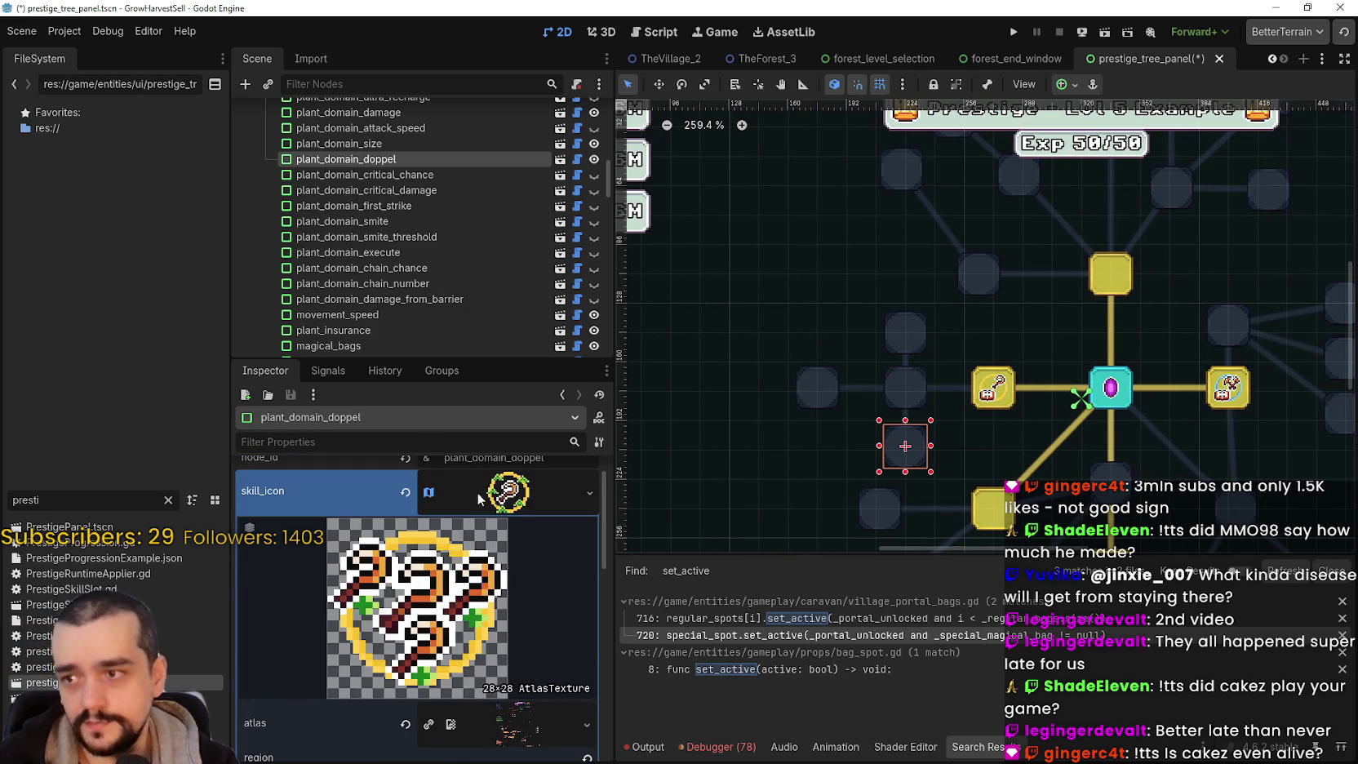
pyautogui.click(537, 510)
pyautogui.scroll(4, 1061, 392)
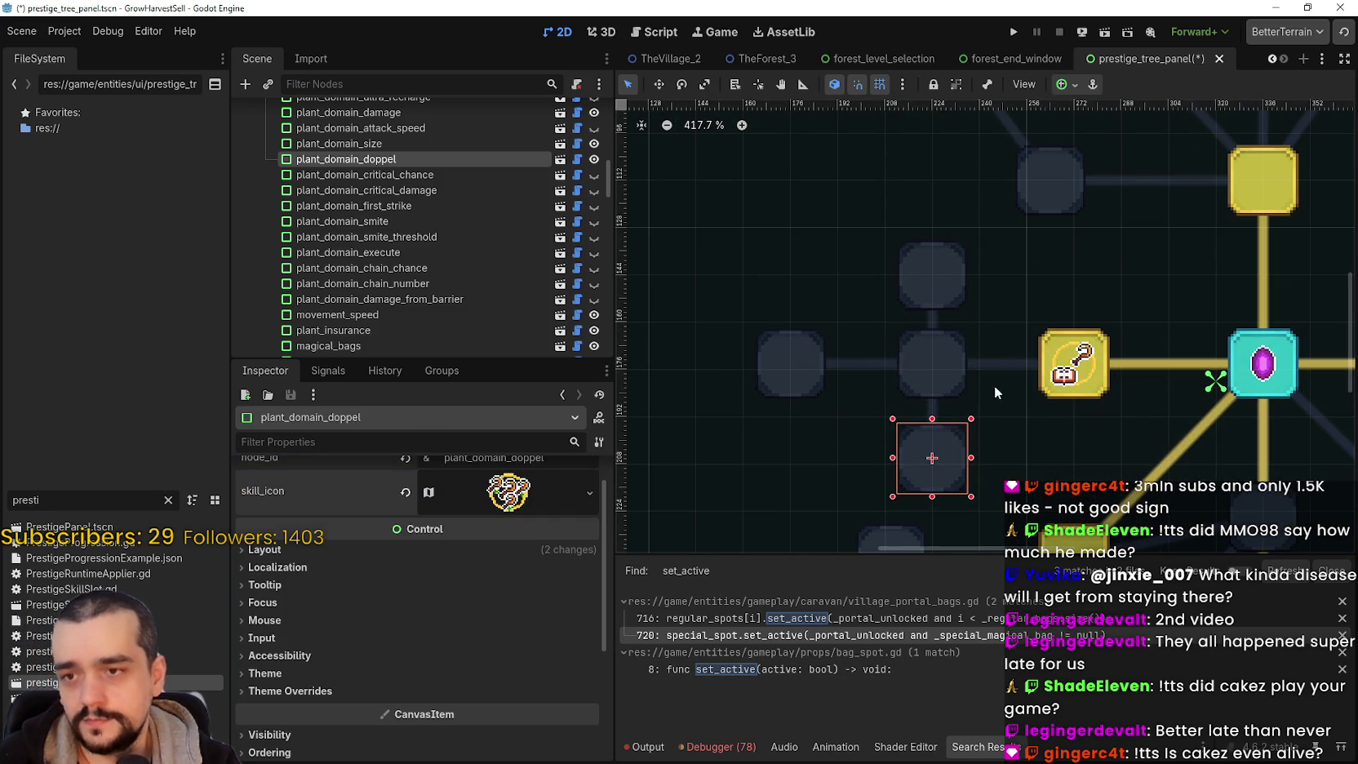
pyautogui.click(960, 365)
pyautogui.click(948, 268)
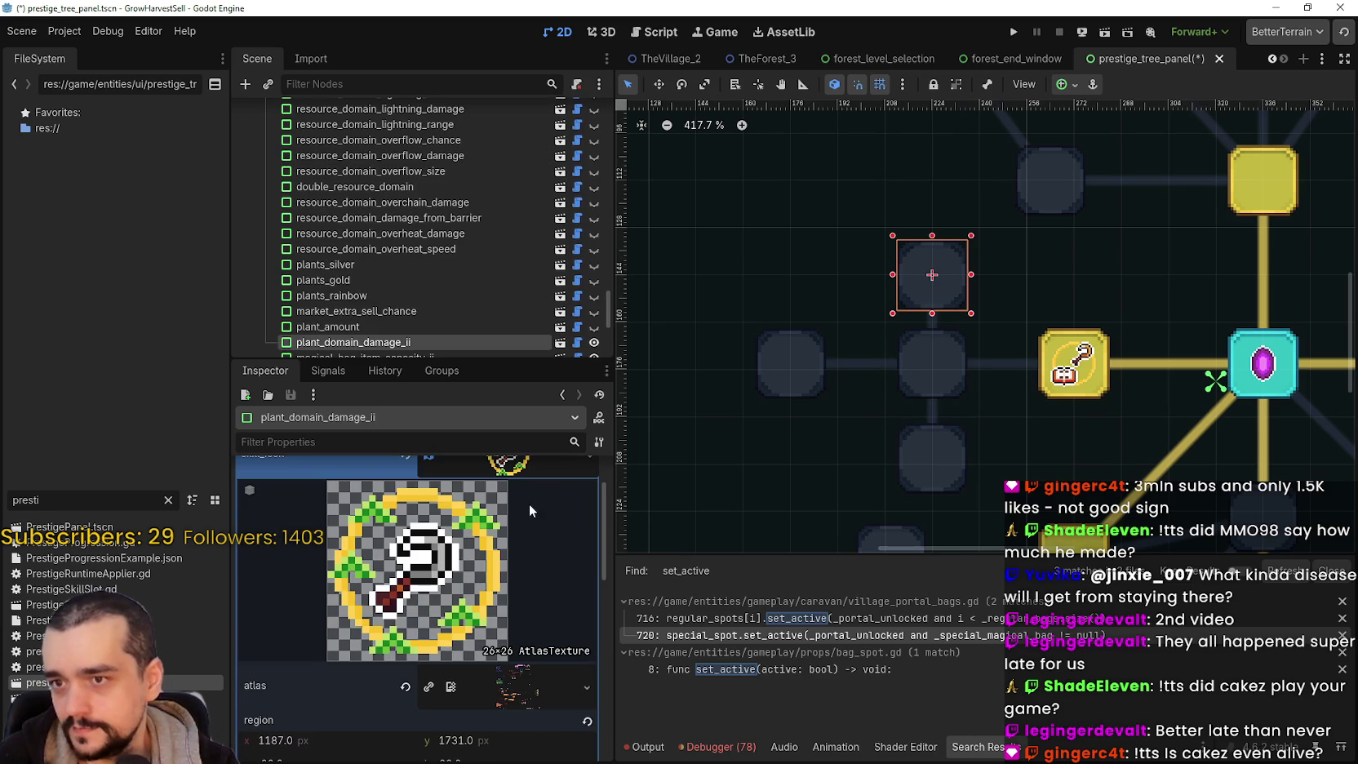
pyautogui.click(785, 383)
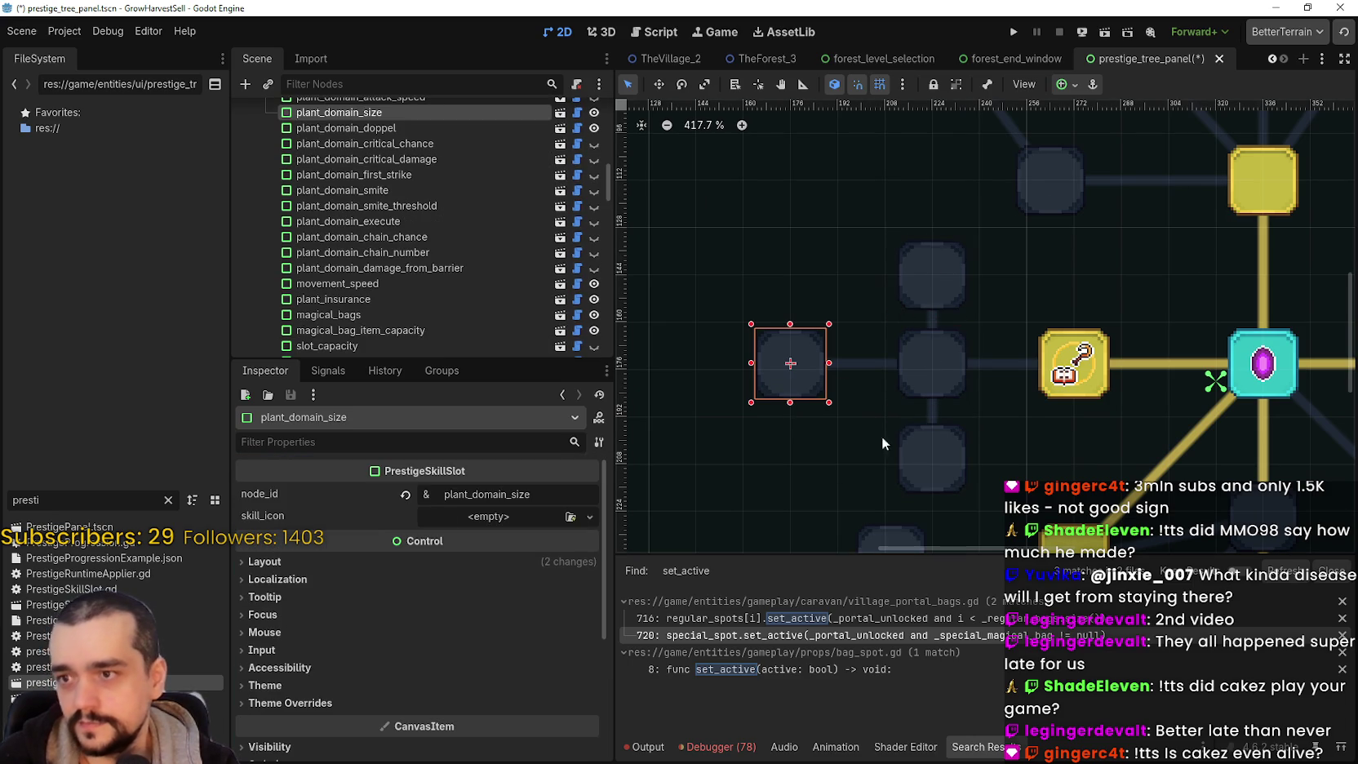
# - Paste the copied key-scroll AtlasTexture into its empty skill_icon and expand it
pyautogui.click(496, 527)
pyautogui.click(547, 723)
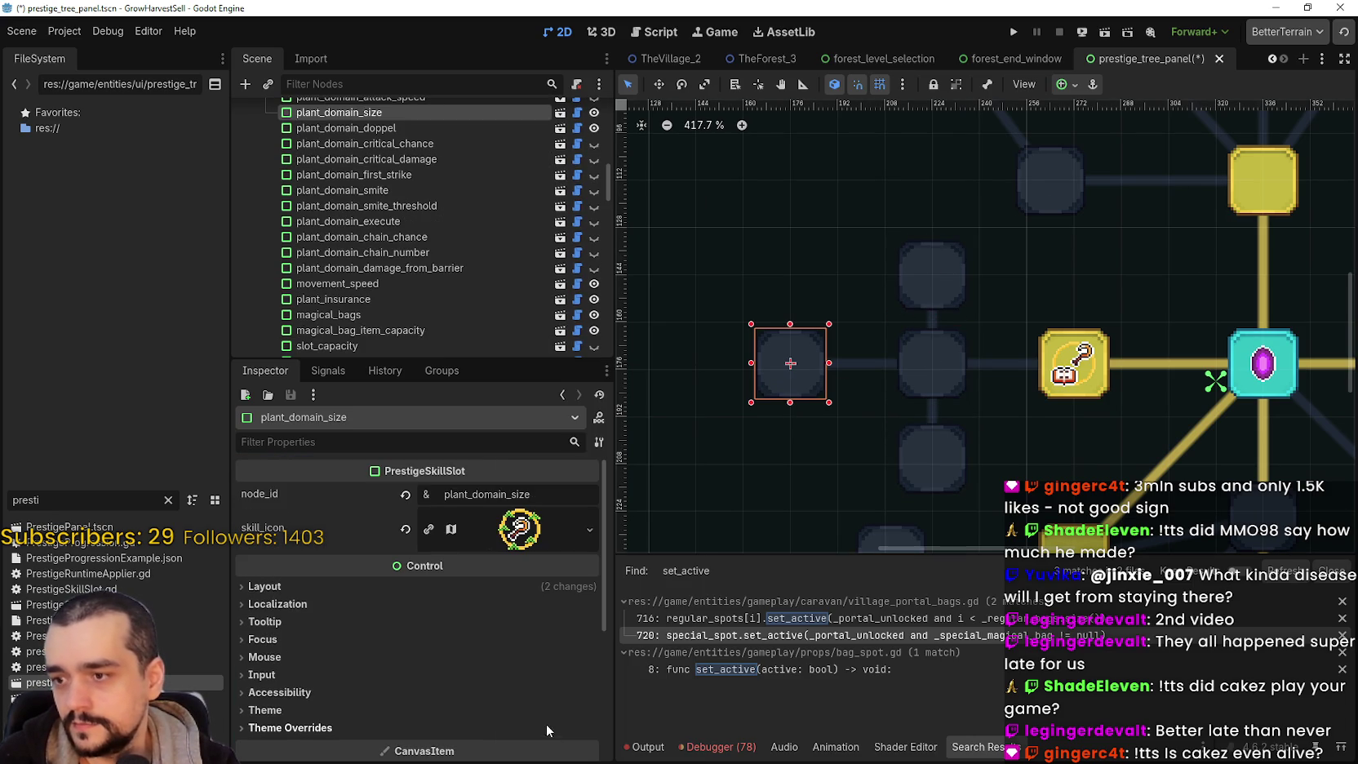
pyautogui.click(500, 529)
pyautogui.scroll(-1, 679, 504)
pyautogui.scroll(-2, 435, 667)
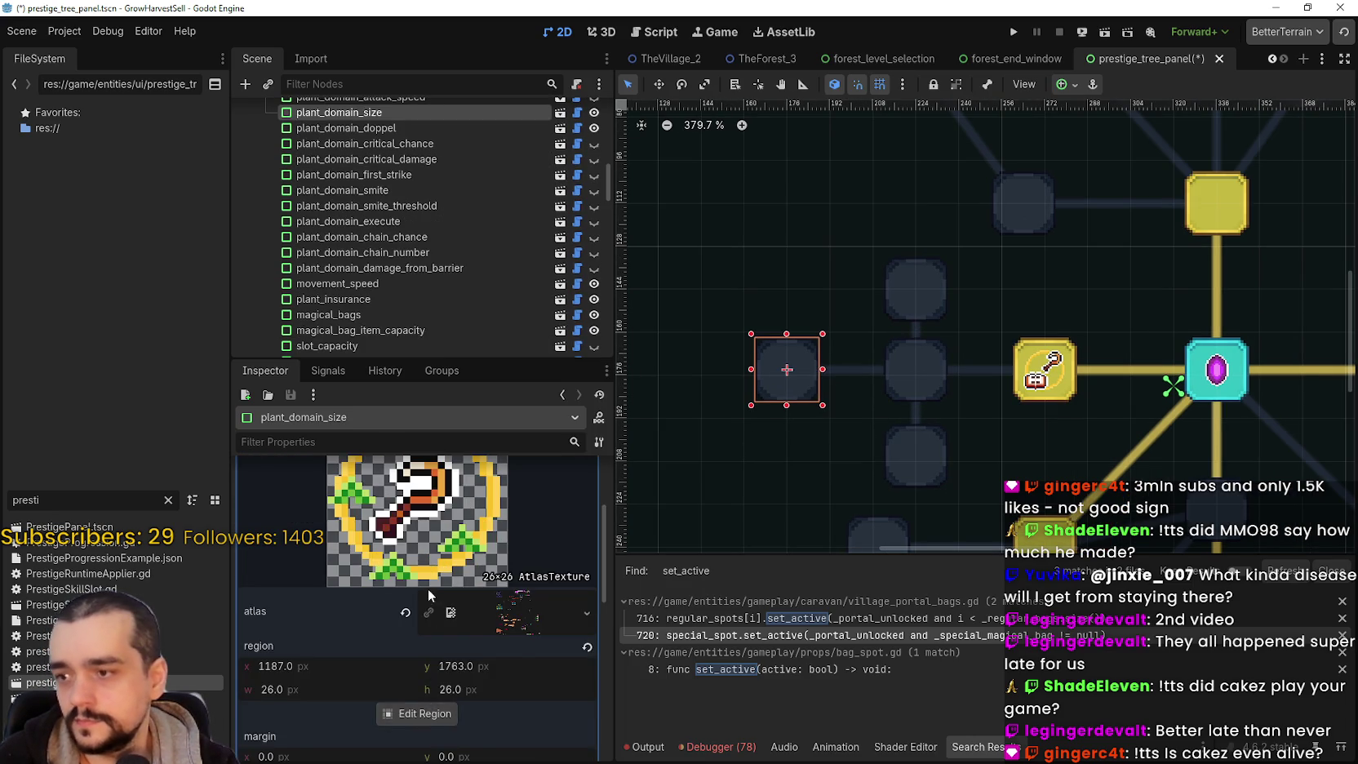
pyautogui.scroll(3, 492, 506)
pyautogui.scroll(-2, 442, 722)
# - In the Region Editor, draw a grid-snapped box around the green circle icon
pyautogui.click(418, 750)
pyautogui.scroll(-8, 755, 429)
pyautogui.scroll(8, 722, 405)
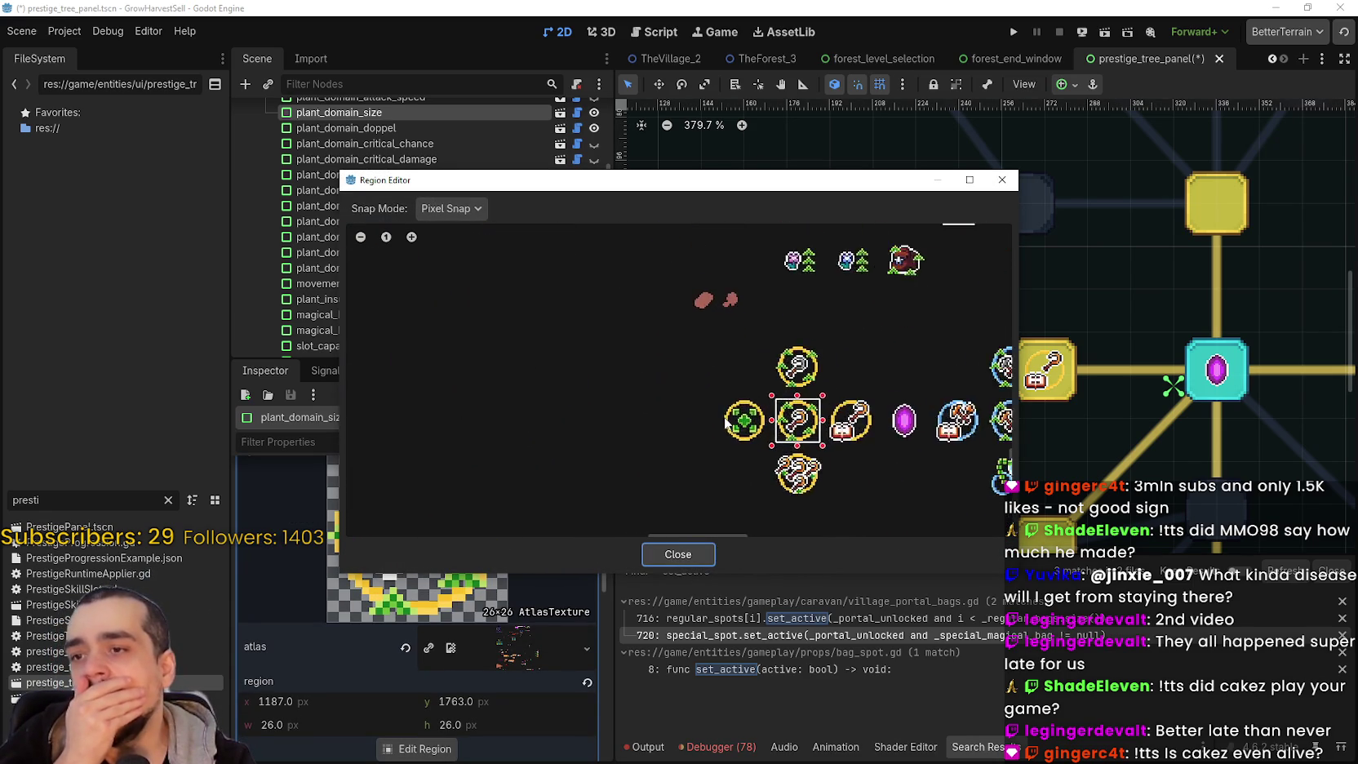
pyautogui.scroll(6, 725, 421)
pyautogui.moveTo(699, 358)
pyautogui.mouseDown()
pyautogui.moveTo(724, 402)
pyautogui.moveTo(845, 498)
pyautogui.mouseUp()
pyautogui.click(450, 208)
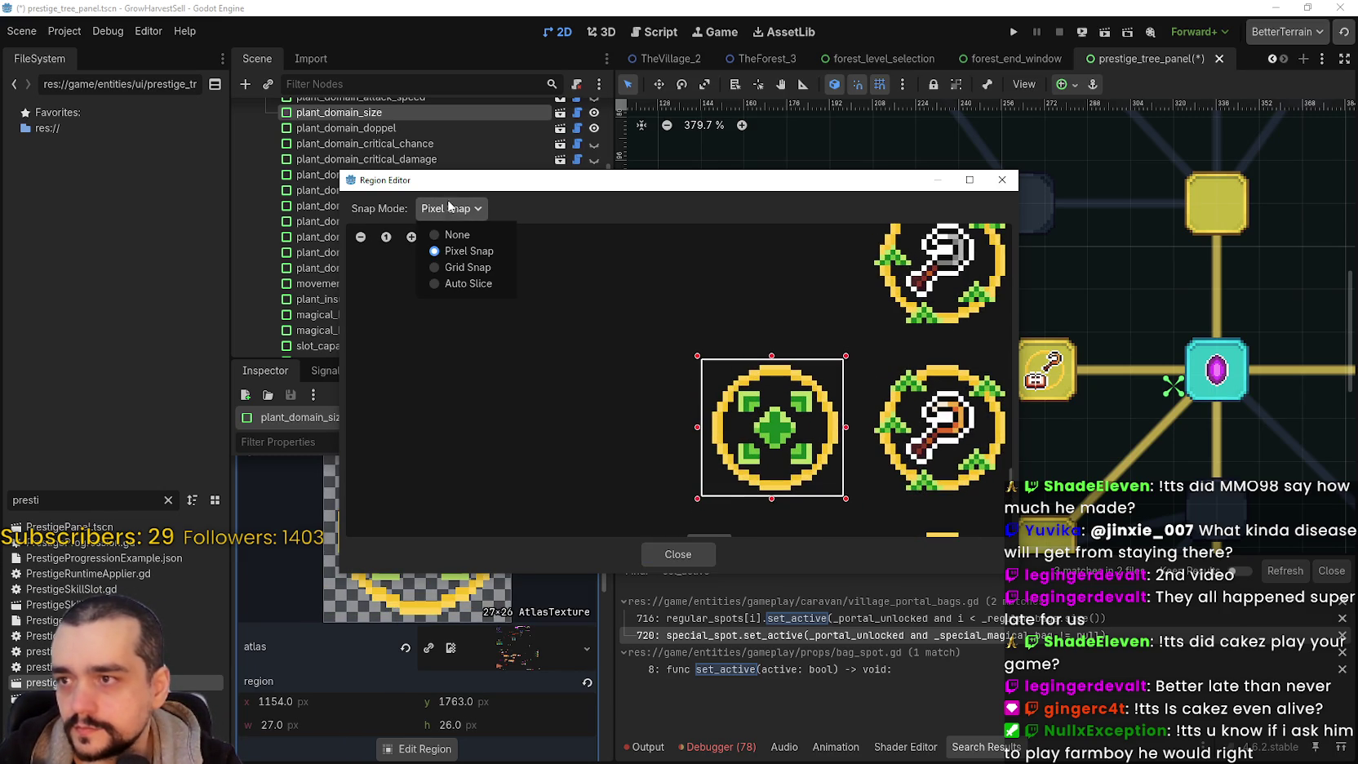
pyautogui.click(468, 268)
pyautogui.moveTo(771, 357); pyautogui.dragTo(773, 344)
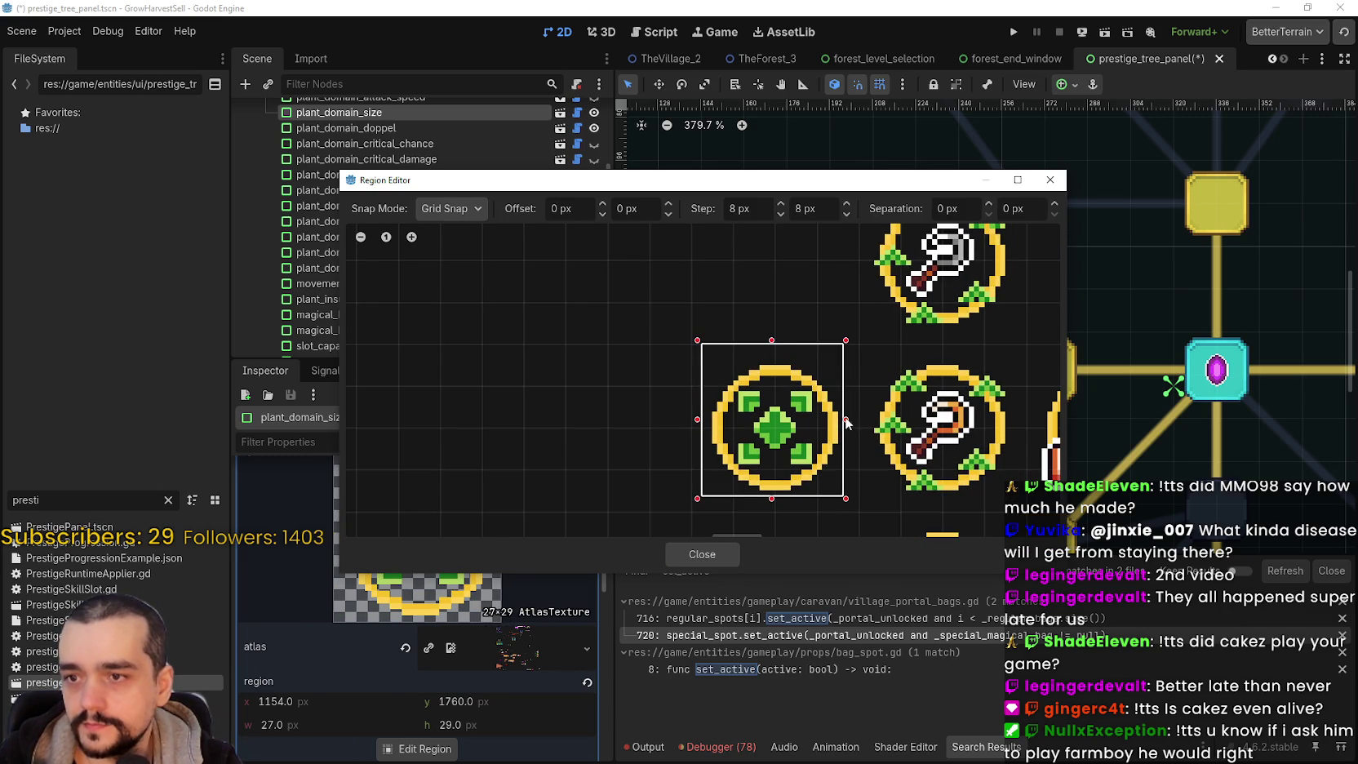
pyautogui.moveTo(847, 420); pyautogui.dragTo(862, 426)
pyautogui.moveTo(778, 499); pyautogui.dragTo(781, 514)
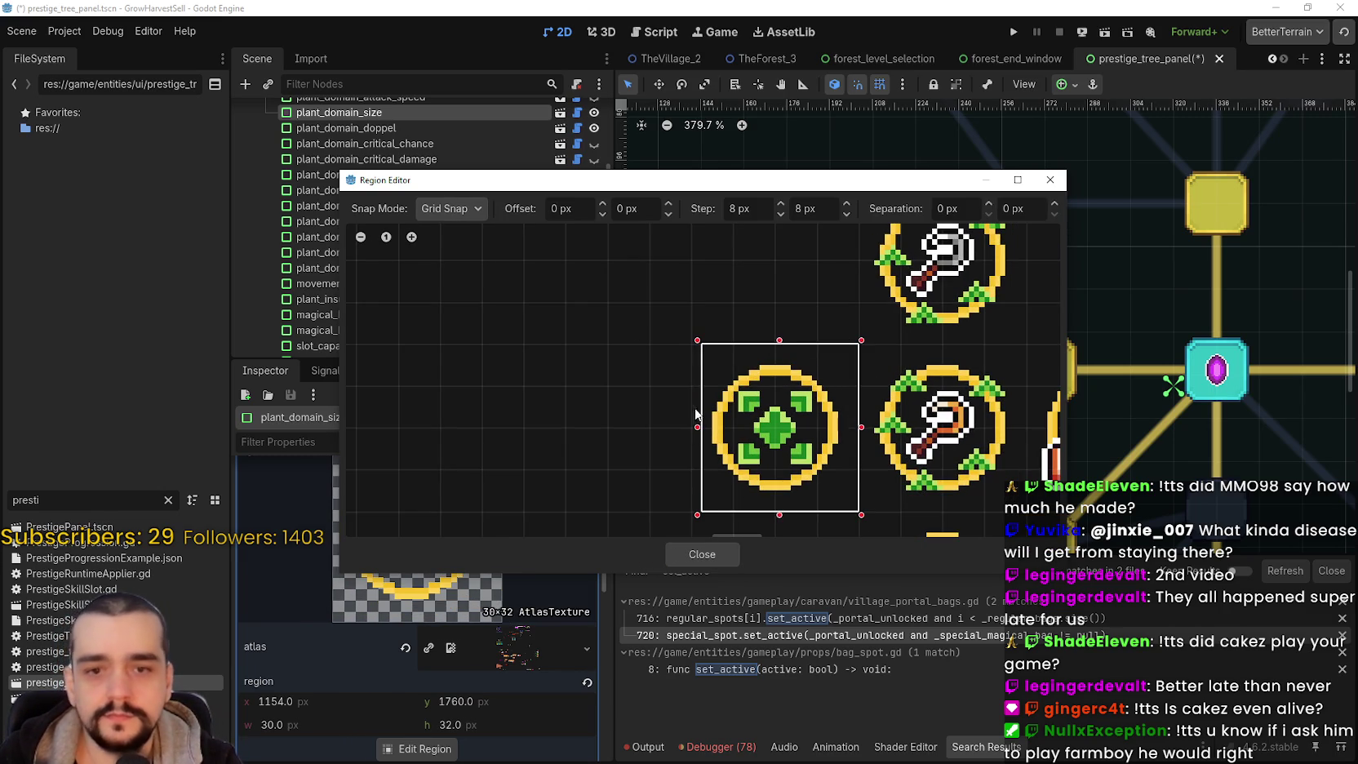
pyautogui.moveTo(699, 416); pyautogui.dragTo(688, 418)
# - Refine the crop with pixel snap to 26×26 at 1155, 1763 and close the editor
pyautogui.click(451, 215)
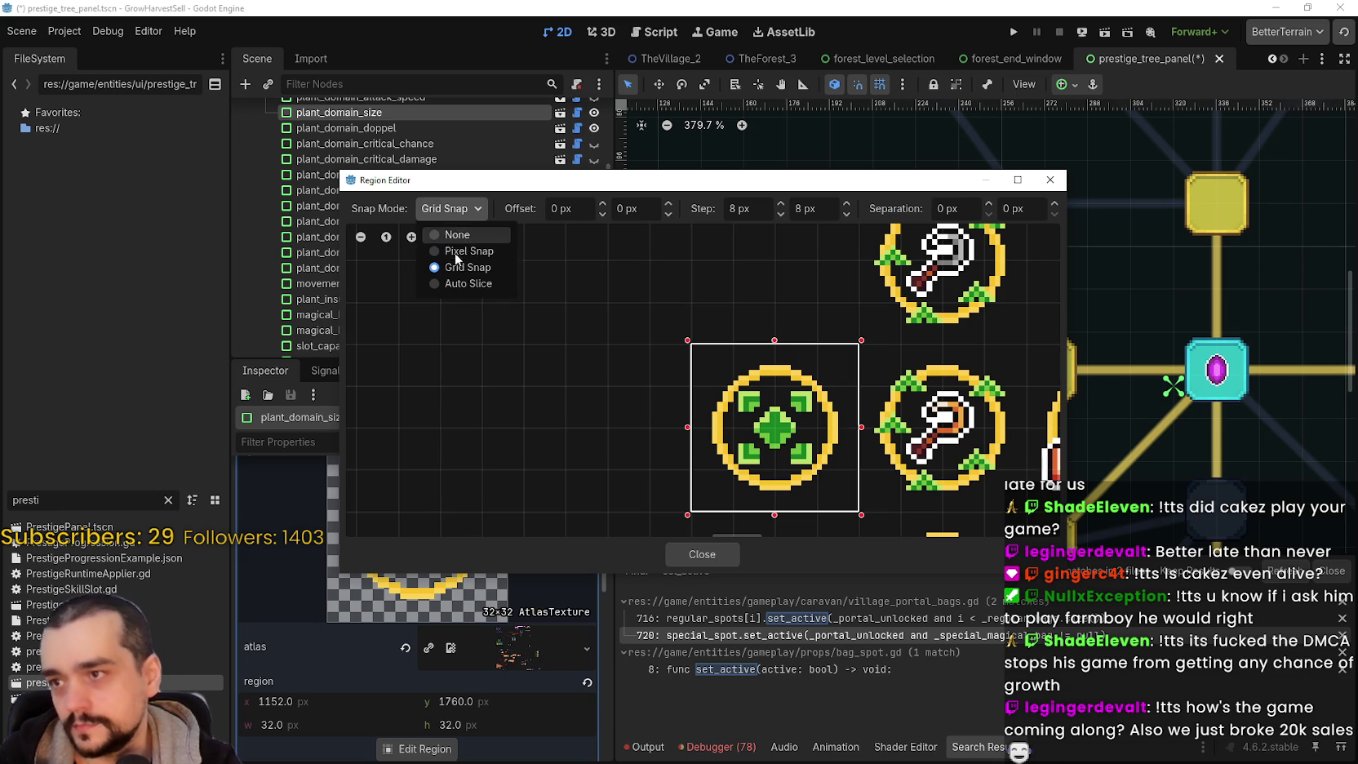
pyautogui.click(455, 251)
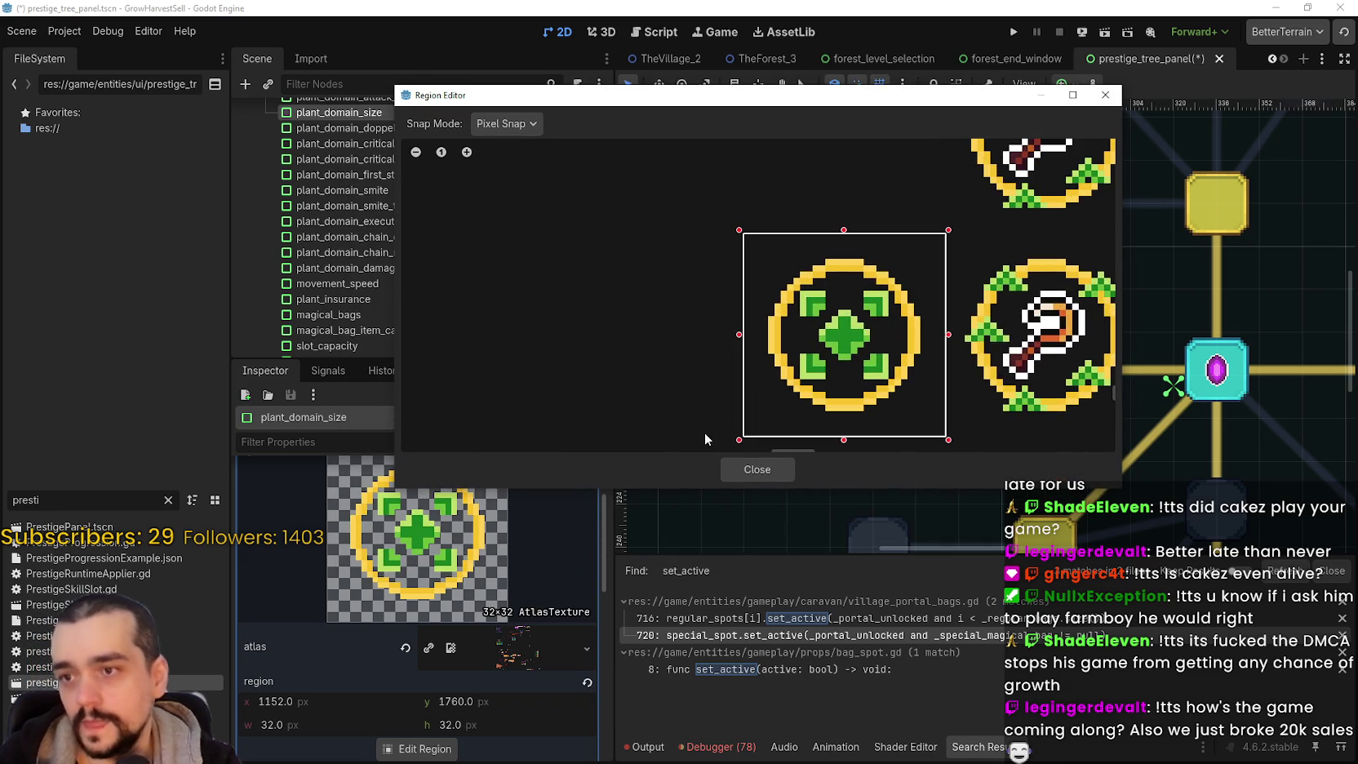
pyautogui.scroll(1, 756, 335)
pyautogui.moveTo(741, 337); pyautogui.dragTo(760, 343)
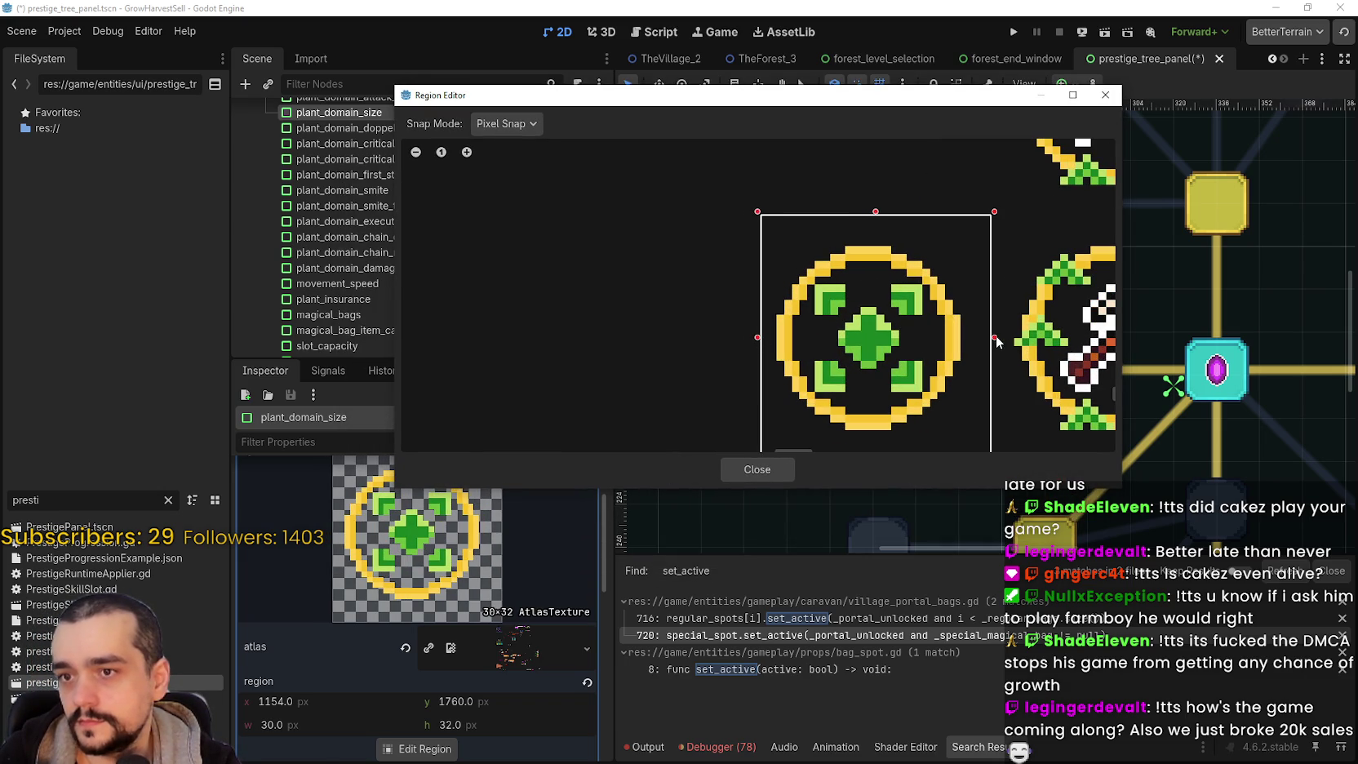
pyautogui.moveTo(988, 343); pyautogui.dragTo(969, 337)
pyautogui.moveTo(753, 346); pyautogui.dragTo(776, 342)
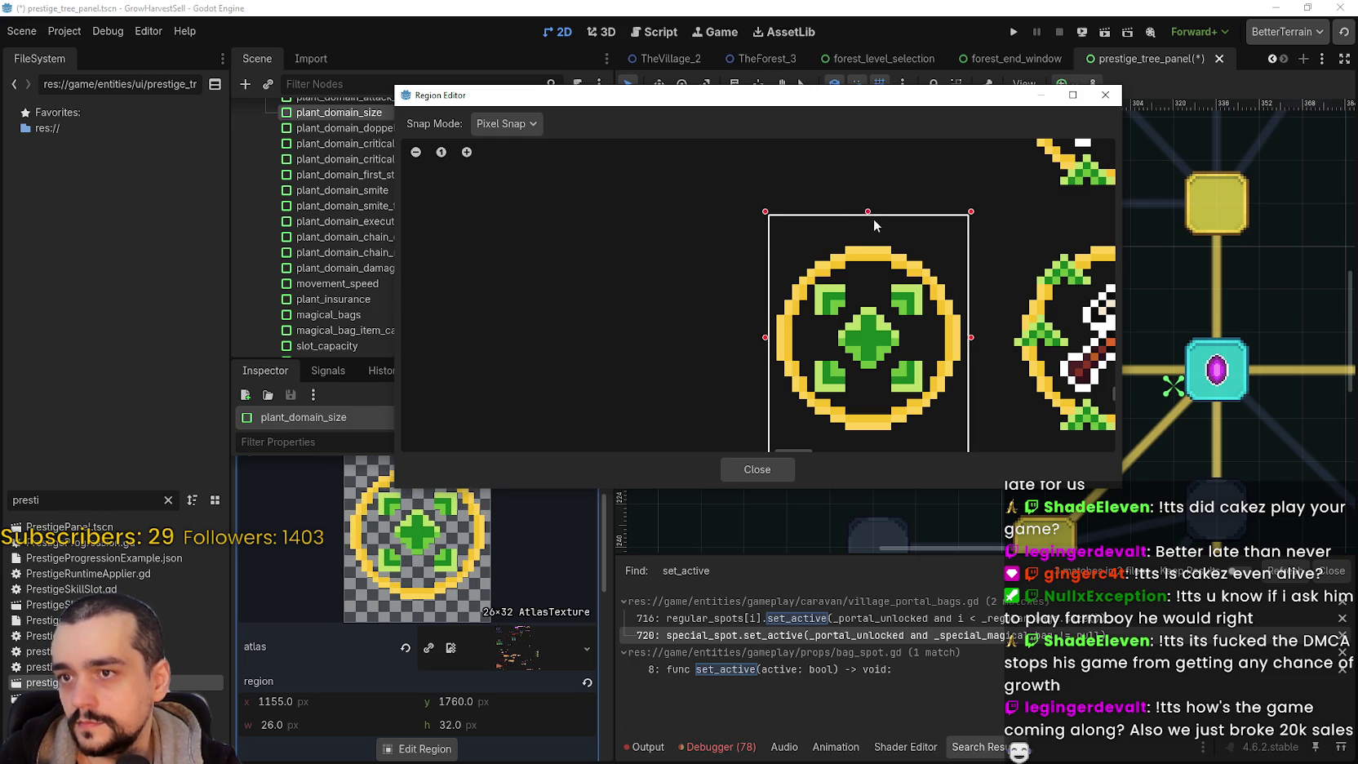
pyautogui.moveTo(874, 222); pyautogui.dragTo(873, 244)
pyautogui.scroll(-2, 869, 327)
pyautogui.moveTo(870, 399); pyautogui.dragTo(871, 378)
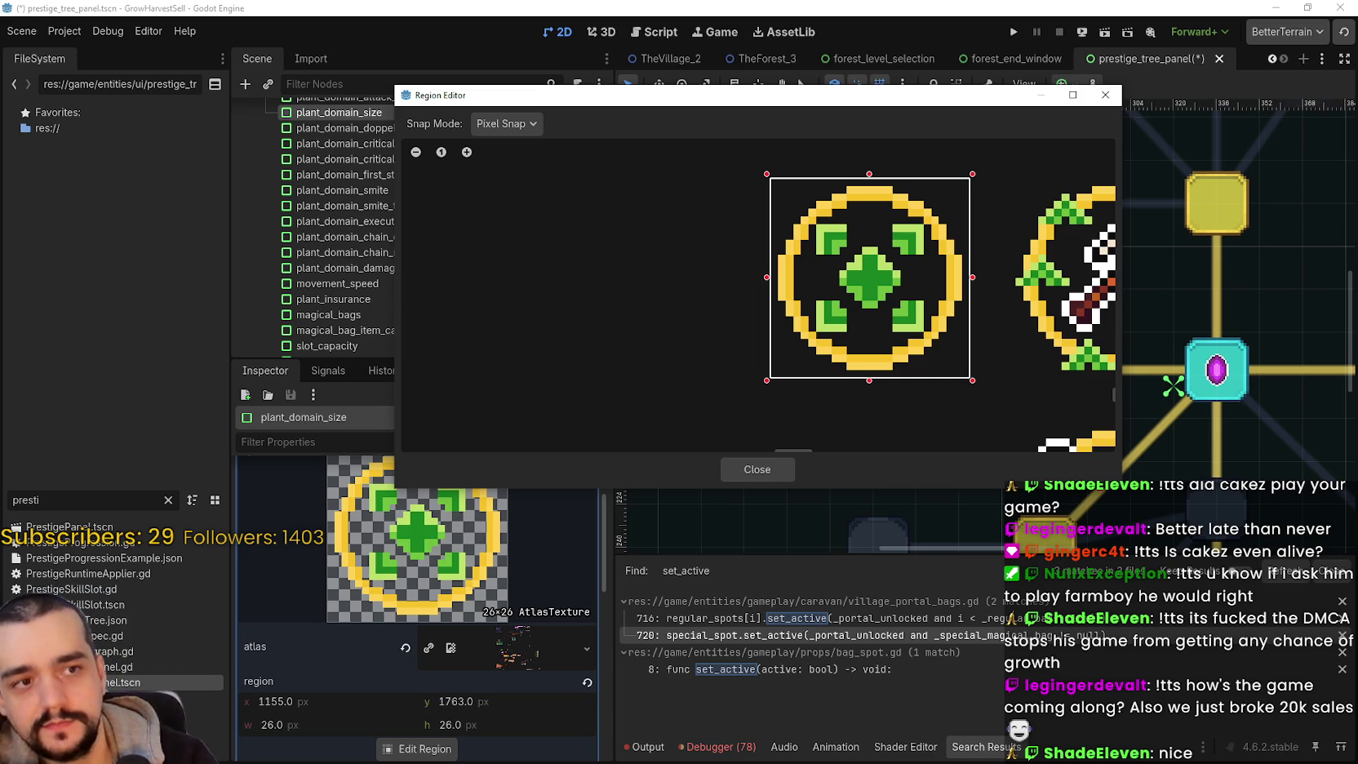
pyautogui.scroll(-2, 767, 332)
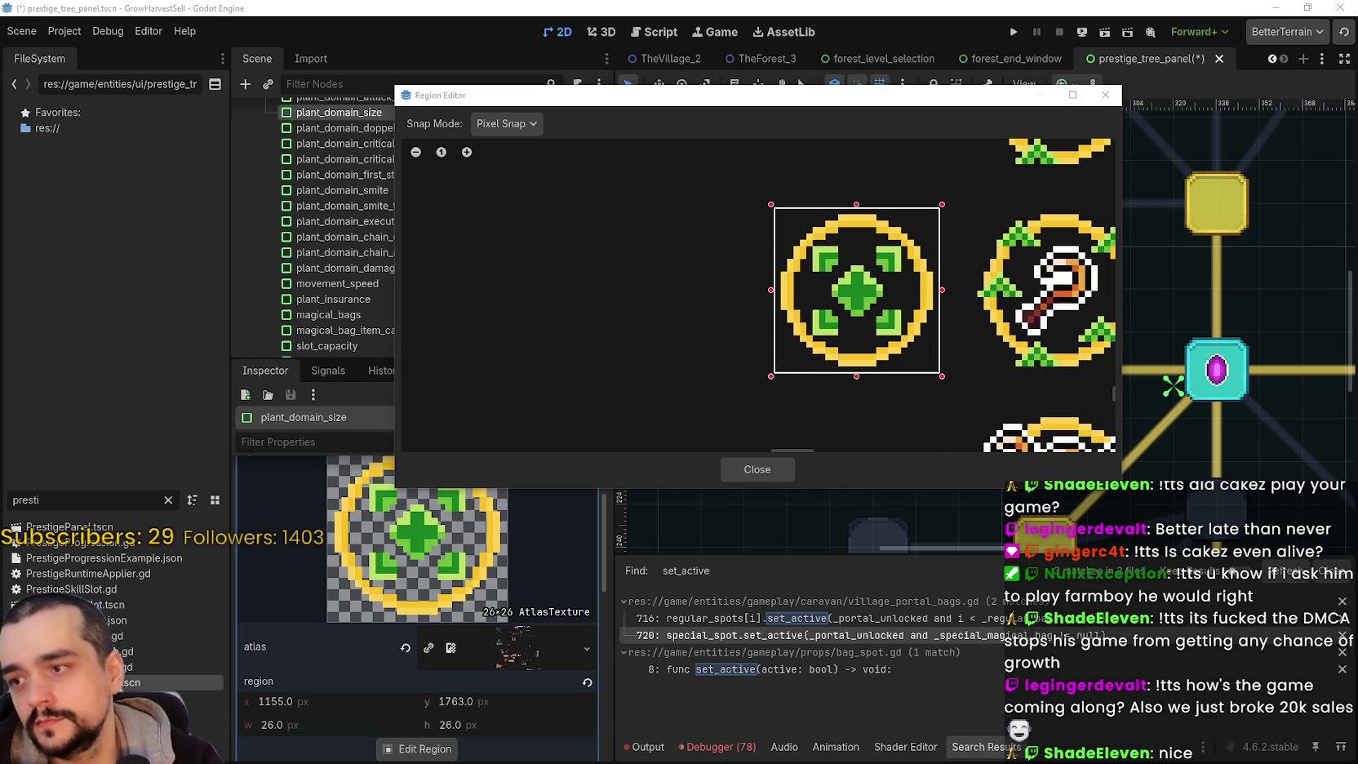
pyautogui.moveTo(680, 100); pyautogui.dragTo(723, 58)
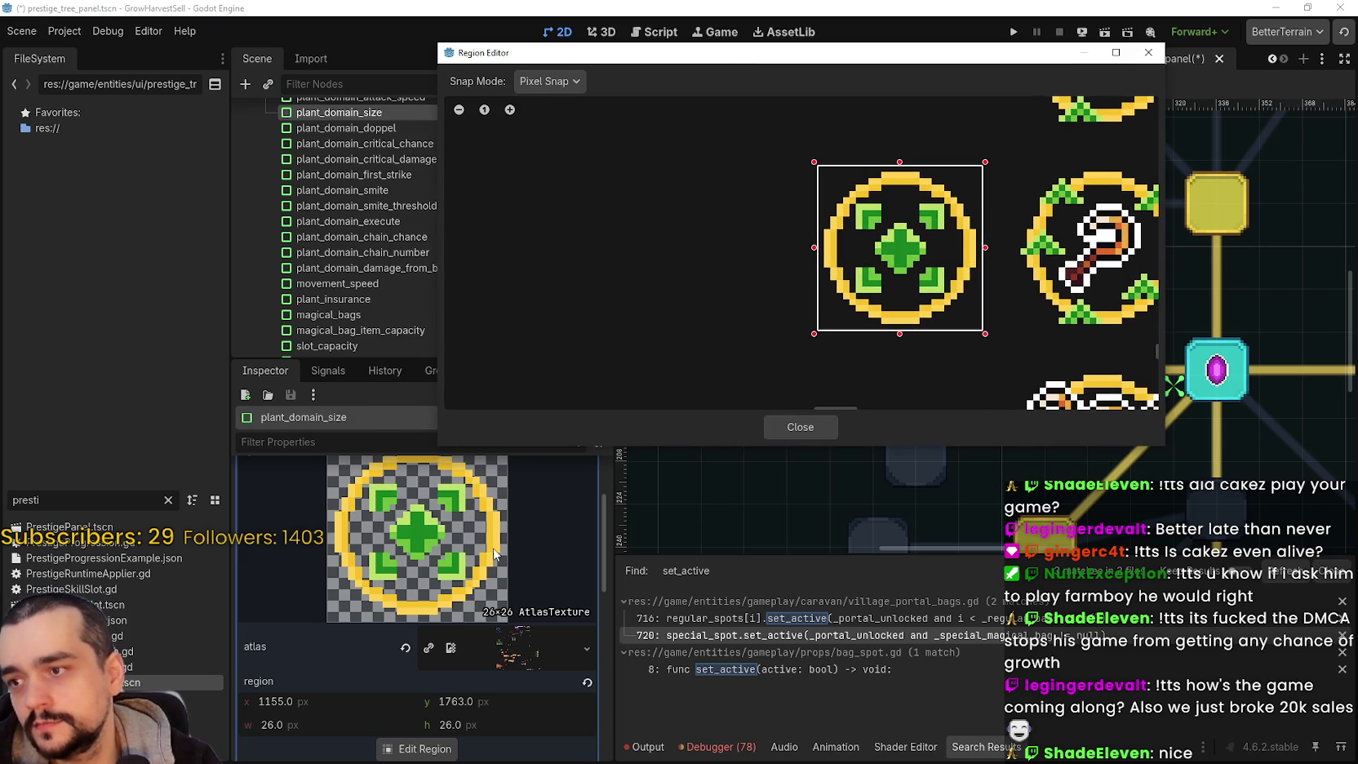
pyautogui.click(824, 425)
pyautogui.scroll(2, 558, 568)
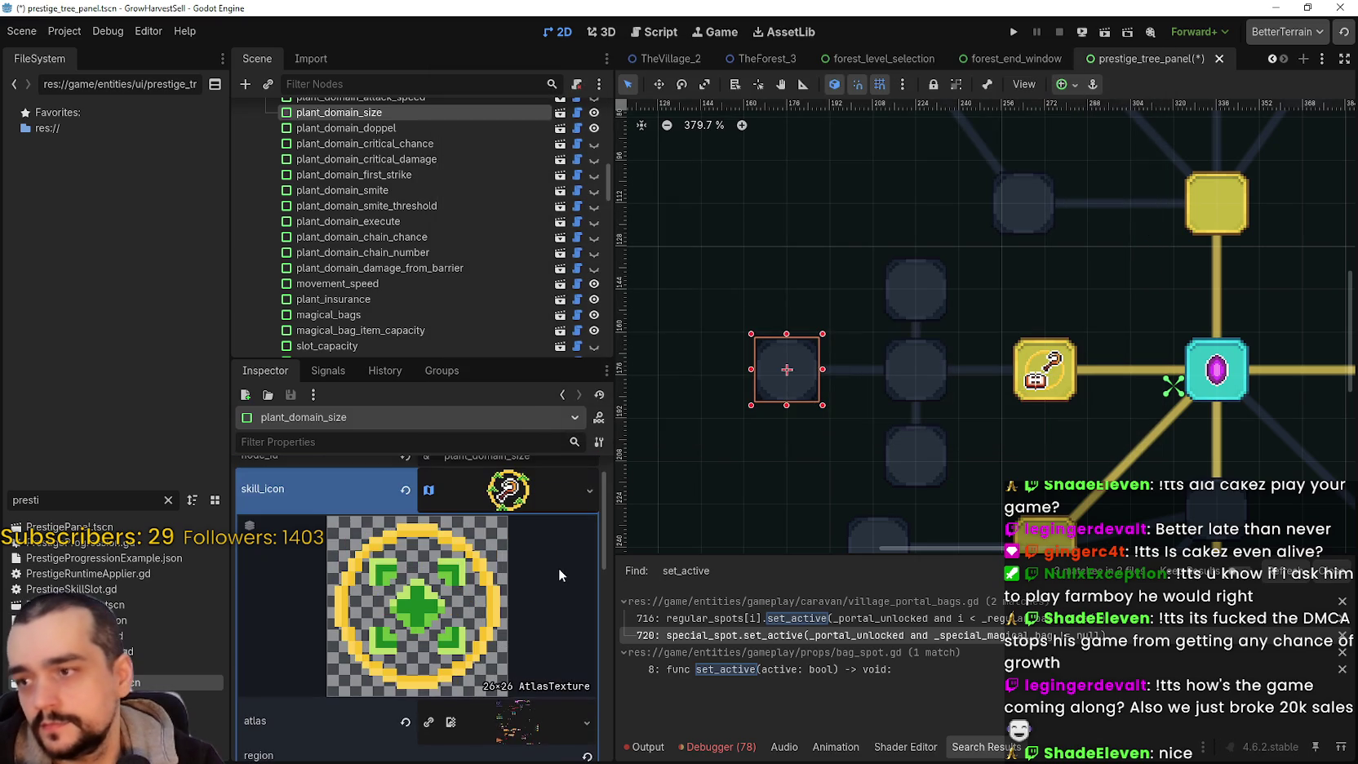
# - Copy the plant_domain_size slot's green icon texture resource
pyautogui.click(507, 489)
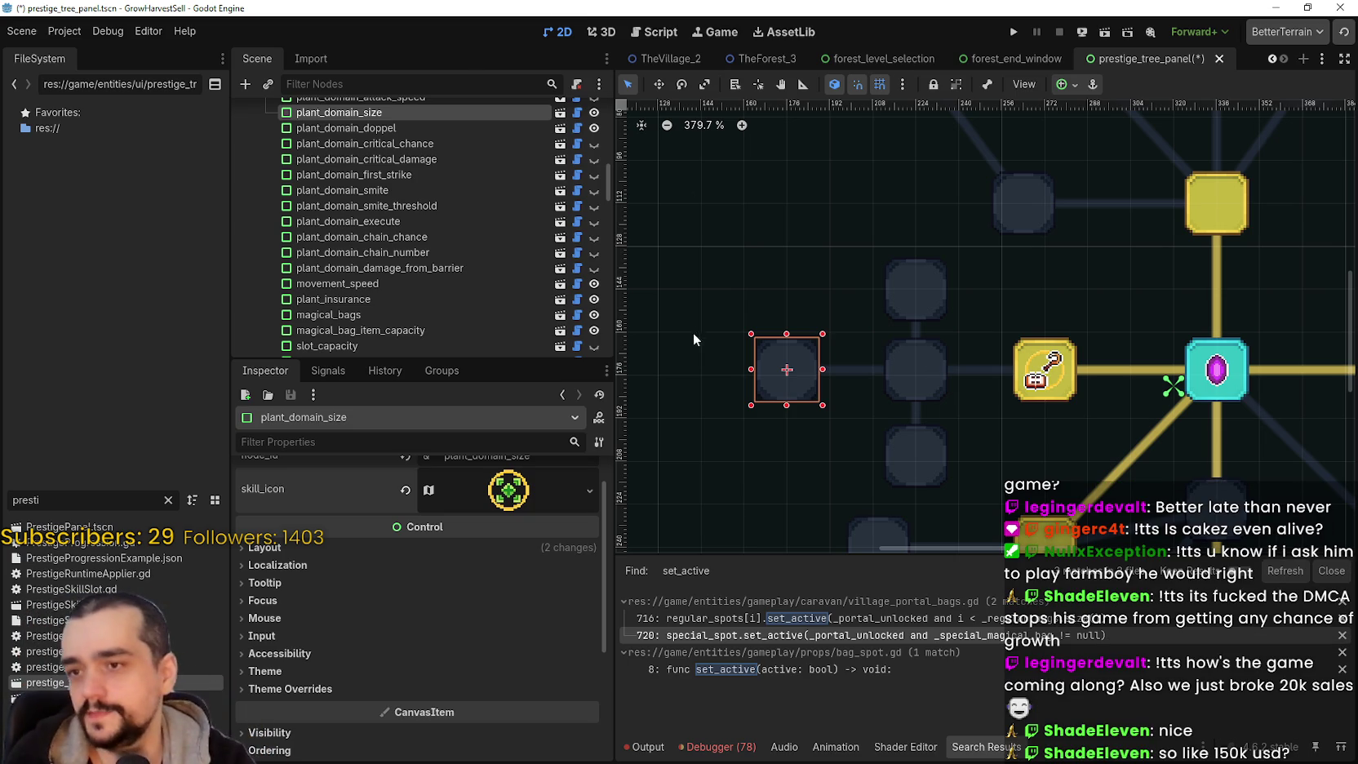
pyautogui.scroll(3, 823, 403)
pyautogui.scroll(2, 517, 551)
pyautogui.click(511, 529)
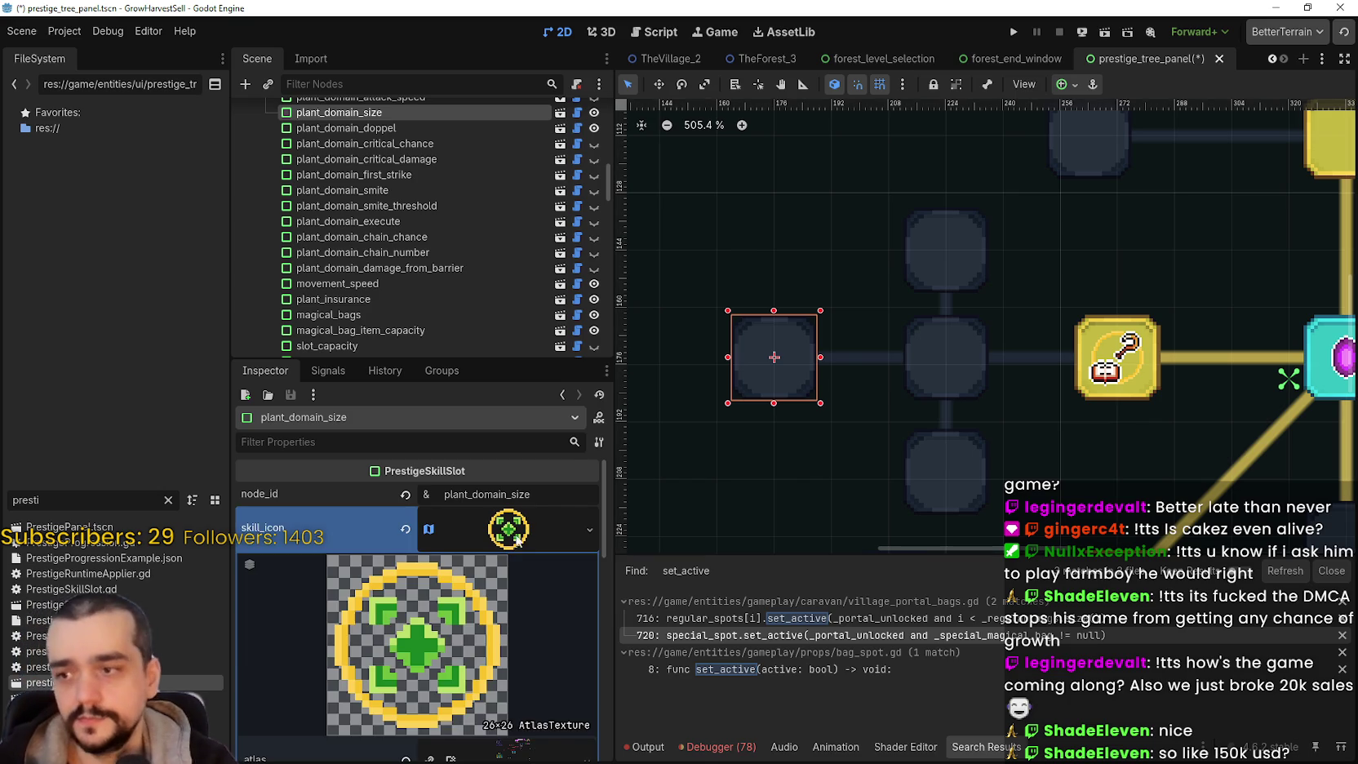
pyautogui.rightClick(510, 531)
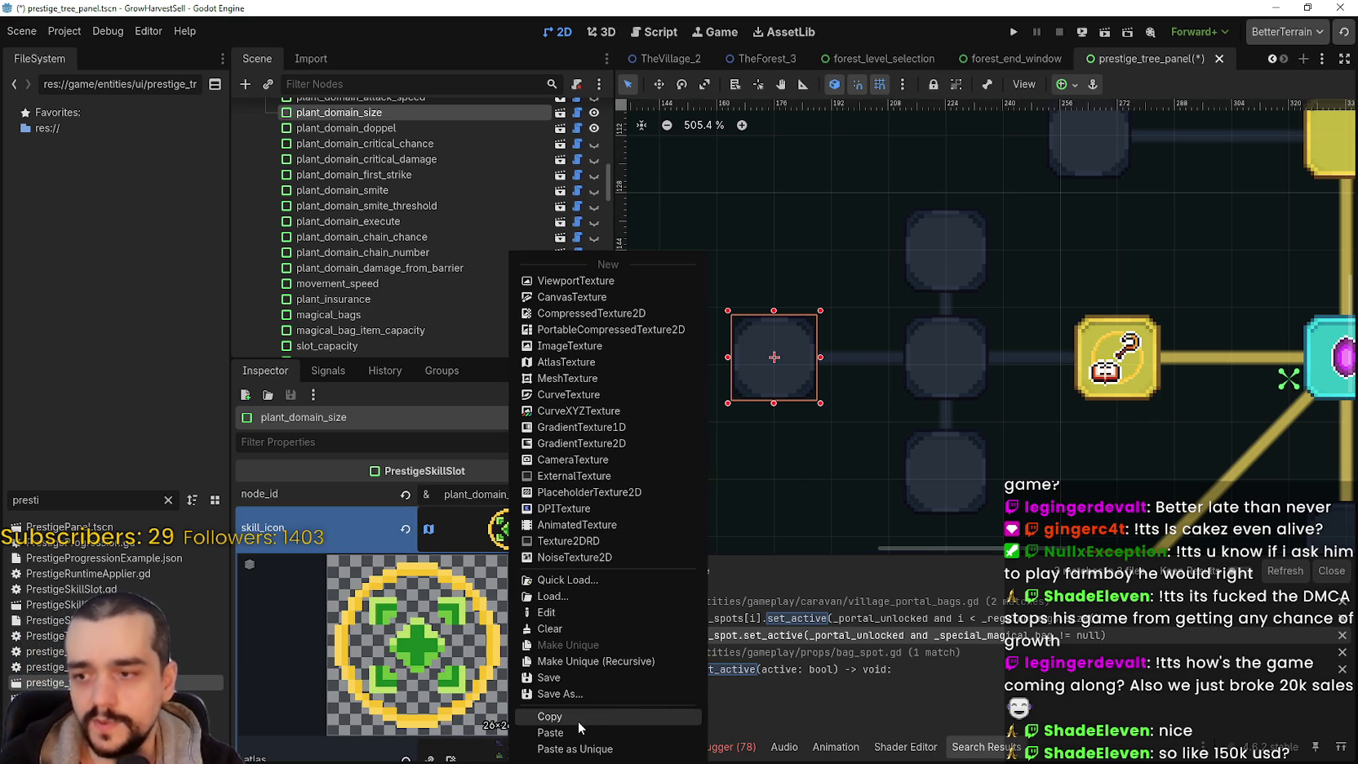
pyautogui.click(577, 716)
pyautogui.click(507, 528)
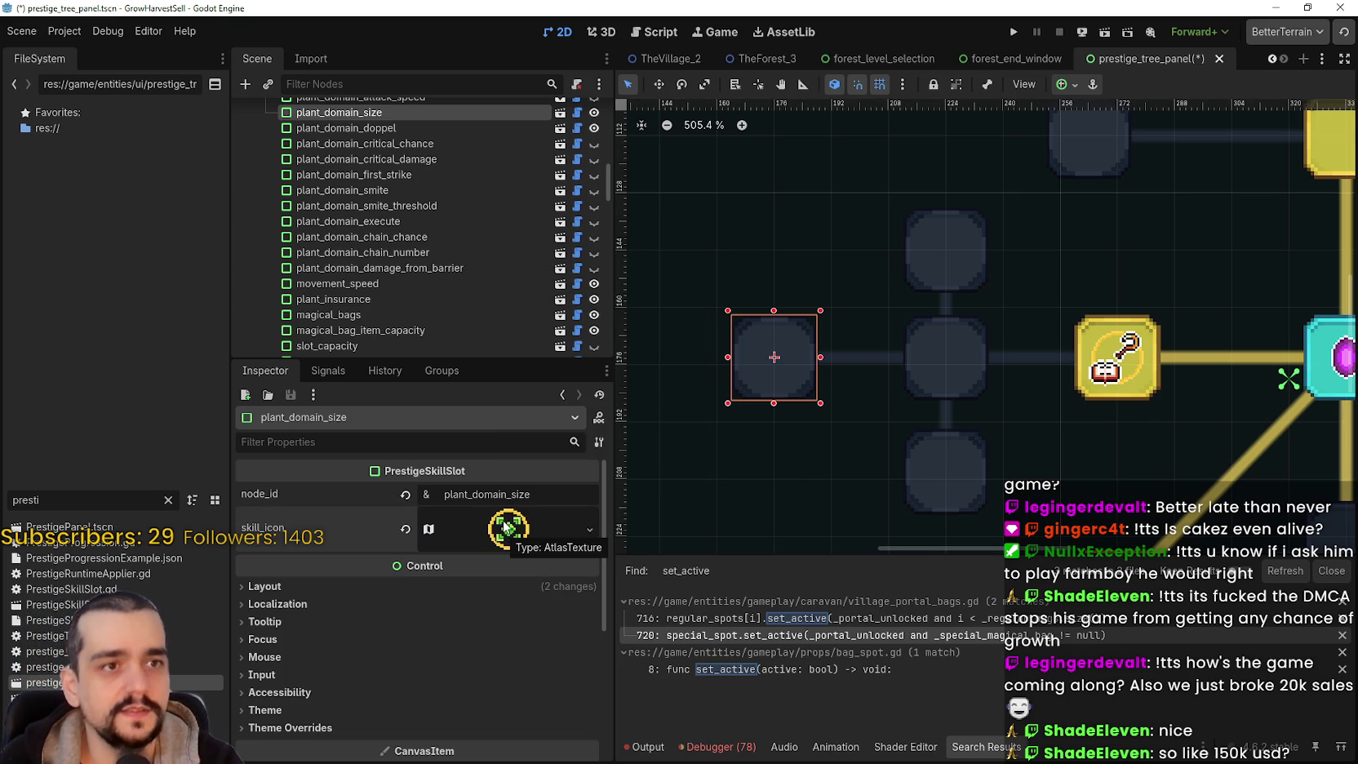
pyautogui.scroll(-3, 908, 340)
pyautogui.click(549, 528)
pyautogui.click(548, 528)
# - Select the plant_domain_damage_ii slot and save the scene with Ctrl+S
pyautogui.click(942, 269)
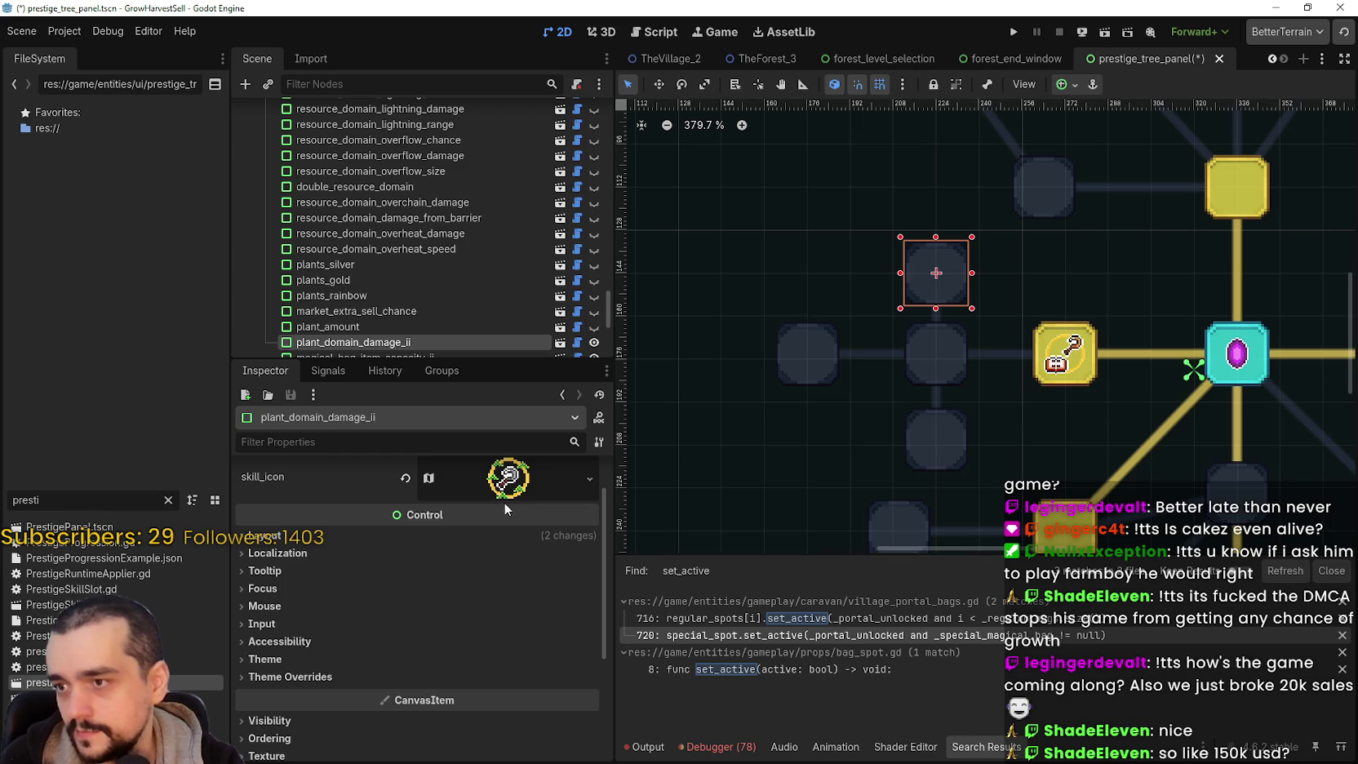
pyautogui.click(504, 504)
pyautogui.scroll(-5, 961, 393)
pyautogui.hotkey('ctrl', 's')
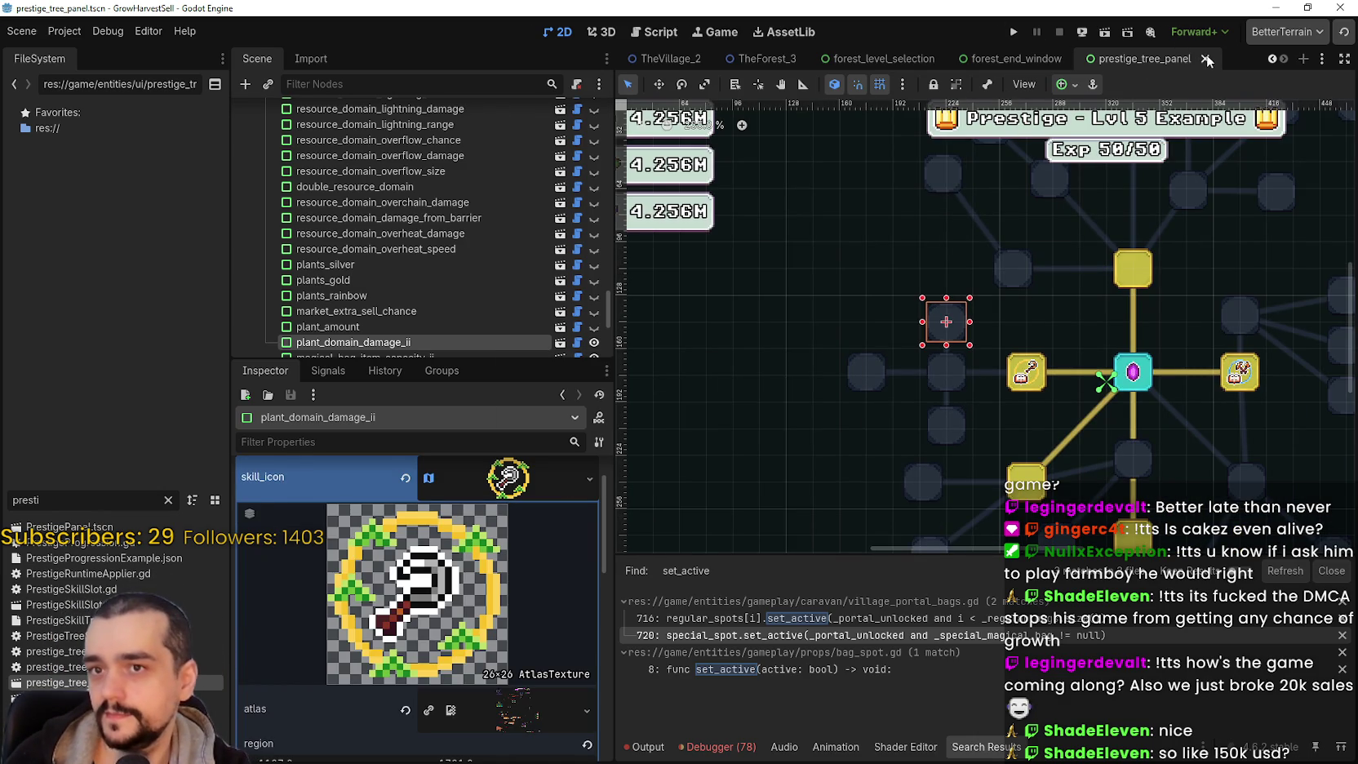
# - Close the scene and reopen prestige_tree_panel.tscn via the FileSystem filter 'presti'
pyautogui.click(1206, 59)
pyautogui.doubleClick(40, 497)
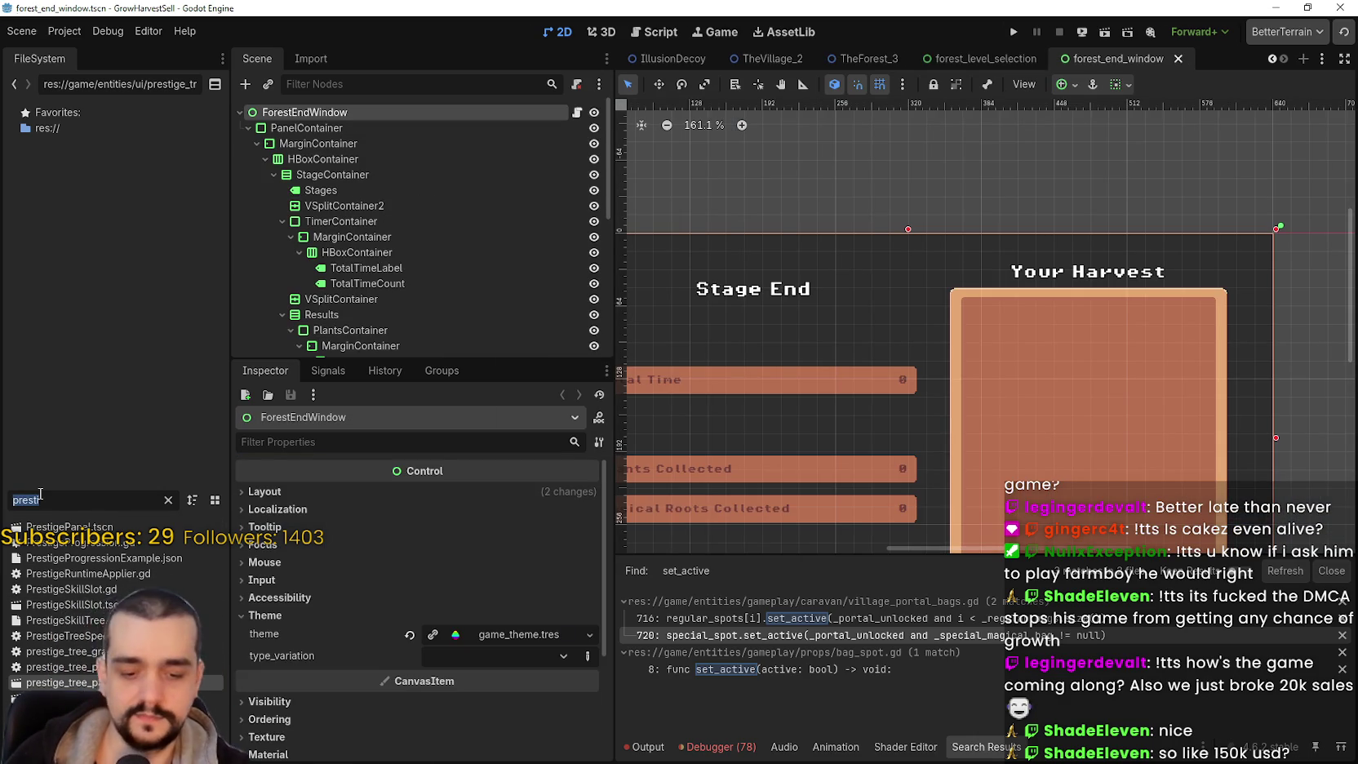
pyautogui.write('presti')
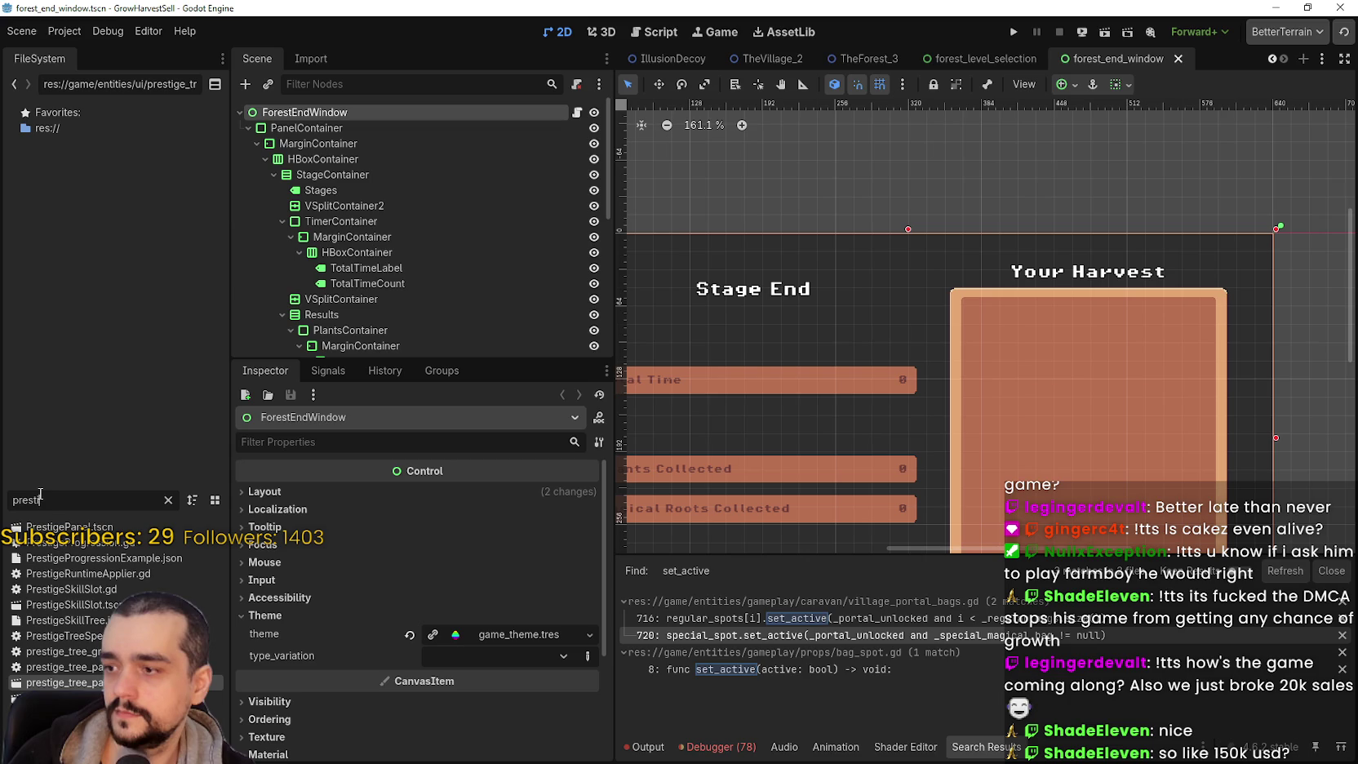
pyautogui.doubleClick(65, 682)
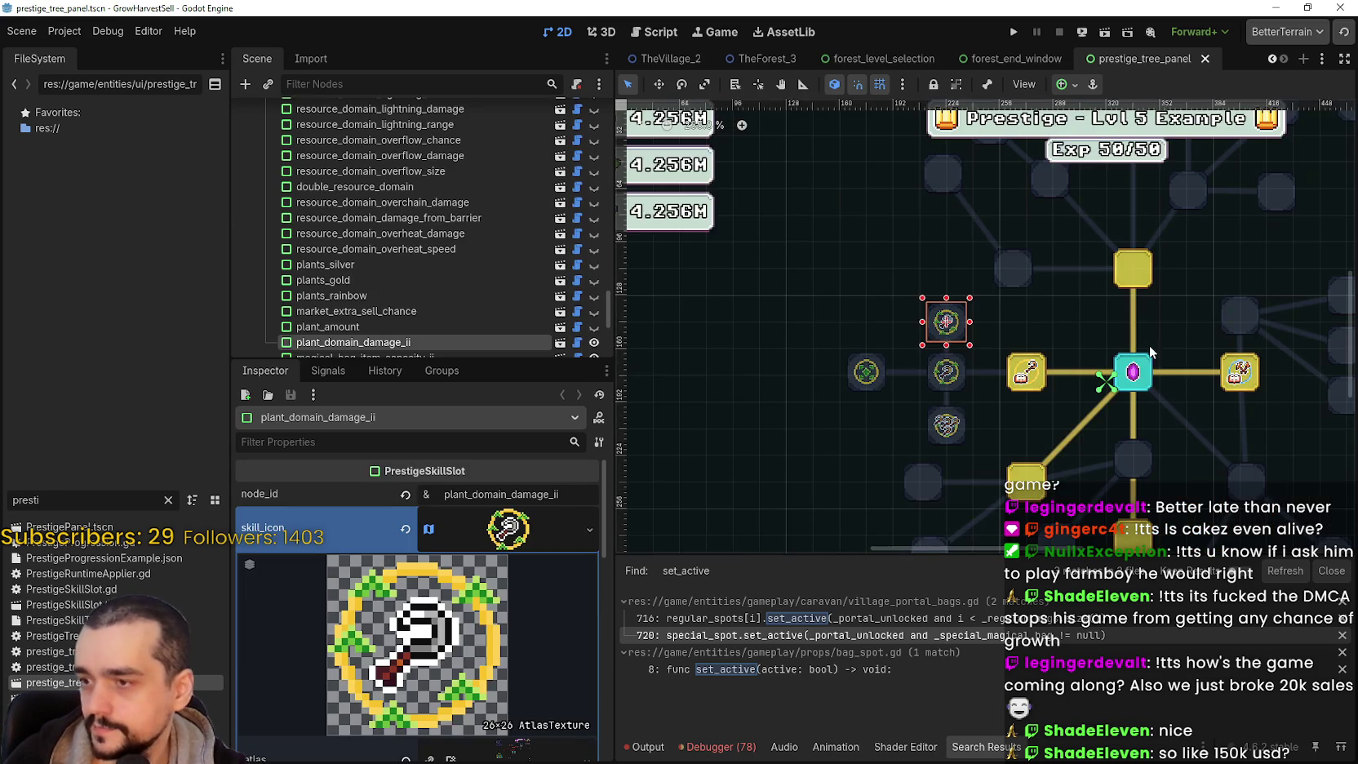
pyautogui.scroll(-1, 1086, 372)
pyautogui.scroll(3, 1033, 390)
pyautogui.scroll(-2, 1011, 387)
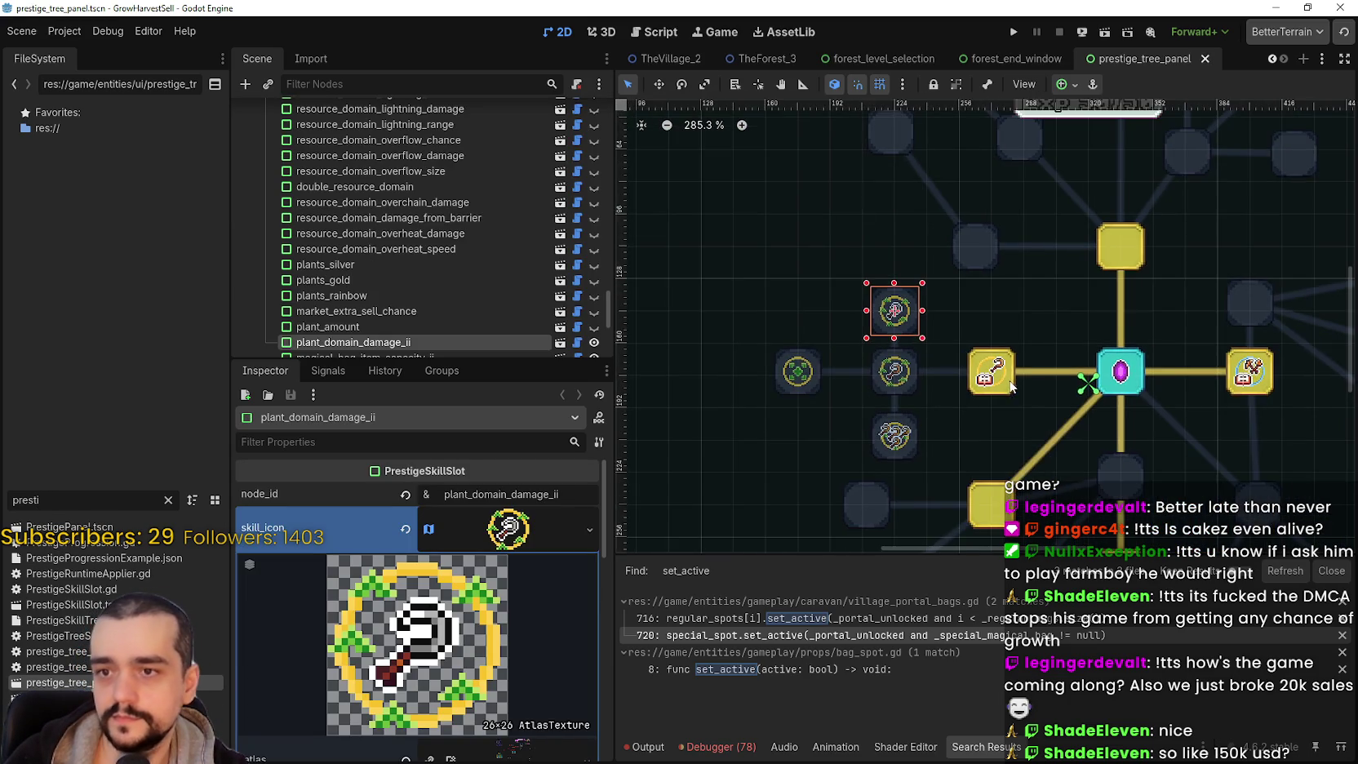
# - Collapse the icon preview and hide the Search Results panel to enlarge the canvas
pyautogui.hscroll(2, 1011, 391)
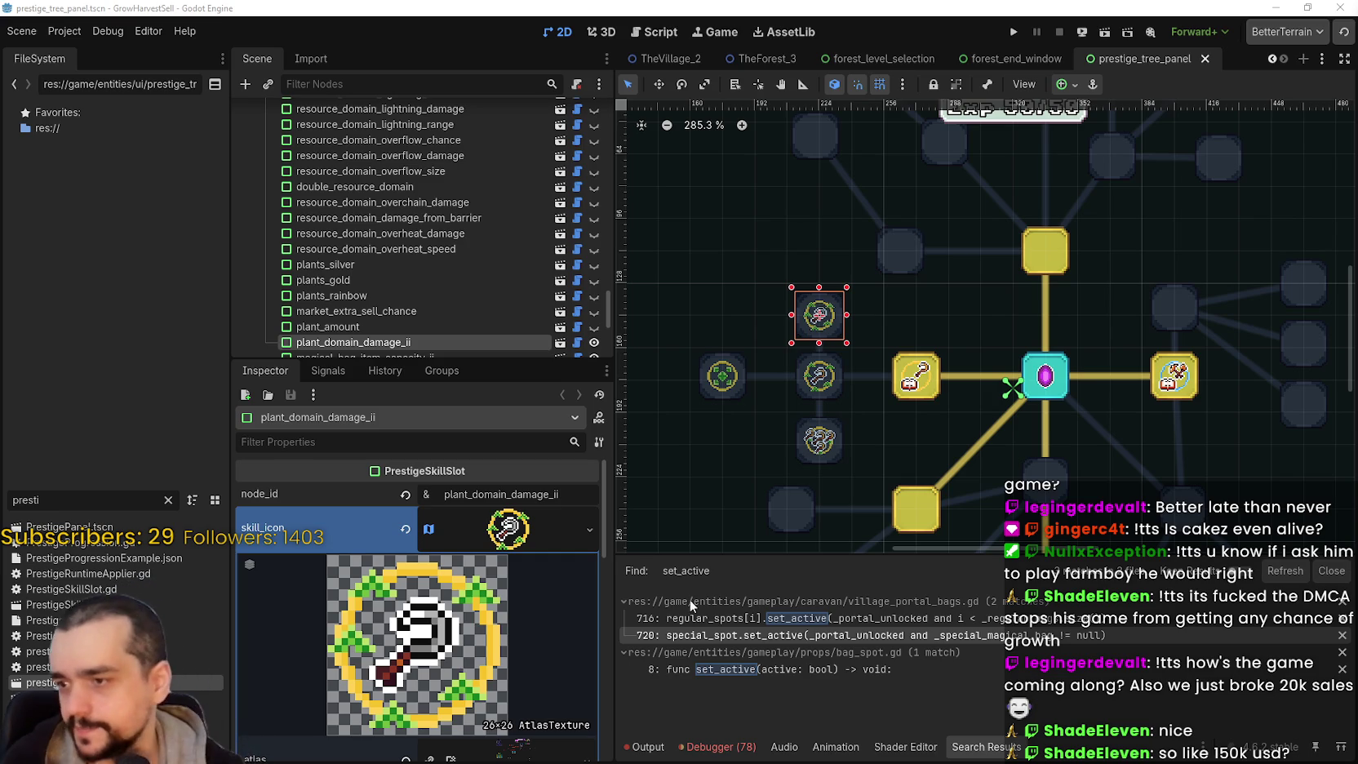
pyautogui.click(508, 528)
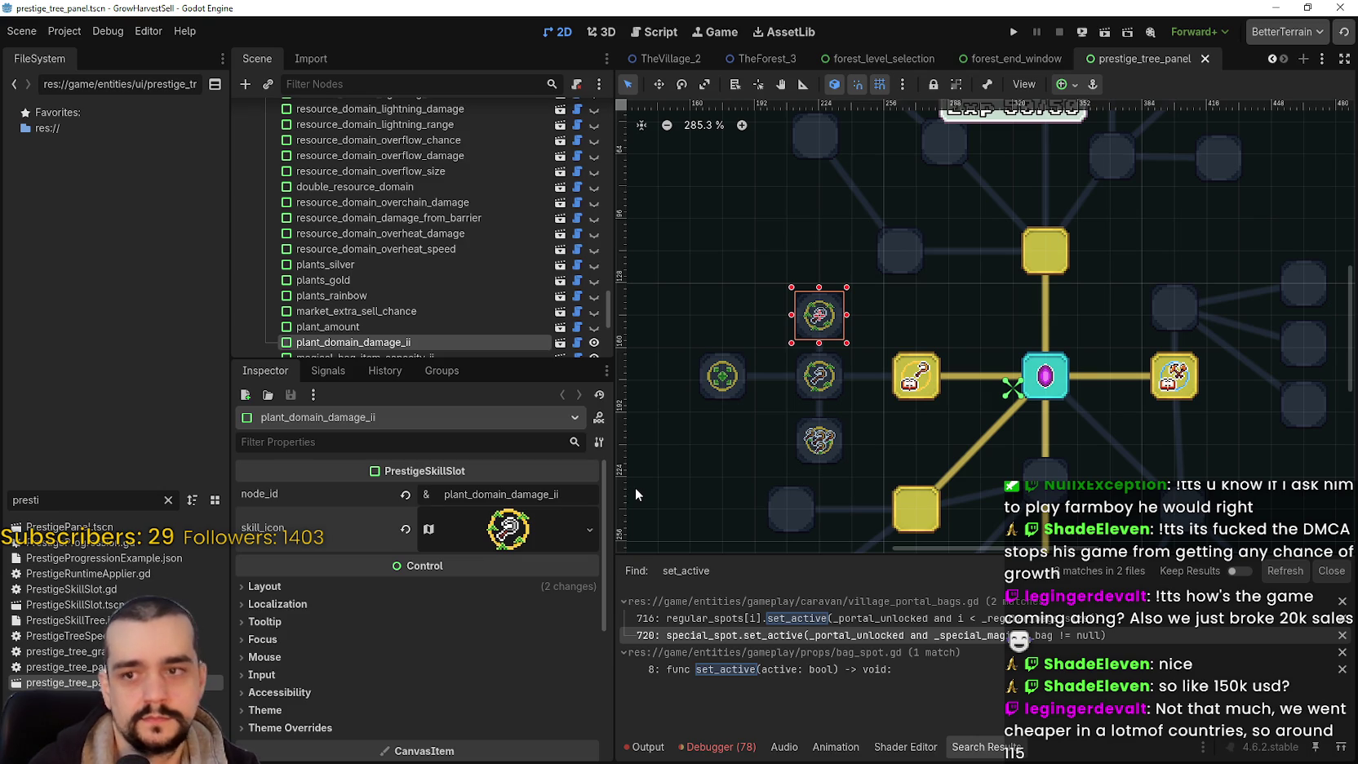
pyautogui.scroll(4, 771, 388)
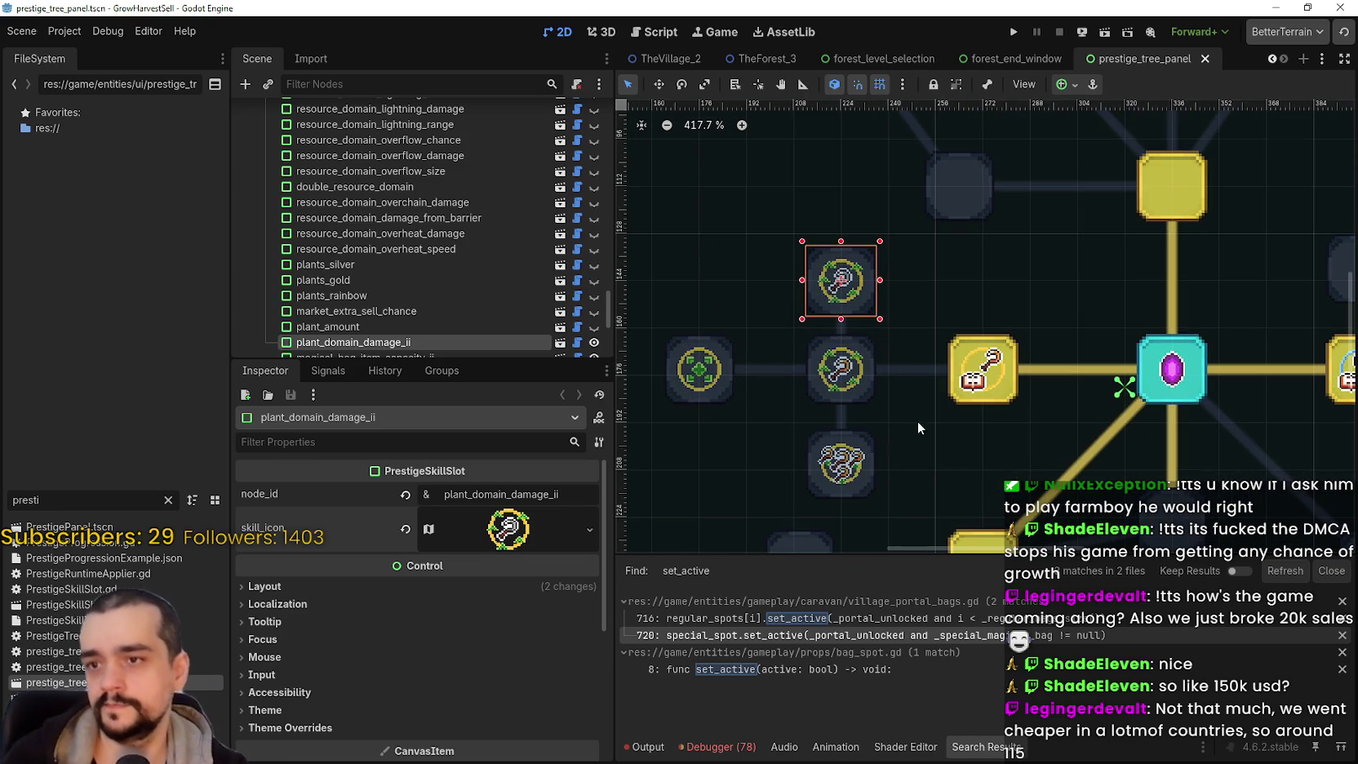
pyautogui.click(1331, 571)
pyautogui.scroll(-2, 842, 467)
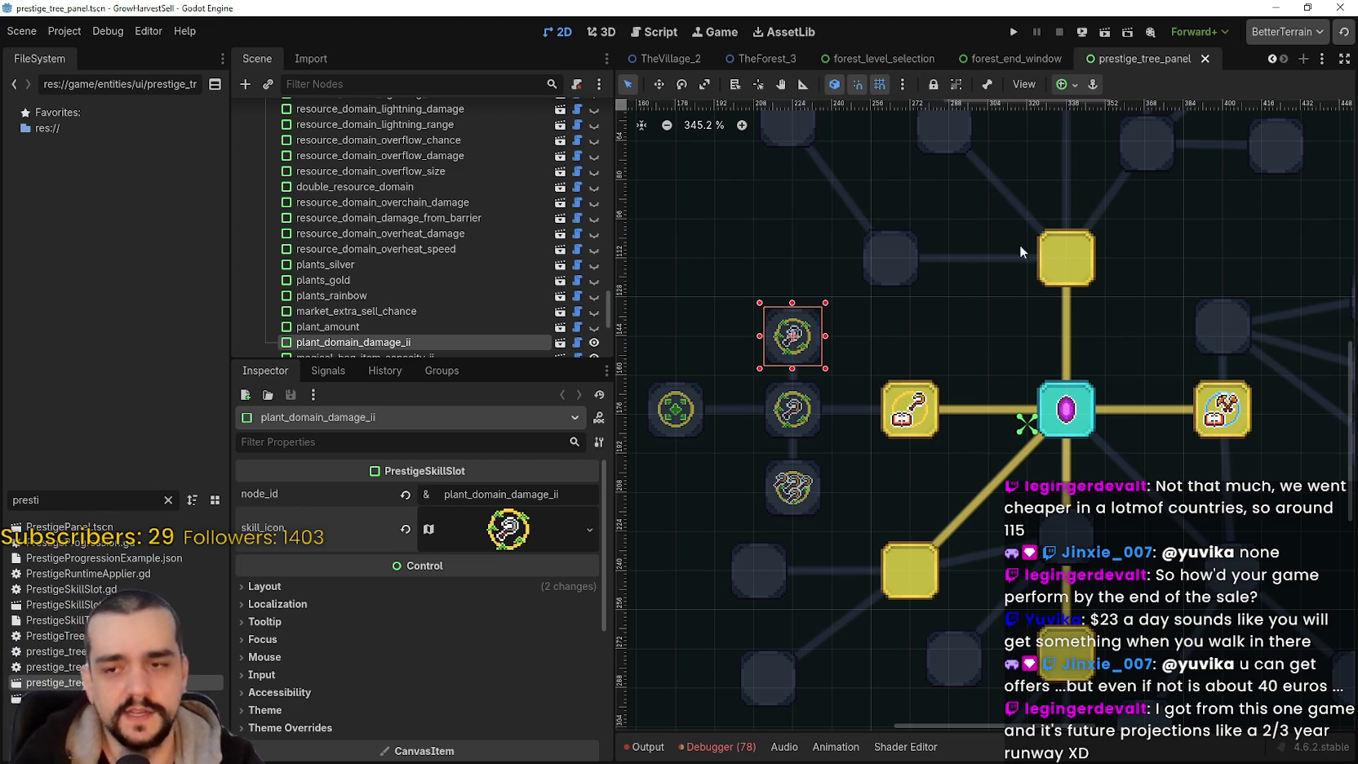
# - Save the prestige tree scene with Ctrl+S
pyautogui.scroll(2, 938, 539)
pyautogui.scroll(-2, 896, 496)
pyautogui.hotkey('ctrl', 's')
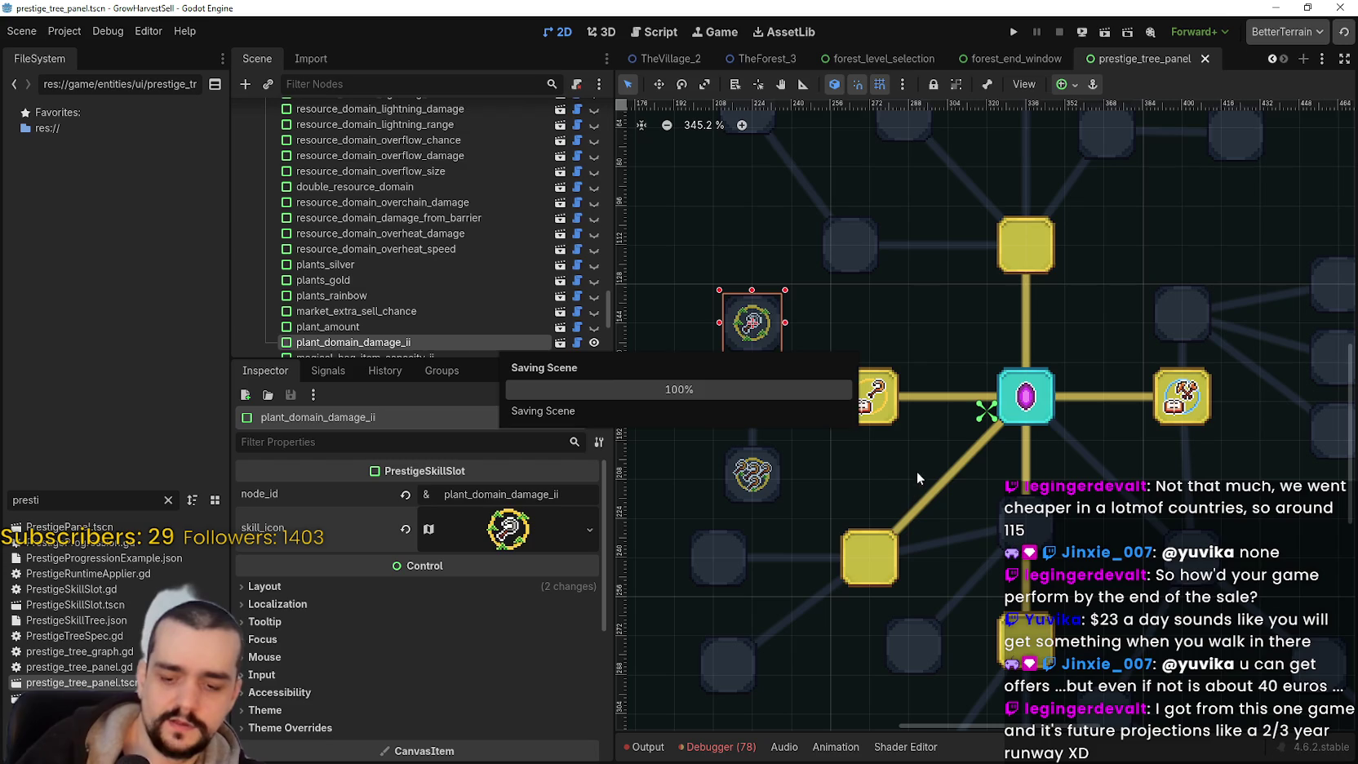
pyautogui.scroll(2, 944, 473)
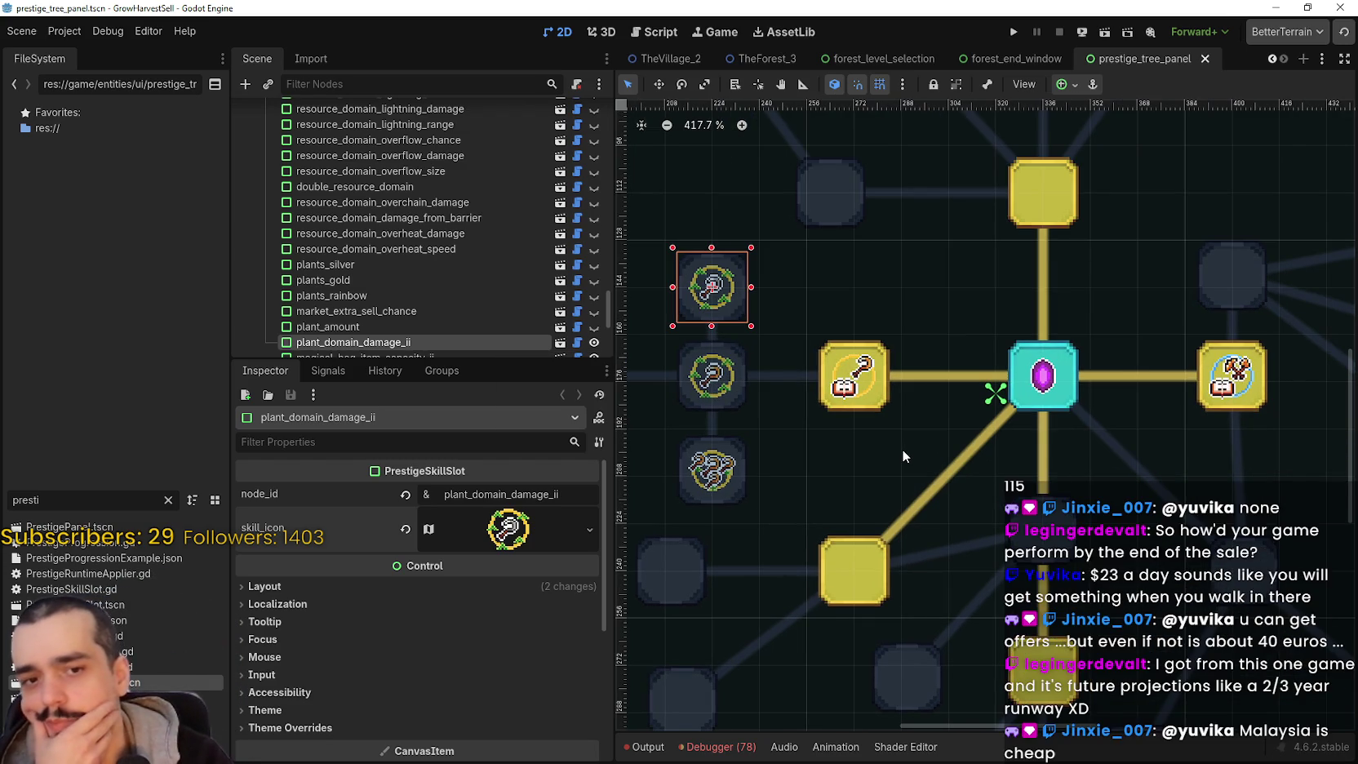
pyautogui.scroll(-3, 920, 436)
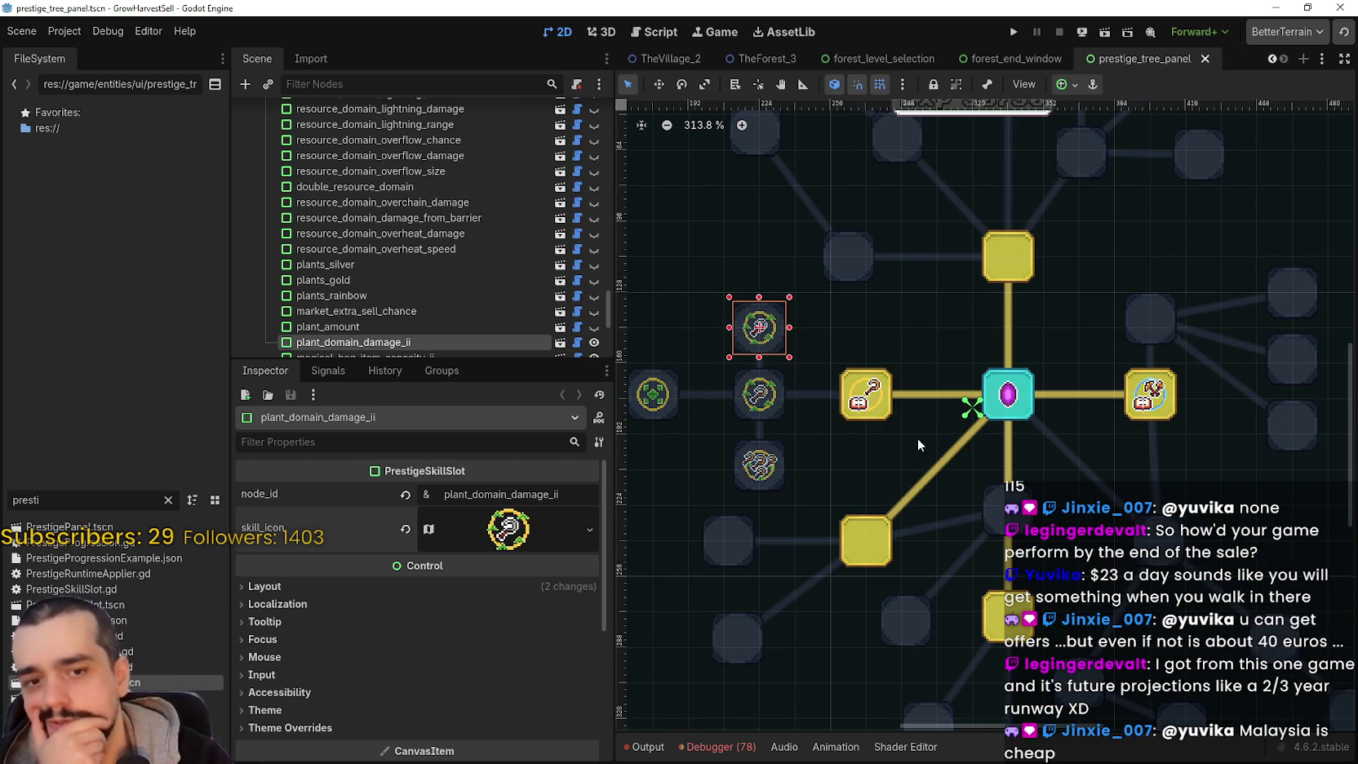
pyautogui.scroll(2, 926, 428)
# - Browse the tree's slots and select the empty resource_domain_damage slot's skill icon
pyautogui.click(861, 393)
pyautogui.scroll(-1, 814, 435)
pyautogui.scroll(-1, 815, 437)
pyautogui.click(745, 398)
pyautogui.click(745, 330)
pyautogui.moveTo(842, 380)
pyautogui.mouseDown()
pyautogui.moveTo(882, 407)
pyautogui.moveTo(858, 474)
pyautogui.mouseUp()
pyautogui.scroll(-1, 1036, 472)
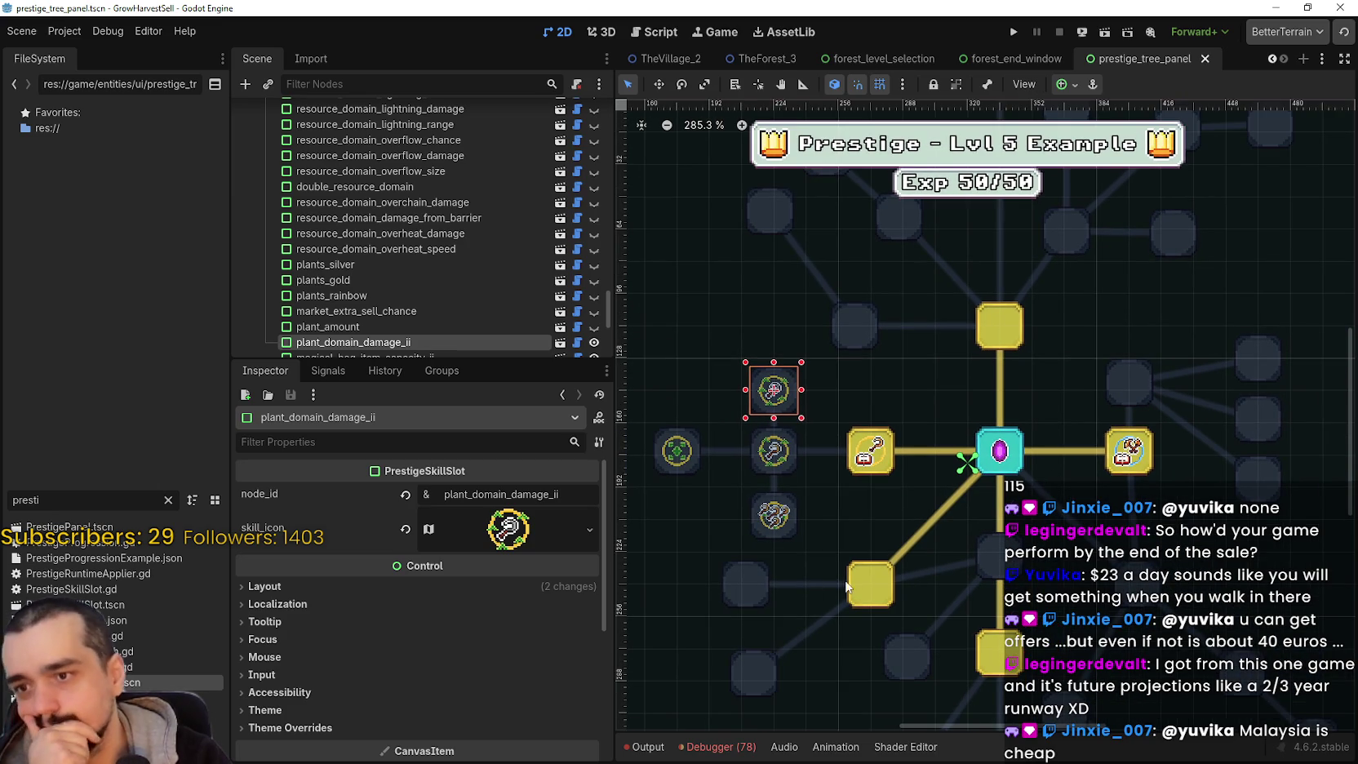
pyautogui.click(868, 581)
pyautogui.hscroll(3, 922, 506)
pyautogui.hscroll(2, 982, 434)
pyautogui.click(980, 429)
pyautogui.scroll(4, 1030, 472)
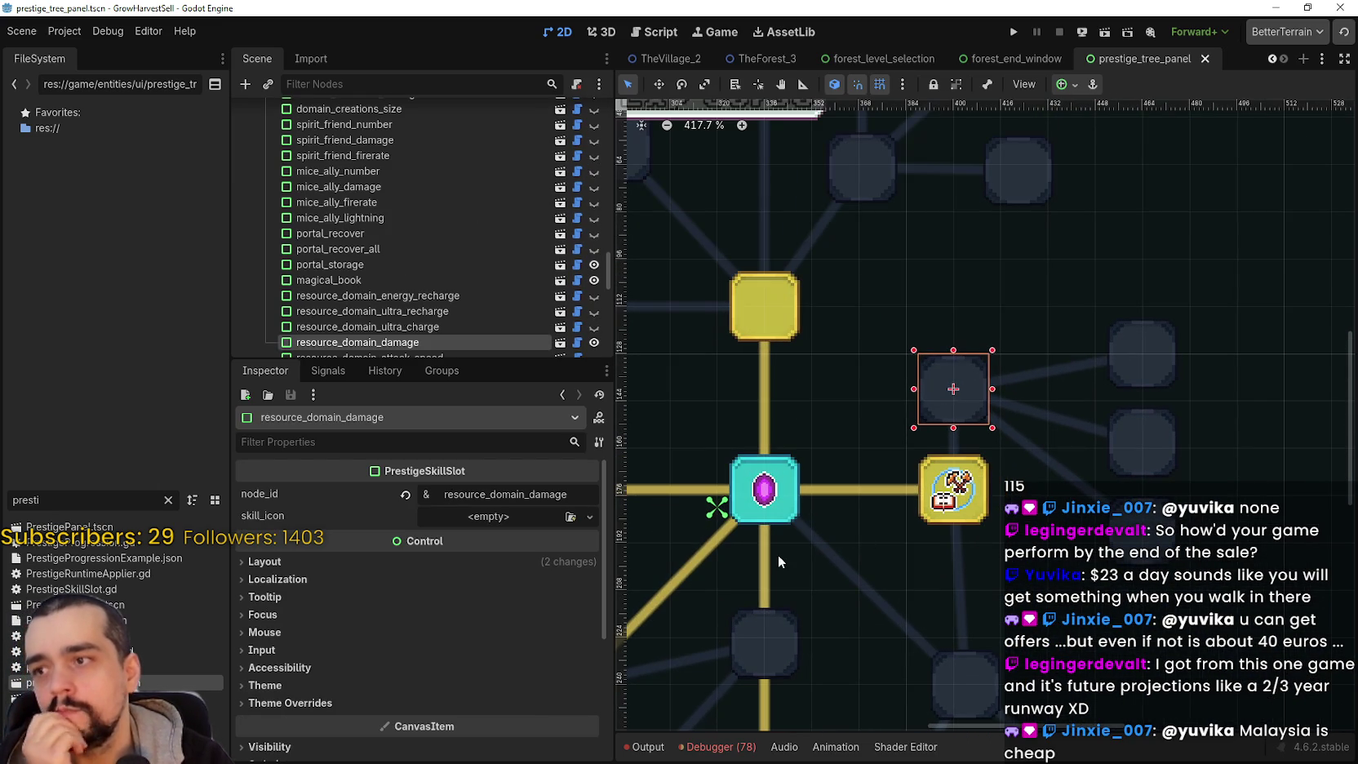
pyautogui.click(498, 520)
# - Paste the copied AtlasTexture into resource_domain_damage and locate the crossed-tools sprite in the Region Editor
pyautogui.click(526, 729)
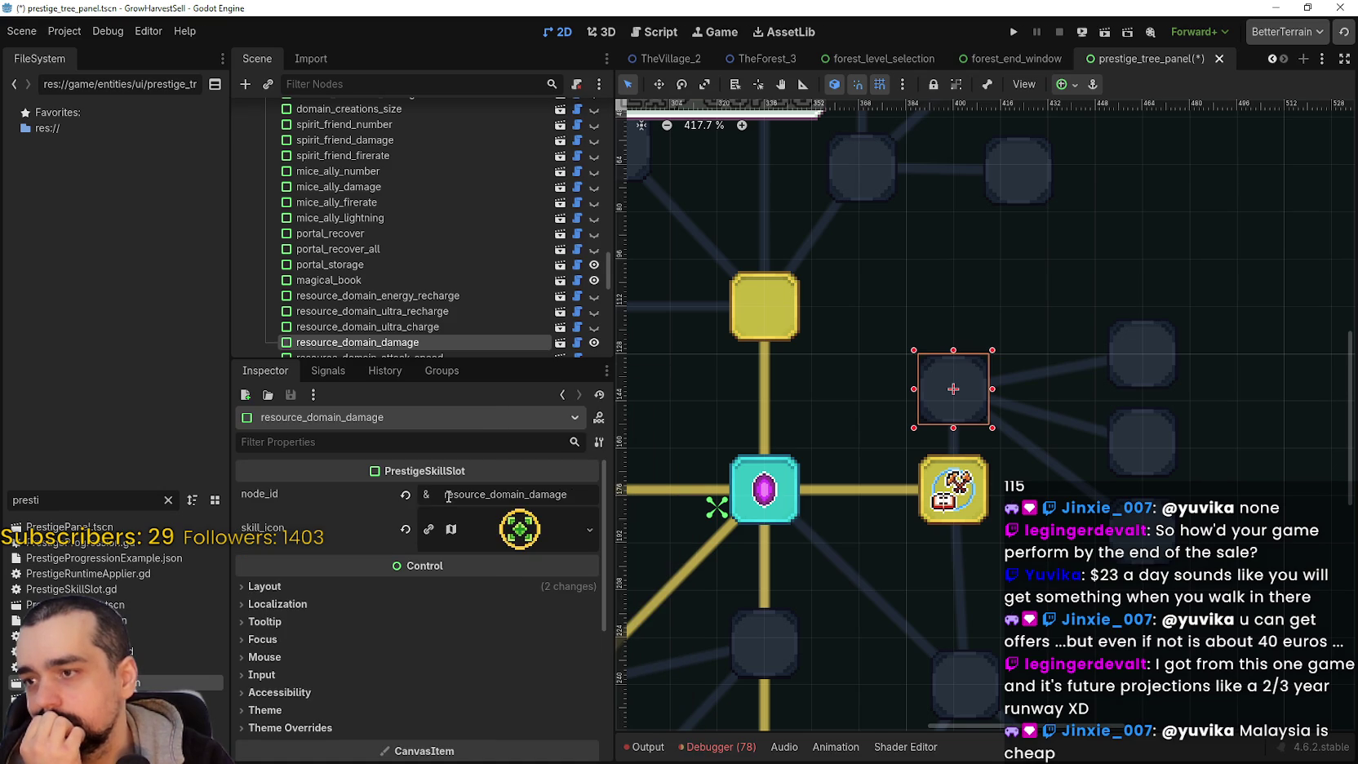
pyautogui.click(529, 535)
pyautogui.scroll(-3, 468, 650)
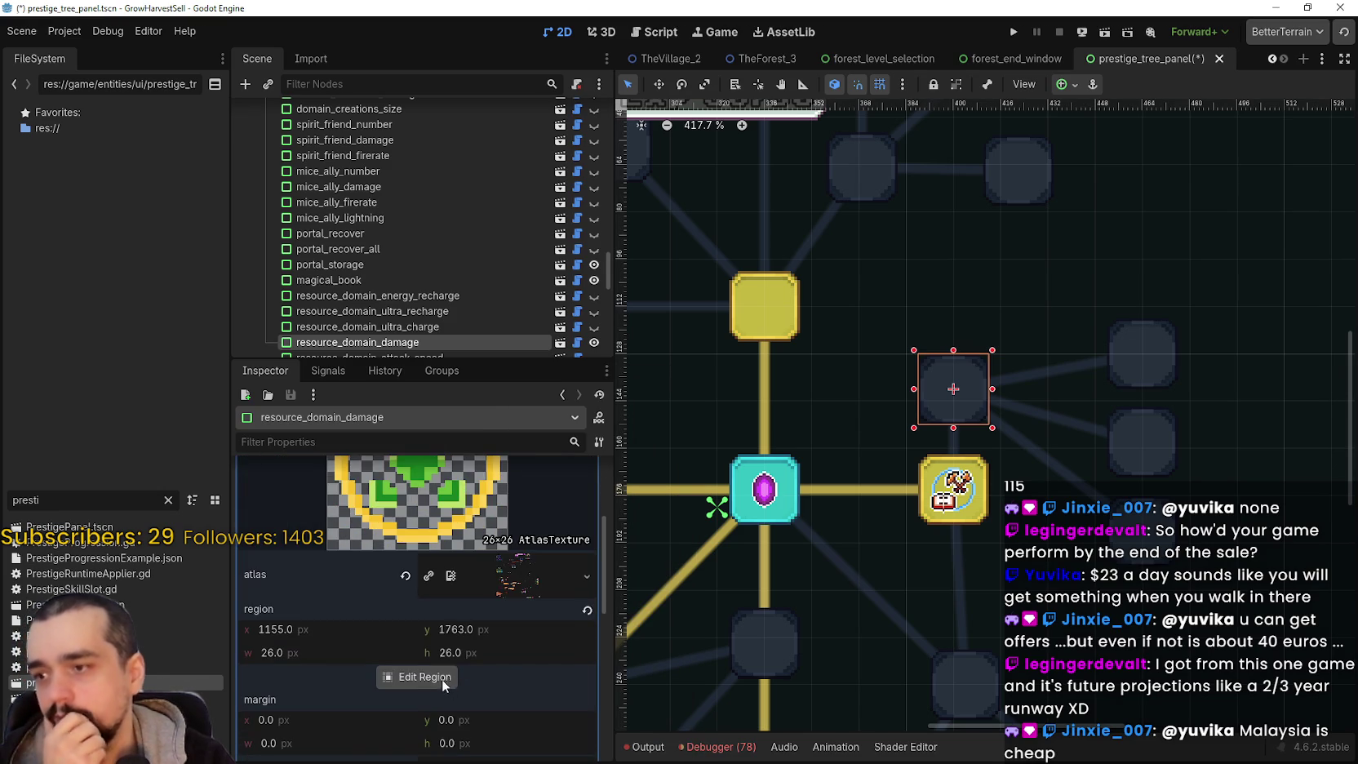
pyautogui.click(435, 679)
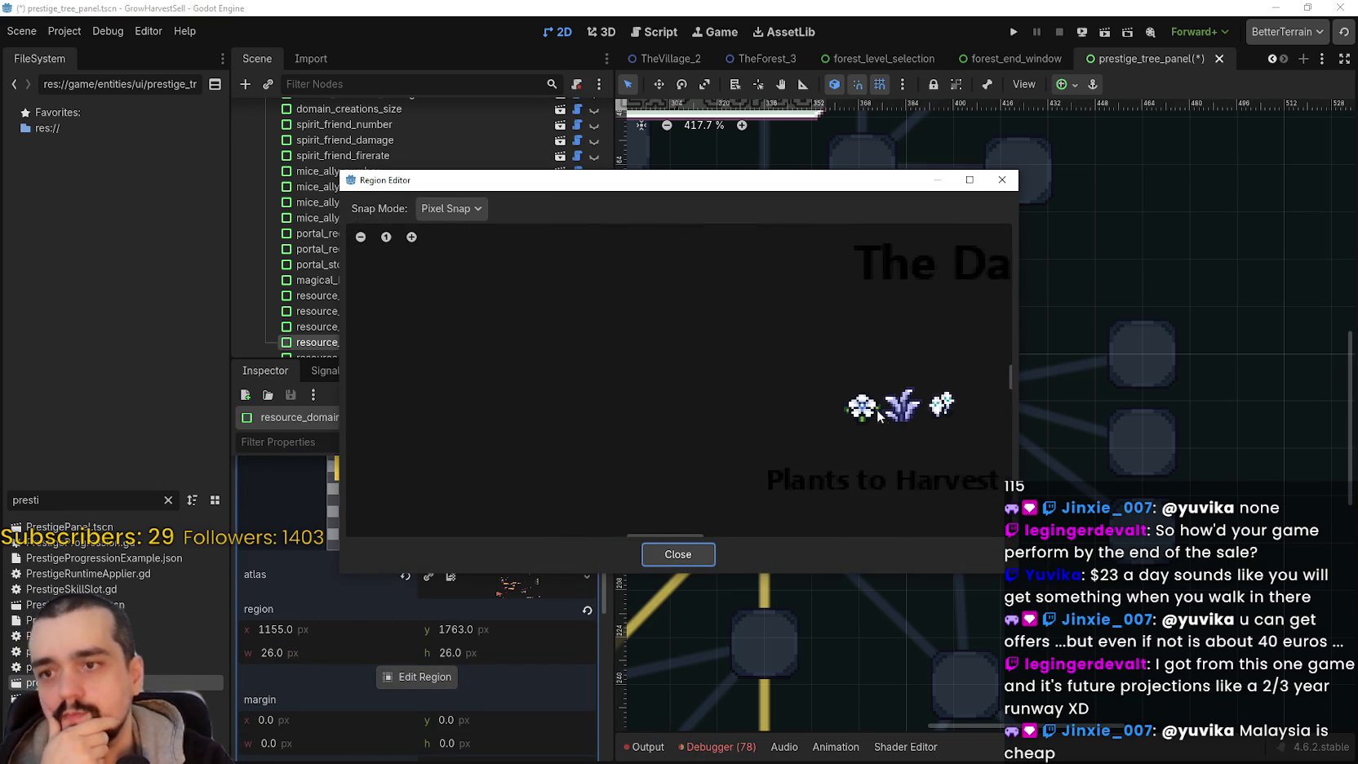
pyautogui.scroll(-3, 881, 416)
pyautogui.moveTo(936, 462); pyautogui.dragTo(615, 340)
pyautogui.scroll(5, 618, 384)
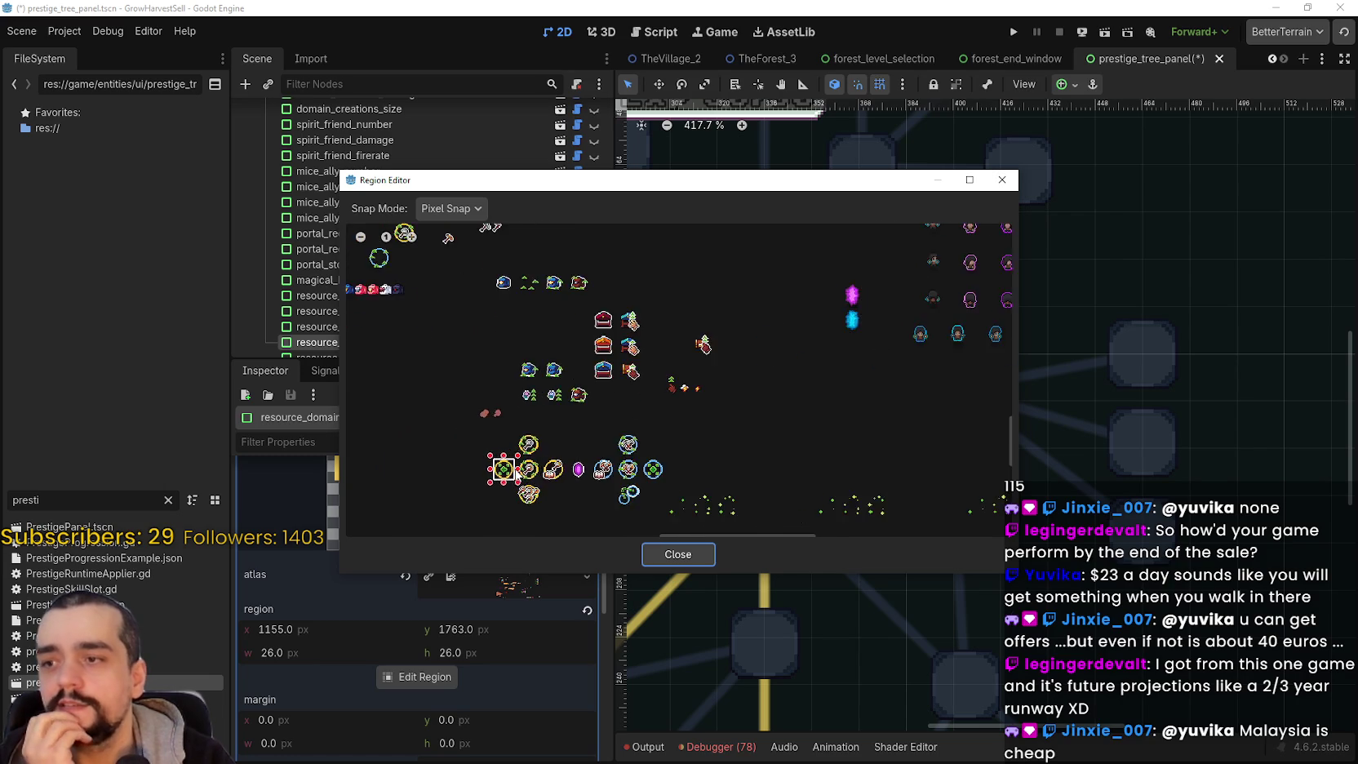
pyautogui.scroll(3, 623, 496)
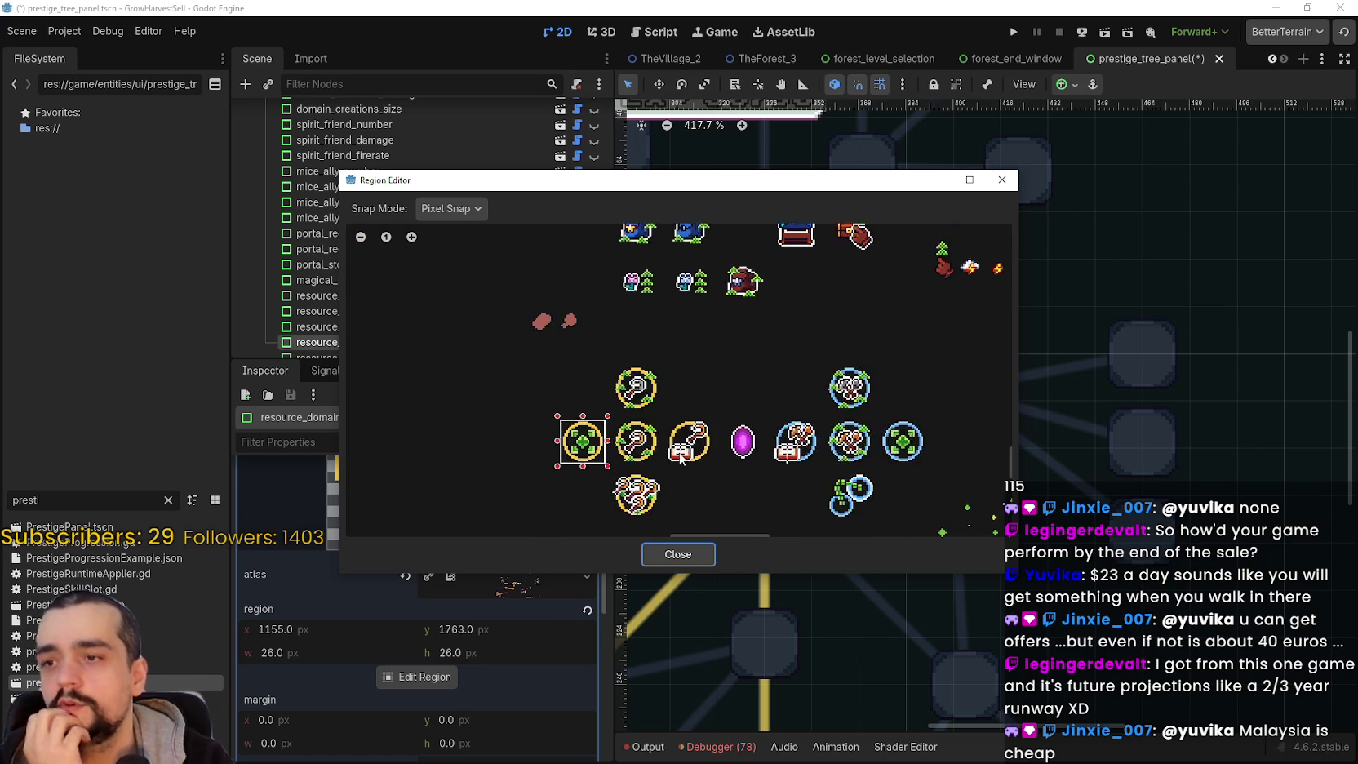
pyautogui.scroll(-1, 685, 447)
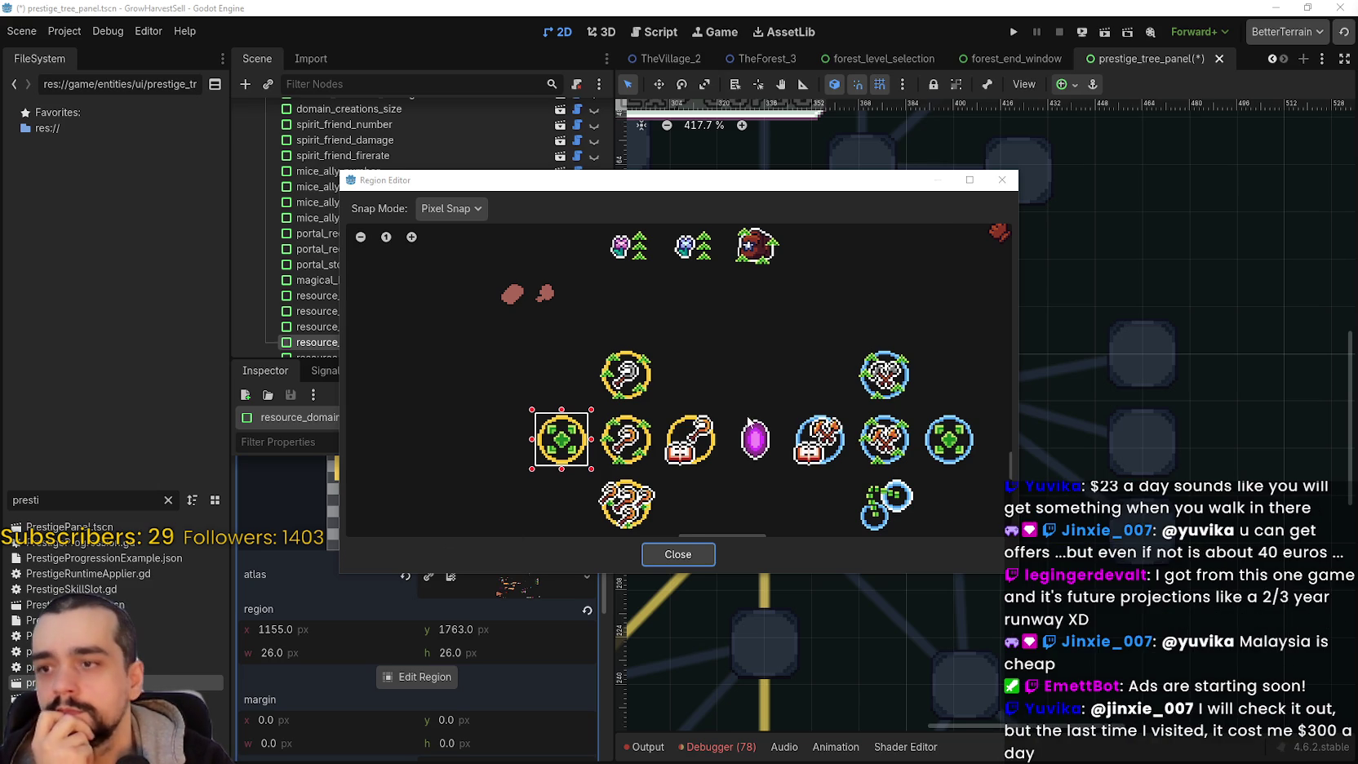
pyautogui.scroll(3, 738, 423)
pyautogui.scroll(2, 686, 426)
pyautogui.scroll(-1, 681, 342)
# - Crop the region to the blue crossed-tools sprite, 26×26 at 1315, 1763
pyautogui.click(450, 208)
pyautogui.click(470, 269)
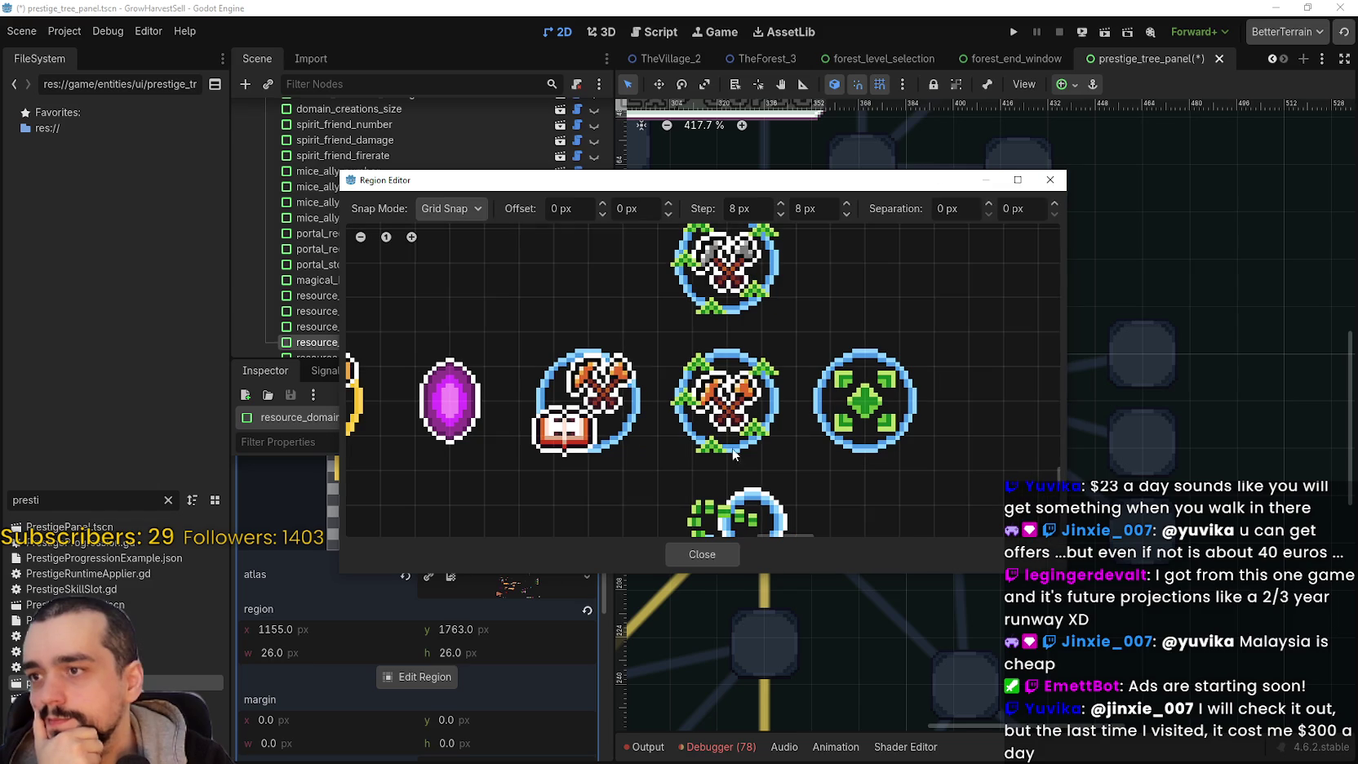
pyautogui.moveTo(648, 335); pyautogui.dragTo(790, 450)
pyautogui.click(456, 209)
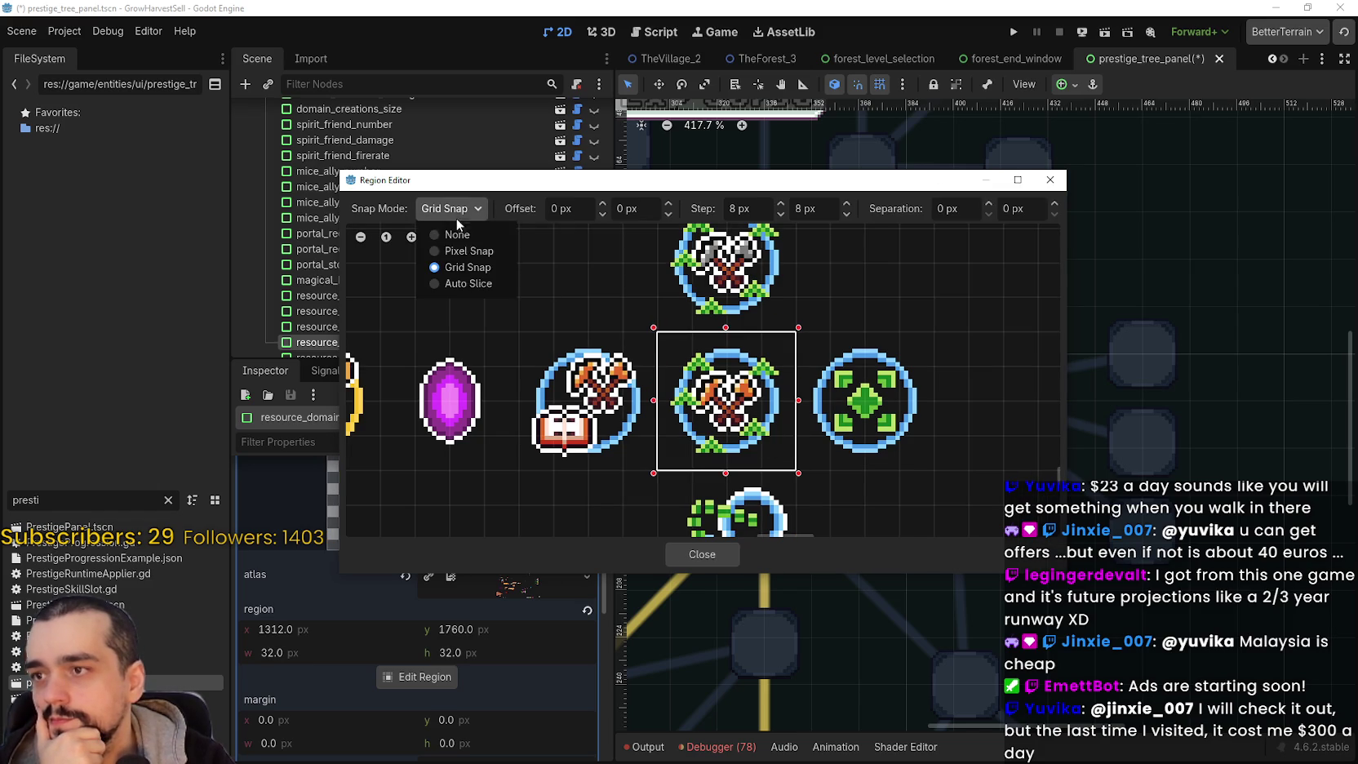
pyautogui.click(462, 247)
pyautogui.hotkey('ctrl', 'z')
pyautogui.moveTo(768, 392); pyautogui.dragTo(753, 395)
pyautogui.moveTo(571, 384); pyautogui.dragTo(593, 384)
pyautogui.moveTo(687, 257); pyautogui.dragTo(696, 294)
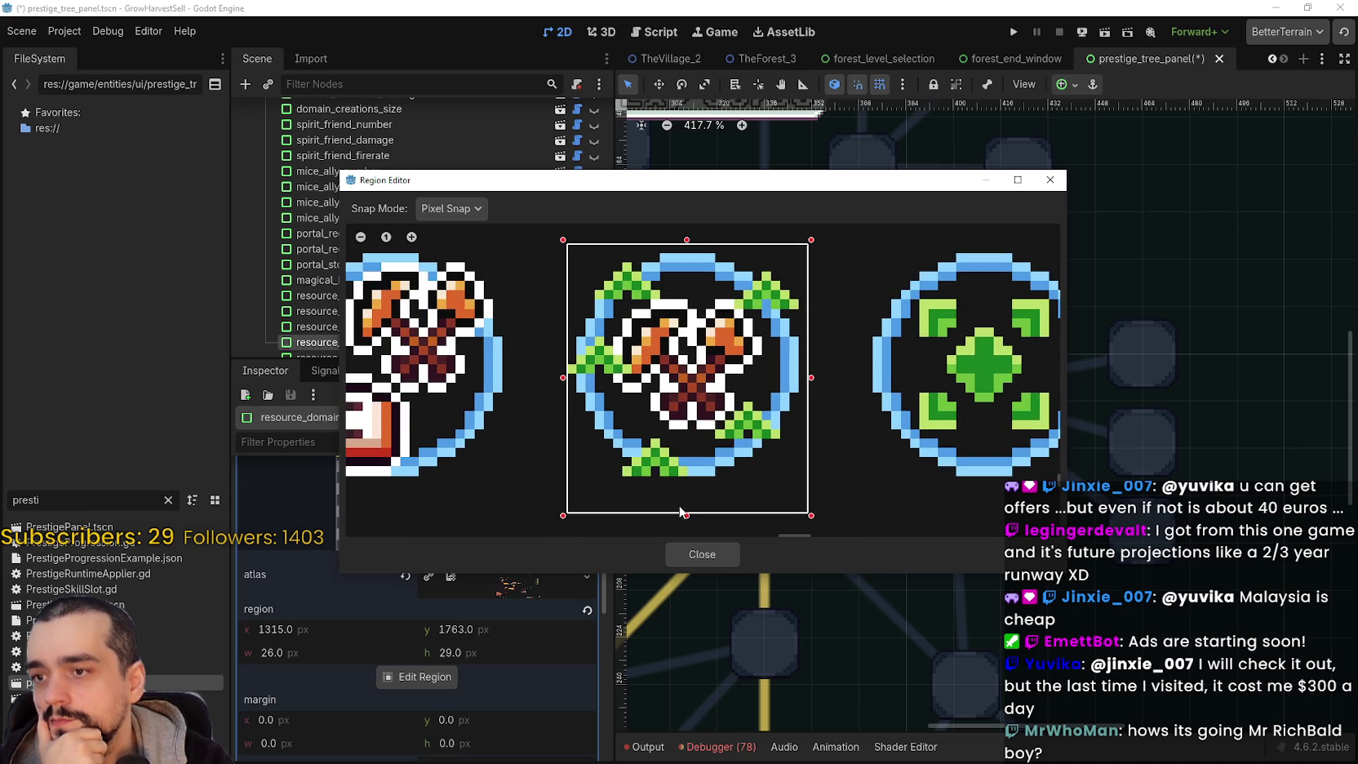
pyautogui.moveTo(686, 512); pyautogui.dragTo(688, 479)
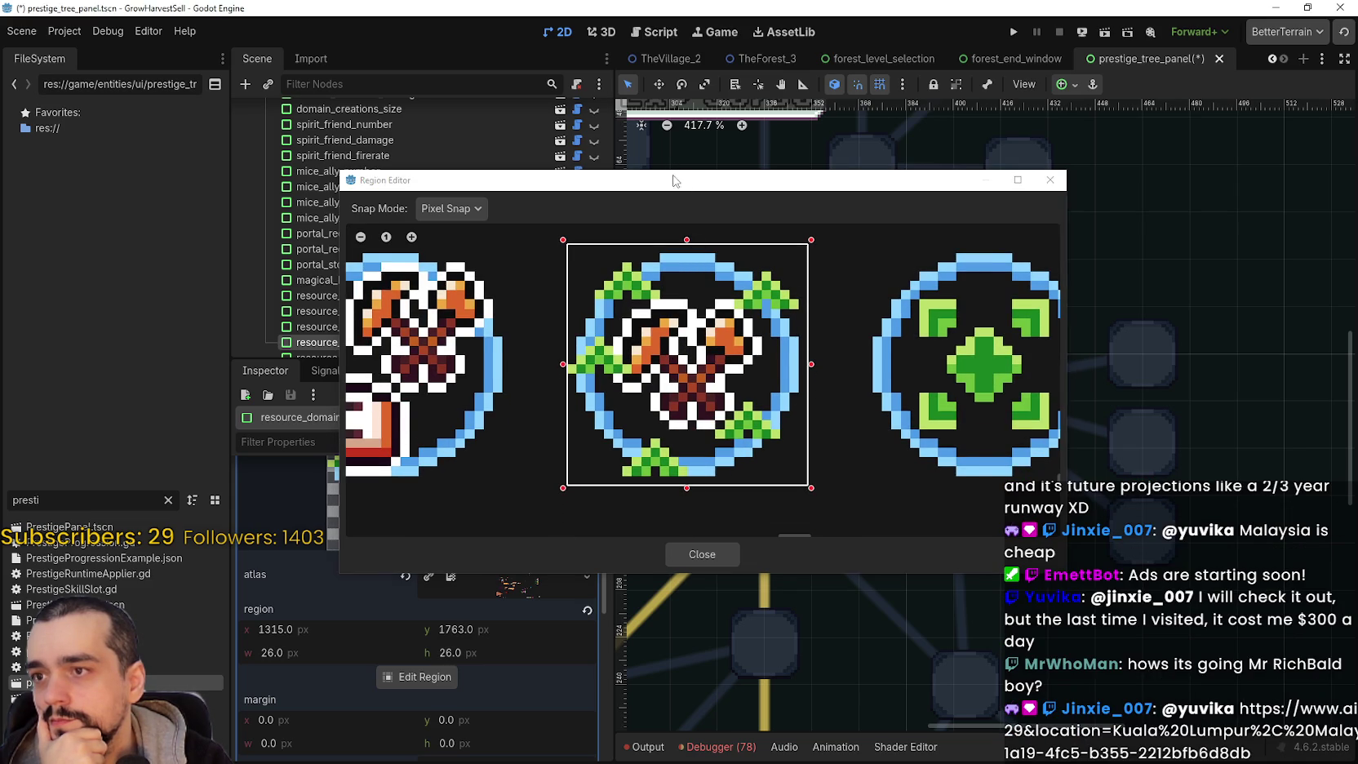
pyautogui.moveTo(686, 184); pyautogui.dragTo(815, 103)
pyautogui.click(854, 480)
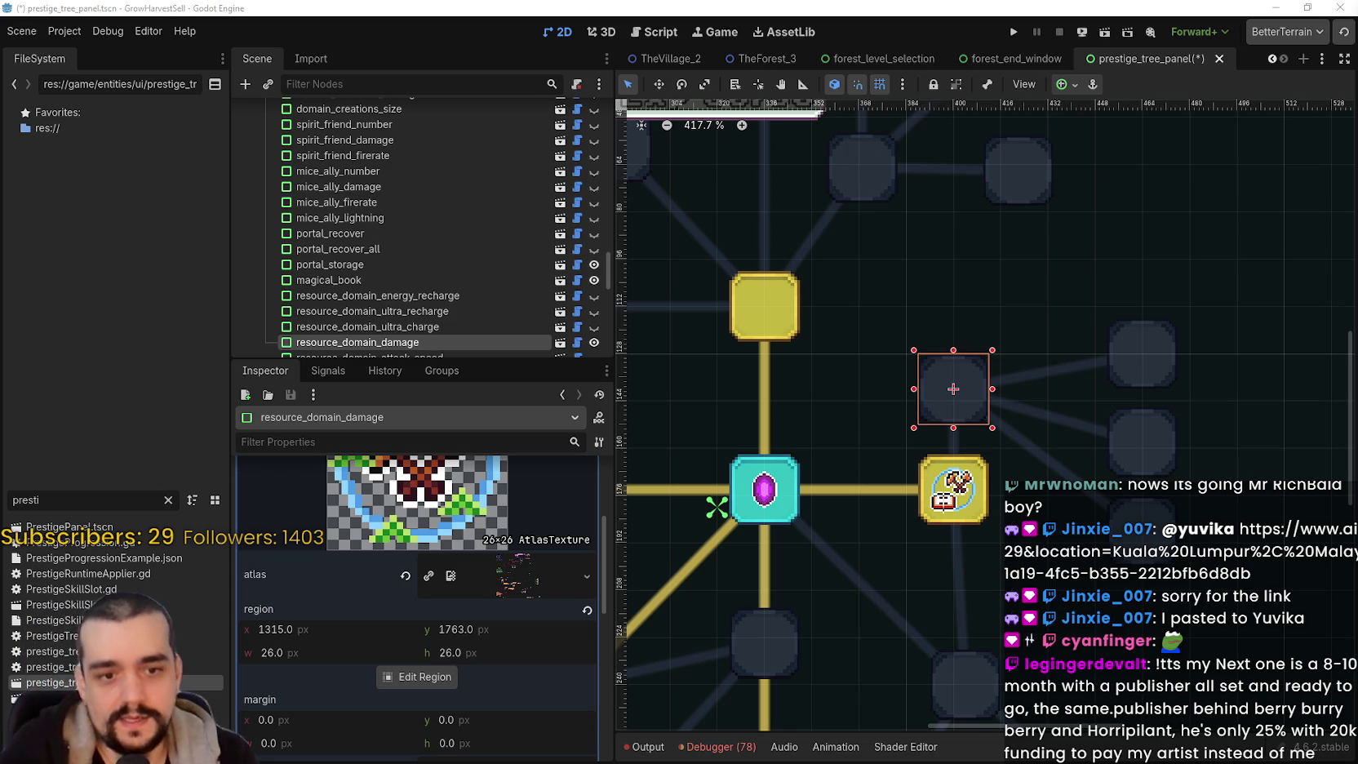
# - Collapse the skill_icon AtlasTexture and save the prestige tree scene
pyautogui.scroll(5, 588, 602)
pyautogui.click(509, 529)
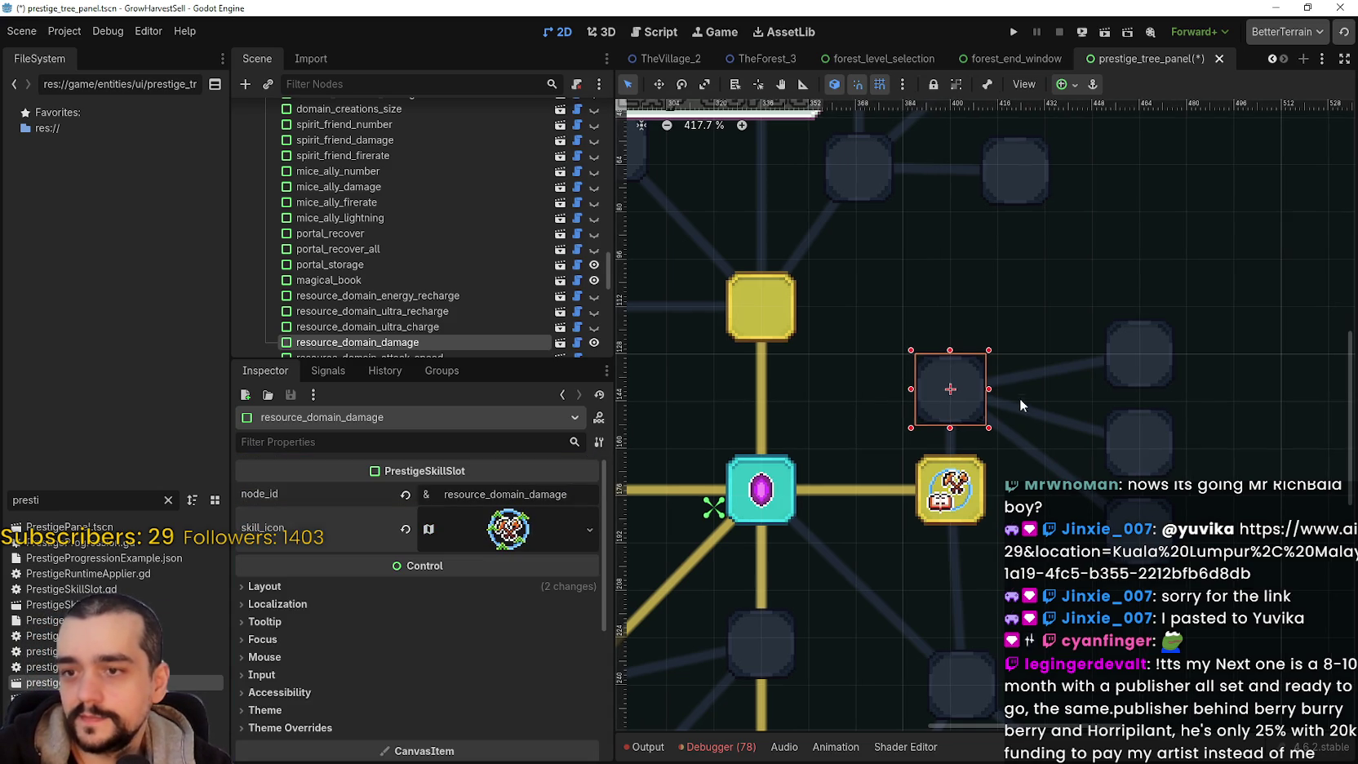
pyautogui.hotkey('ctrl', 's')
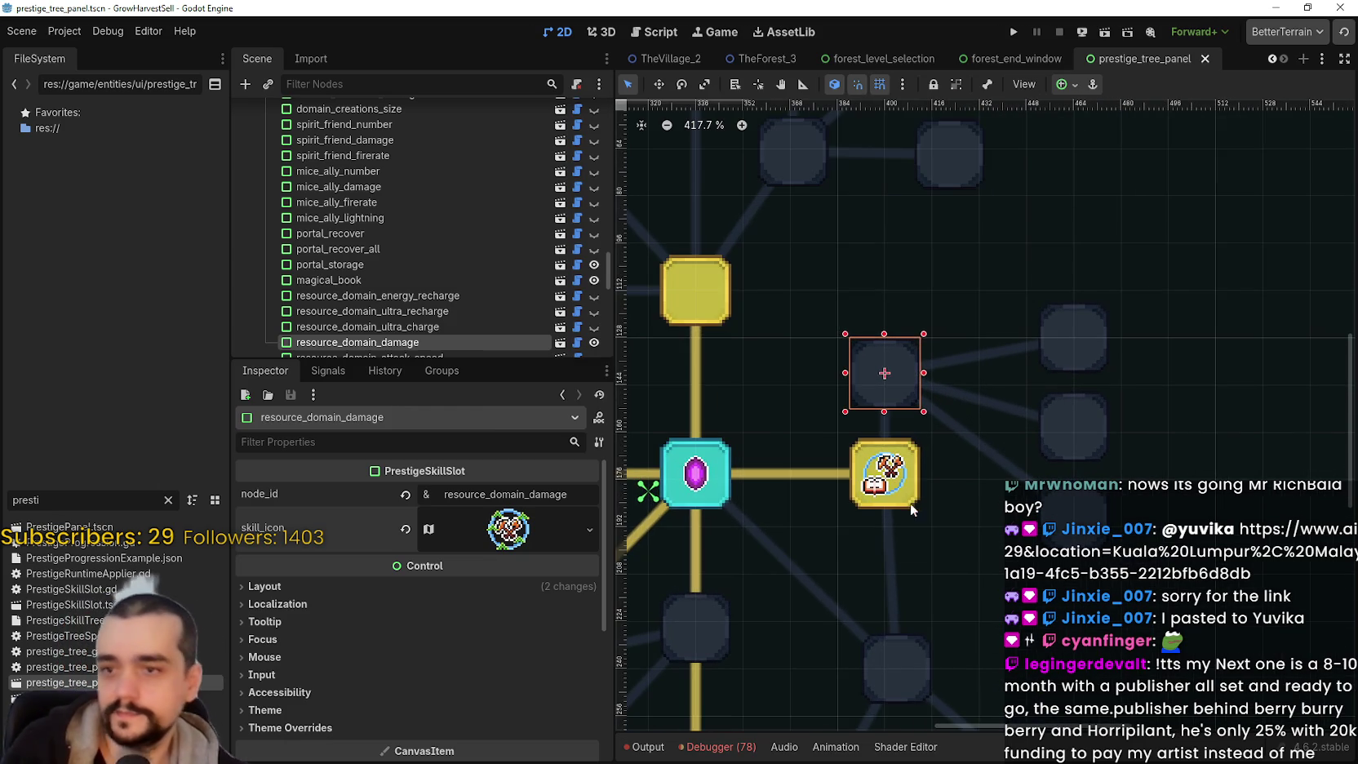
pyautogui.click(1049, 361)
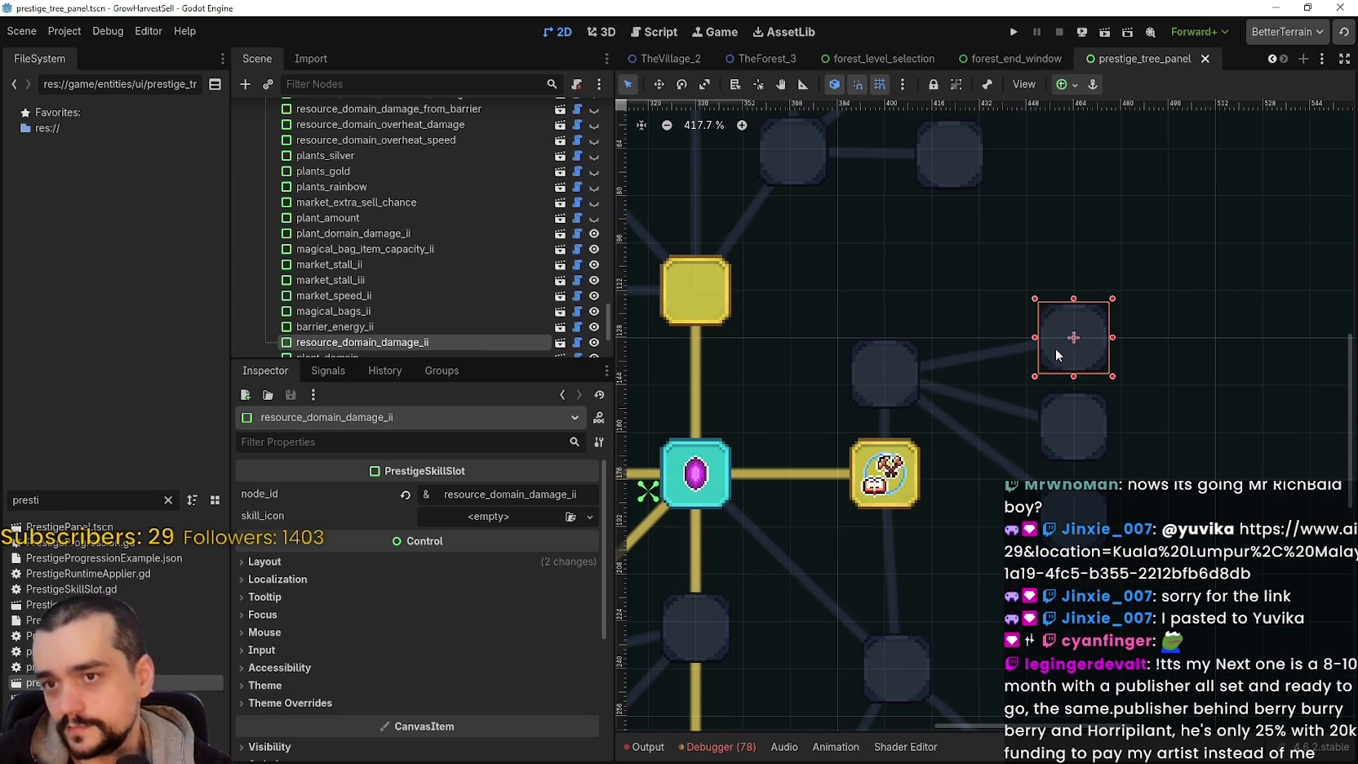
# - Paste the copied AtlasTexture into resource_domain_damage_ii's empty skill_icon and open its Region Editor
pyautogui.click(446, 519)
pyautogui.click(445, 518)
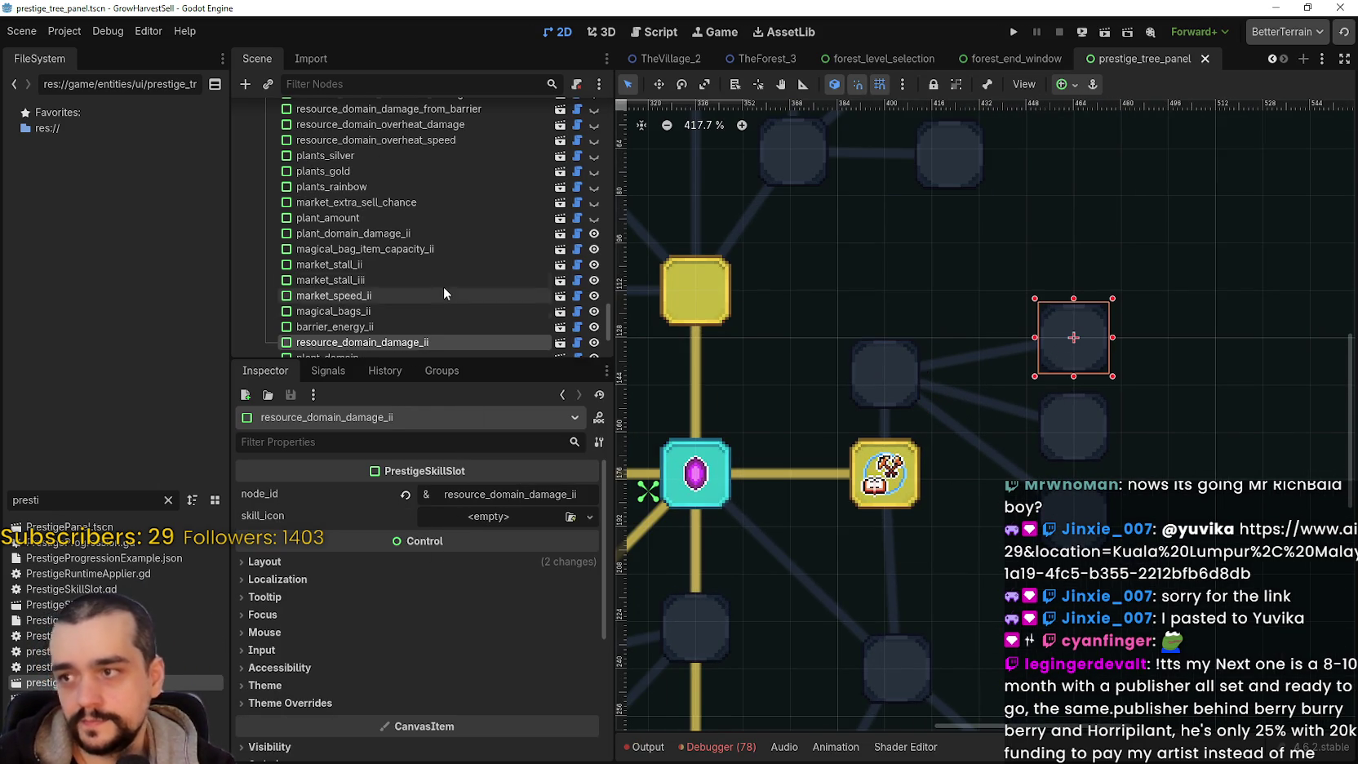
pyautogui.scroll(-1, 443, 293)
pyautogui.click(485, 520)
pyautogui.click(544, 728)
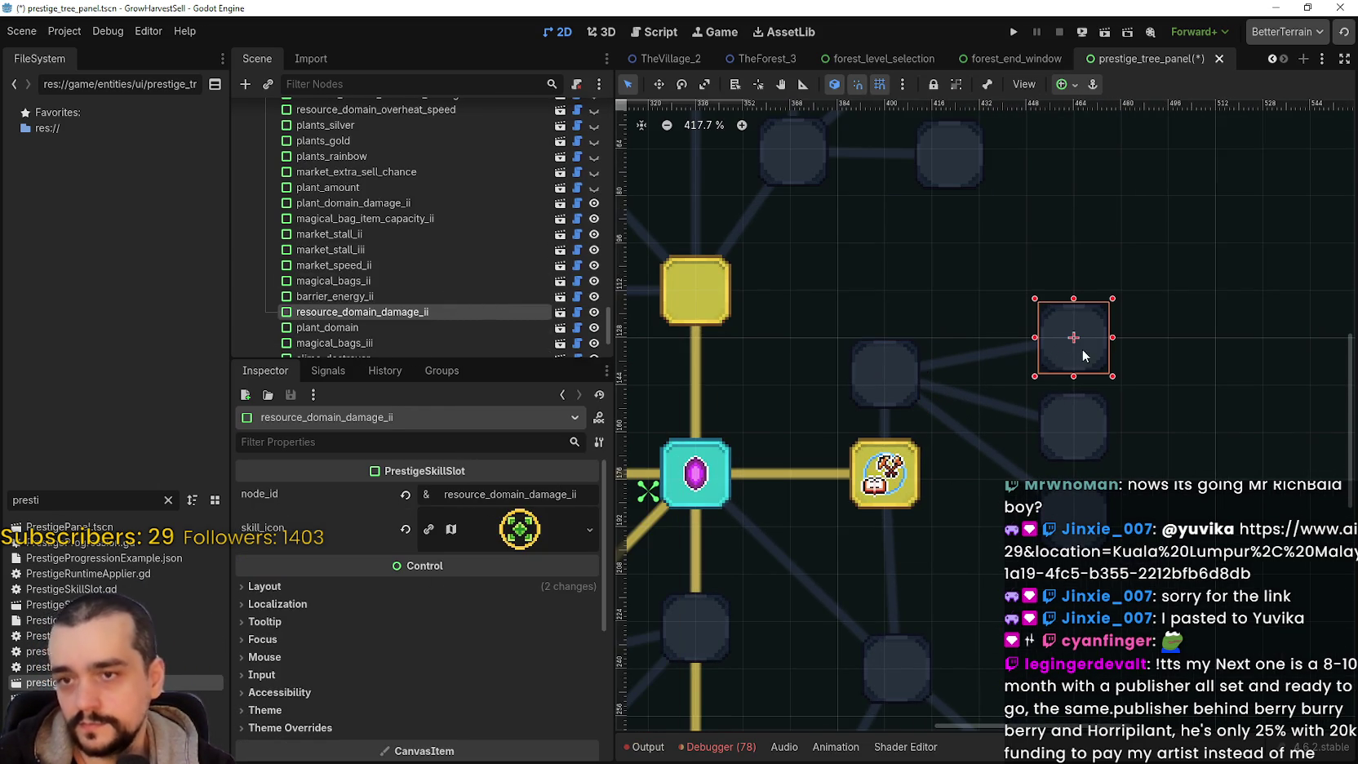
pyautogui.click(428, 522)
pyautogui.scroll(-3, 417, 712)
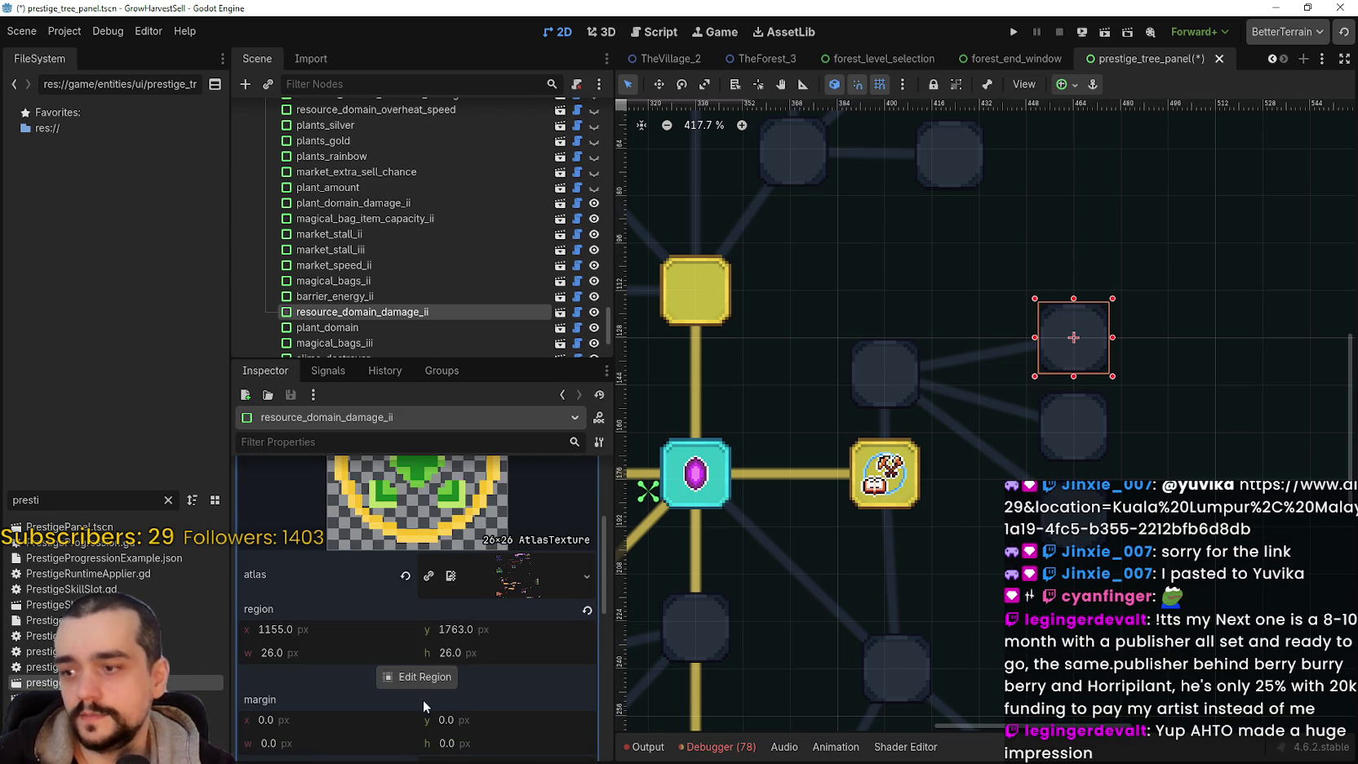
pyautogui.click(417, 676)
pyautogui.scroll(-5, 747, 396)
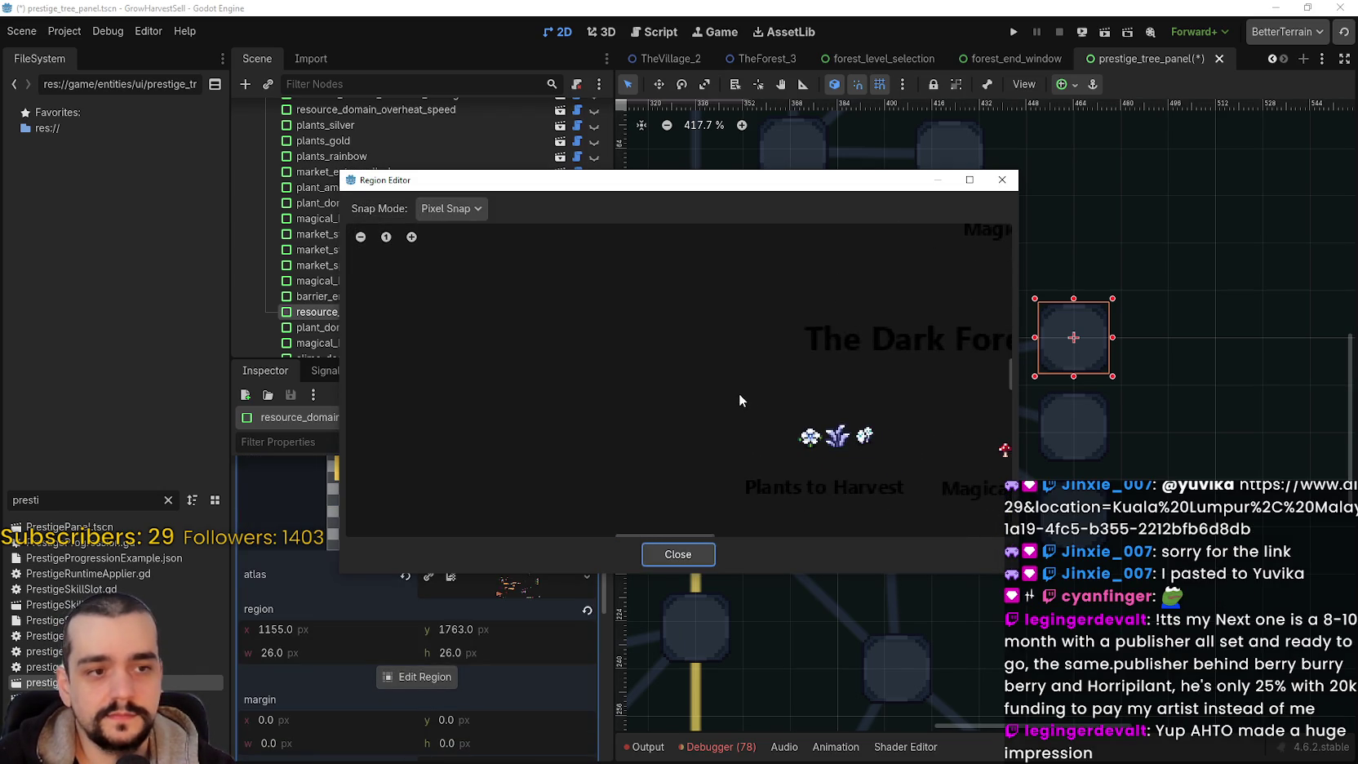
pyautogui.scroll(-5, 724, 395)
pyautogui.moveTo(911, 410)
pyautogui.mouseDown()
pyautogui.moveTo(689, 365)
pyautogui.moveTo(424, 462)
pyautogui.mouseUp()
pyautogui.scroll(5, 531, 425)
pyautogui.scroll(3, 759, 369)
# - Crop the crossed-tools sprite above to 26×26 at 1315, 1731 and save the scene
pyautogui.moveTo(619, 276); pyautogui.dragTo(757, 406)
pyautogui.scroll(2, 665, 359)
pyautogui.moveTo(697, 465); pyautogui.dragTo(700, 449)
pyautogui.moveTo(604, 404); pyautogui.dragTo(618, 406)
pyautogui.scroll(-2, 768, 307)
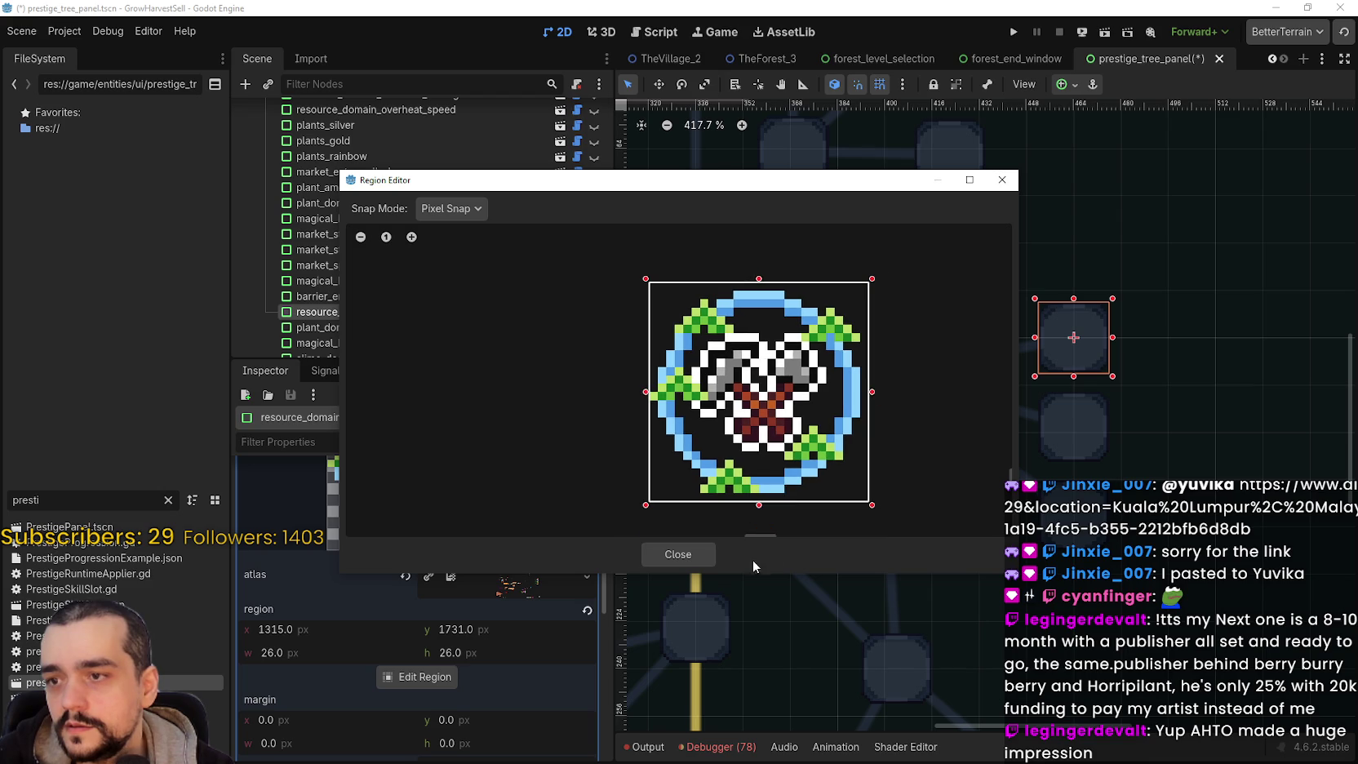
pyautogui.click(684, 556)
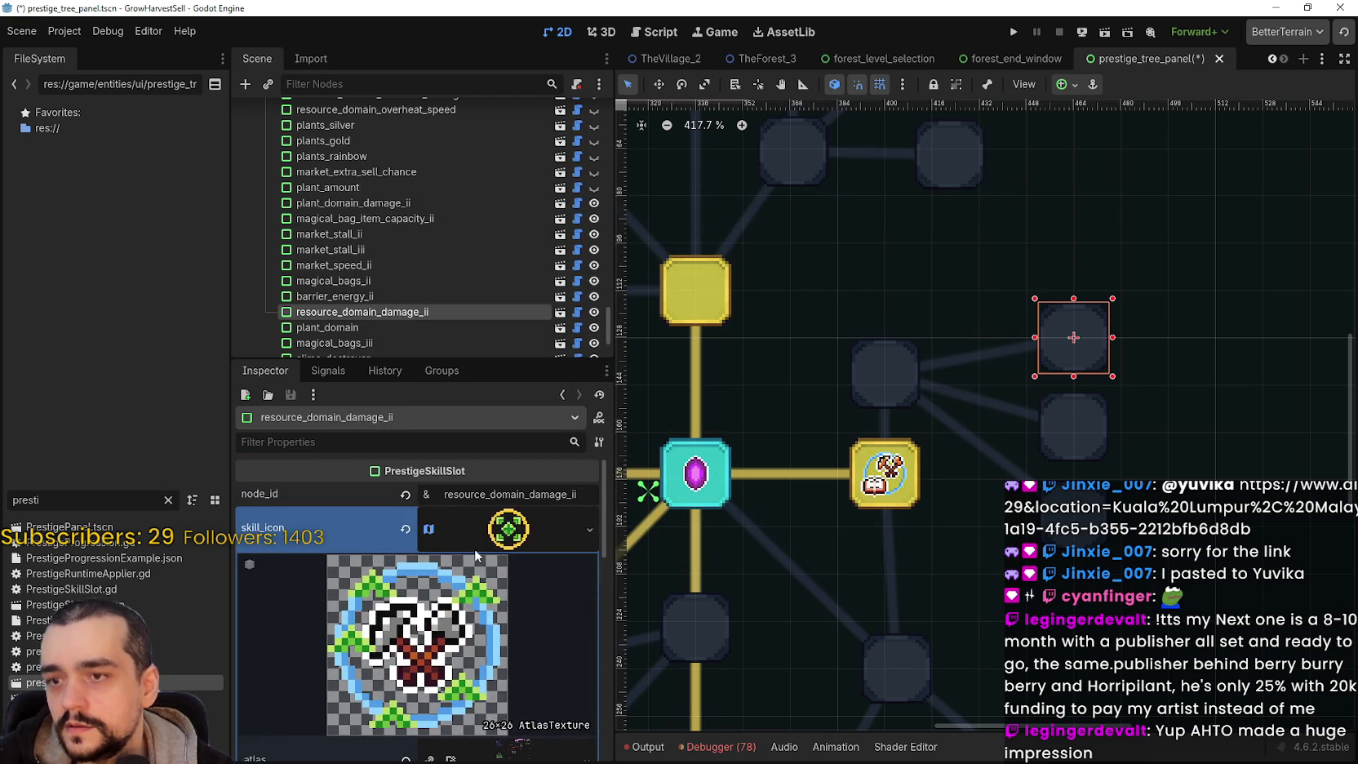
pyautogui.click(508, 529)
pyautogui.scroll(-1, 960, 372)
pyautogui.hotkey('ctrl', 's')
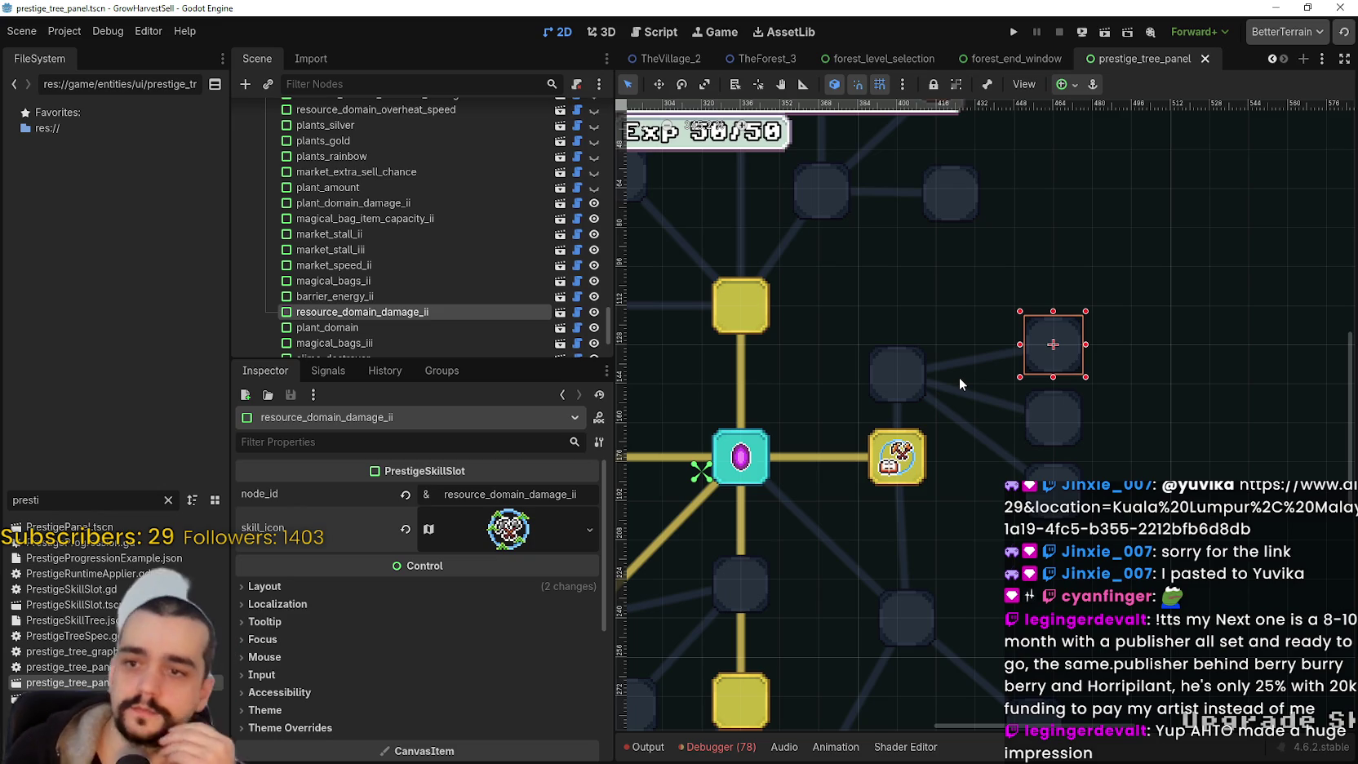
# - Paste the copied green-emblem AtlasTexture into resource_domain_chain_number's skill_icon
pyautogui.click(1036, 437)
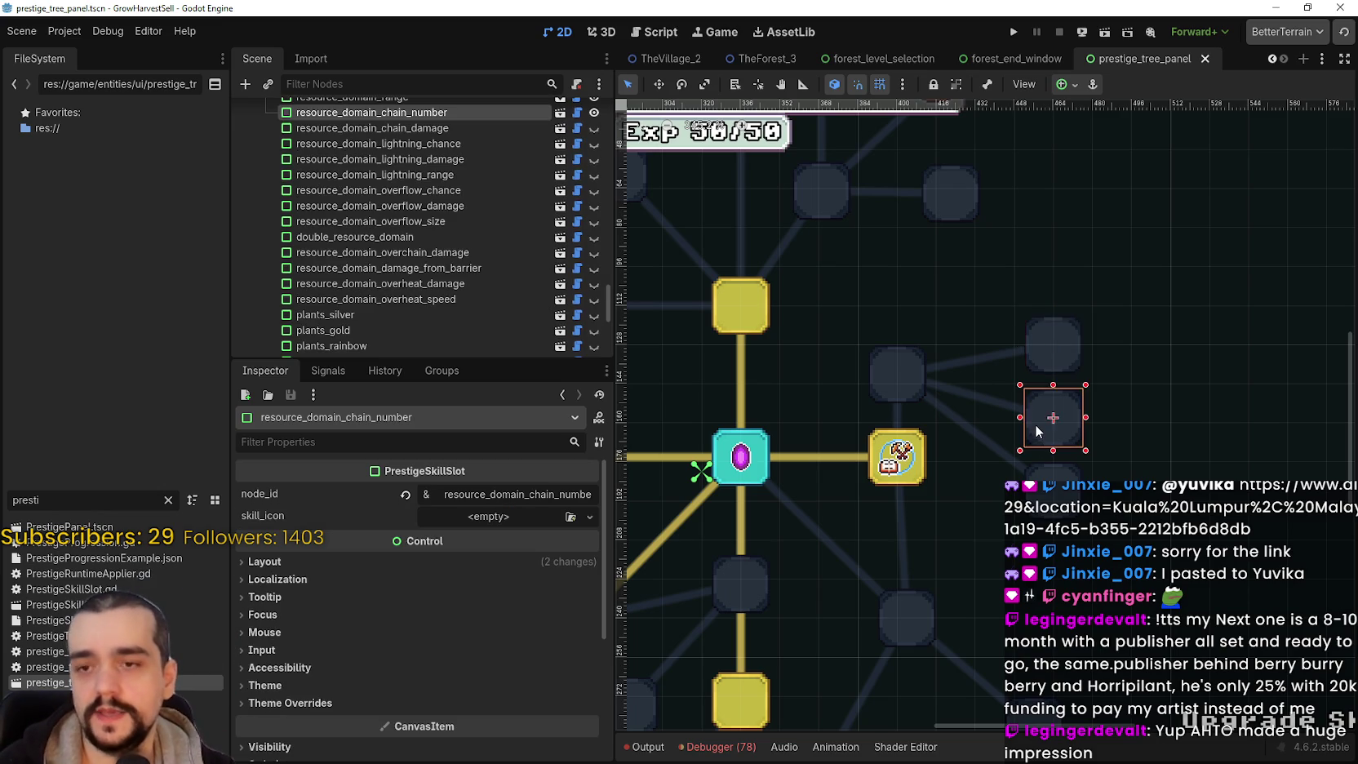
pyautogui.scroll(2, 1060, 420)
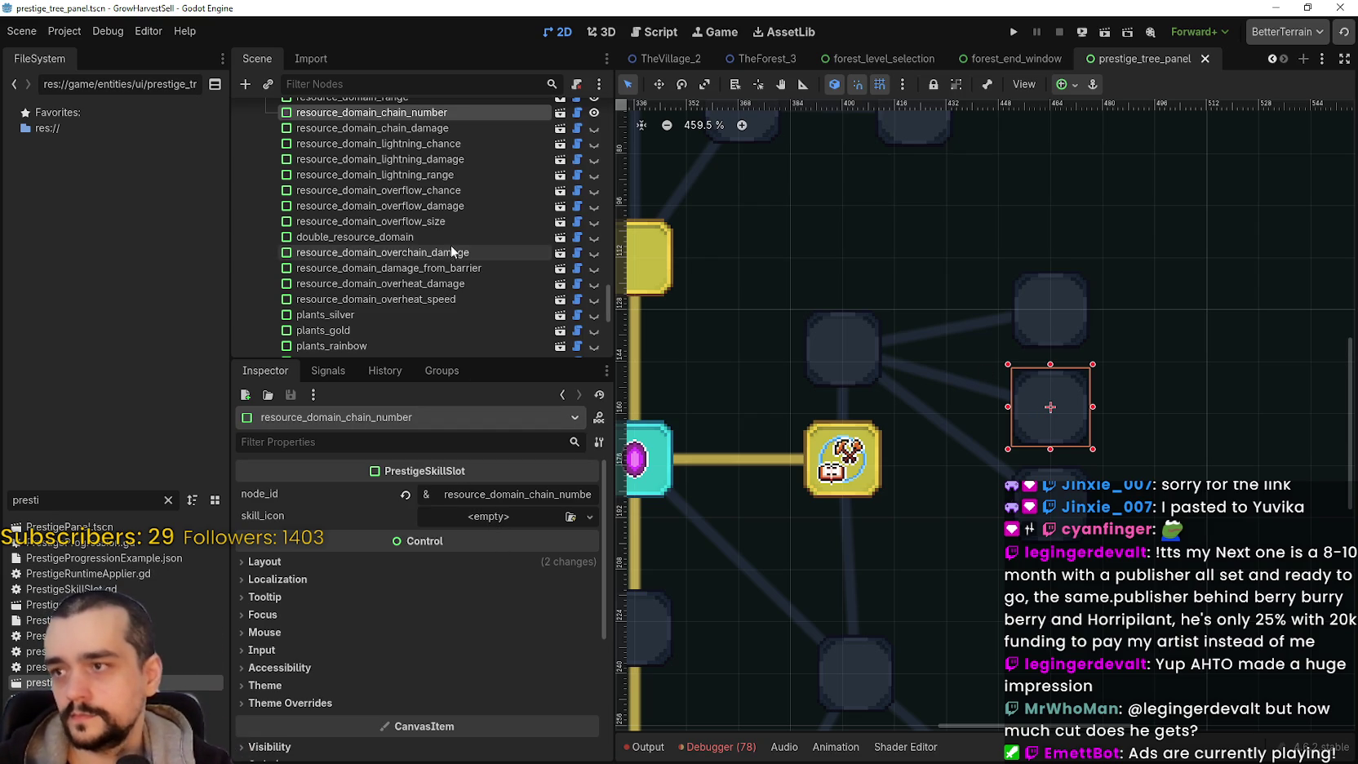
pyautogui.click(461, 508)
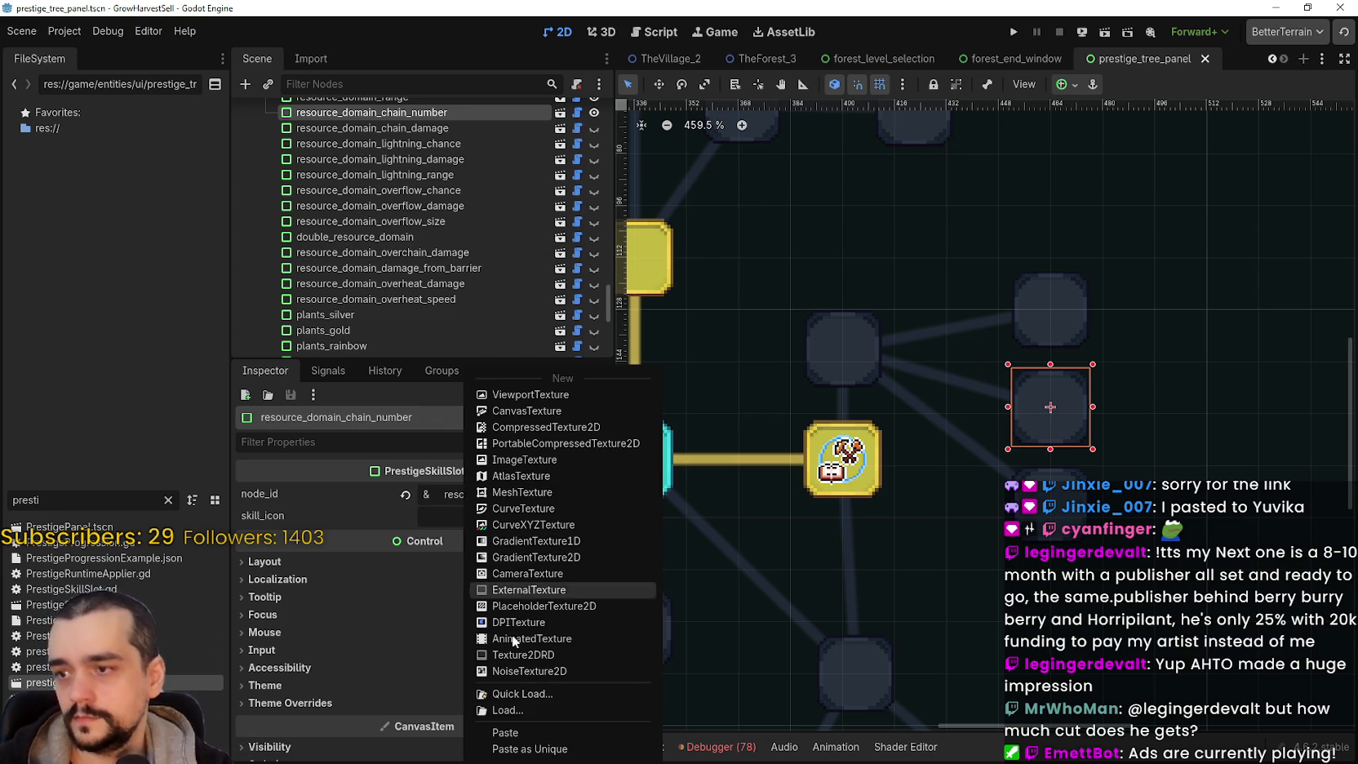
pyautogui.click(506, 731)
# - Expand the pasted icon texture and open its atlas Region Editor
pyautogui.scroll(-8, 958, 340)
pyautogui.scroll(4, 917, 364)
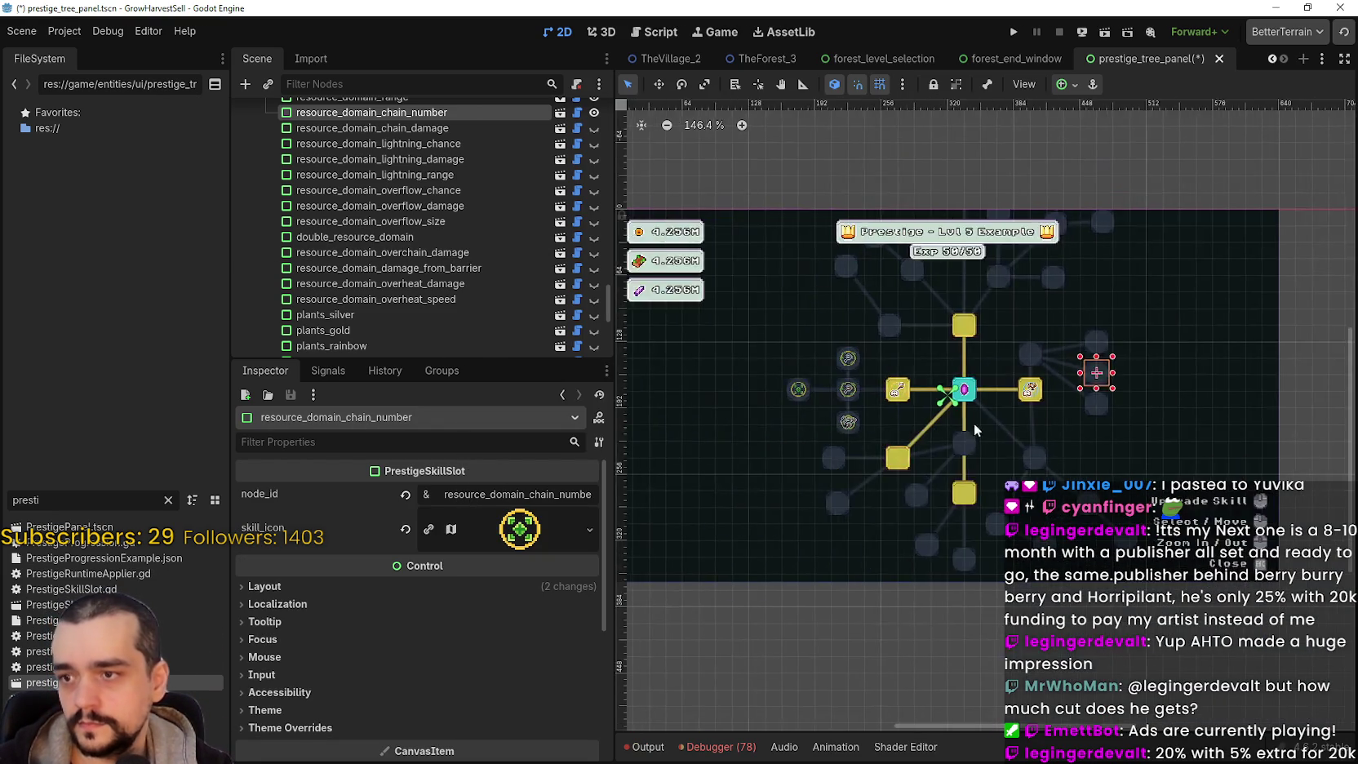
pyautogui.moveTo(1268, 343); pyautogui.dragTo(915, 408)
pyautogui.scroll(4, 915, 408)
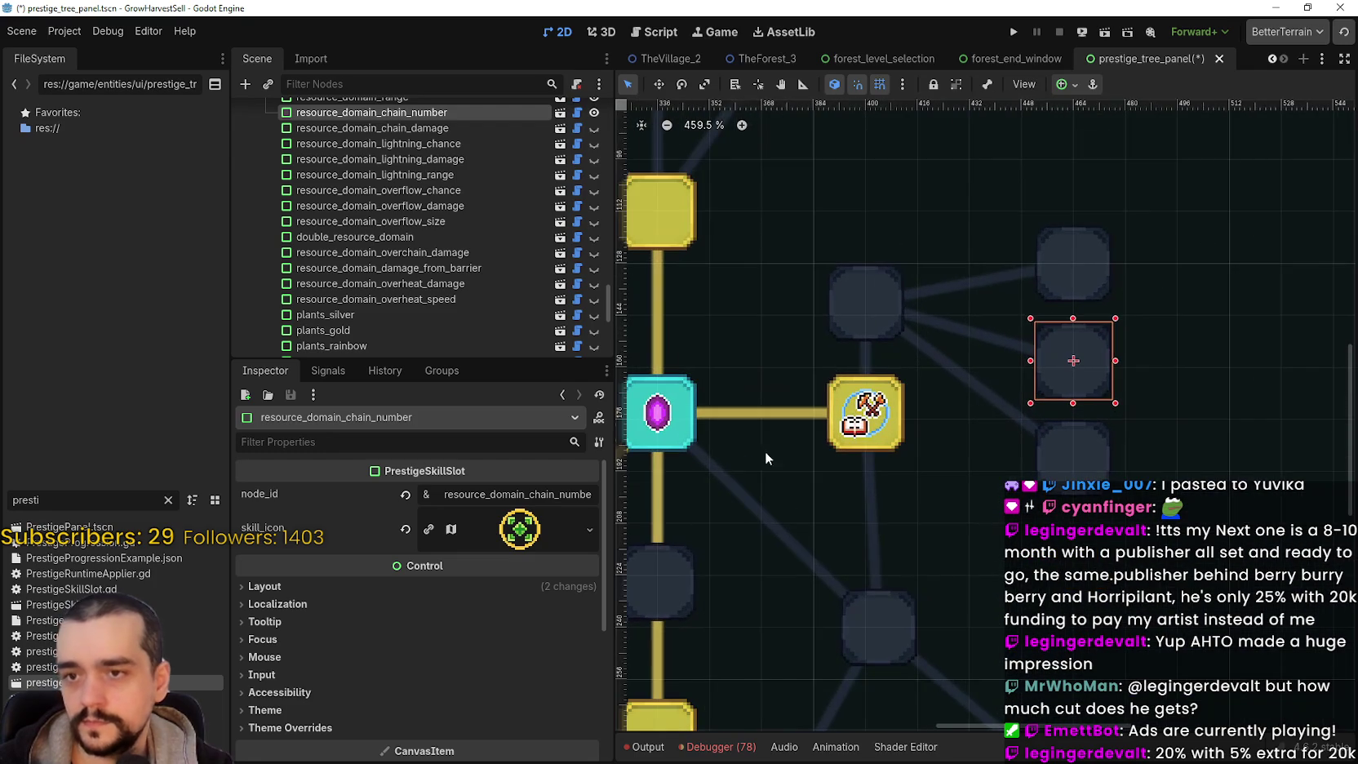
pyautogui.click(519, 528)
pyautogui.scroll(-2, 479, 608)
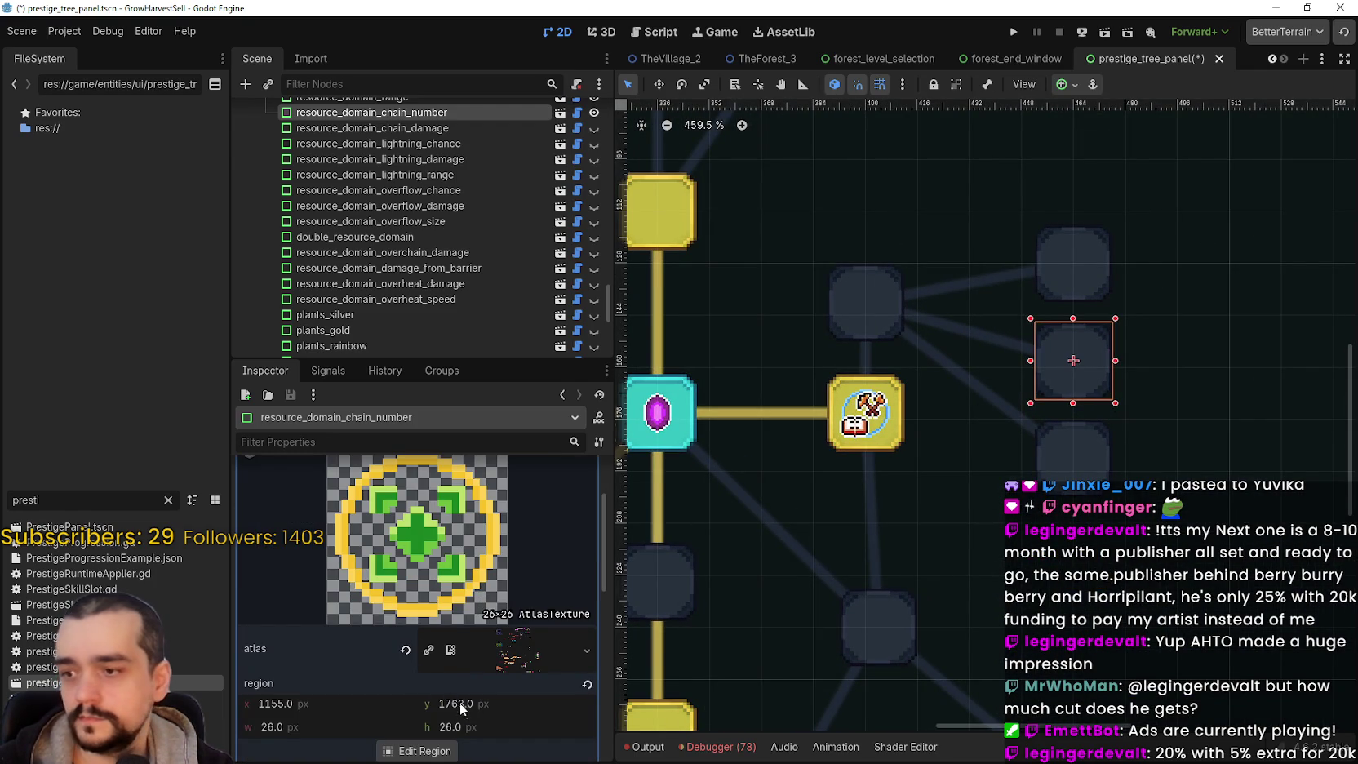
pyautogui.scroll(-1, 464, 630)
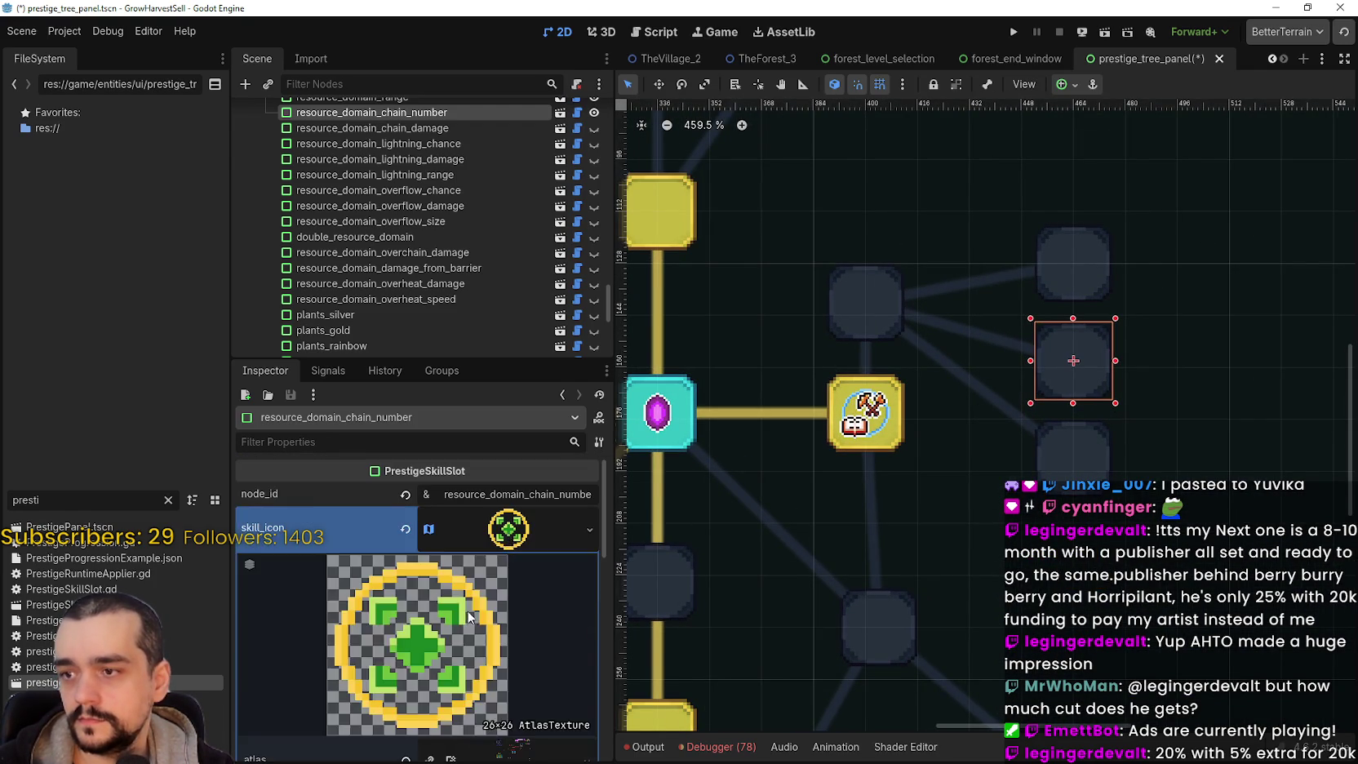
pyautogui.click(424, 685)
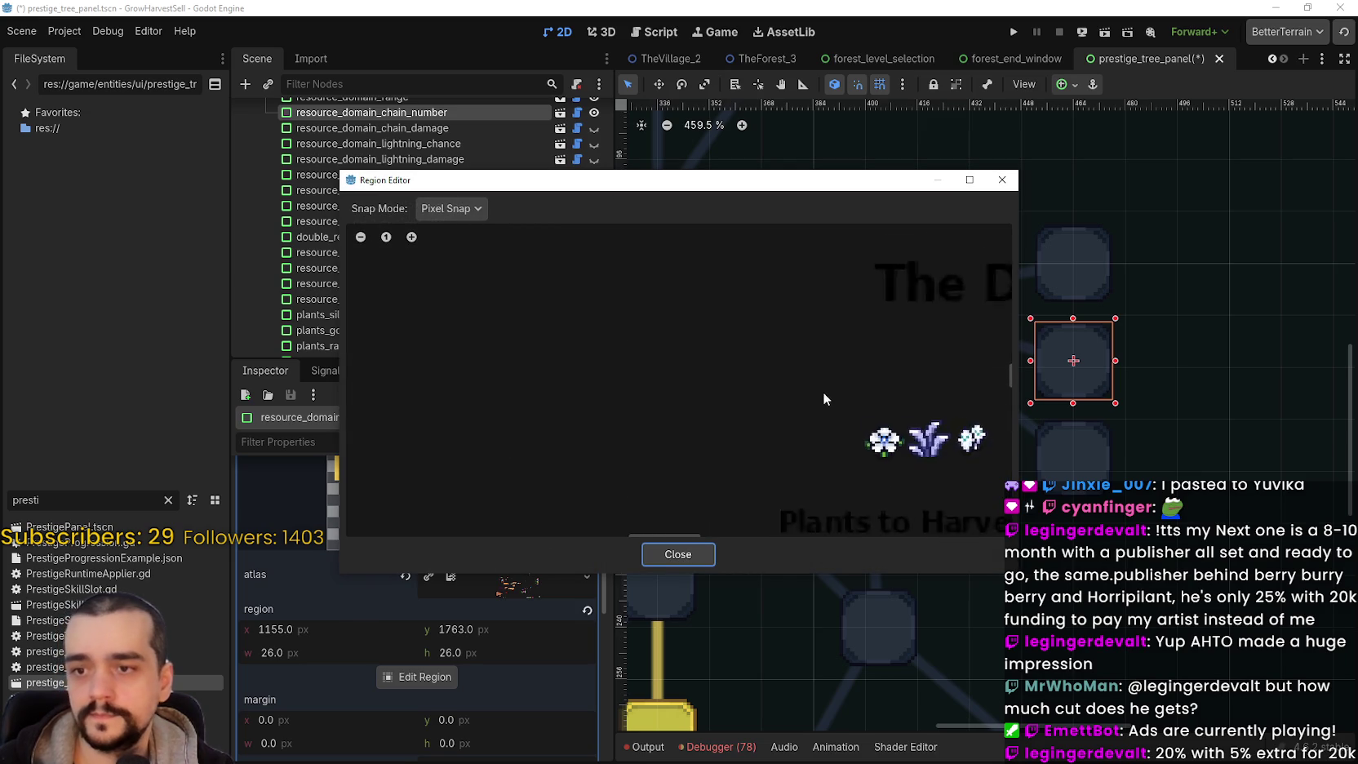
# - Outline a rough region around the green-and-blue bubbles sprite using grid snapping
pyautogui.scroll(-5, 825, 420)
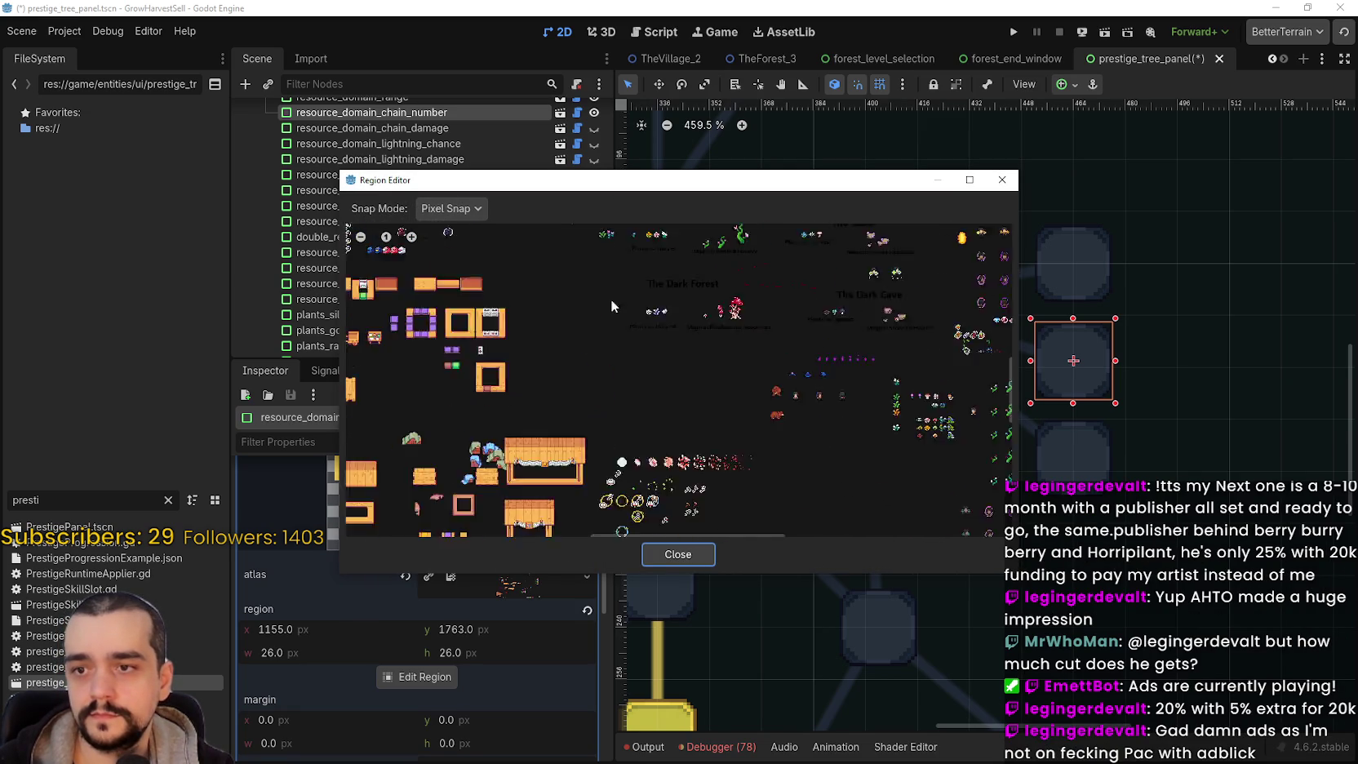
pyautogui.scroll(5, 656, 430)
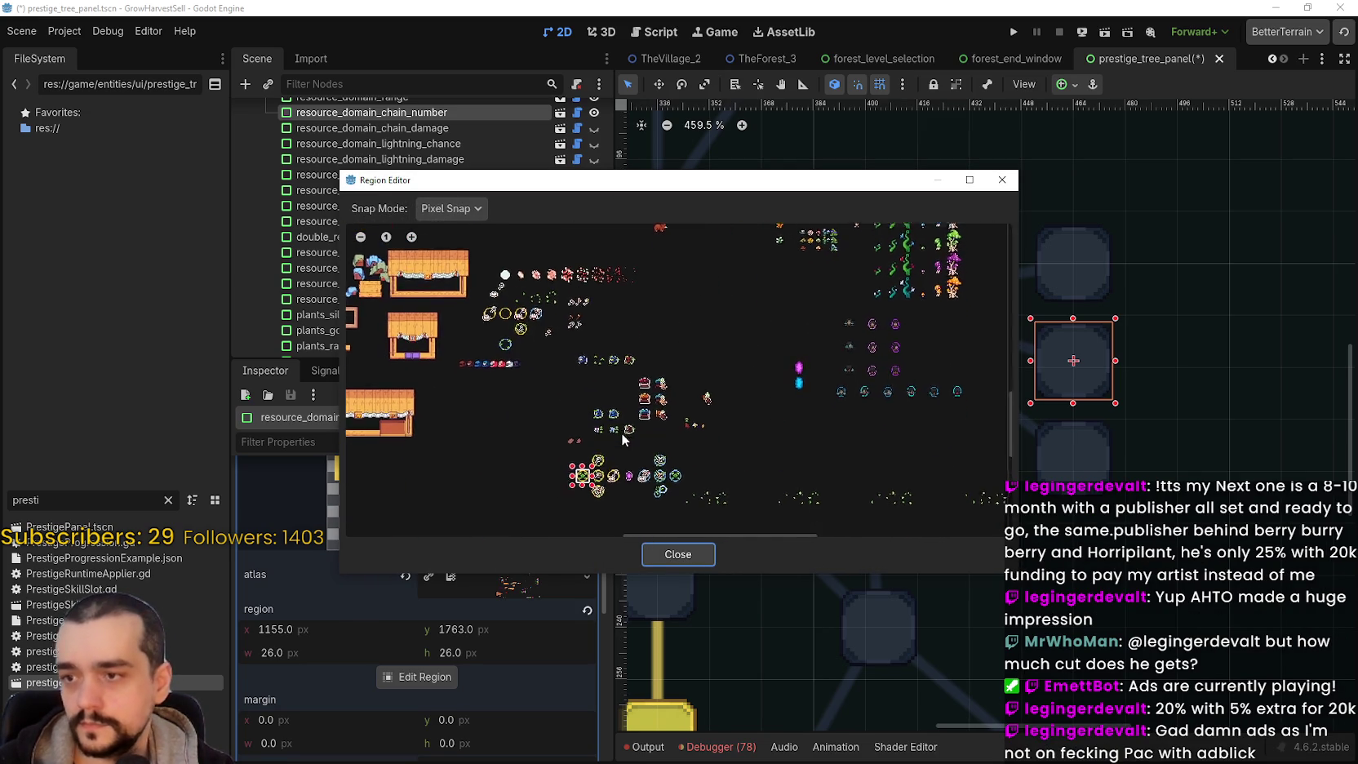
pyautogui.scroll(5, 656, 457)
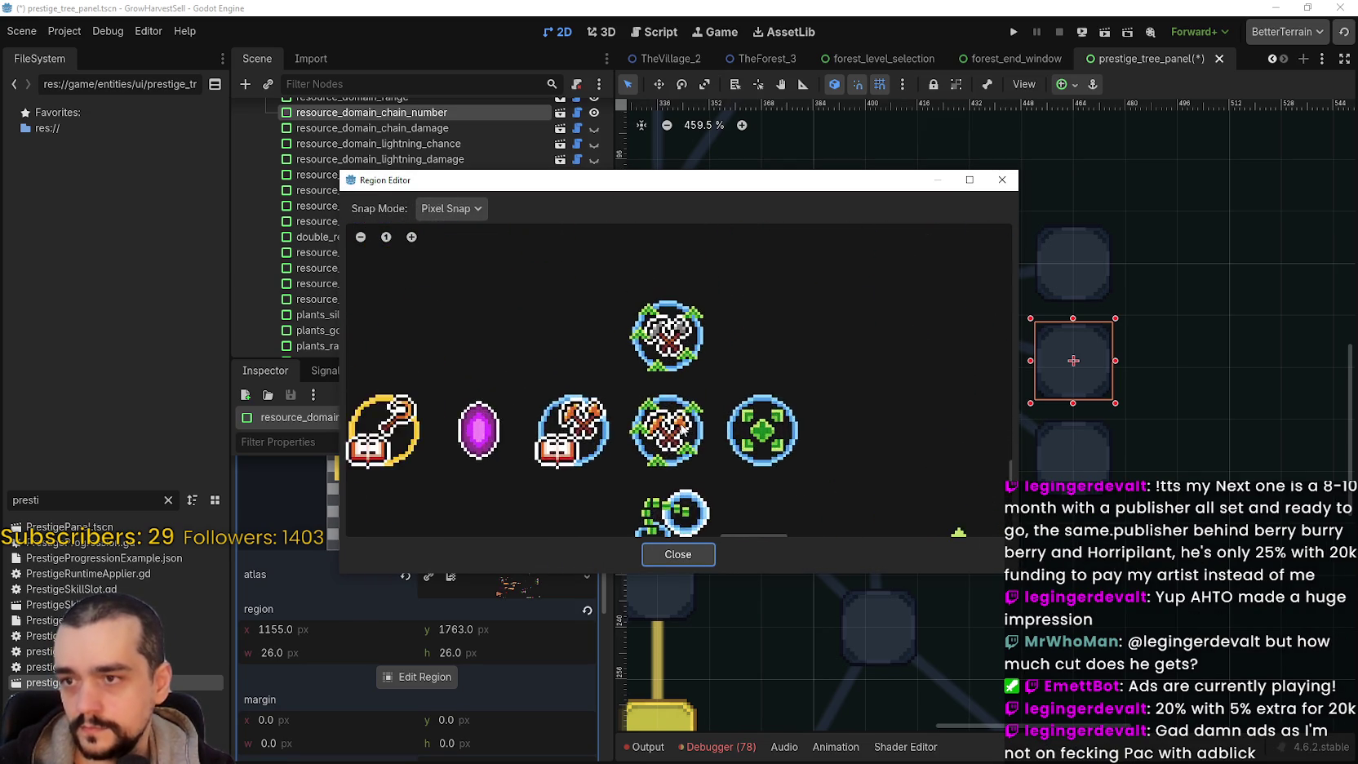
pyautogui.scroll(-5, 682, 477)
pyautogui.scroll(-4, 644, 356)
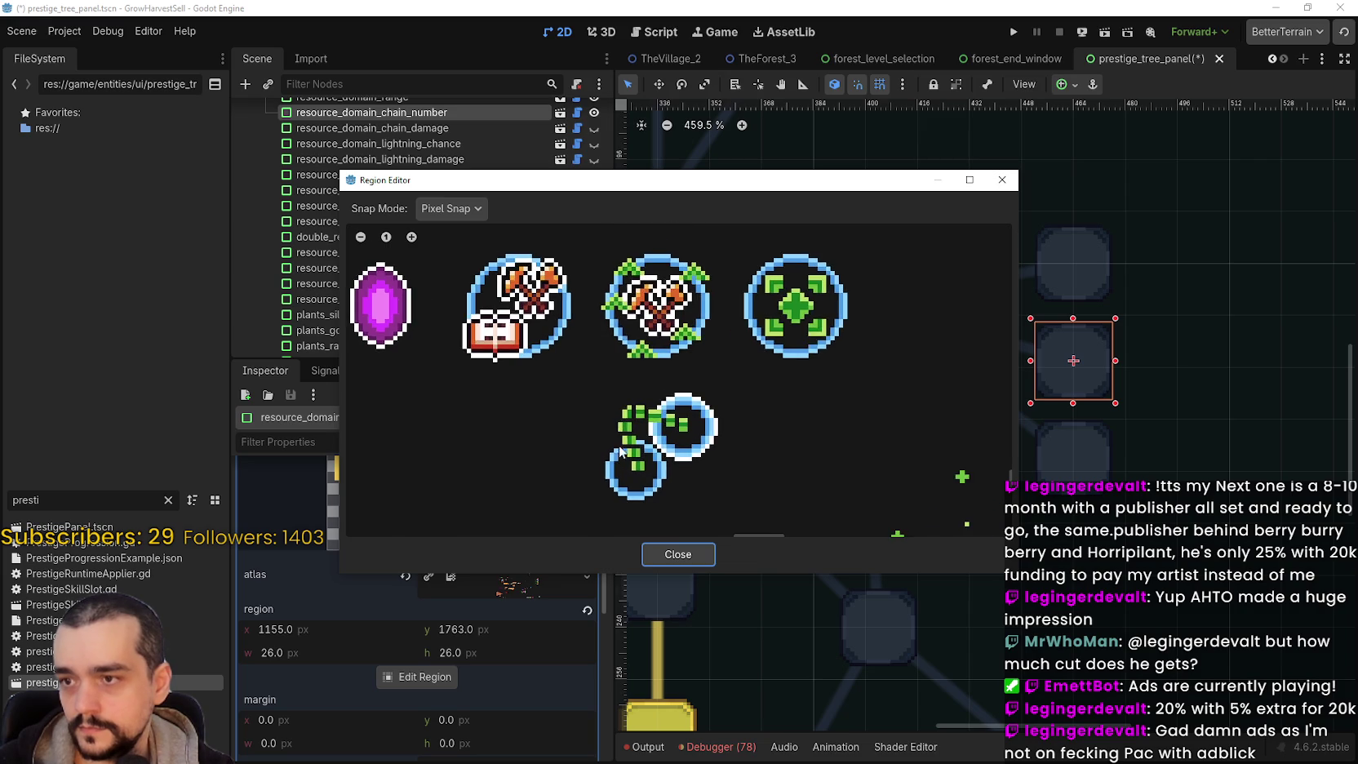
pyautogui.moveTo(610, 268)
pyautogui.mouseDown()
pyautogui.moveTo(742, 427)
pyautogui.moveTo(787, 450)
pyautogui.mouseUp()
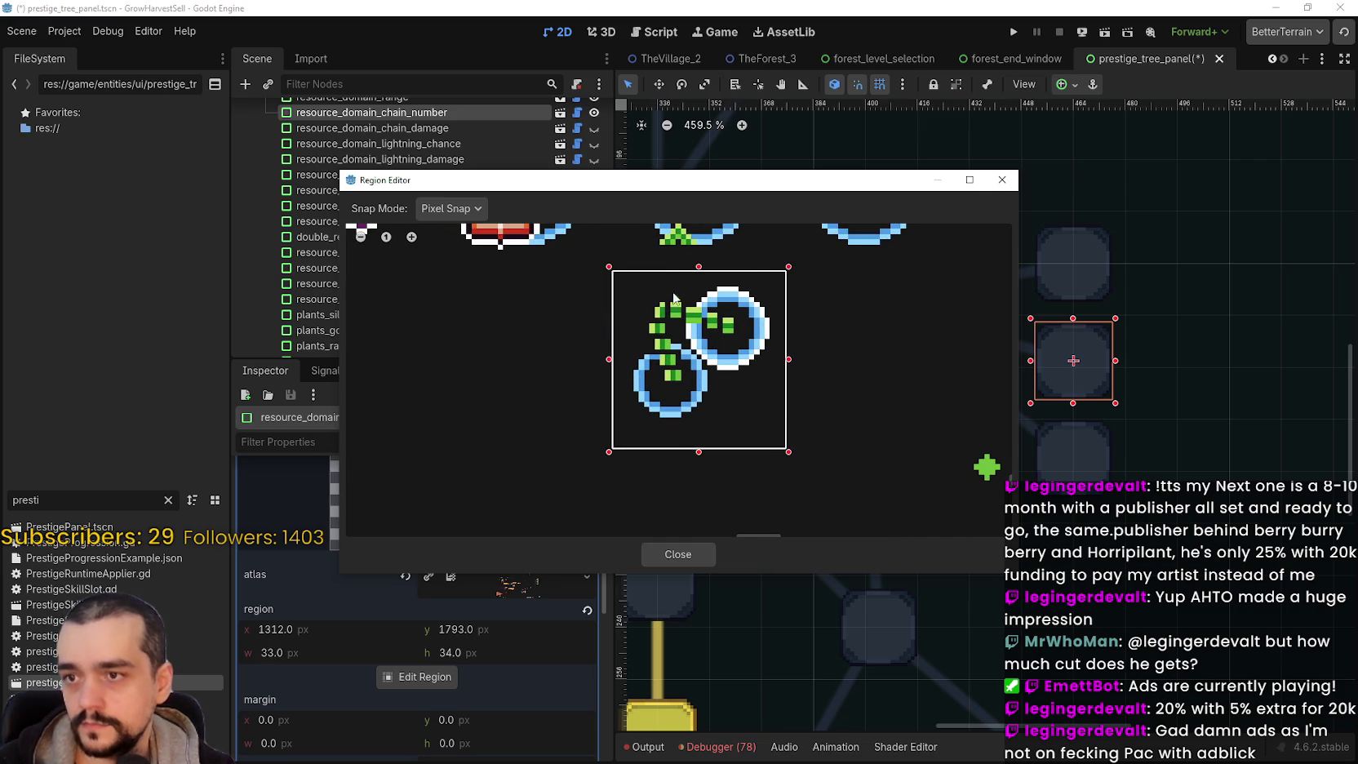
pyautogui.click(455, 267)
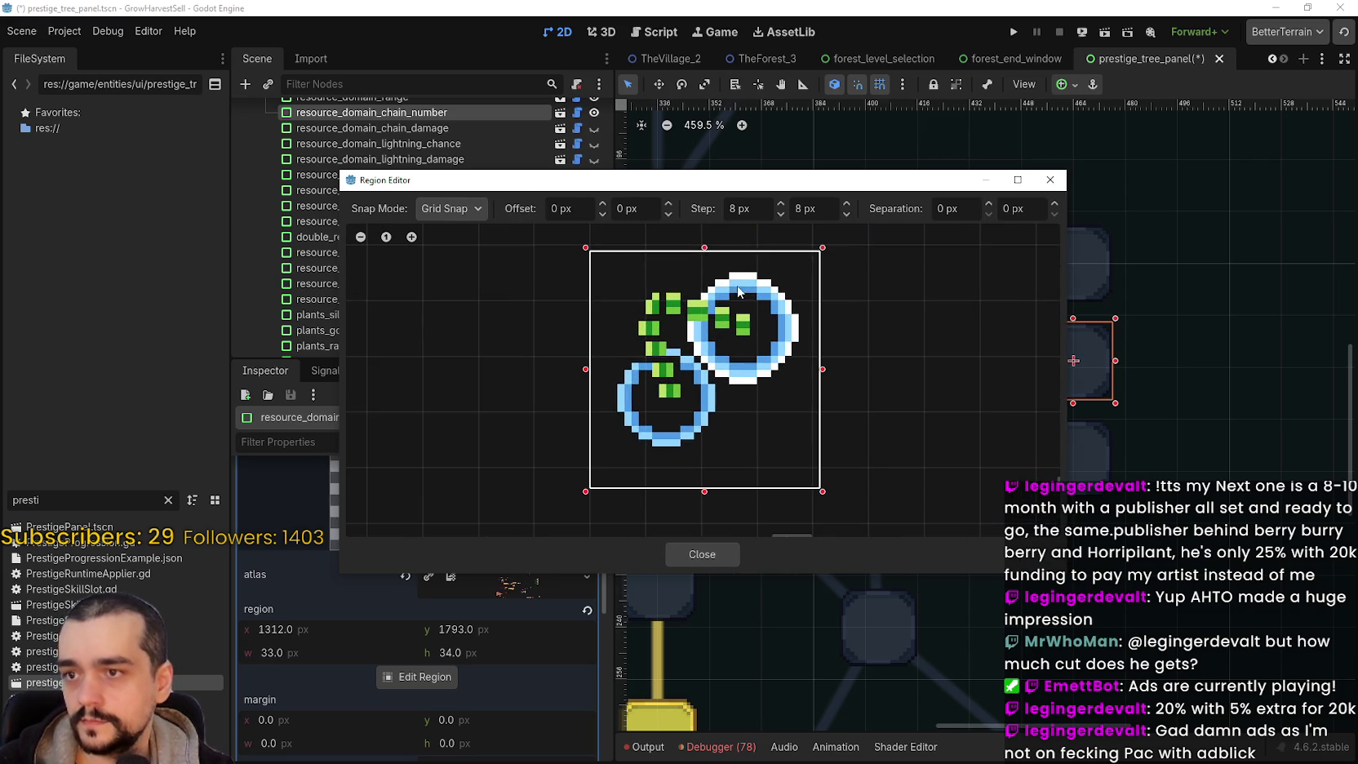
pyautogui.moveTo(823, 255); pyautogui.dragTo(818, 248)
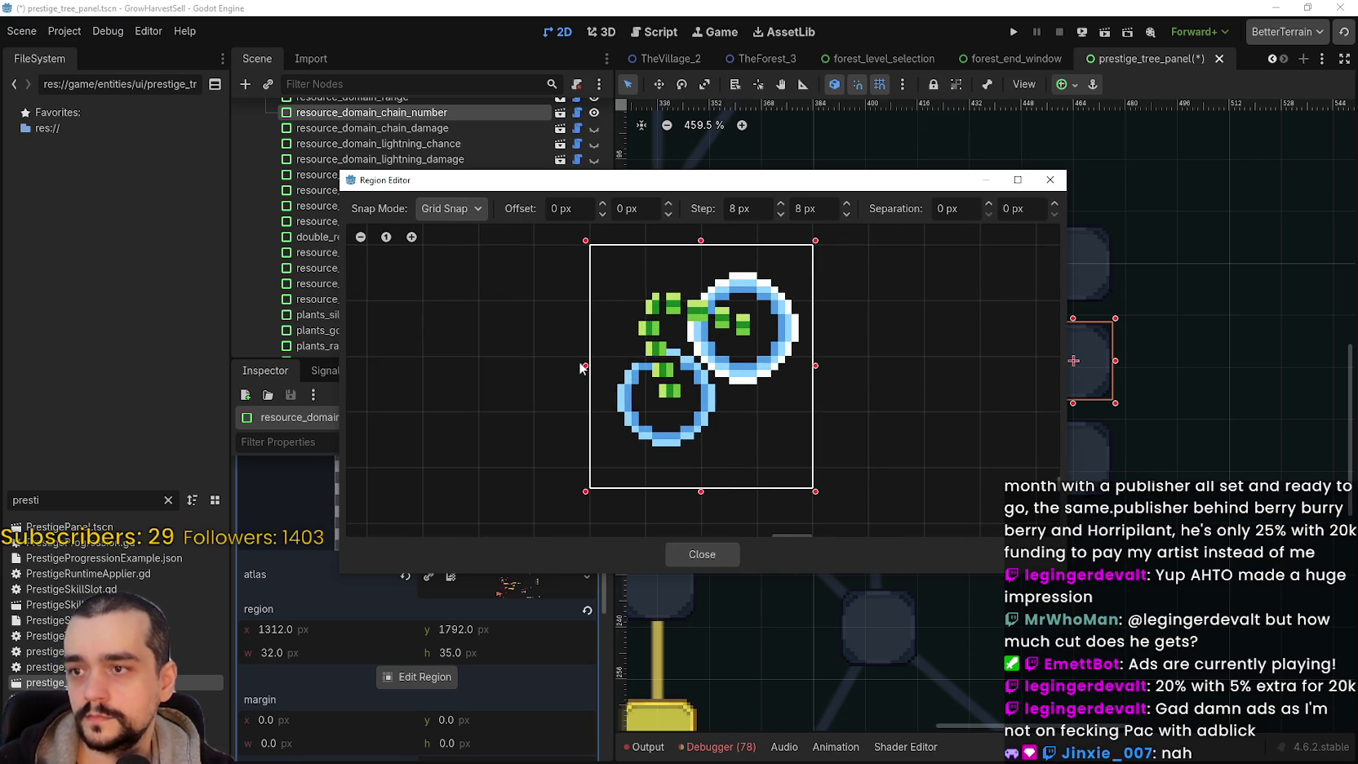
pyautogui.moveTo(710, 499); pyautogui.dragTo(705, 472)
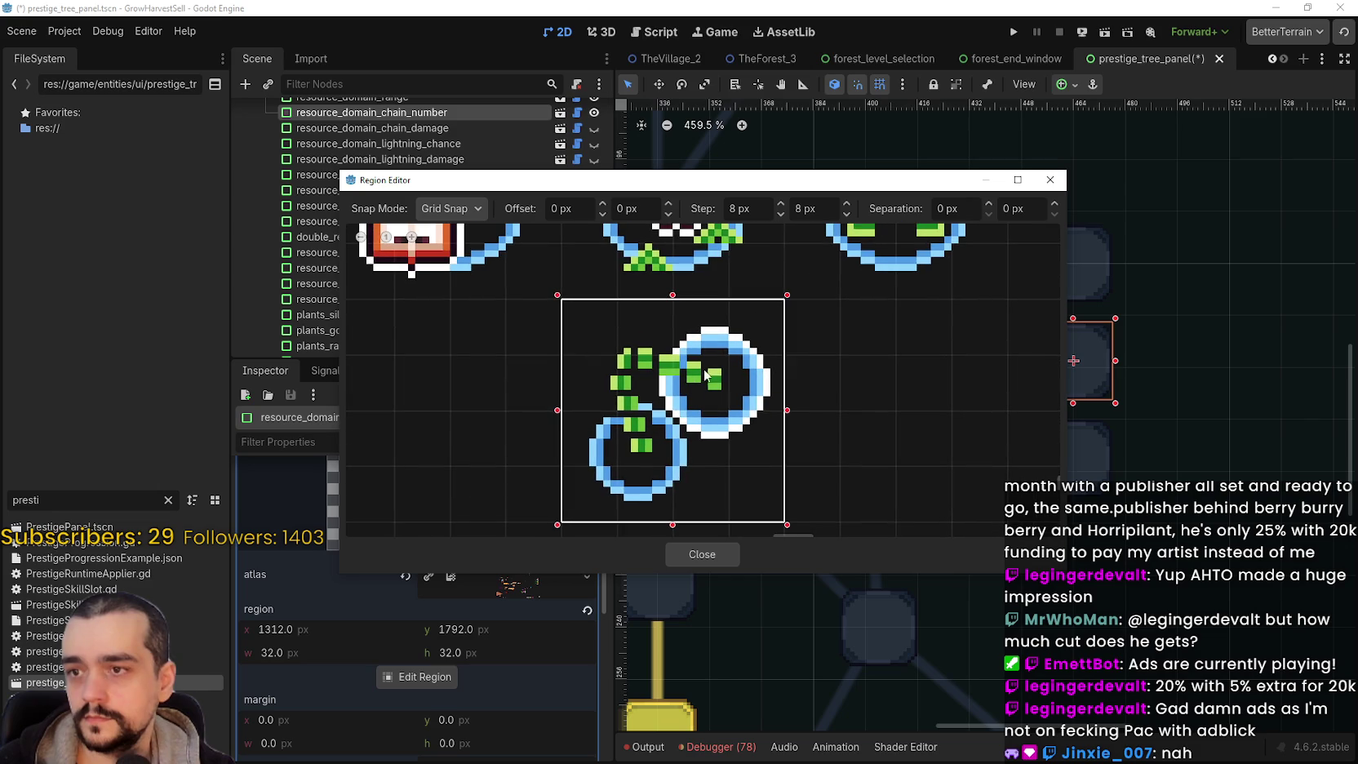
# - Switch snapping back to pixels and adjust the region to 26 px tall
pyautogui.scroll(2, 645, 295)
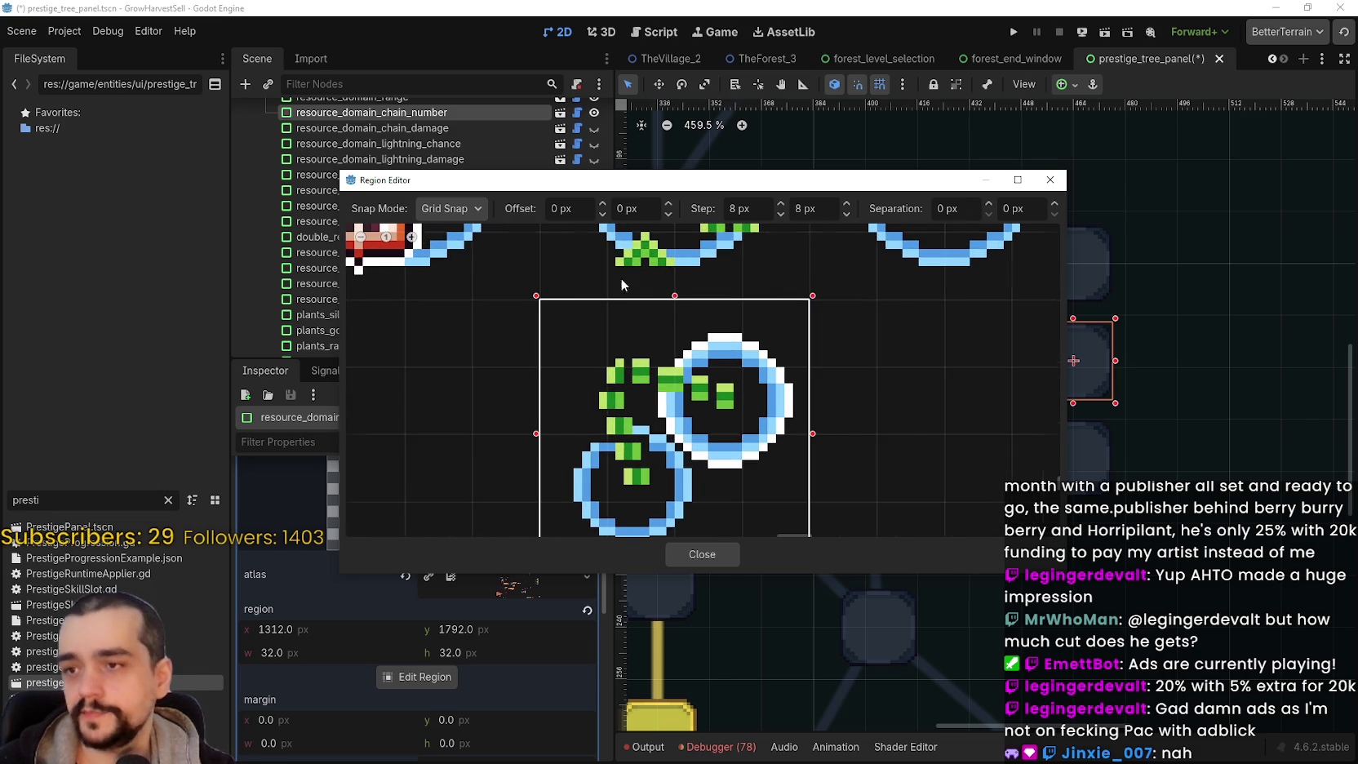
pyautogui.click(449, 208)
pyautogui.click(481, 251)
pyautogui.scroll(1, 674, 296)
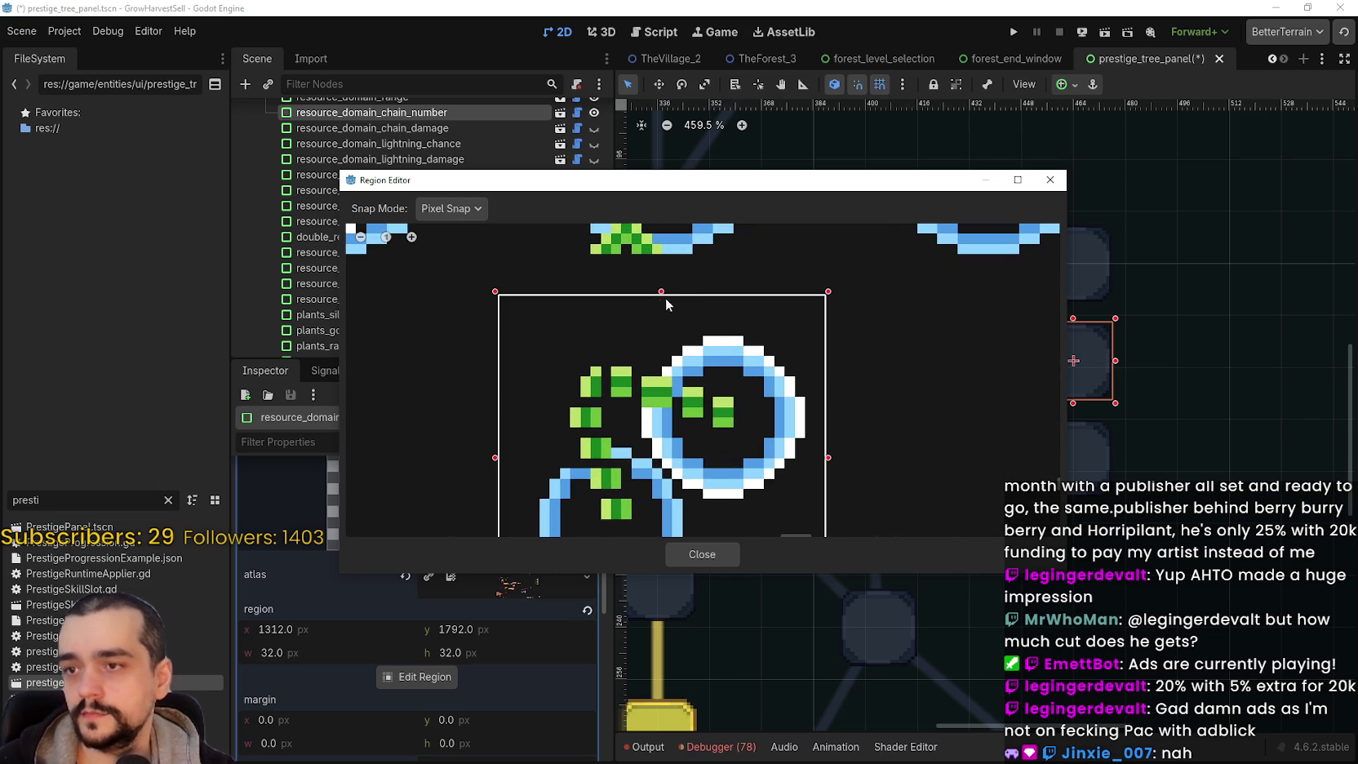
pyautogui.moveTo(645, 179); pyautogui.dragTo(762, 81)
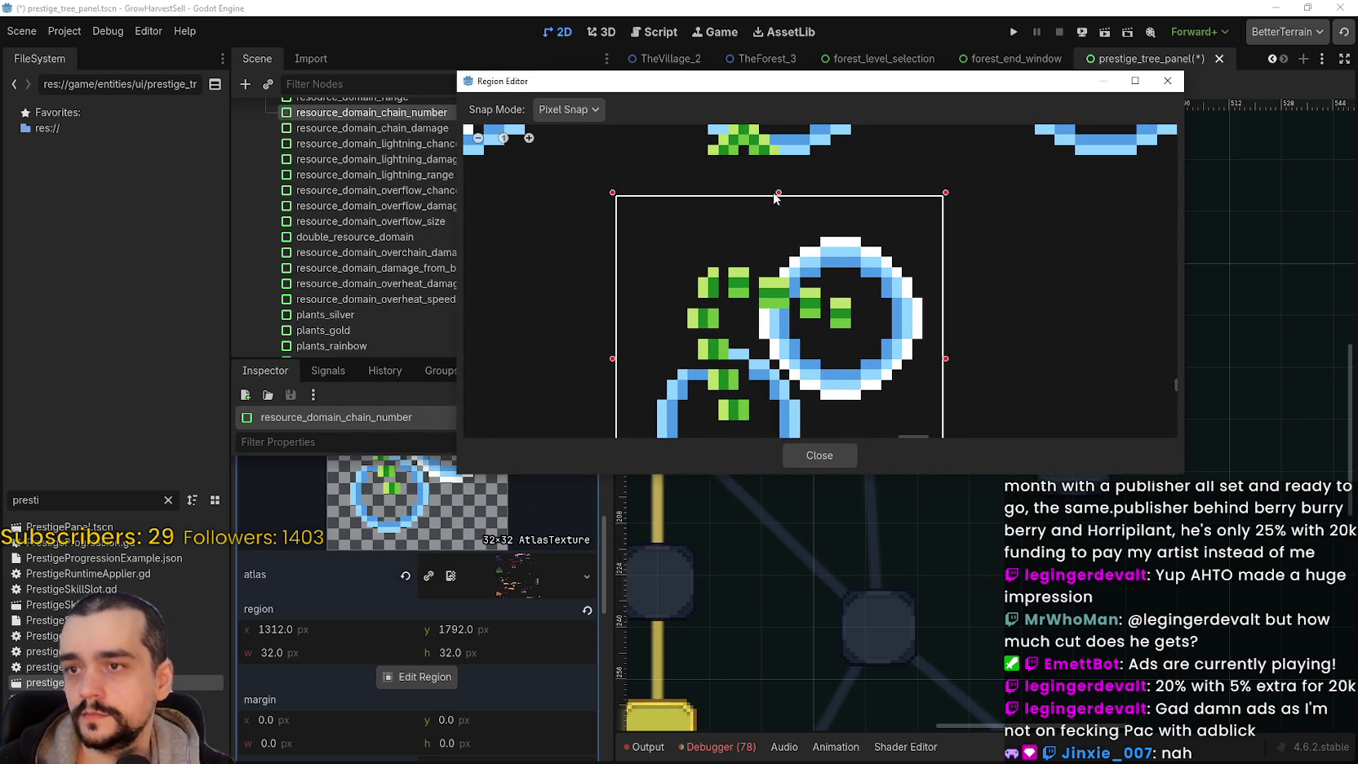
pyautogui.moveTo(777, 196)
pyautogui.mouseDown()
pyautogui.moveTo(778, 245)
pyautogui.moveTo(779, 228)
pyautogui.mouseUp()
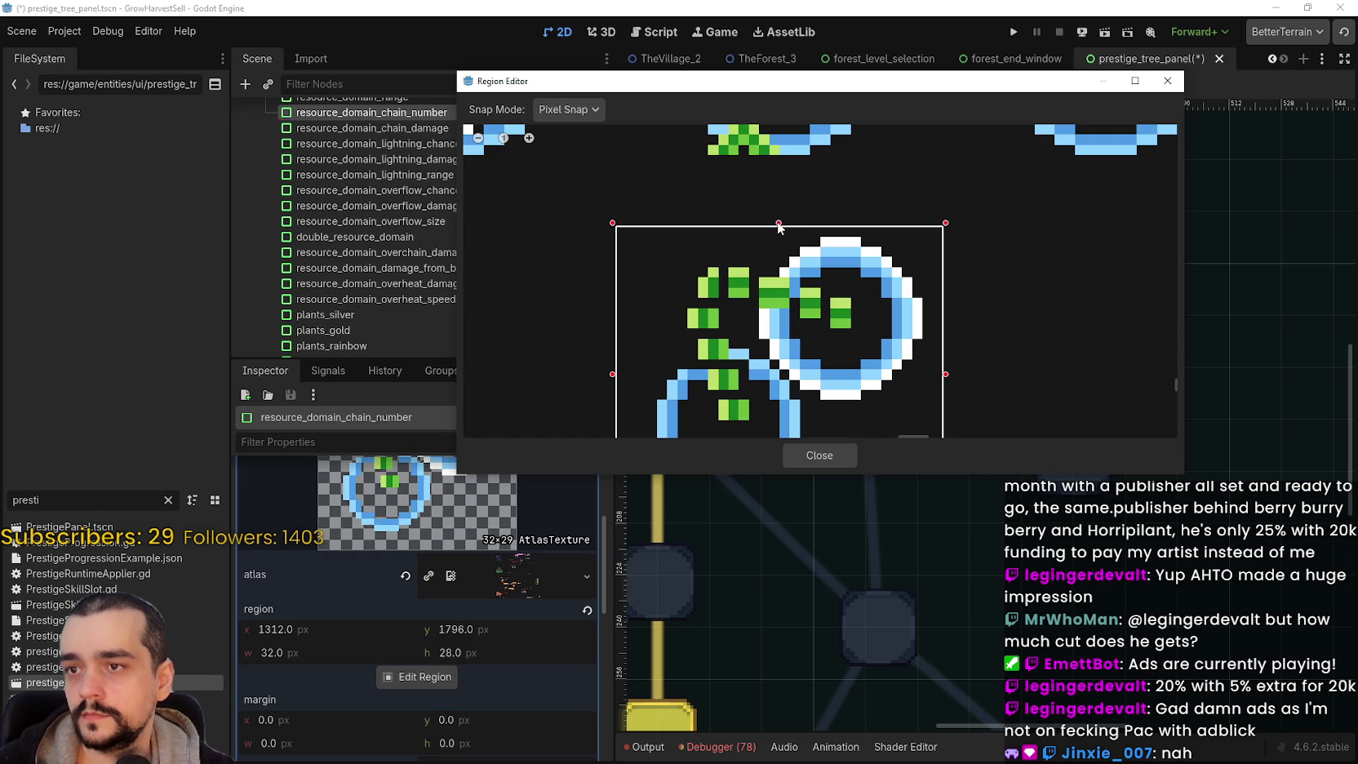
pyautogui.scroll(-2, 778, 302)
pyautogui.moveTo(761, 183)
pyautogui.mouseDown()
pyautogui.moveTo(768, 156)
pyautogui.moveTo(775, 194)
pyautogui.mouseUp()
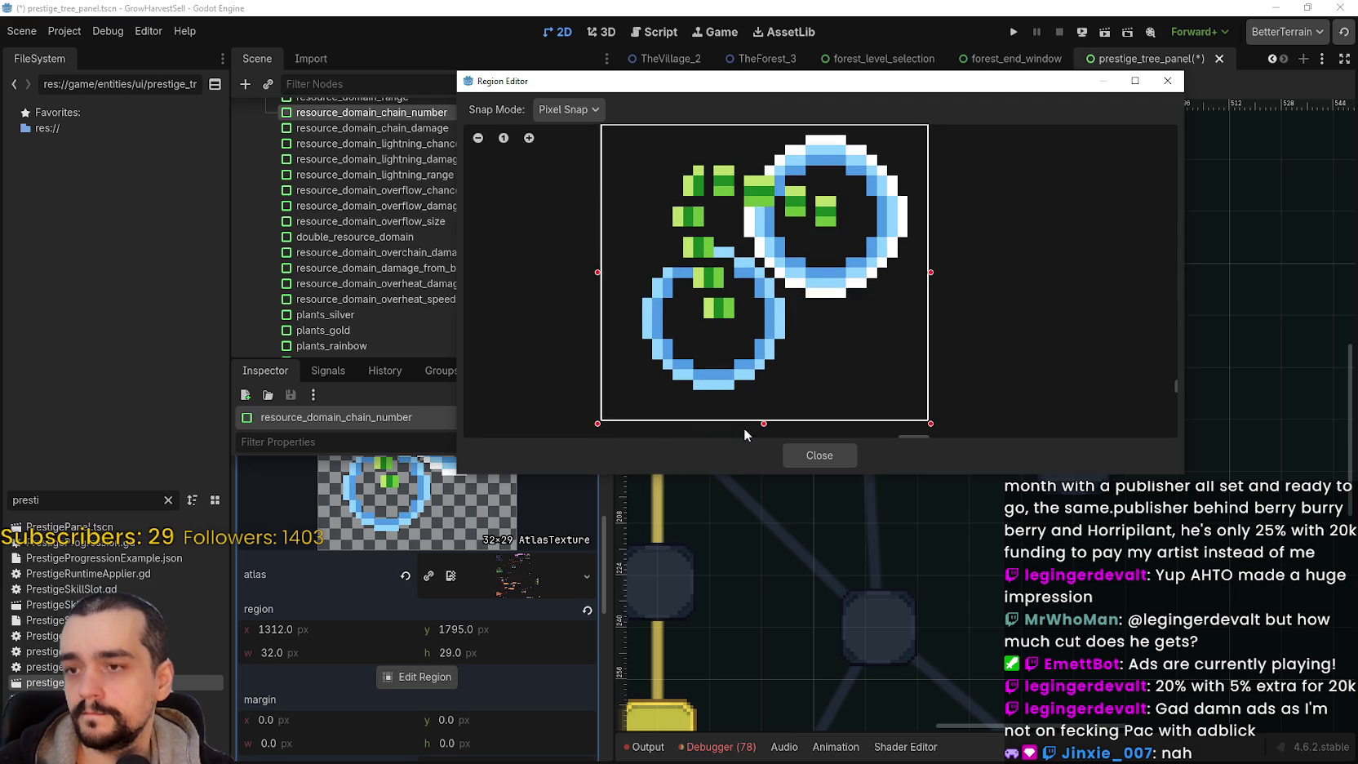
pyautogui.moveTo(767, 423); pyautogui.dragTo(760, 396)
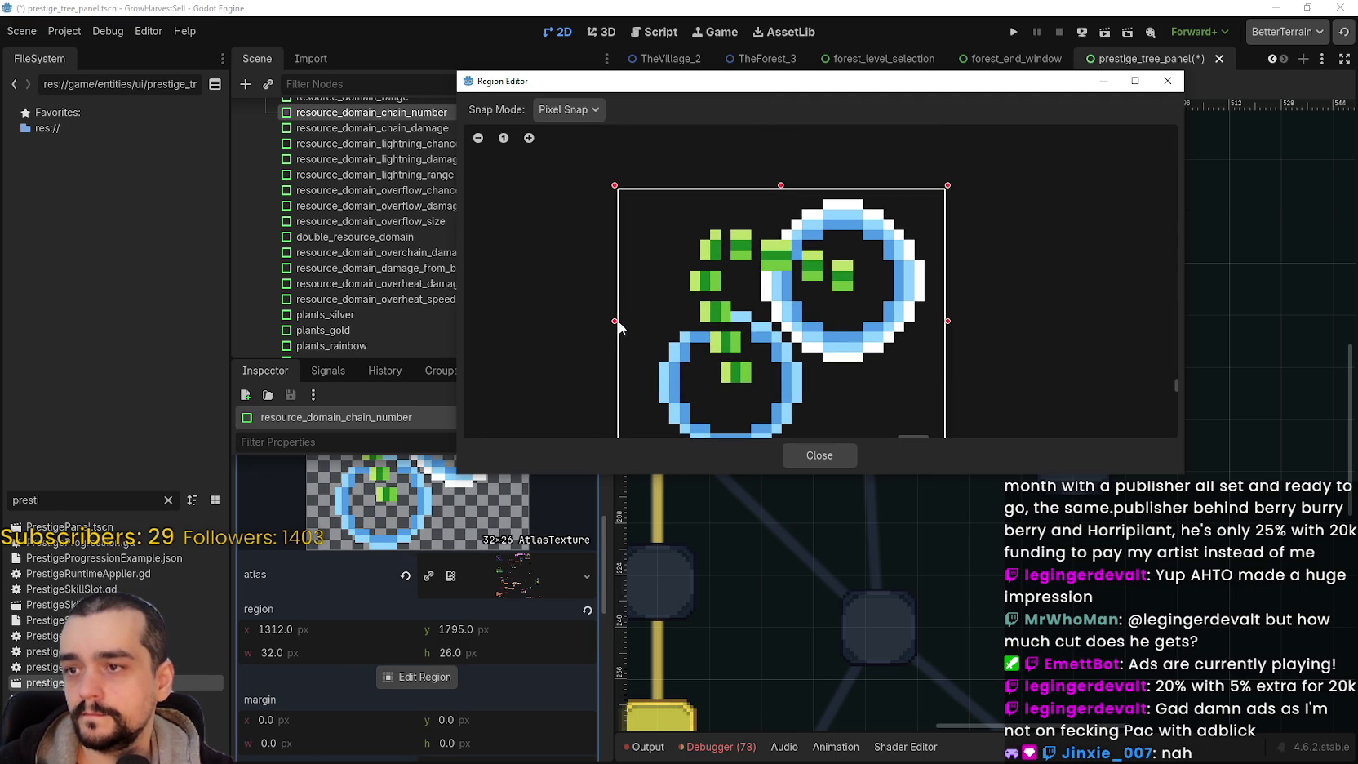
# - Trim the left and right edges to a 26×26 region and close the editor
pyautogui.moveTo(616, 321); pyautogui.dragTo(647, 325)
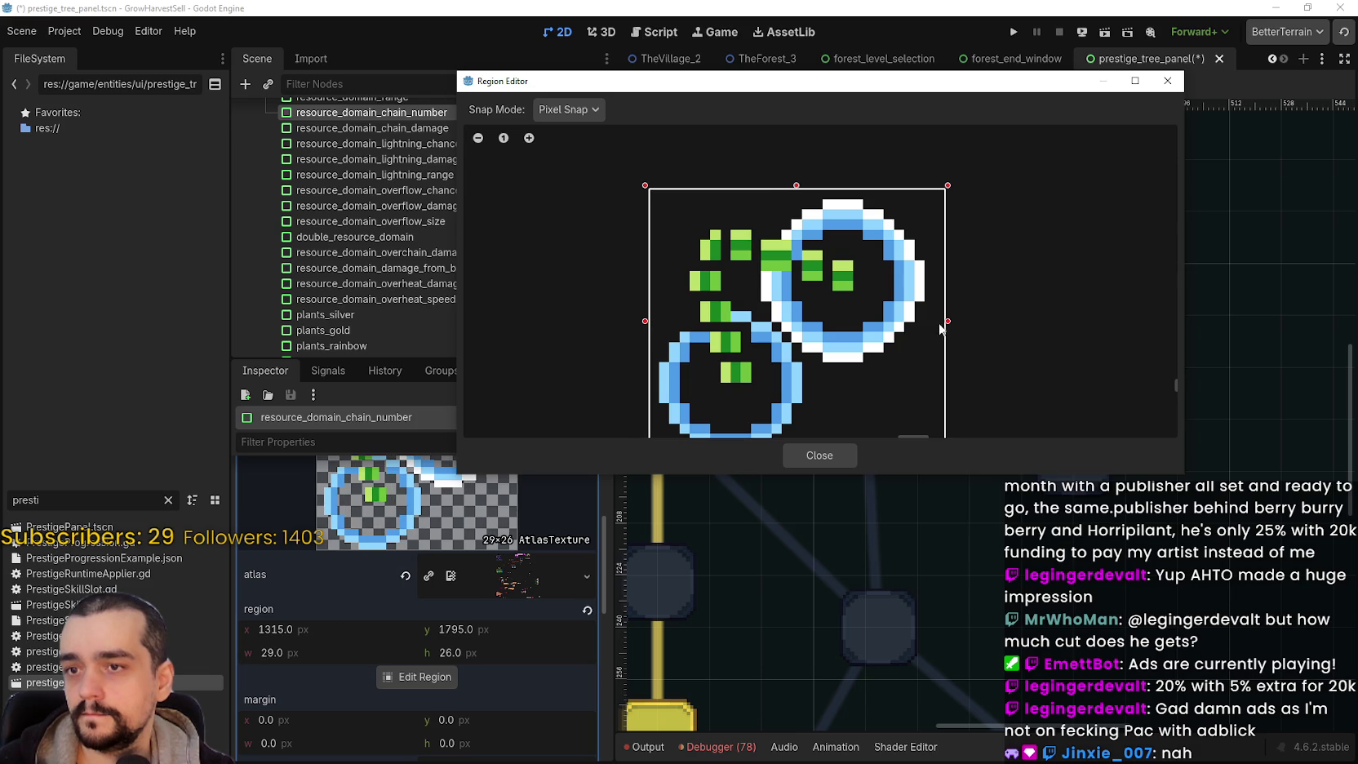
pyautogui.moveTo(941, 326); pyautogui.dragTo(926, 326)
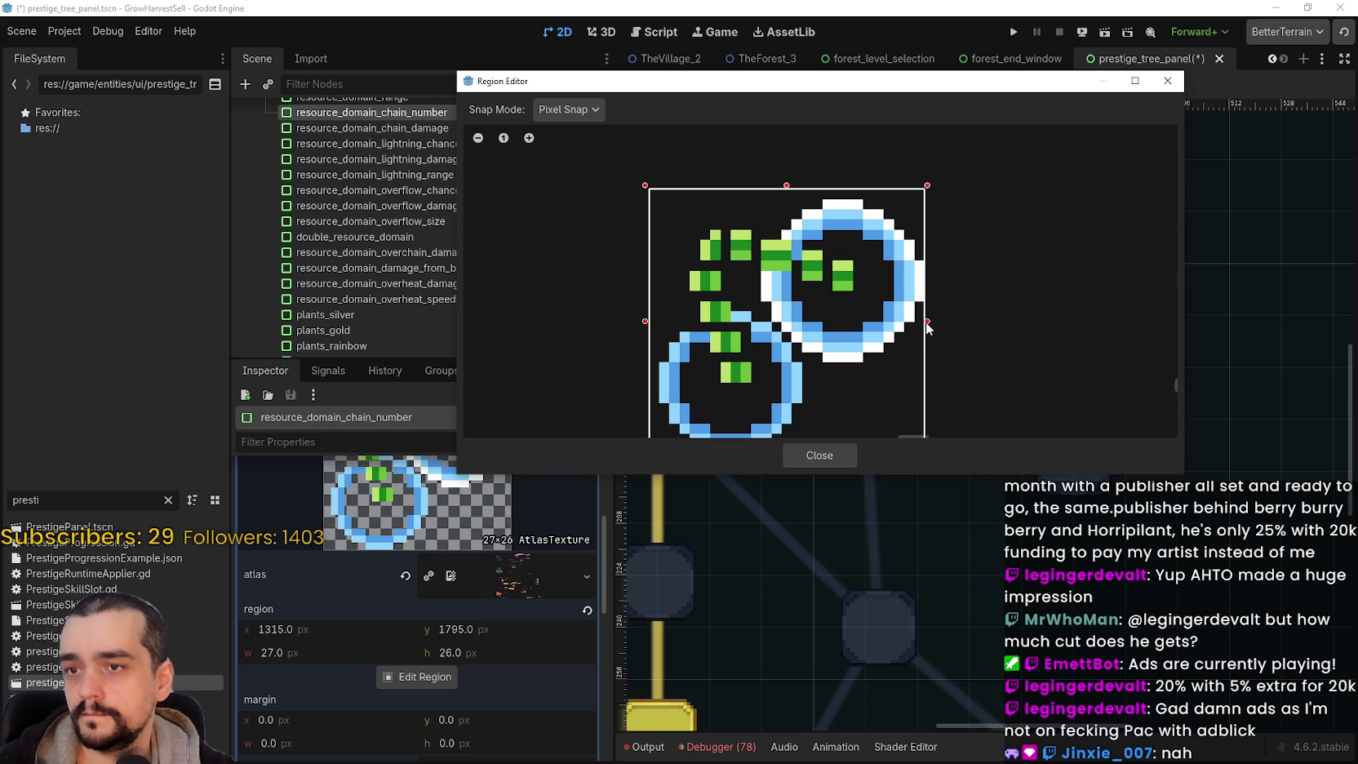
pyautogui.scroll(2, 723, 259)
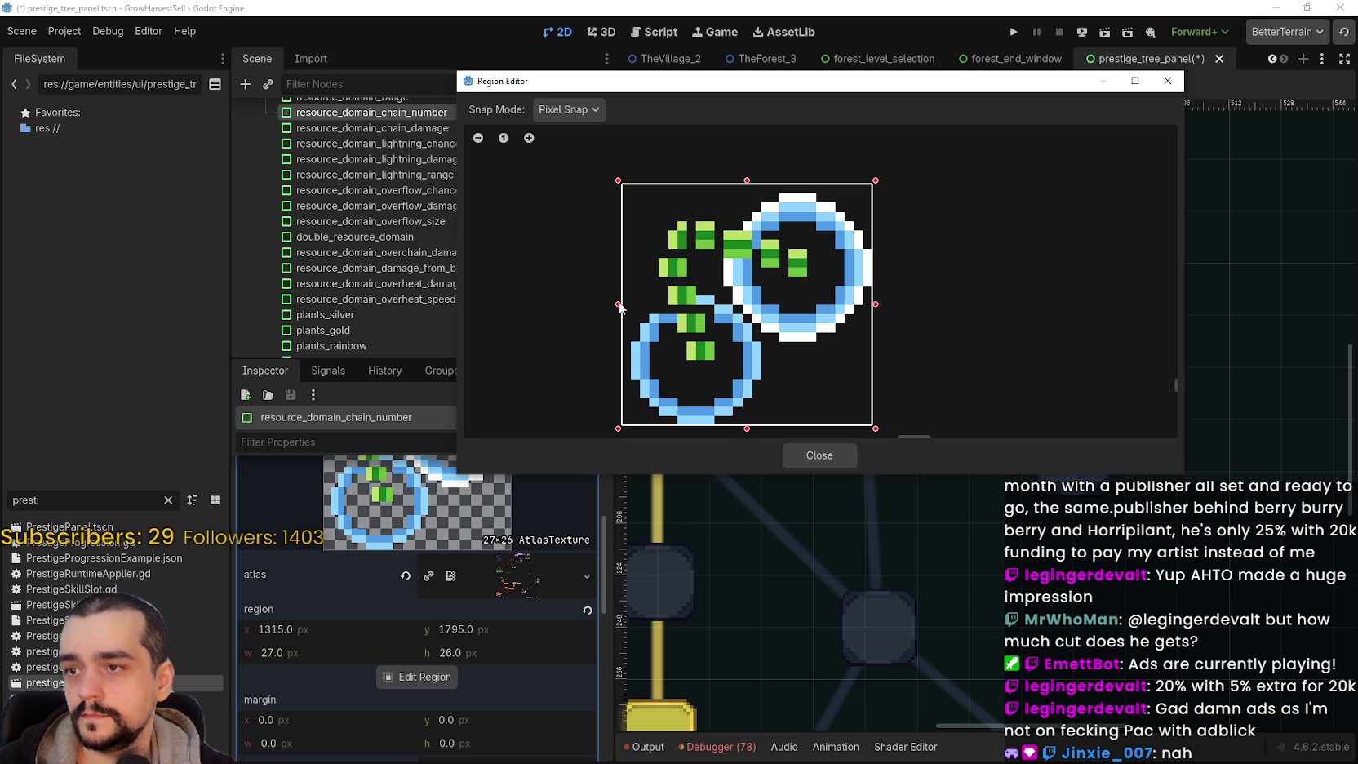
pyautogui.moveTo(620, 307); pyautogui.dragTo(629, 308)
pyautogui.hscroll(-1, 751, 306)
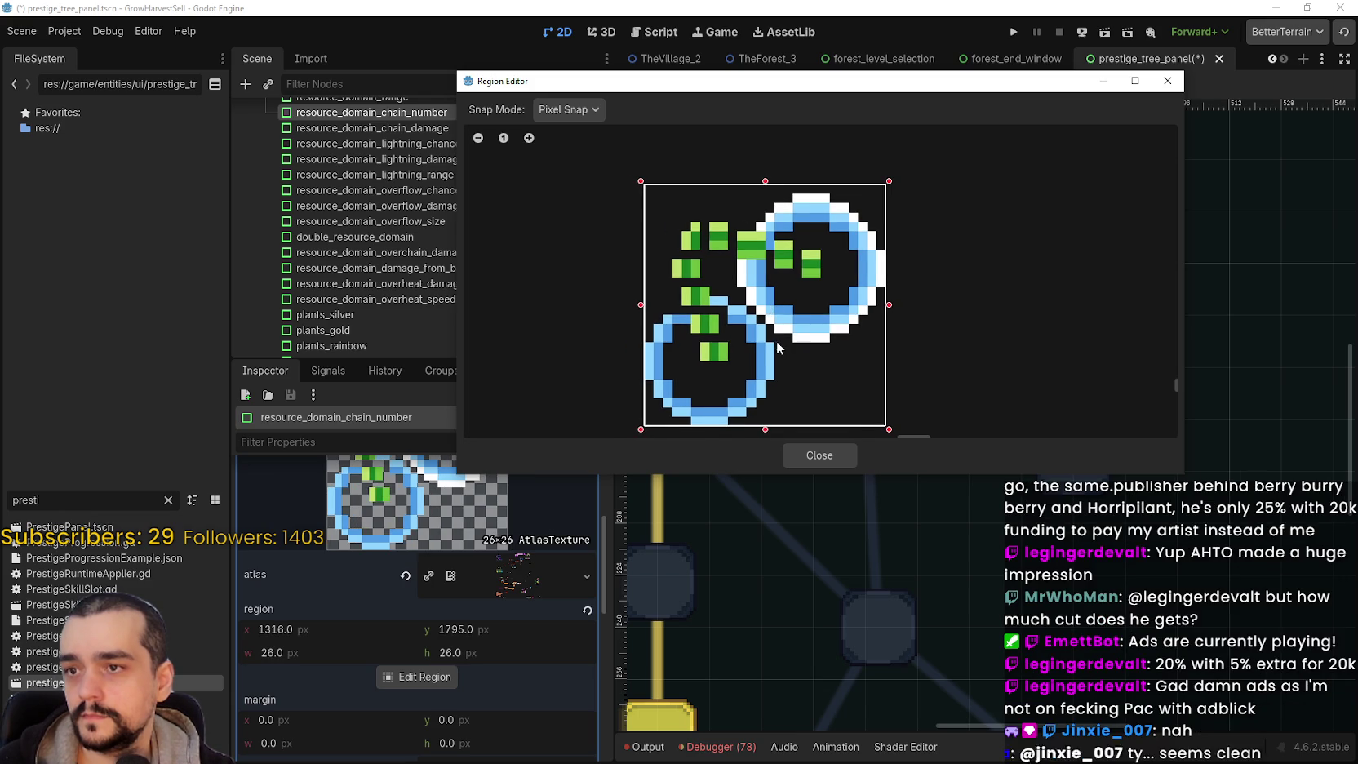
pyautogui.click(819, 457)
pyautogui.scroll(-2, 842, 393)
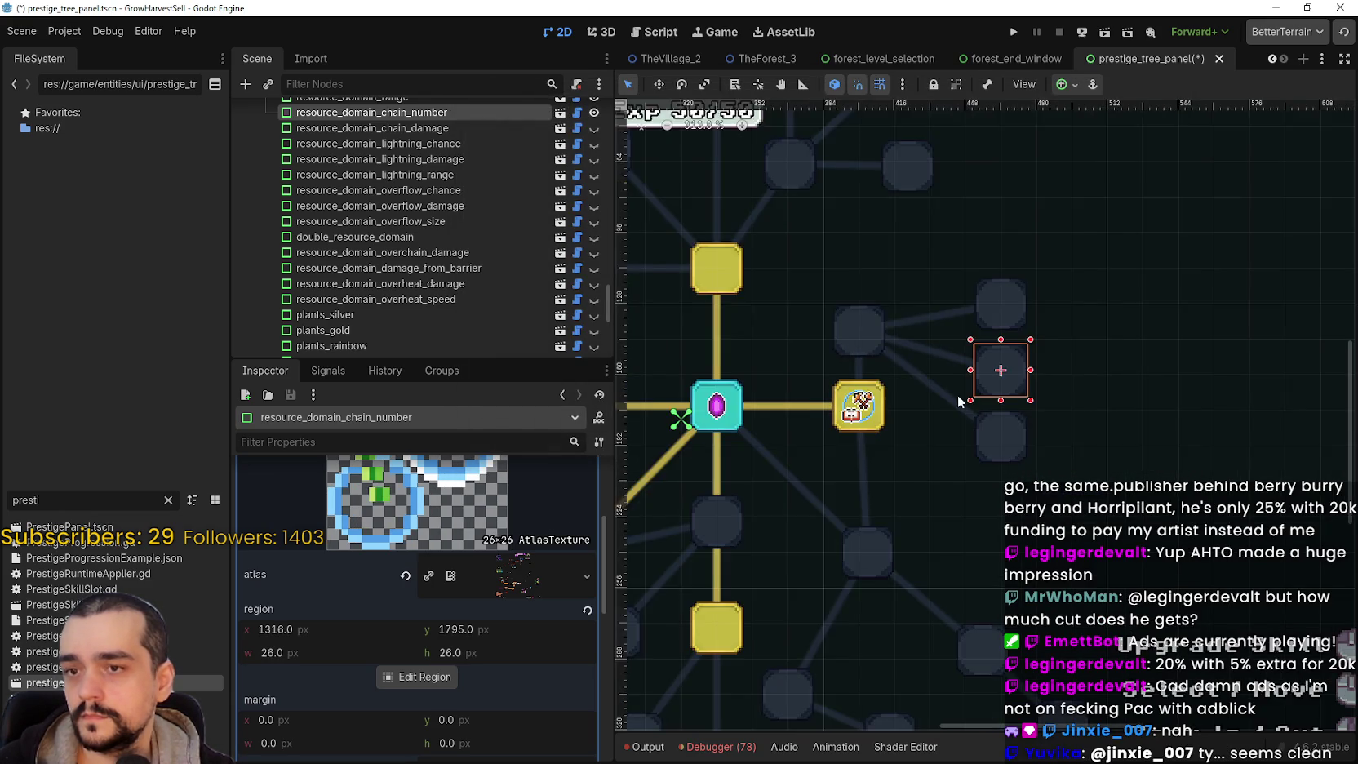
pyautogui.scroll(1, 849, 396)
# - Paste the copied 26×26 green-emblem atlas icon into resource_domain_range and open its Region Editor
pyautogui.click(1016, 438)
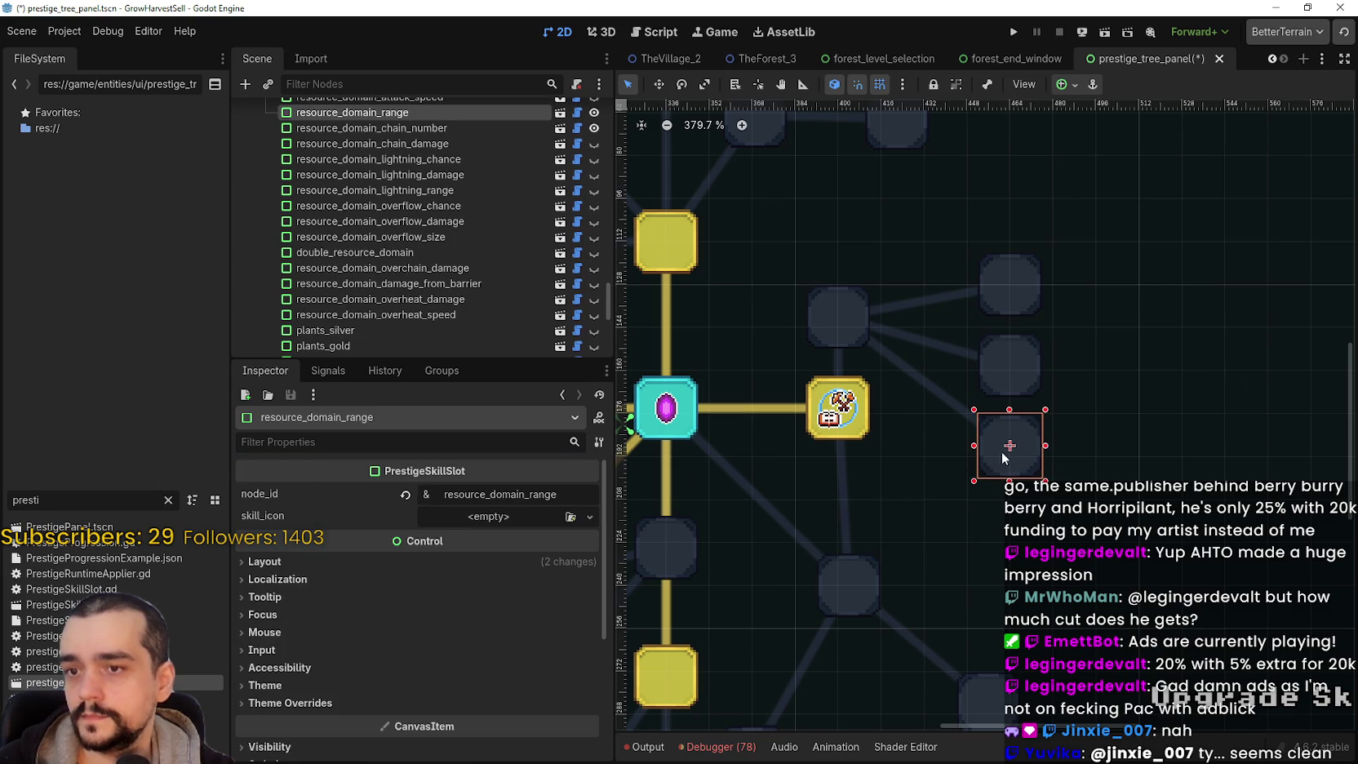
pyautogui.click(467, 517)
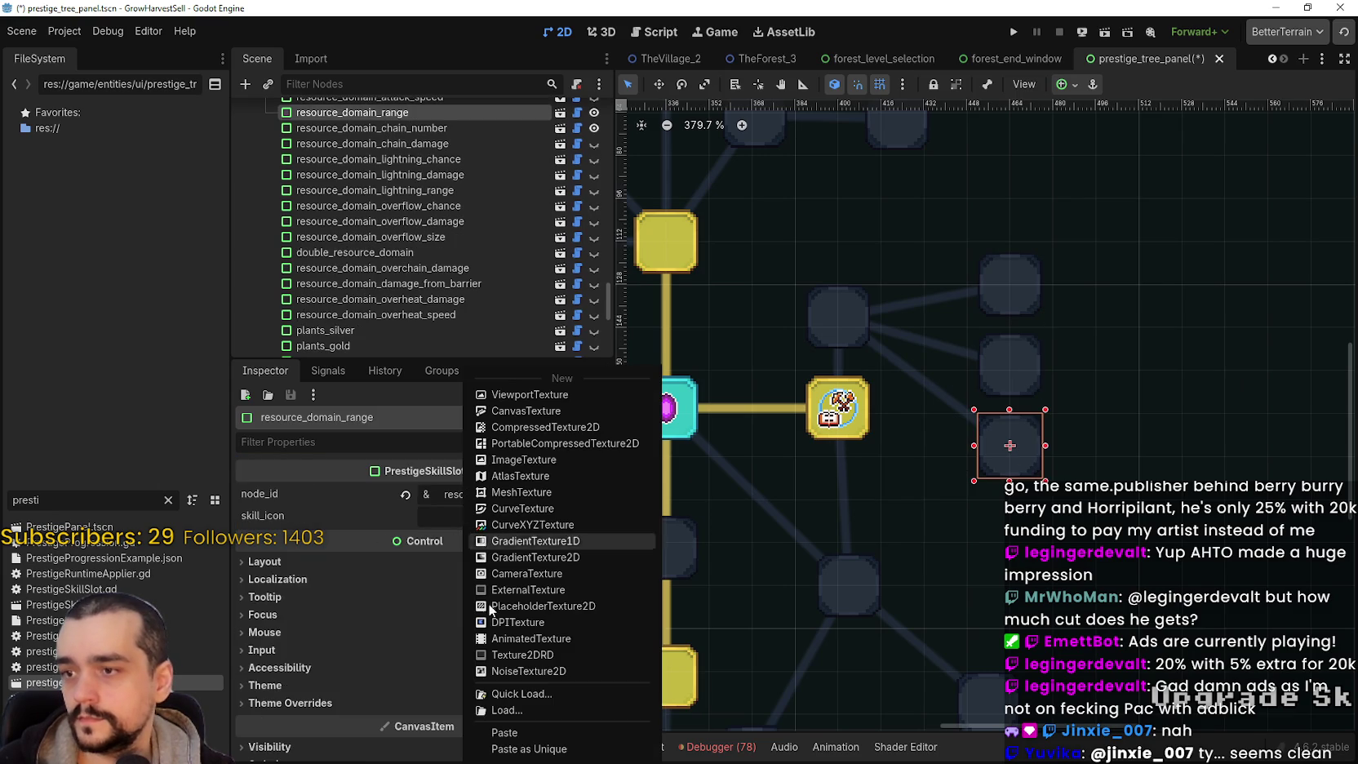
pyautogui.click(527, 731)
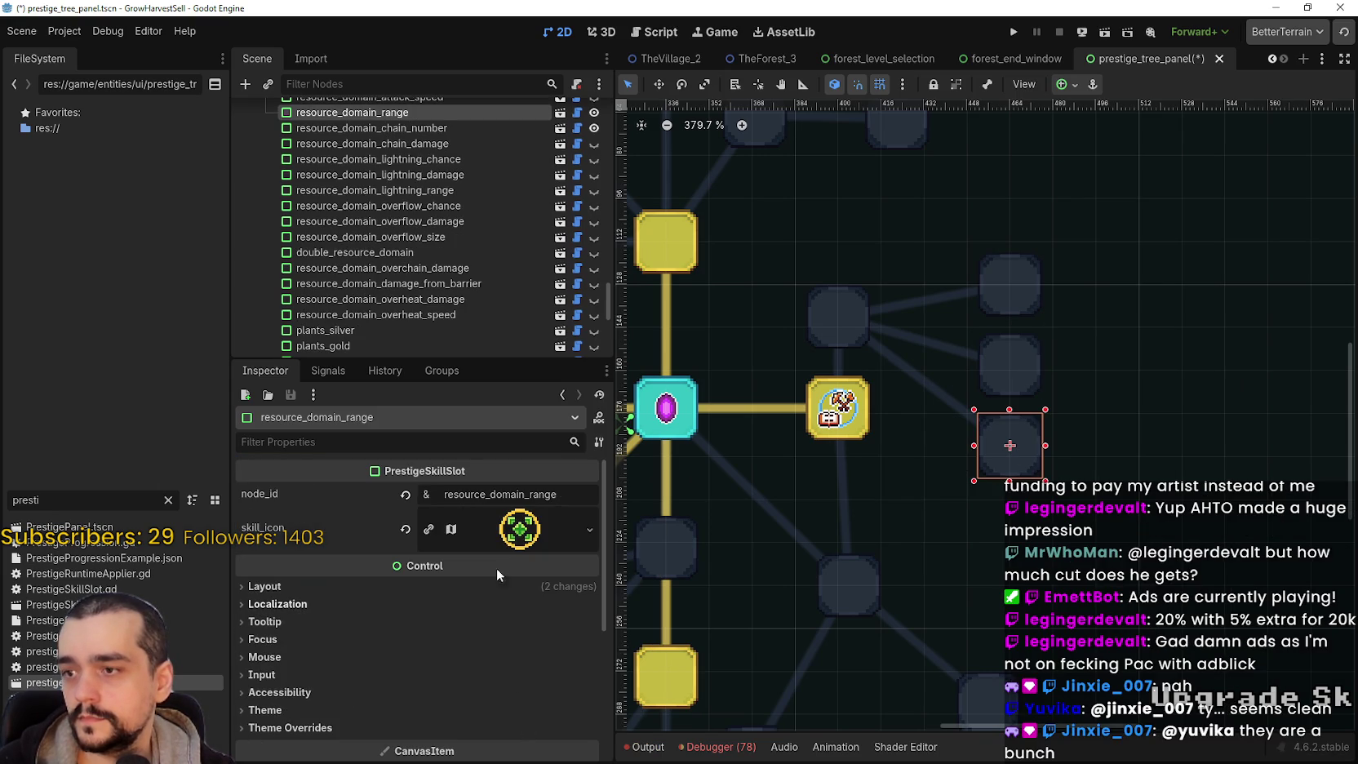
pyautogui.click(469, 535)
pyautogui.click(433, 673)
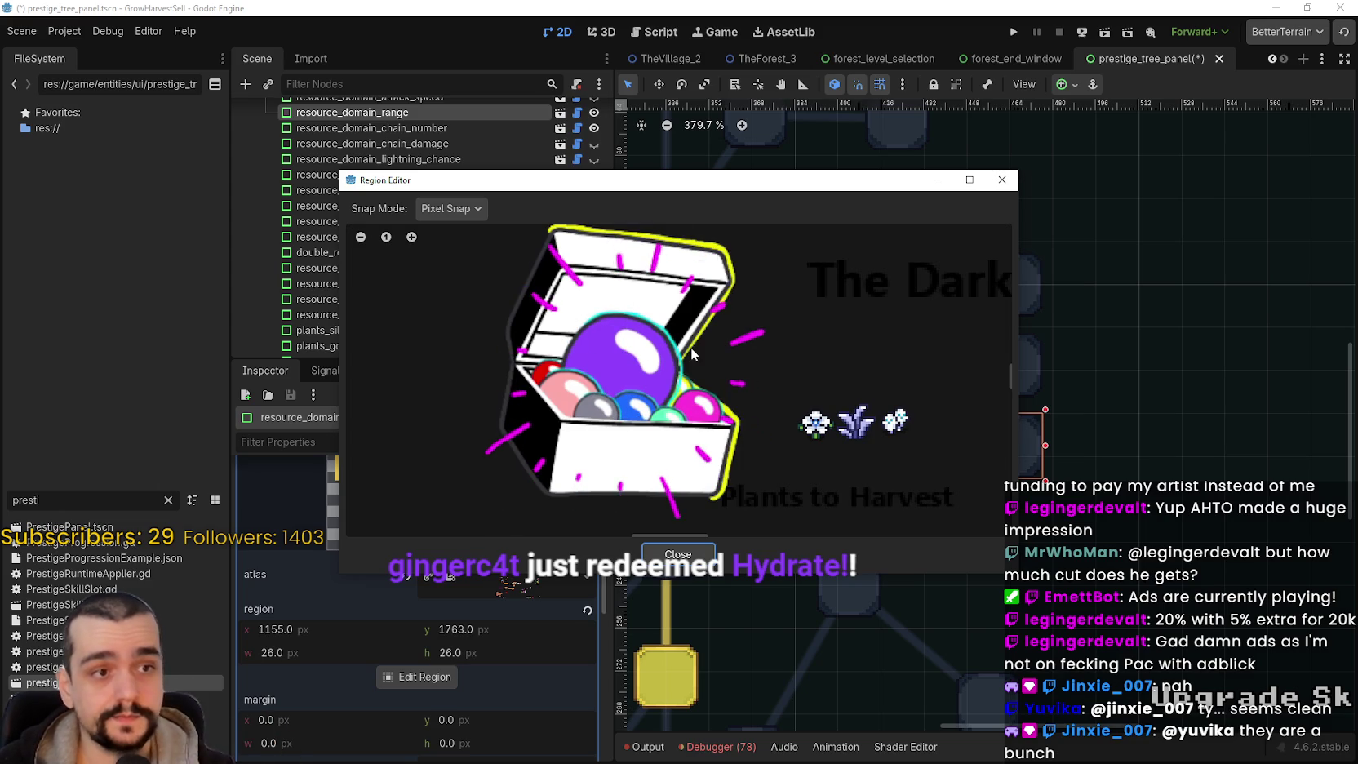
pyautogui.scroll(-1, 704, 353)
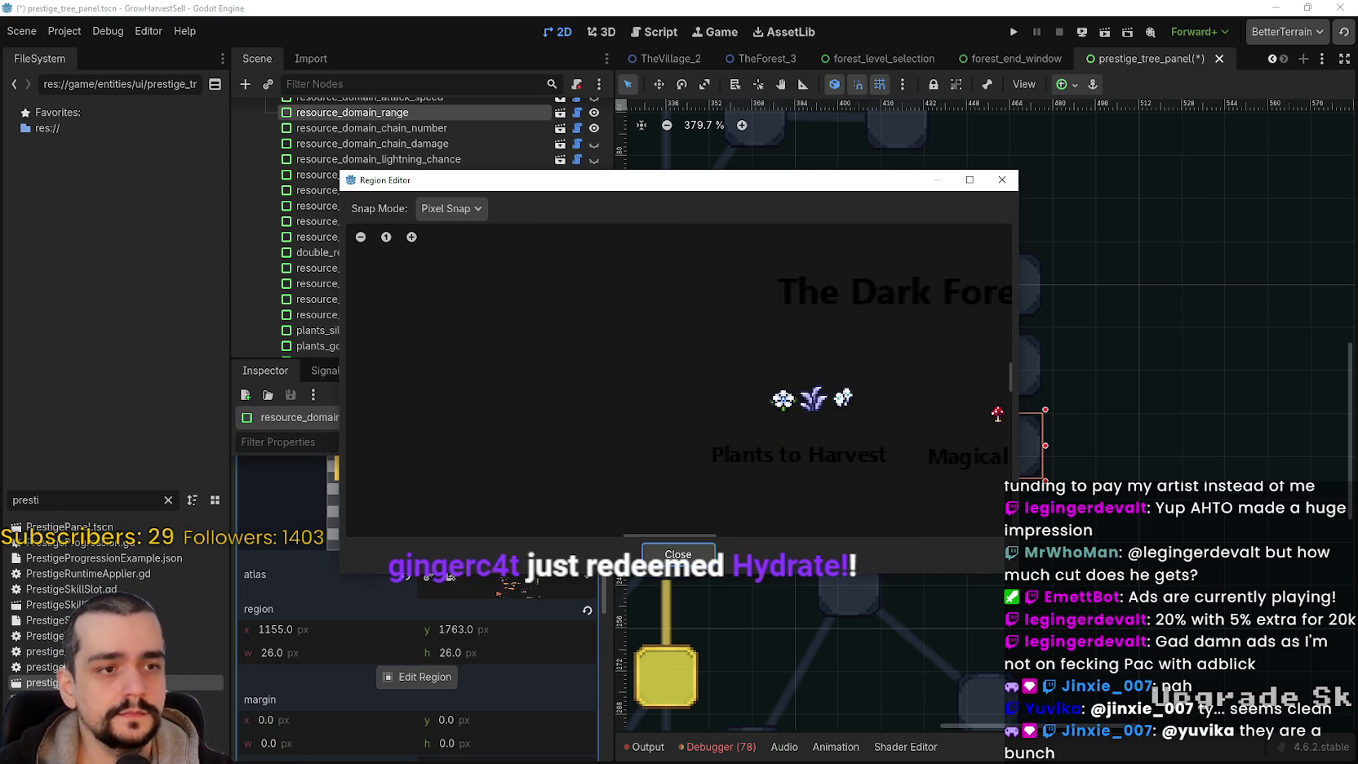